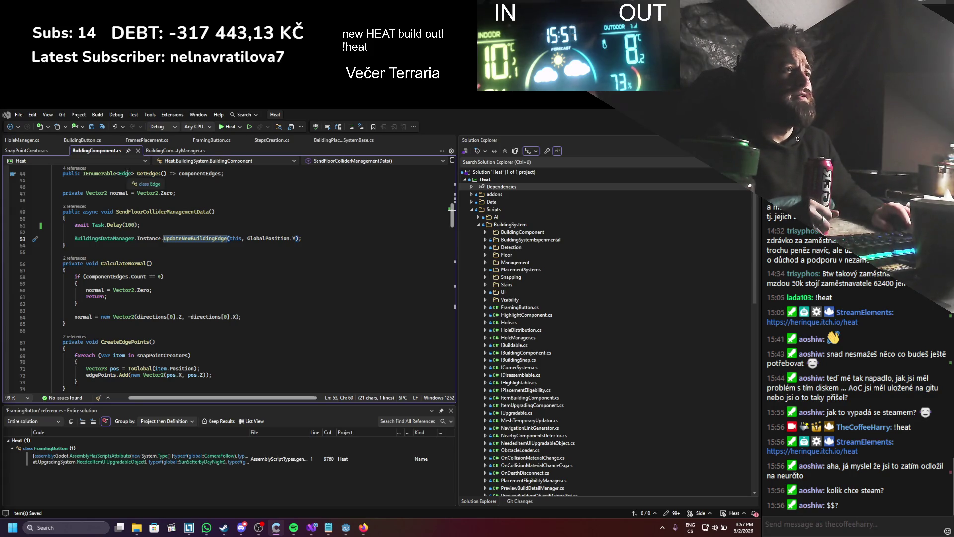
- Look through the BuildingComponentVisibilityManager and FramingButton scripts, then FramesPlacement's Place method
mouse_move(143, 196)
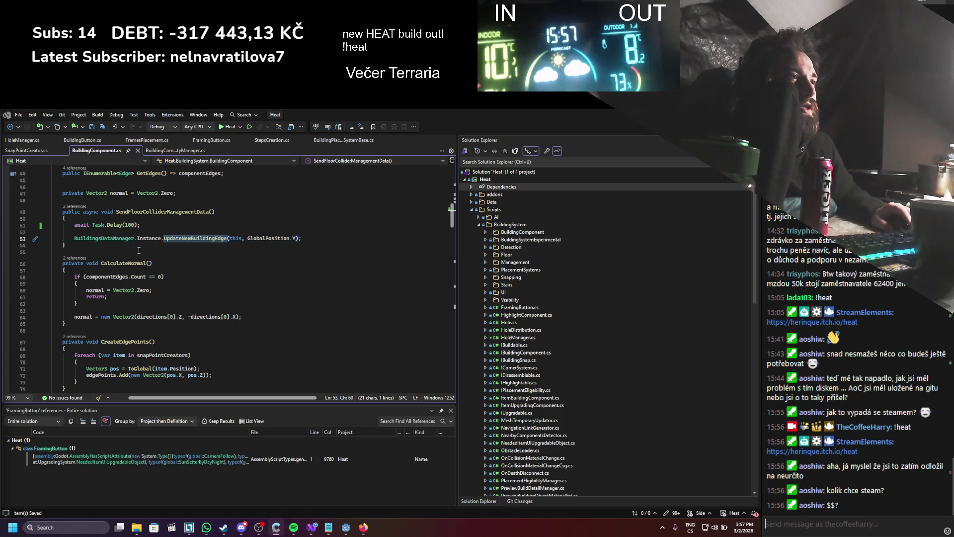
mouse_move(125, 316)
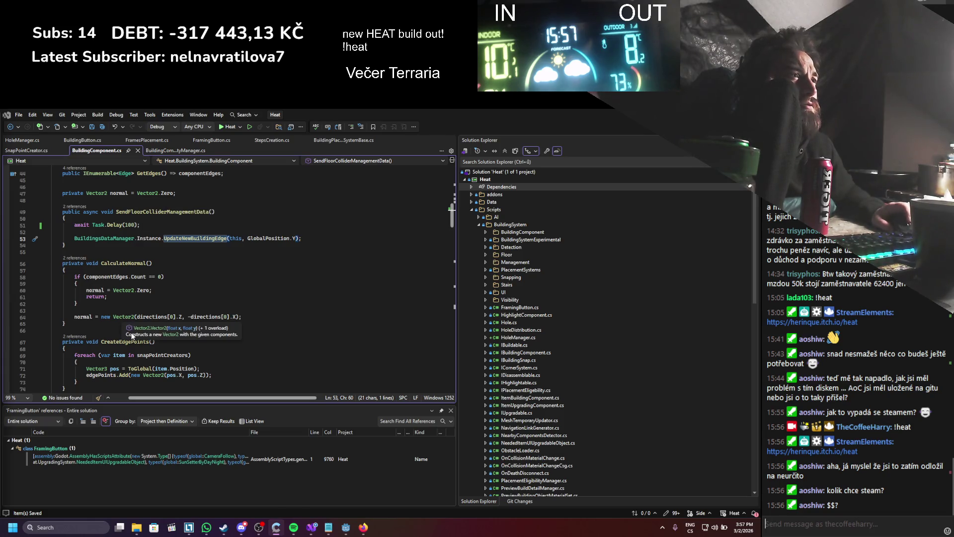
key(ctrl+minus)
key(ctrl+minus)
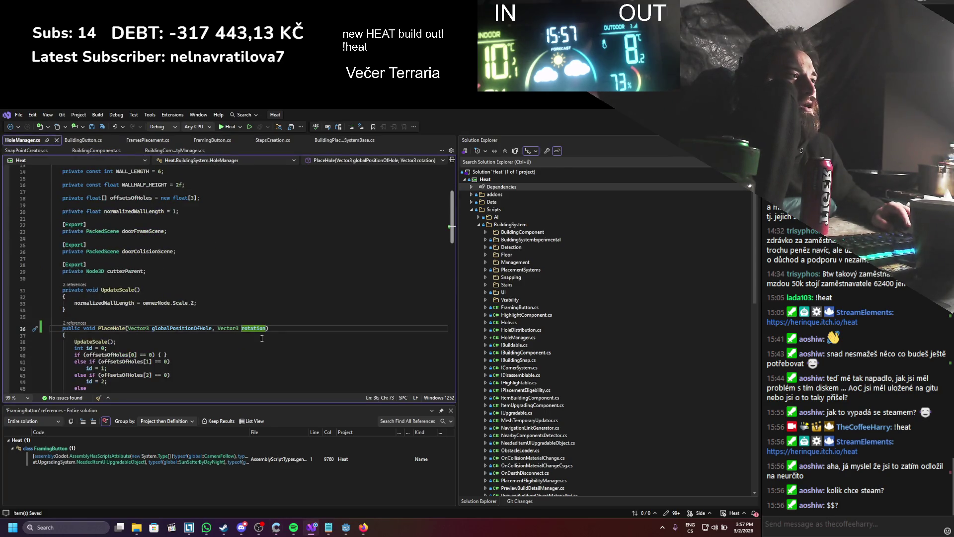
click(175, 150)
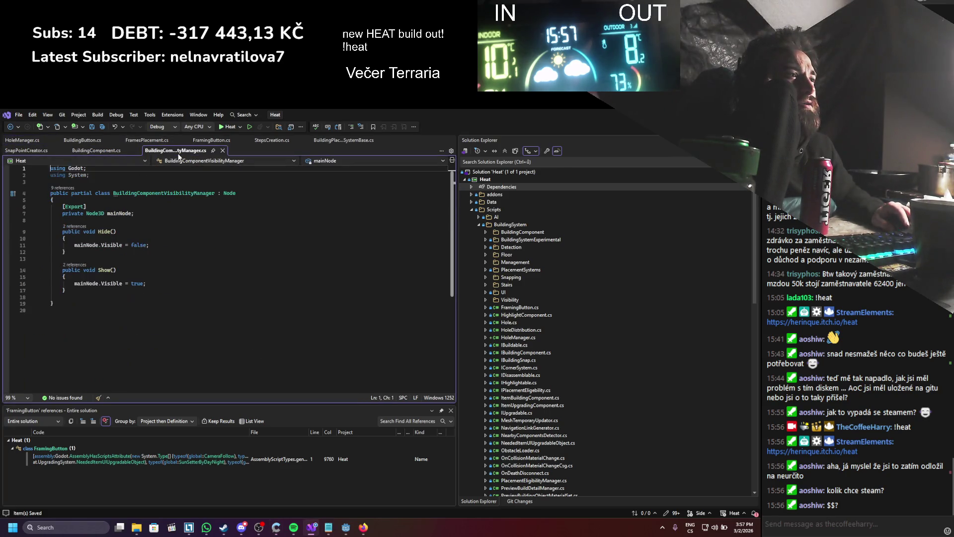
click(204, 141)
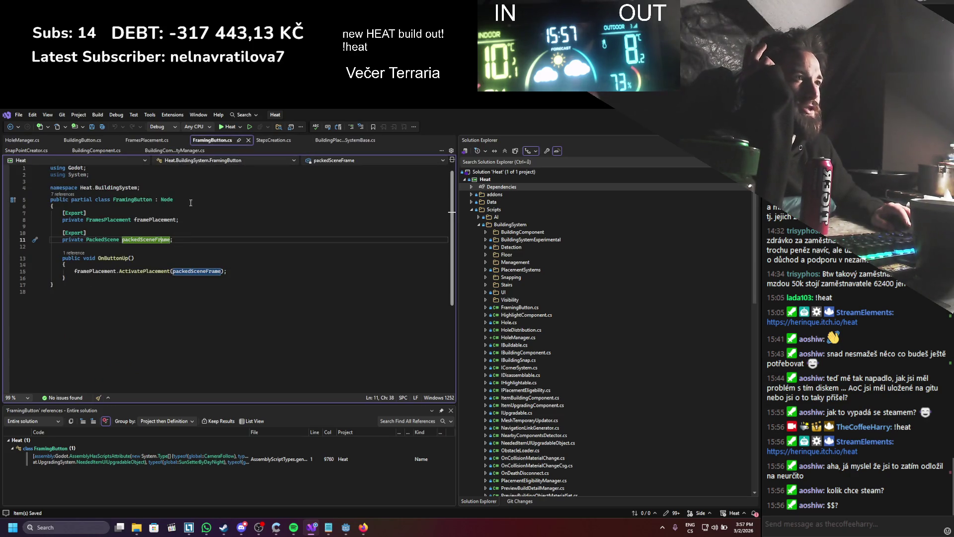
click(248, 140)
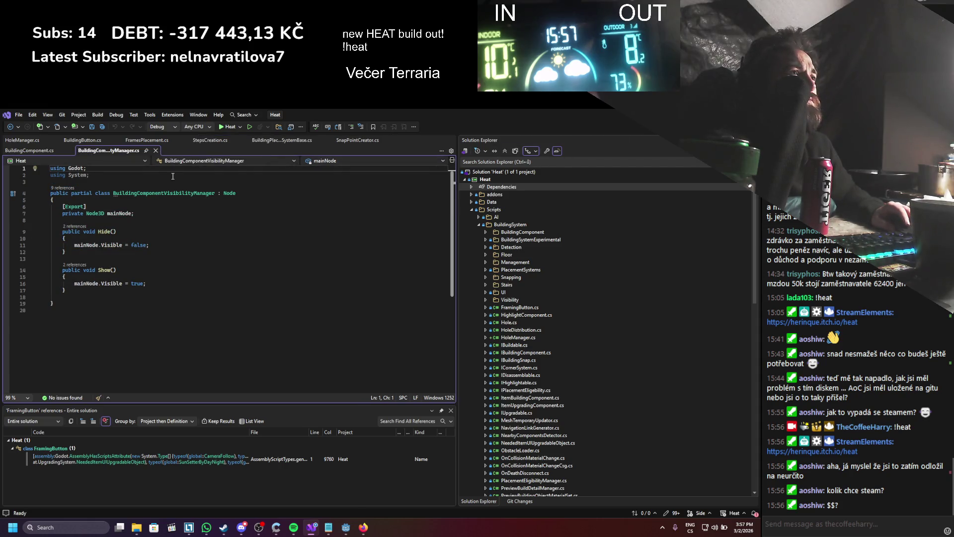
click(142, 144)
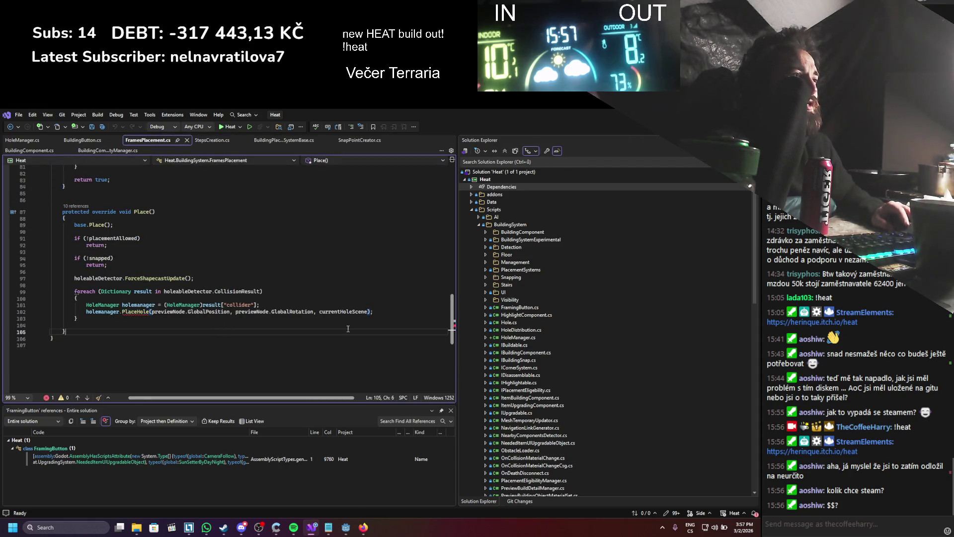
- Remove currentHoleScene from the PlaceHole call on line 102 and save FramesPlacement.cs
double_click(337, 311)
key(BackSpace)
key(BackSpace)
key(BackSpace)
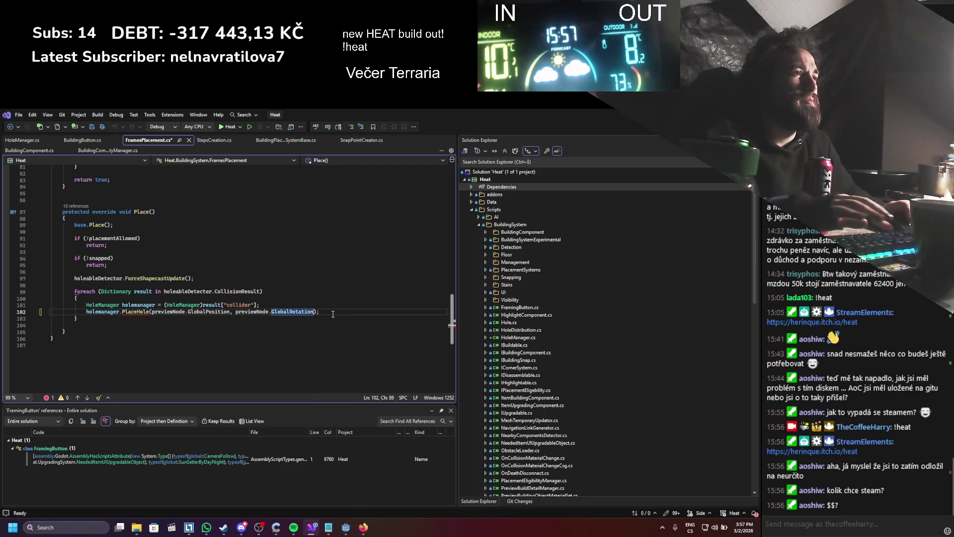
key(ctrl+s)
scroll(333, 314, up, 8)
scroll(333, 314, up, 5)
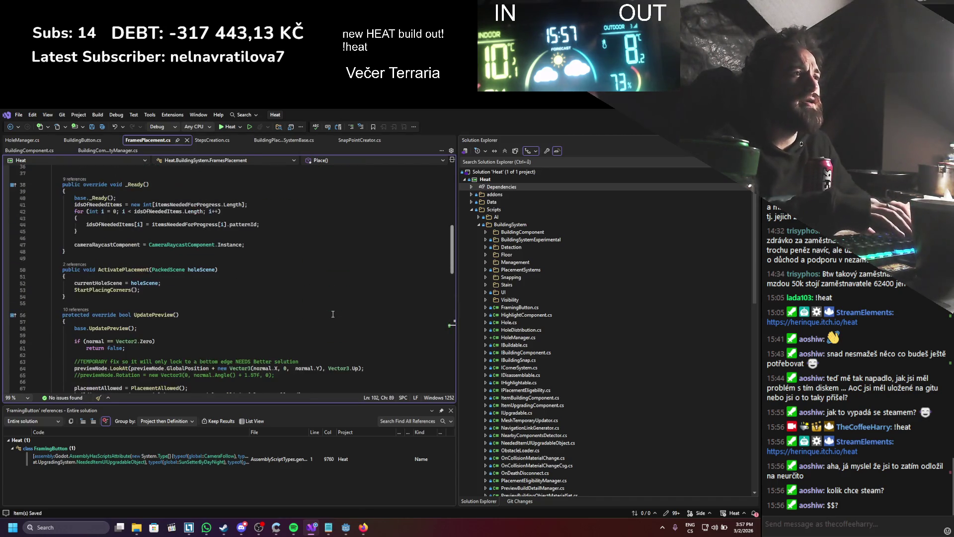
scroll(187, 272, up, 2)
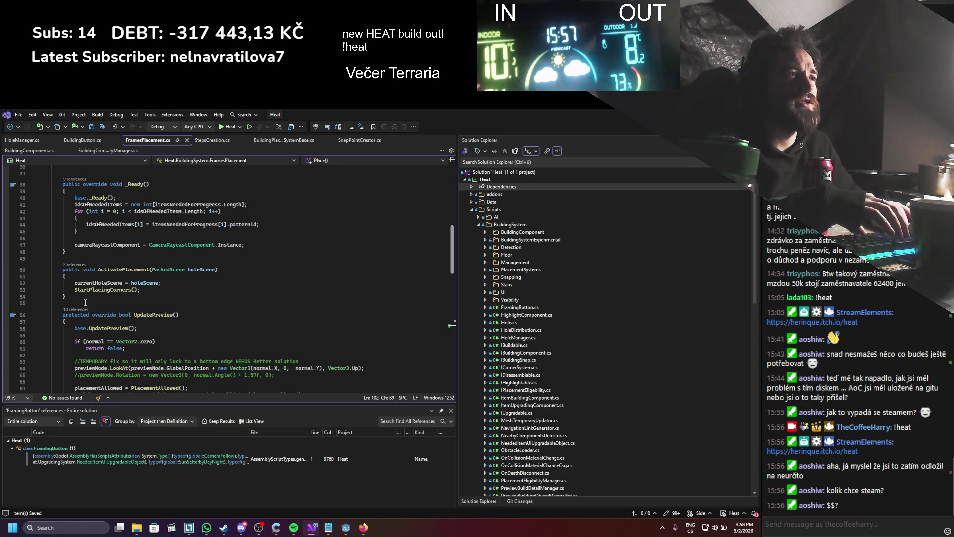
click(84, 141)
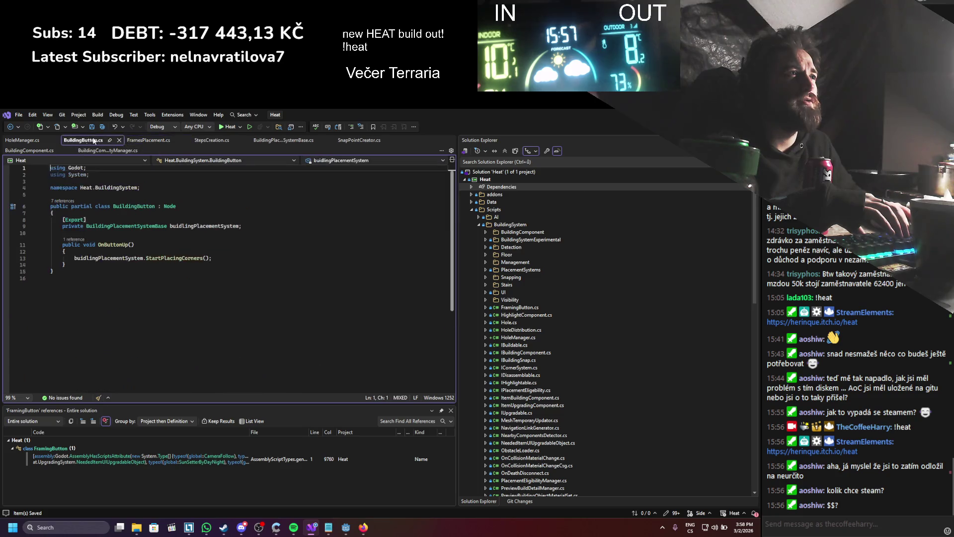
- Delete the ActivatePlacement method from FramesPlacement
click(141, 141)
drag(79, 297, 67, 252)
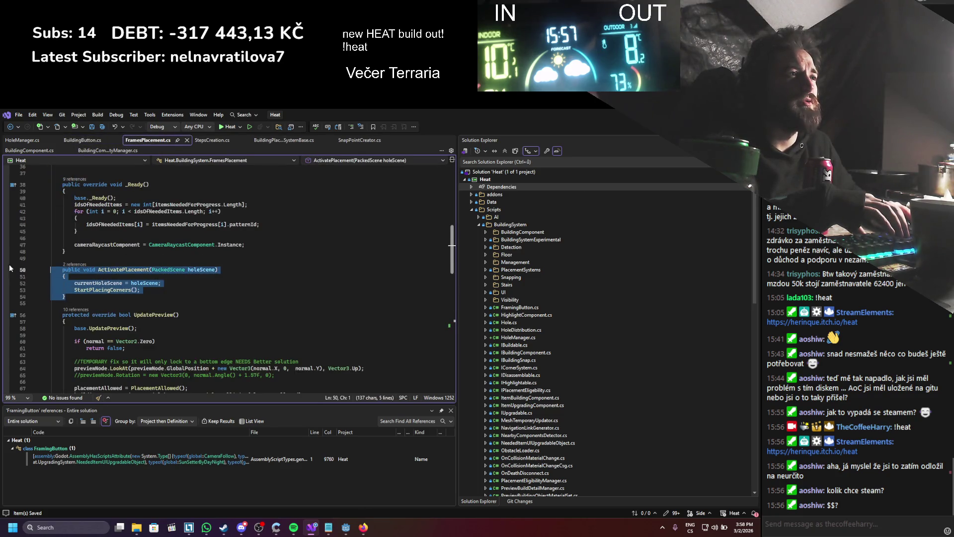
key(Delete)
scroll(126, 282, up, 6)
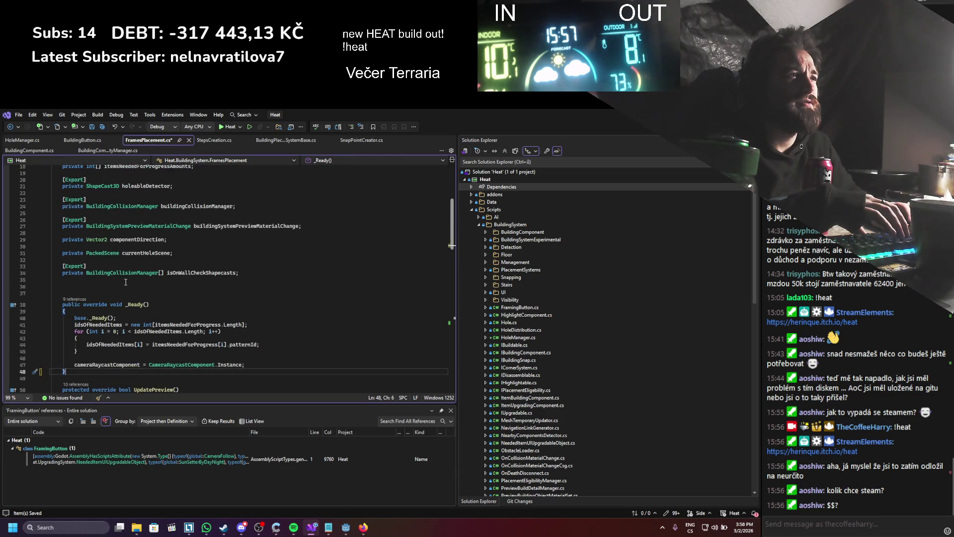
scroll(126, 282, up, 5)
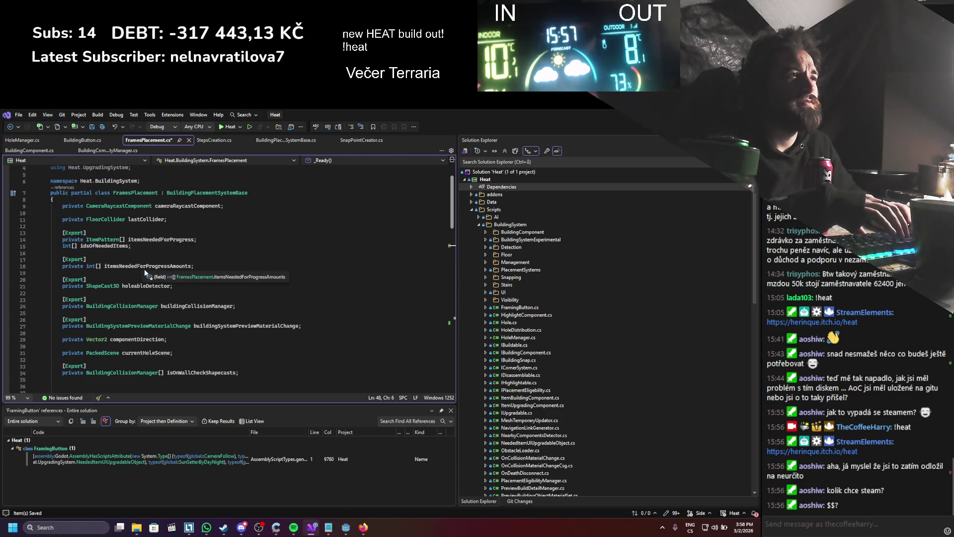
- Delete the unused currentHoleScene field, save FramesPlacement.cs, and build the .NET project in Godot
click(149, 354)
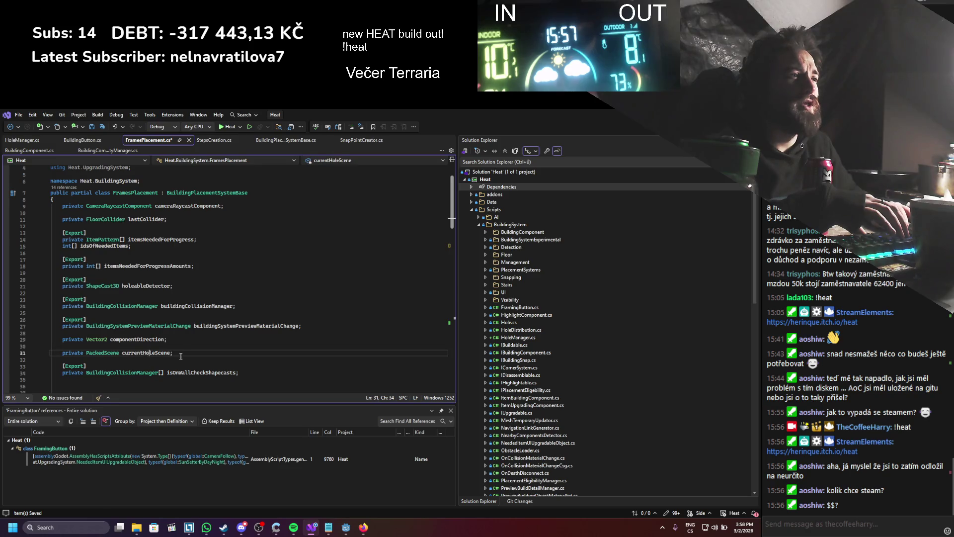
key(ctrl+x)
key(Up)
key(BackSpace)
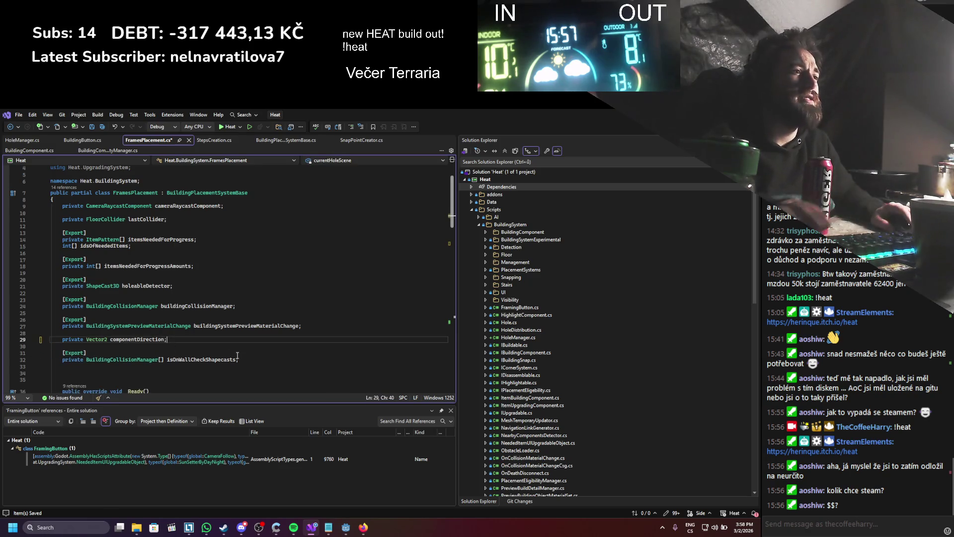
key(ctrl+s)
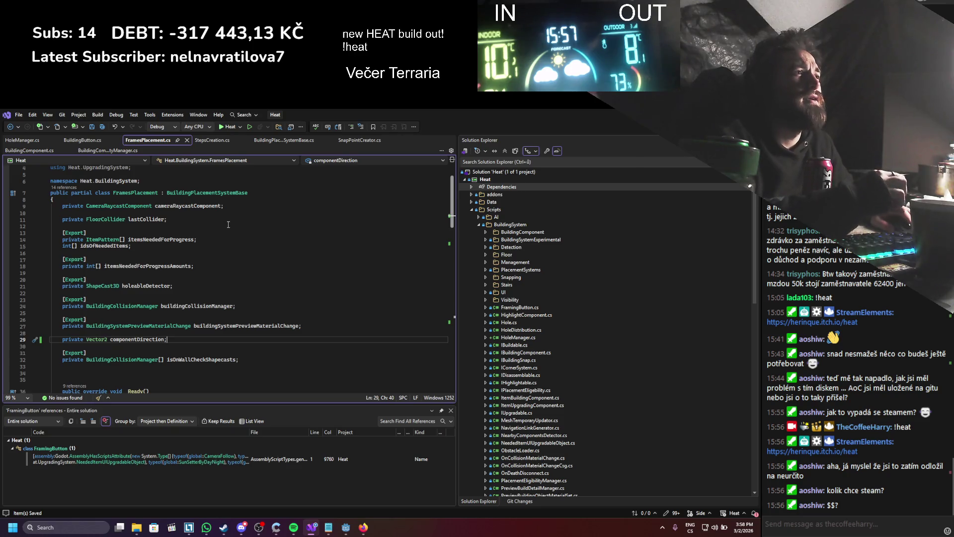
scroll(228, 224, down, 20)
scroll(222, 238, up, 15)
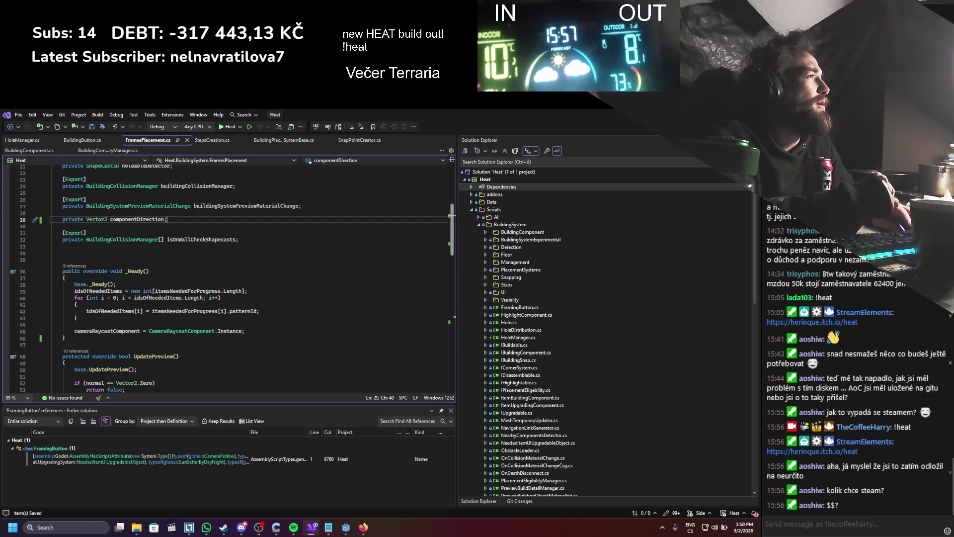
key(alt+Tab)
click(621, 130)
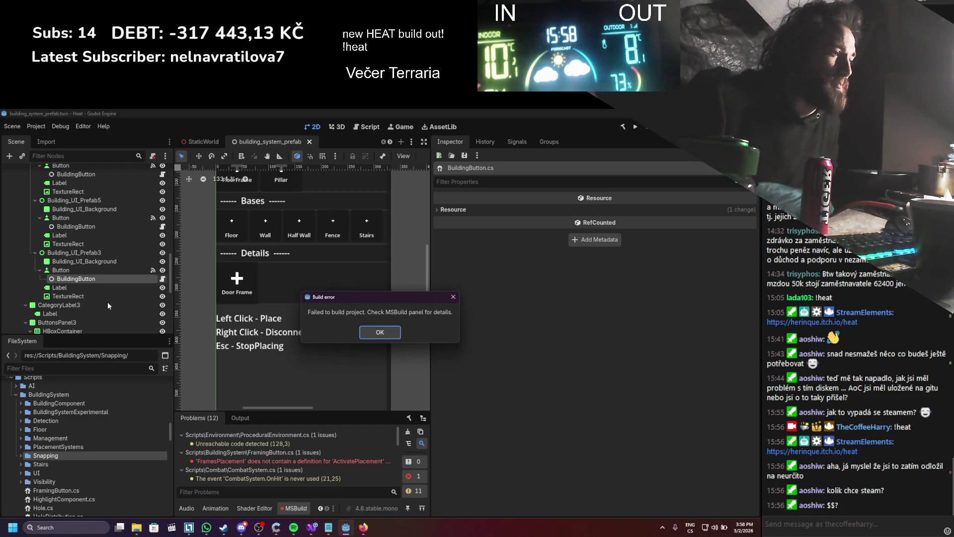
- Dismiss the build error and jump to the ActivatePlacement error in FramingButton.cs
click(375, 336)
double_click(291, 462)
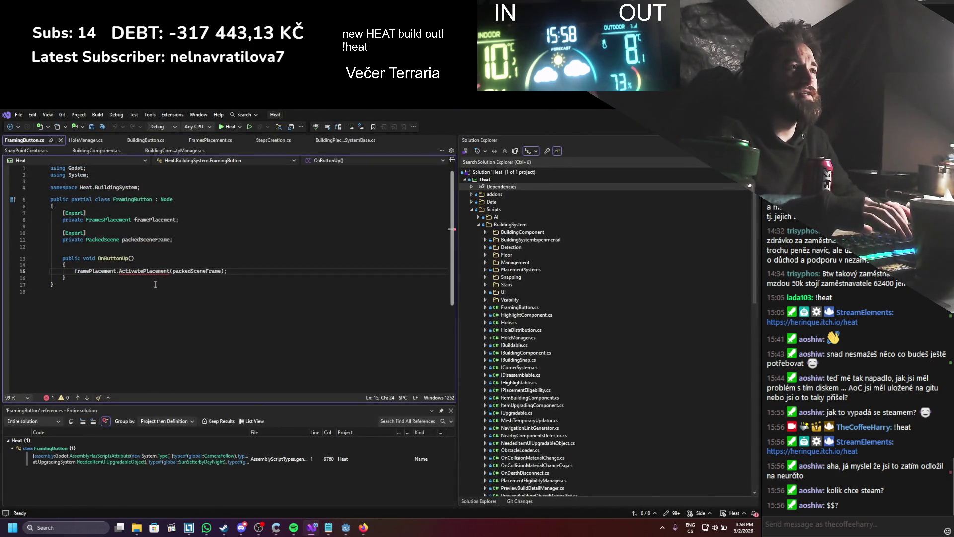
- Delete the ActivatePlacement call on line 15, save FramingButton.cs, and rebuild in Godot
drag(228, 271, 59, 273)
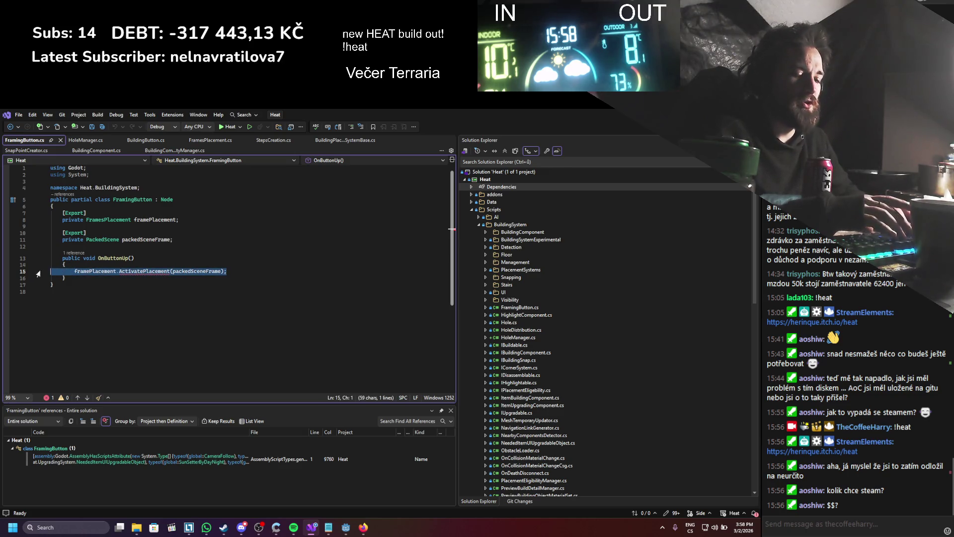
key(BackSpace)
key(ctrl+s)
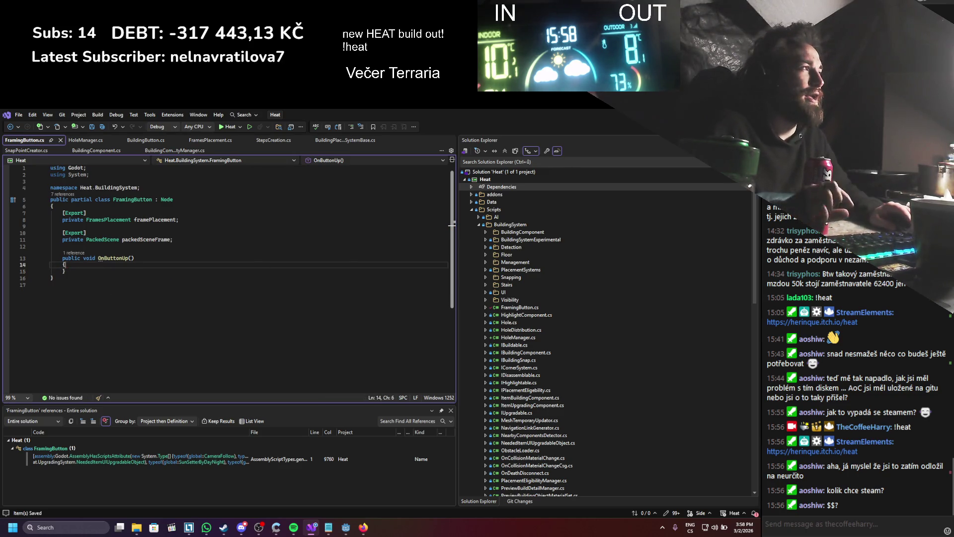
key(alt+Tab)
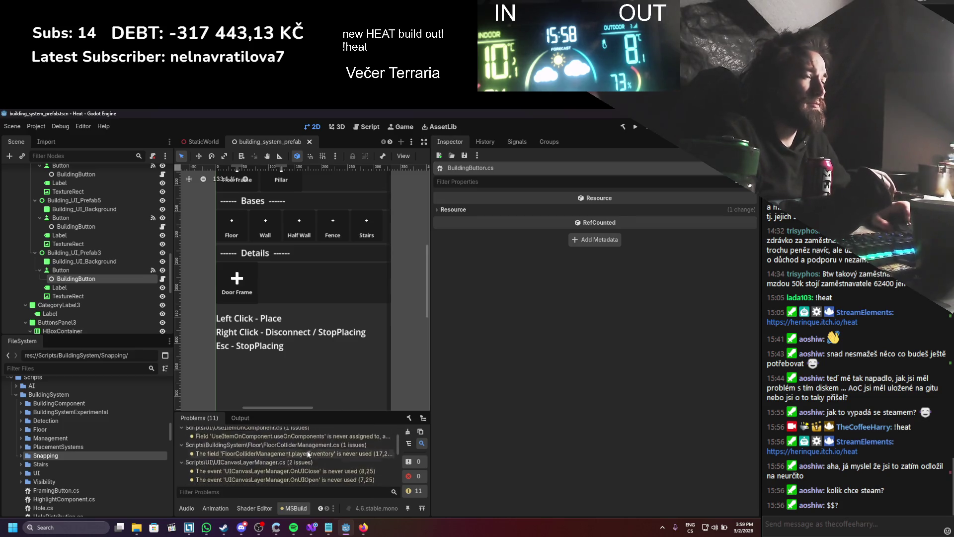
- Replace the FramingButton script on the second button node with BuildingButton.cs
click(98, 282)
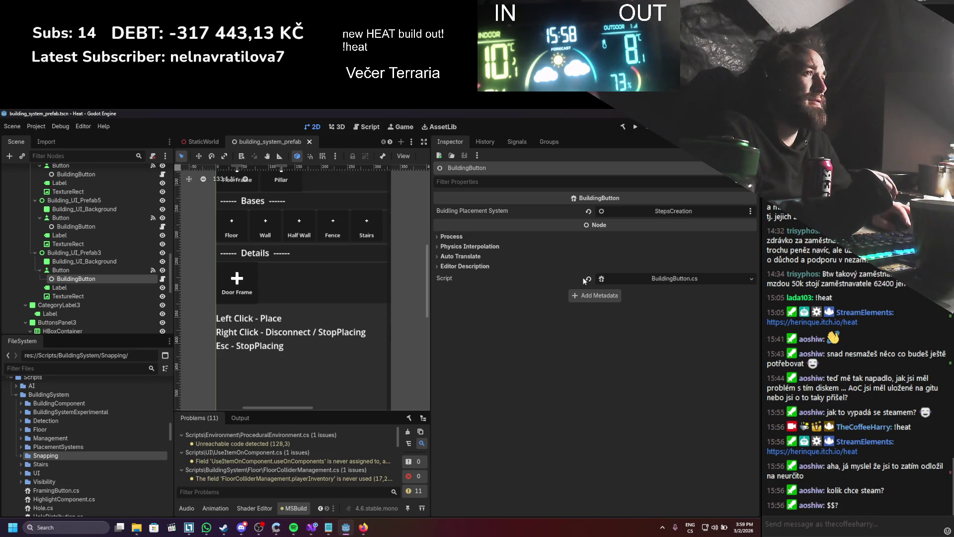
scroll(104, 254, down, 5)
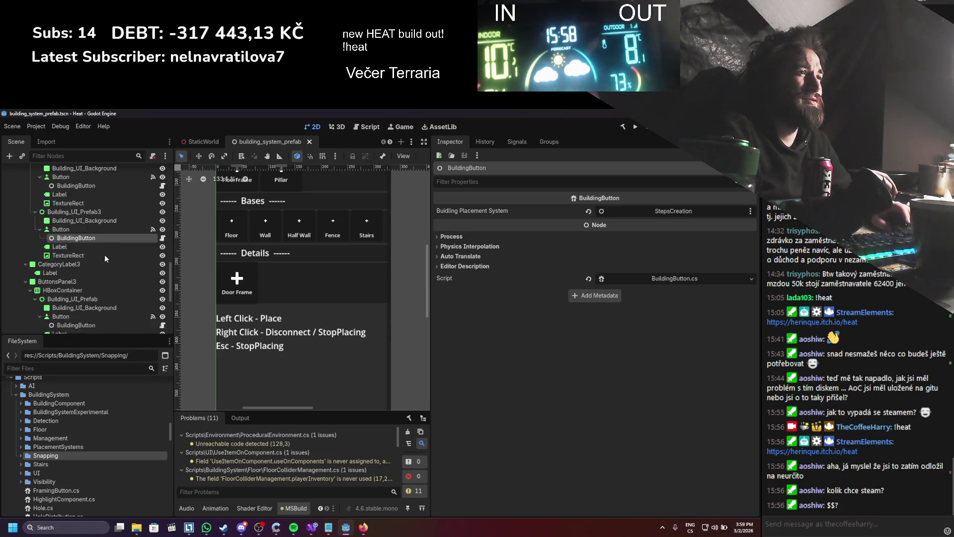
click(100, 264)
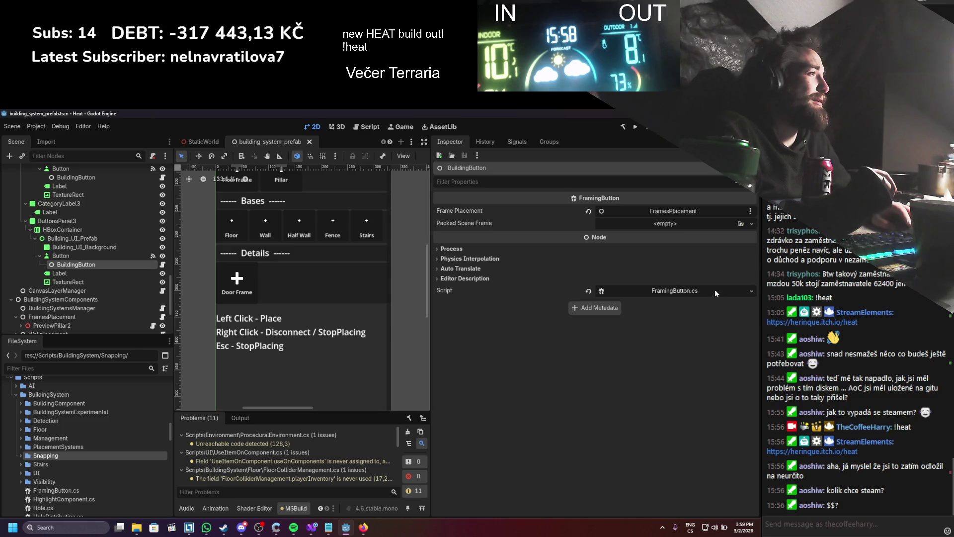
click(590, 291)
click(738, 253)
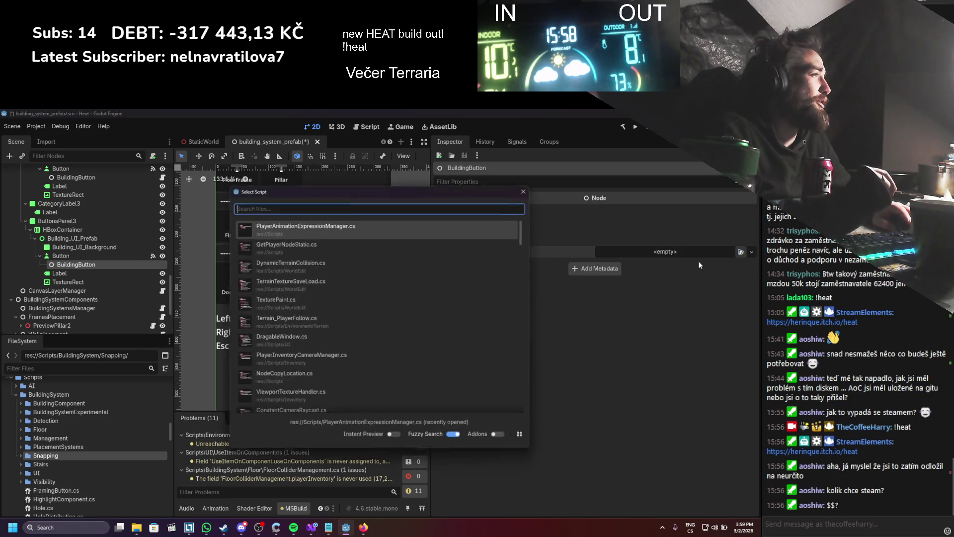
text(BuildingButton)
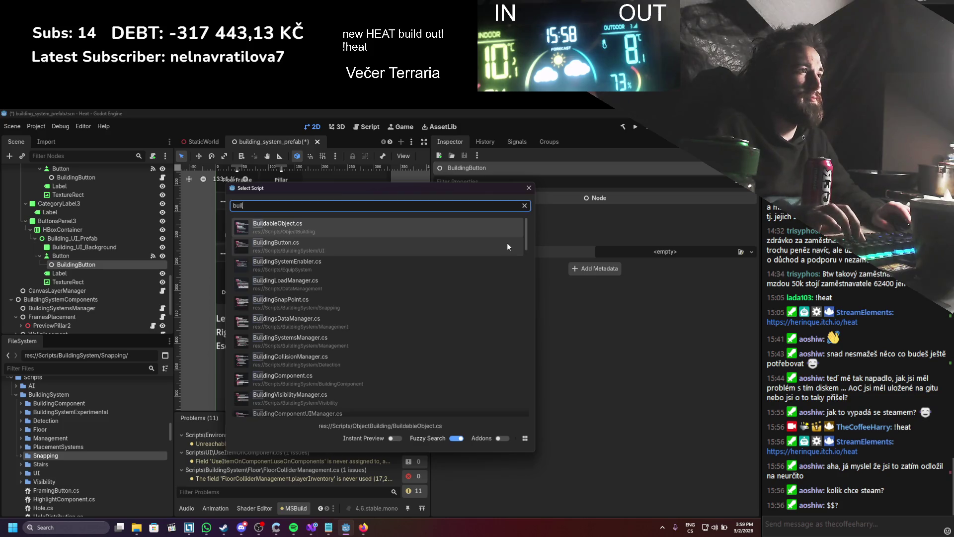
key(Return)
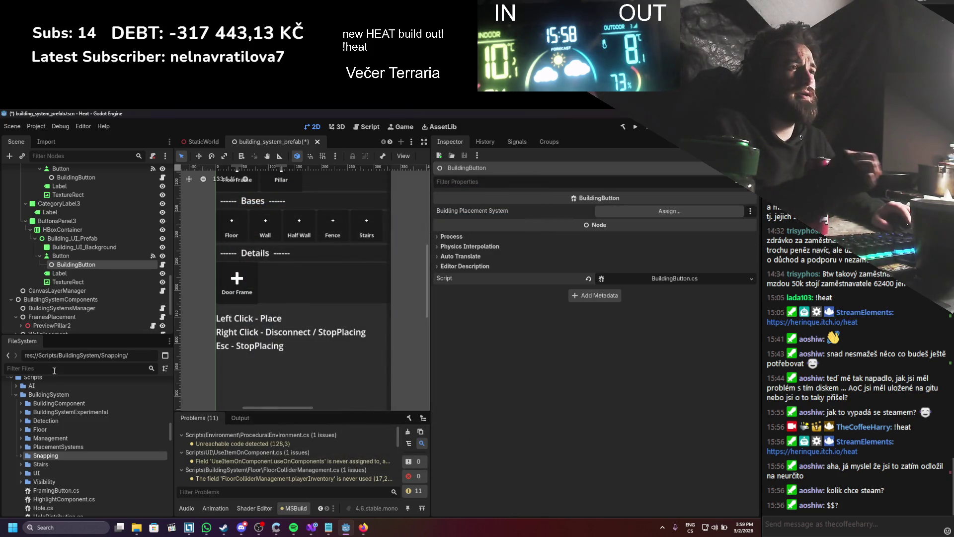
- Assign FramesPlacement as the Buidling Placement System and save the scene
scroll(79, 306, down, 4)
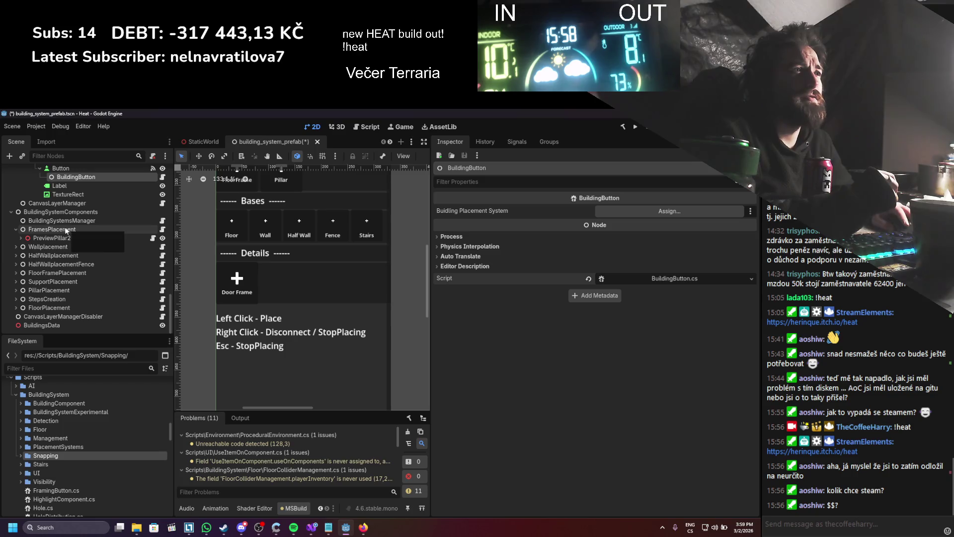
drag(62, 228, 646, 211)
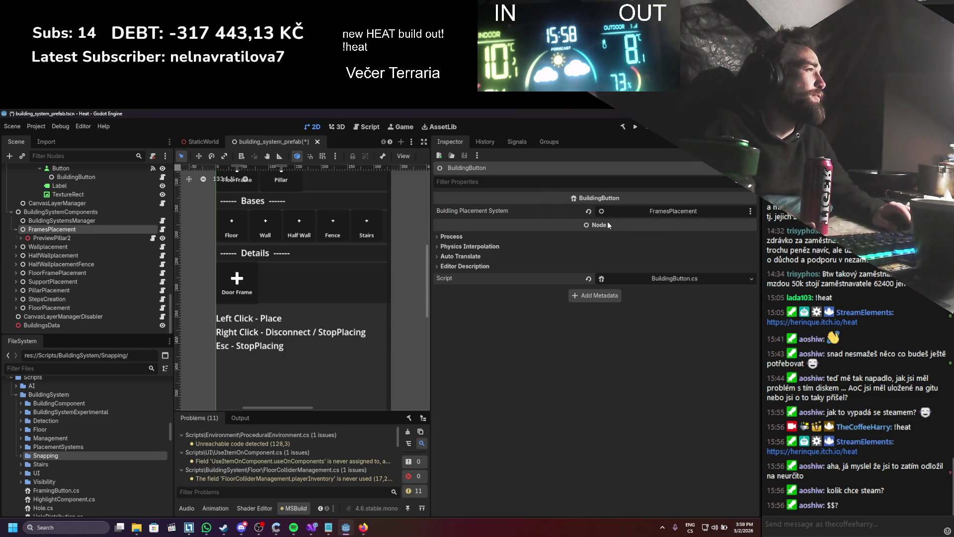
key(ctrl+s)
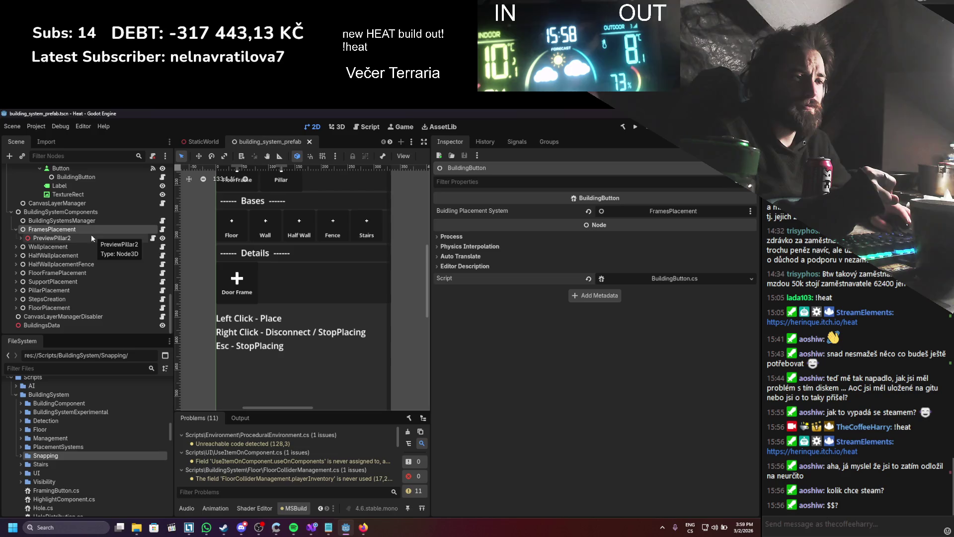
- Inspect the PreviewPillar2 node's properties
scroll(103, 296, up, 3)
scroll(102, 297, up, 3)
scroll(103, 297, up, 5)
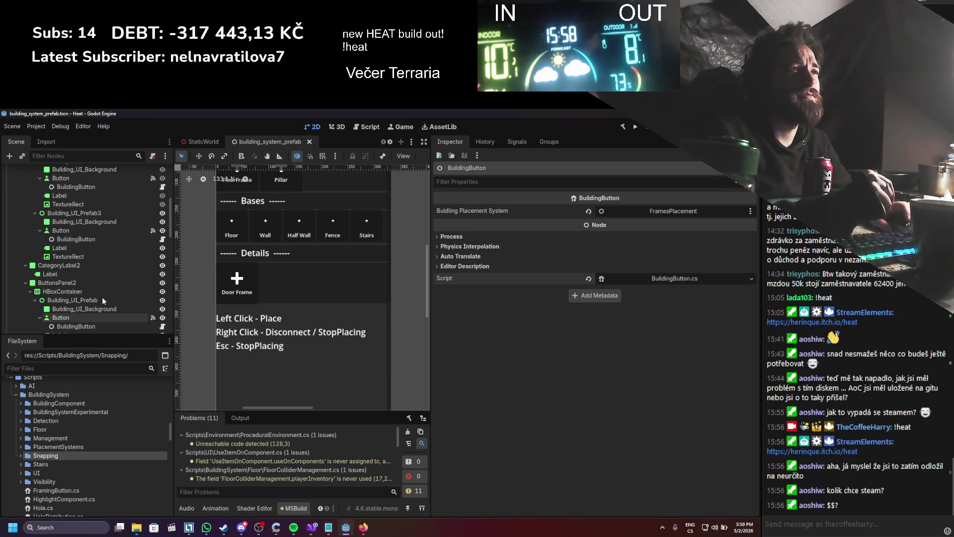
scroll(103, 297, down, 8)
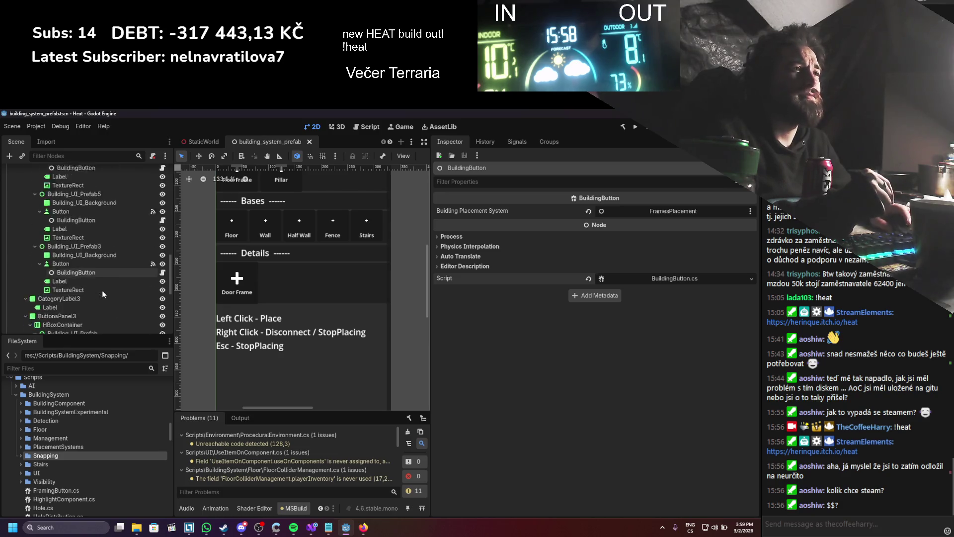
scroll(103, 291, down, 5)
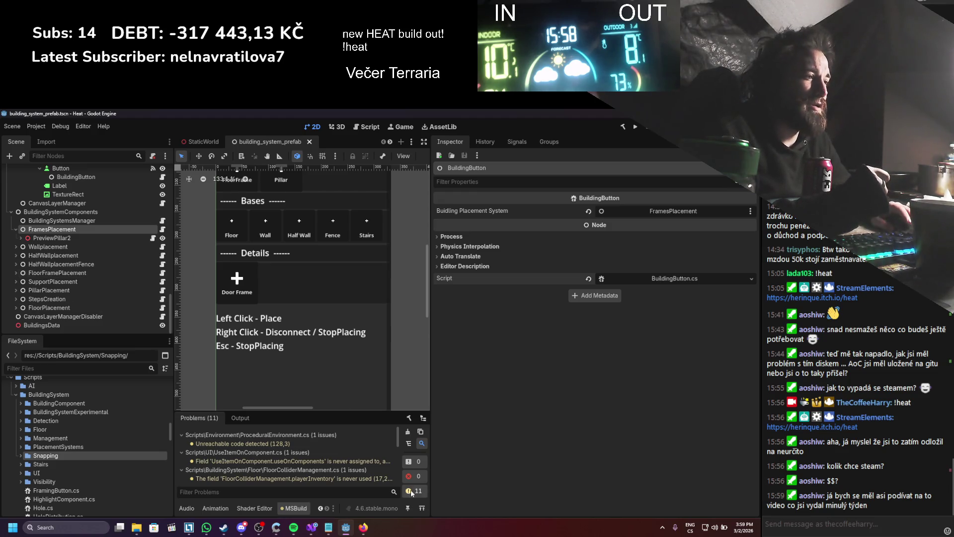
mouse_move(363, 530)
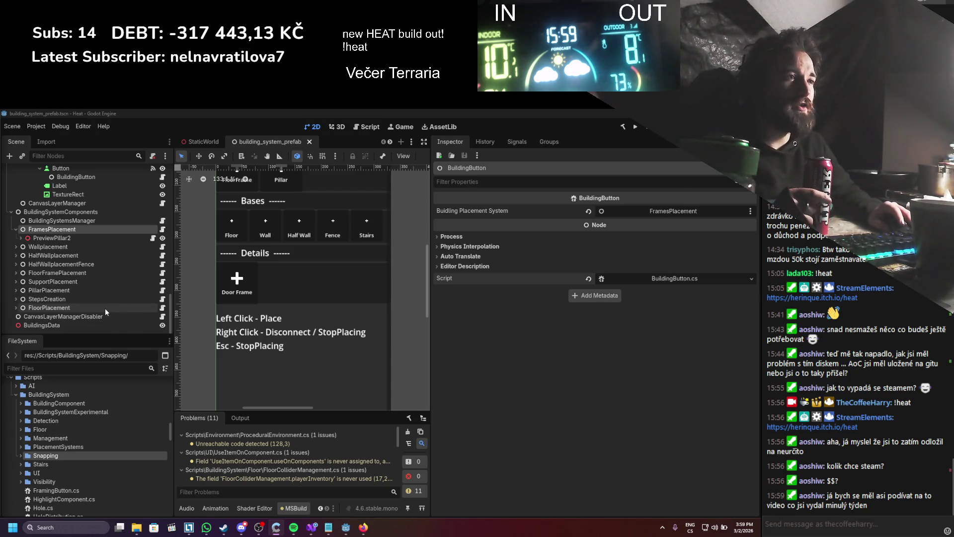
click(74, 237)
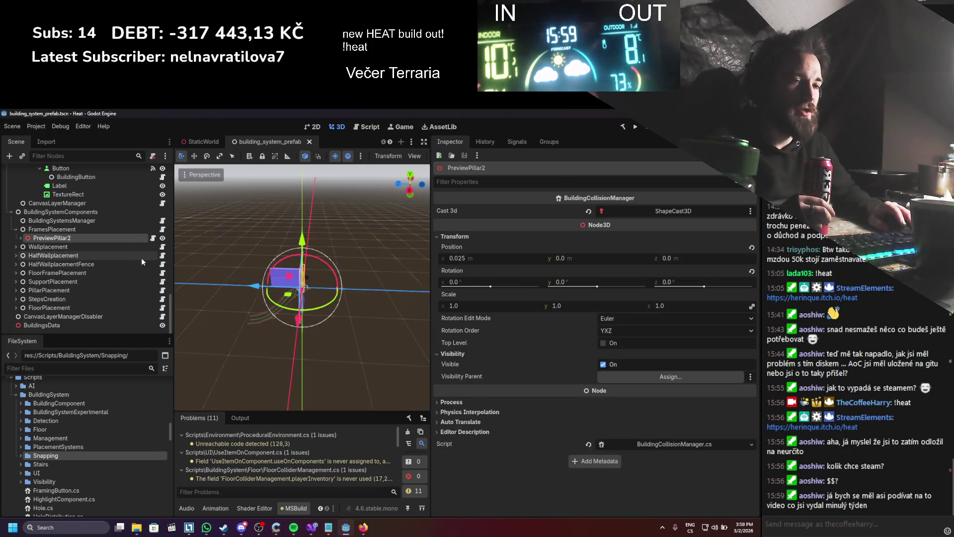
scroll(146, 297, up, 4)
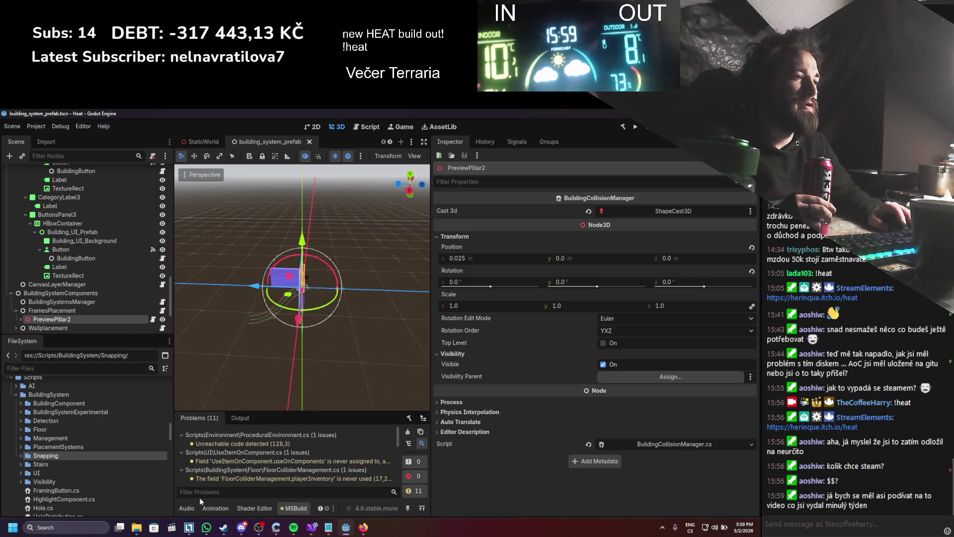
- Launch 01_03_2026_PreAlpha_Heat.exe from the 01_03_2026_PreAlpha build folder
mouse_move(137, 527)
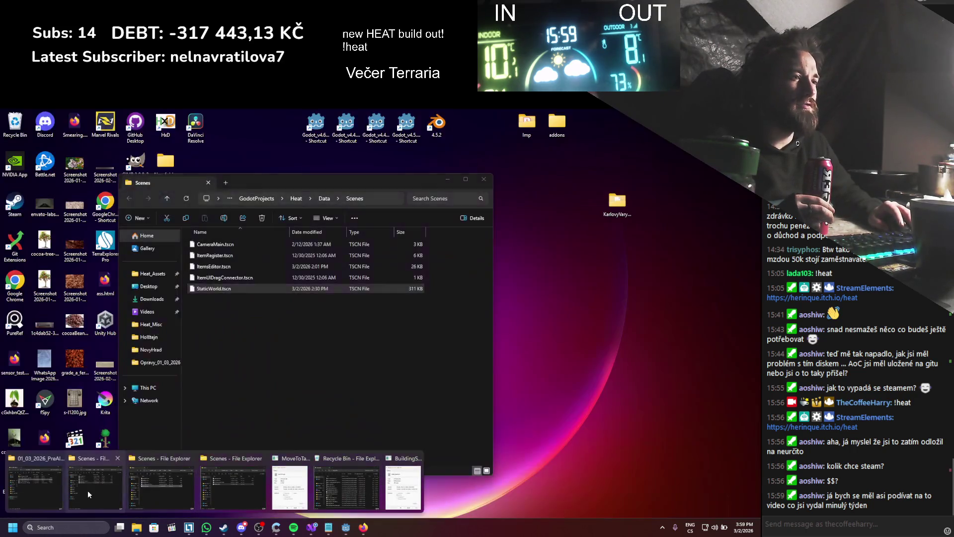
click(52, 490)
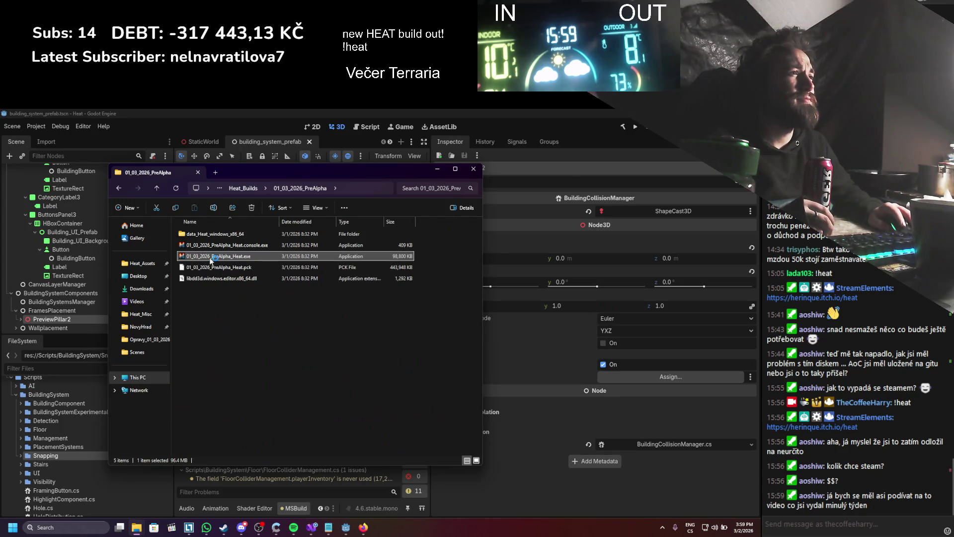
double_click(211, 257)
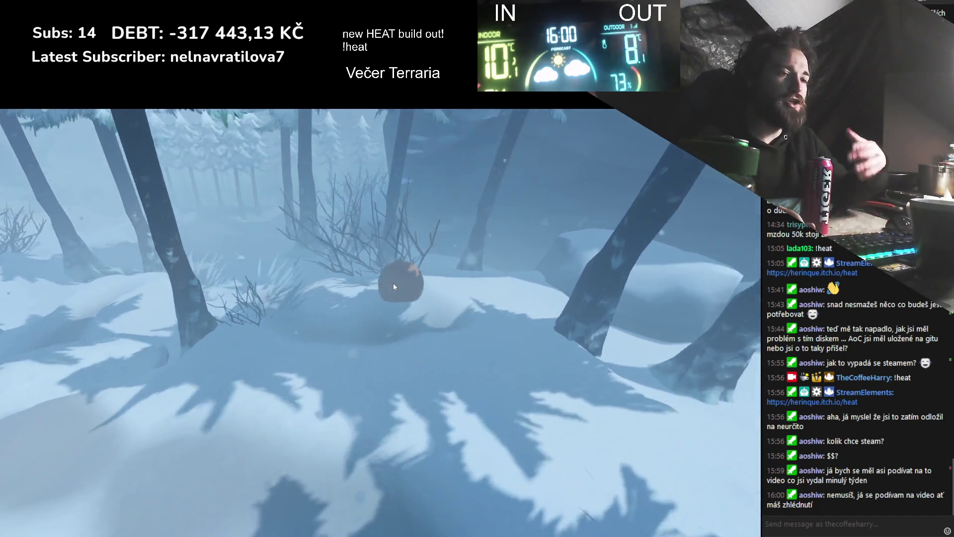
- Roll the ball character past the tree and down the snowy slope toward the bush
scroll(393, 287, down, 5)
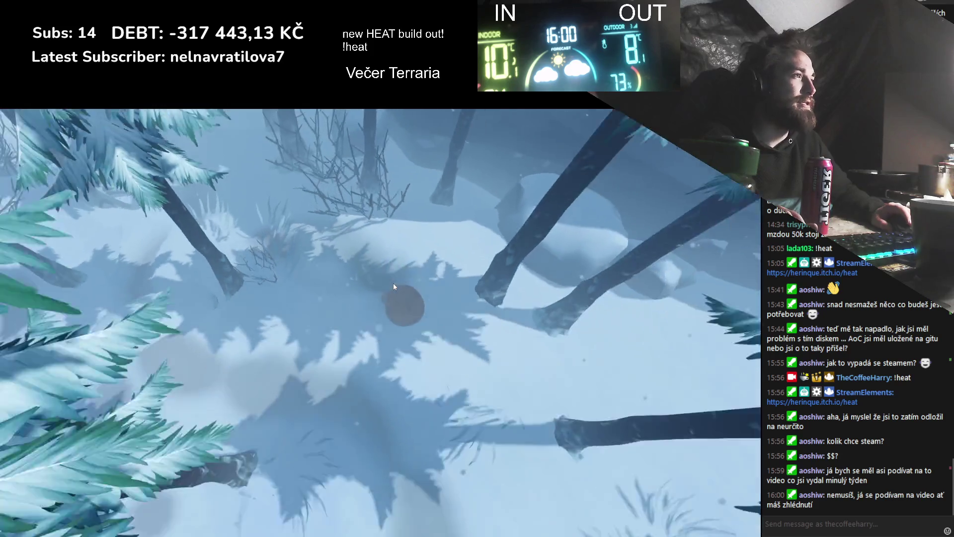
scroll(463, 267, up, 5)
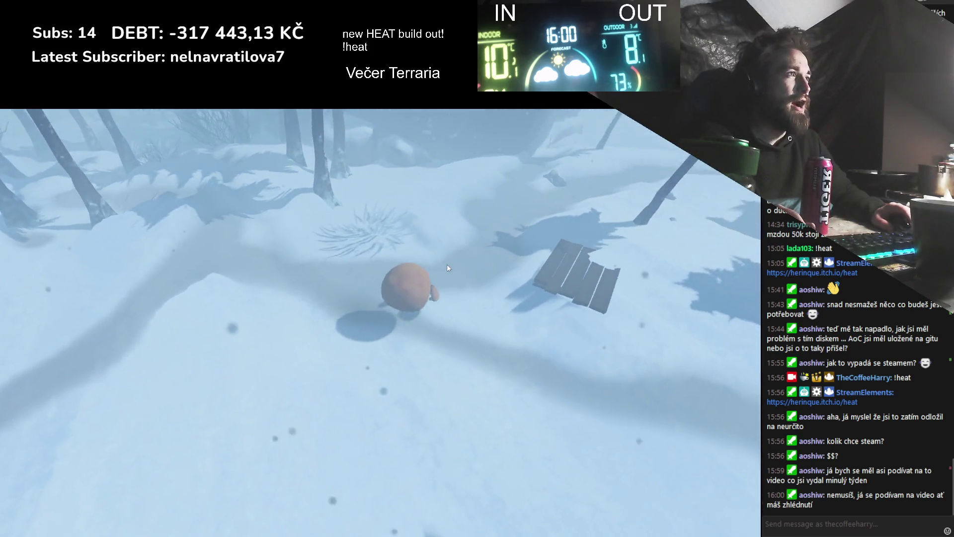
key(d)
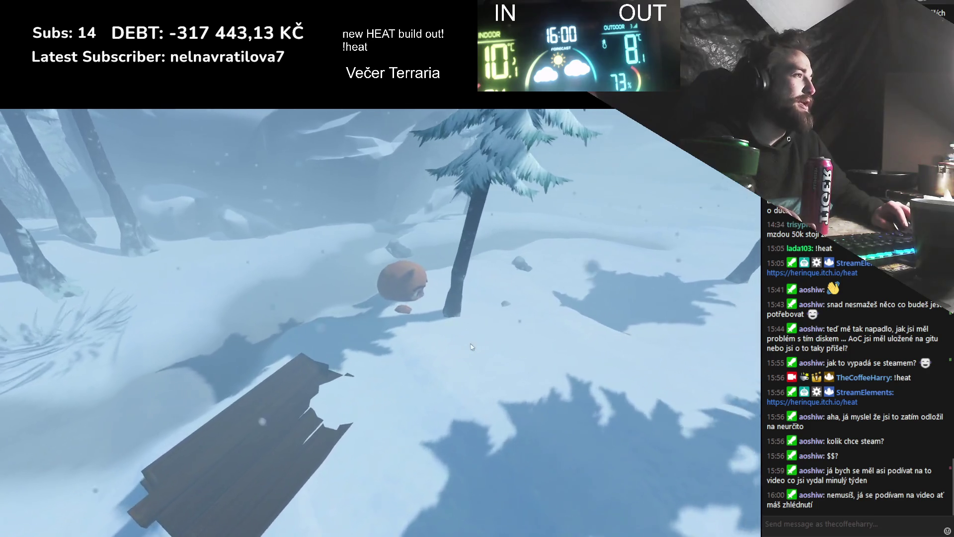
key(w)
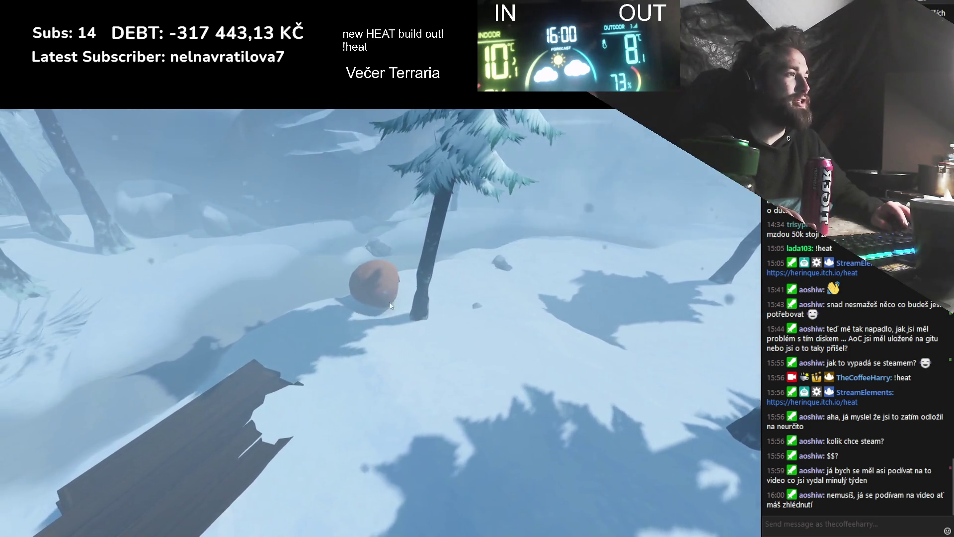
key(w)
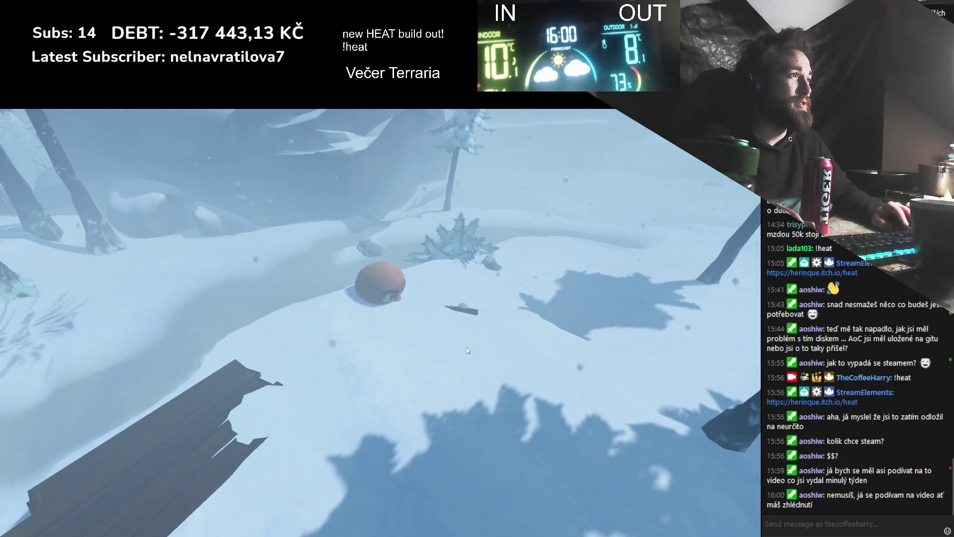
key(w)
key(w)
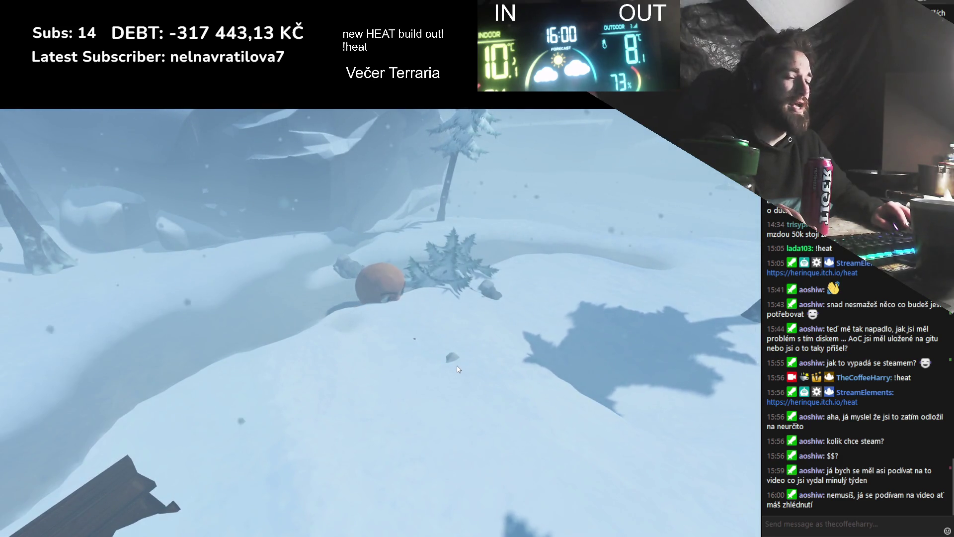
key(w)
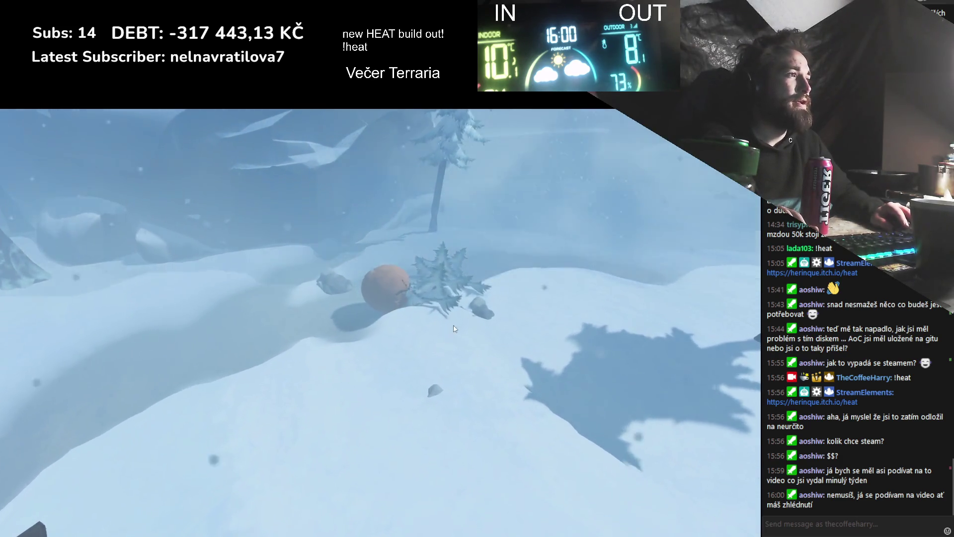
key(w)
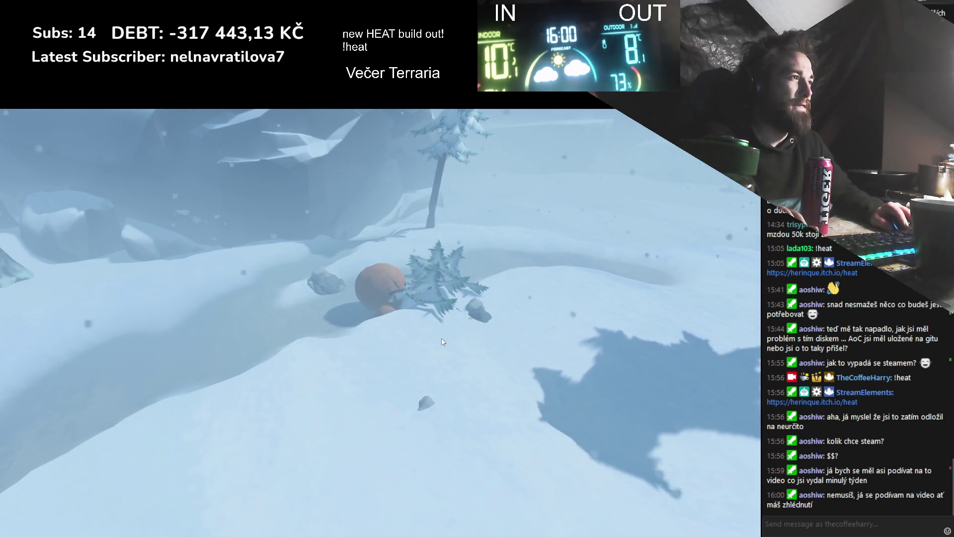
key(w)
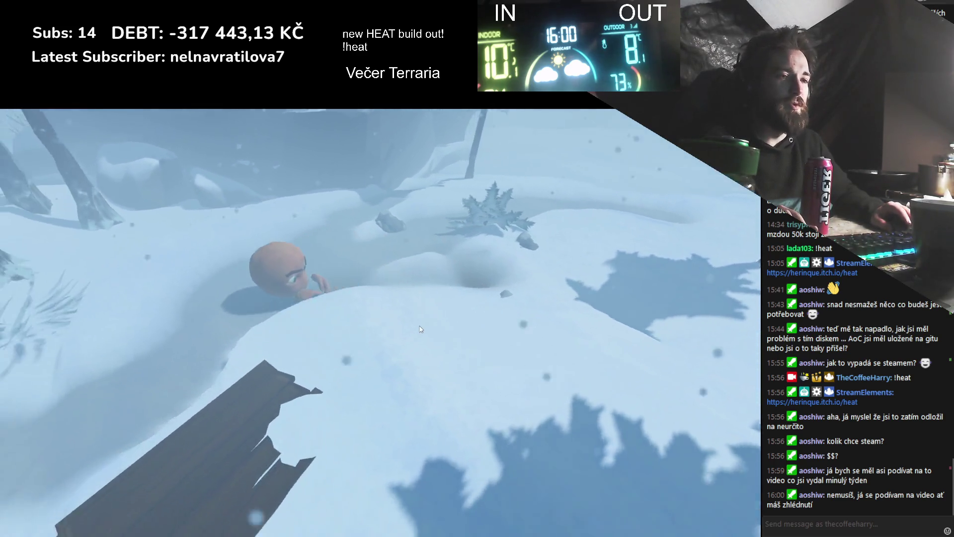
key(Tab)
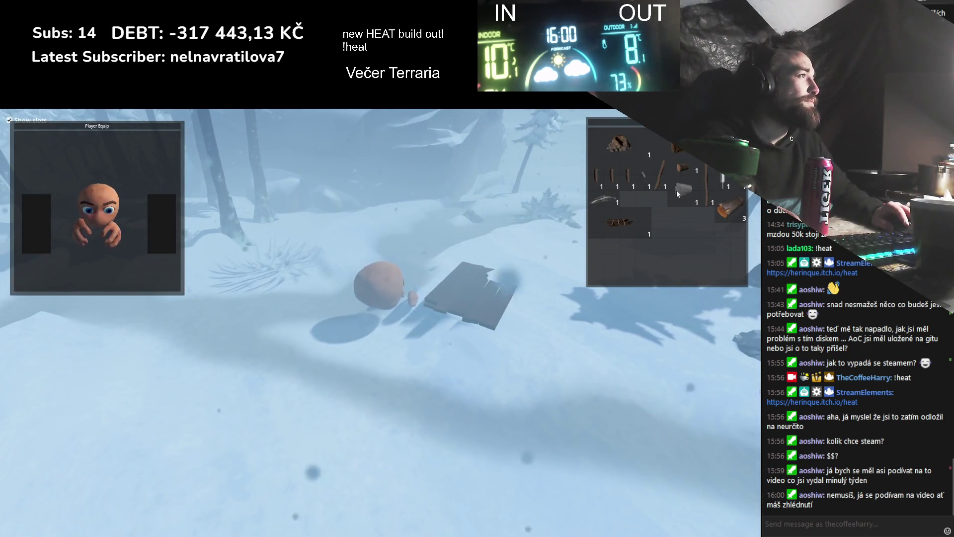
- Drop the plank and the stack of three logs onto the snow to make a campfire
key(w)
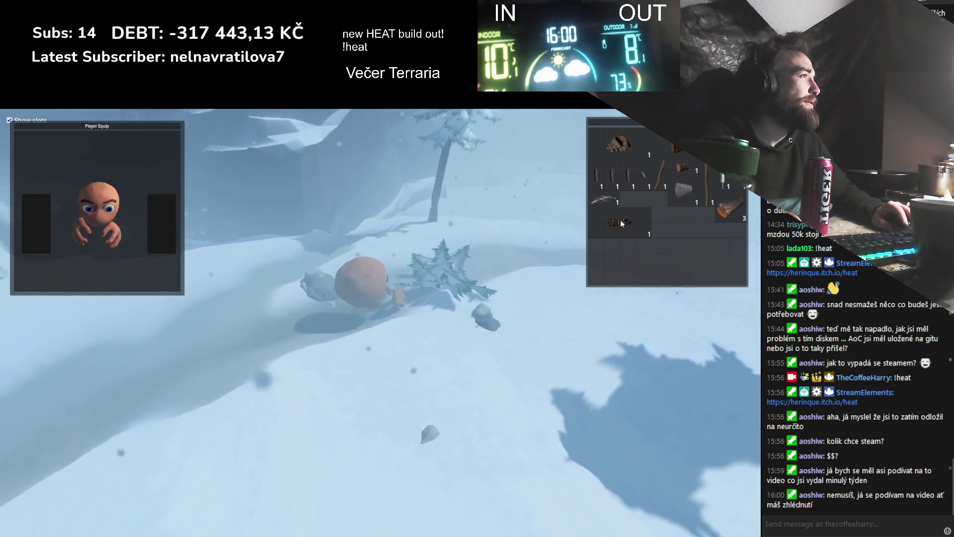
mouse_move(621, 219)
mouse_down()
mouse_move(341, 333)
mouse_move(318, 369)
mouse_move(335, 365)
mouse_move(314, 368)
mouse_up()
drag(731, 209, 321, 376)
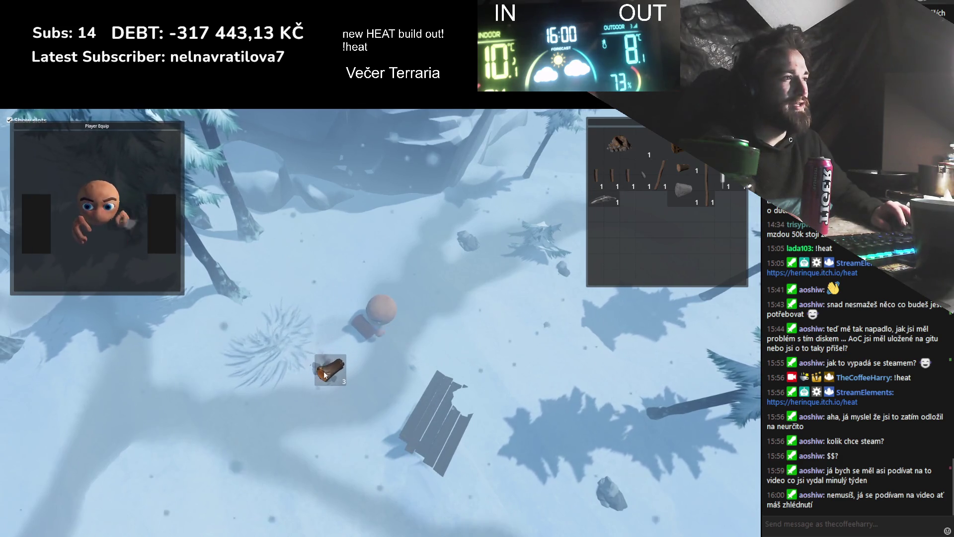
key(Tab)
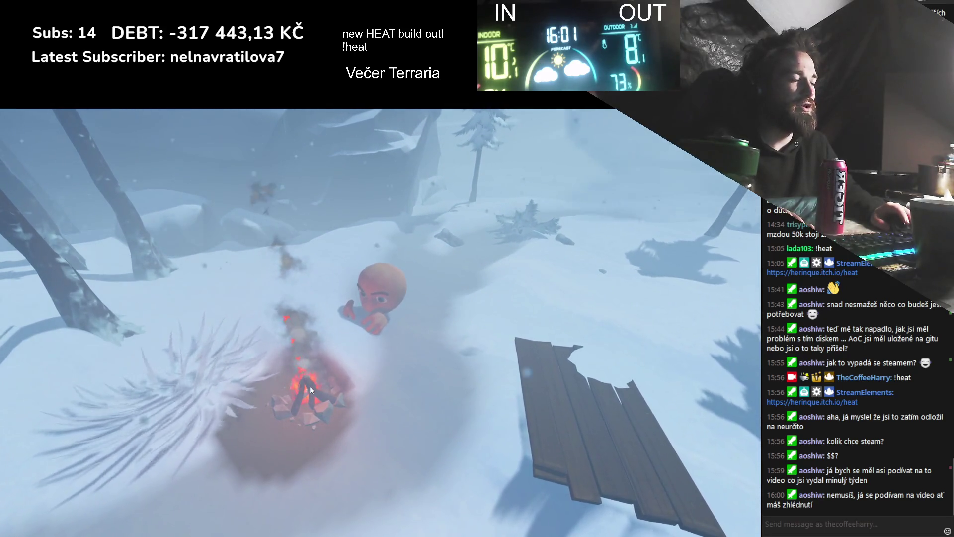
- Walk around the campfire and drop the log stack from the inventory beside it
scroll(309, 387, down, 3)
scroll(368, 374, up, 3)
key(s)
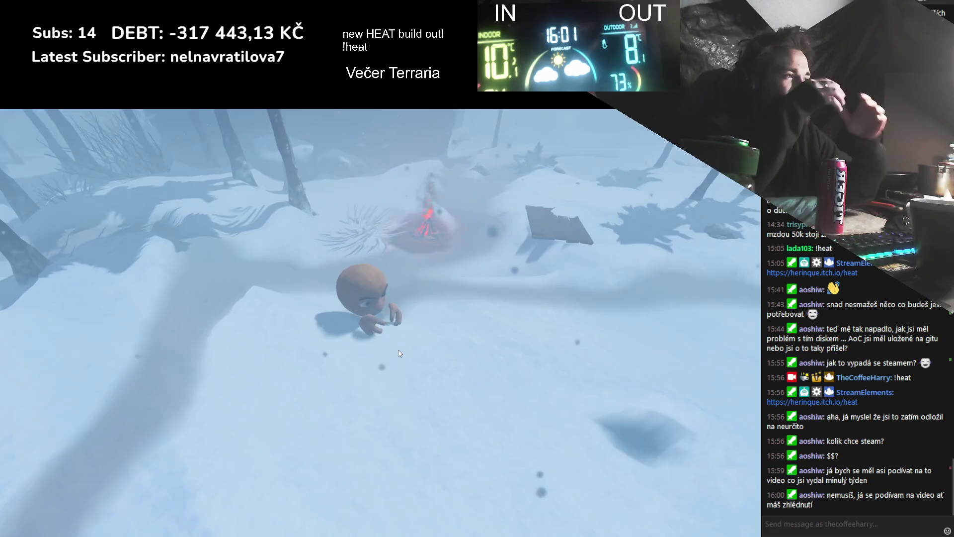
key(w)
scroll(407, 345, down, 3)
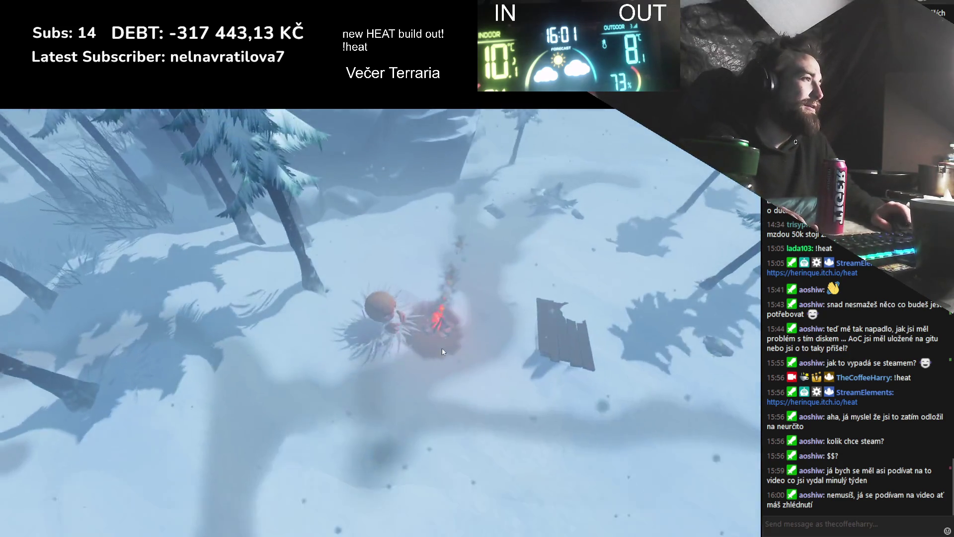
key(Tab)
mouse_move(22, 121)
mouse_down()
mouse_move(34, 201)
mouse_move(382, 261)
mouse_move(453, 311)
mouse_up()
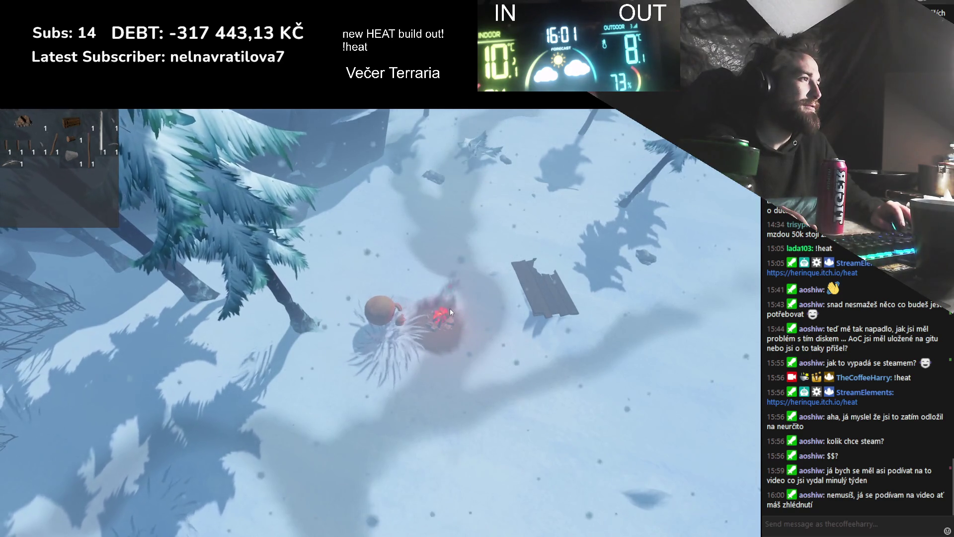
- Turn the camera, walk away from the campfire, and zoom out to an overhead view
key(e)
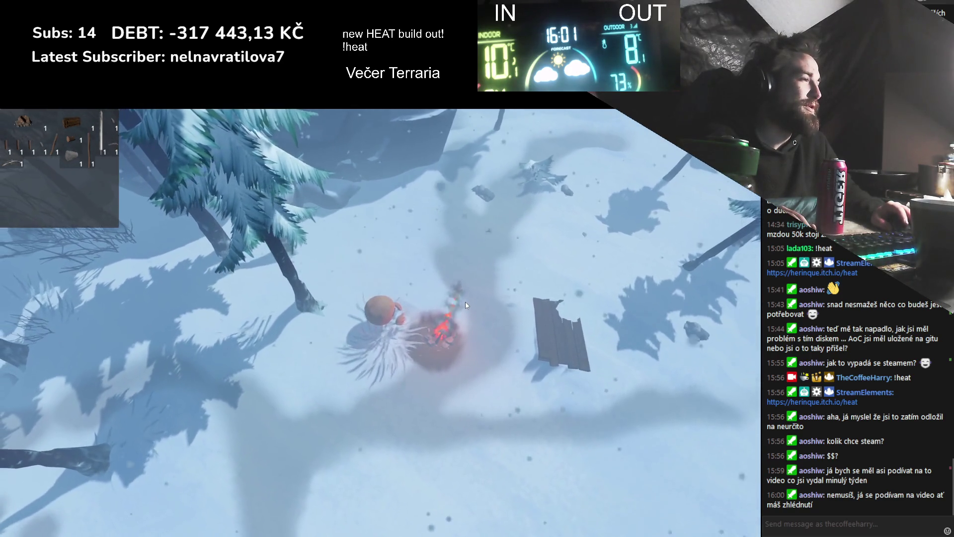
scroll(467, 305, up, 3)
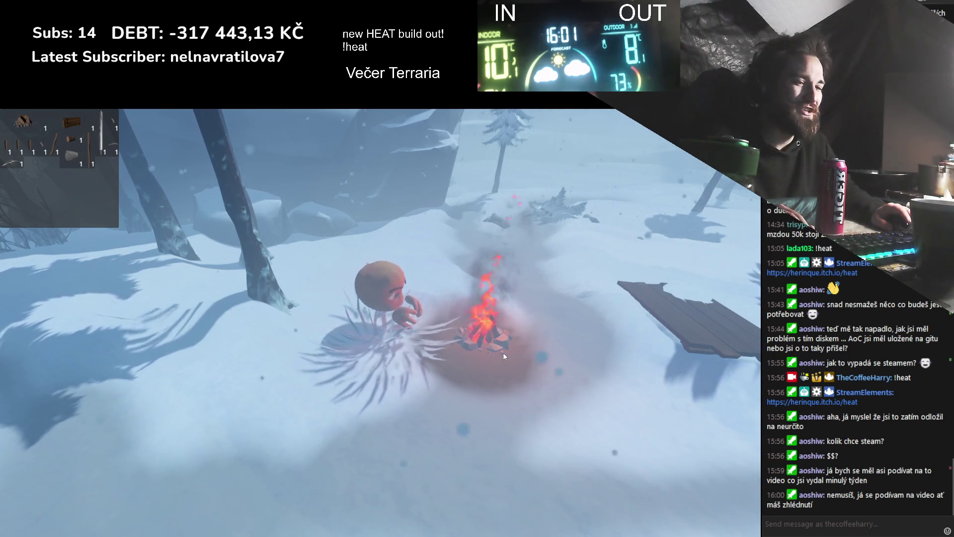
scroll(506, 343, down, 5)
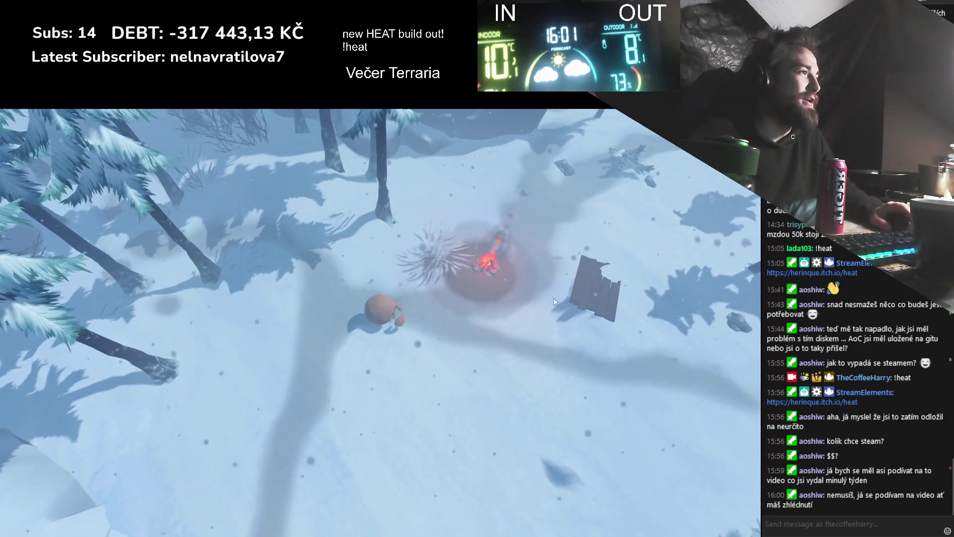
scroll(553, 296, up, 5)
scroll(553, 295, up, 3)
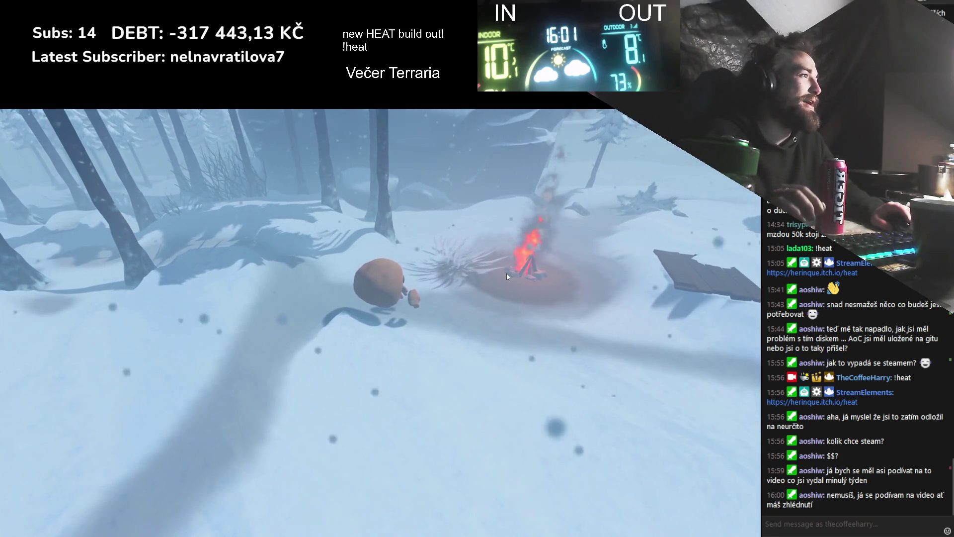
scroll(506, 272, up, 3)
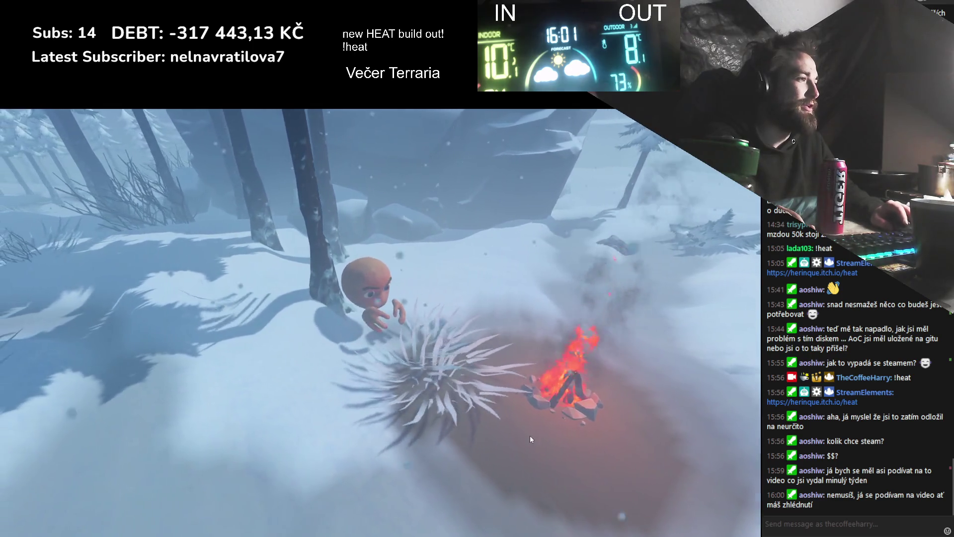
scroll(537, 439, down, 3)
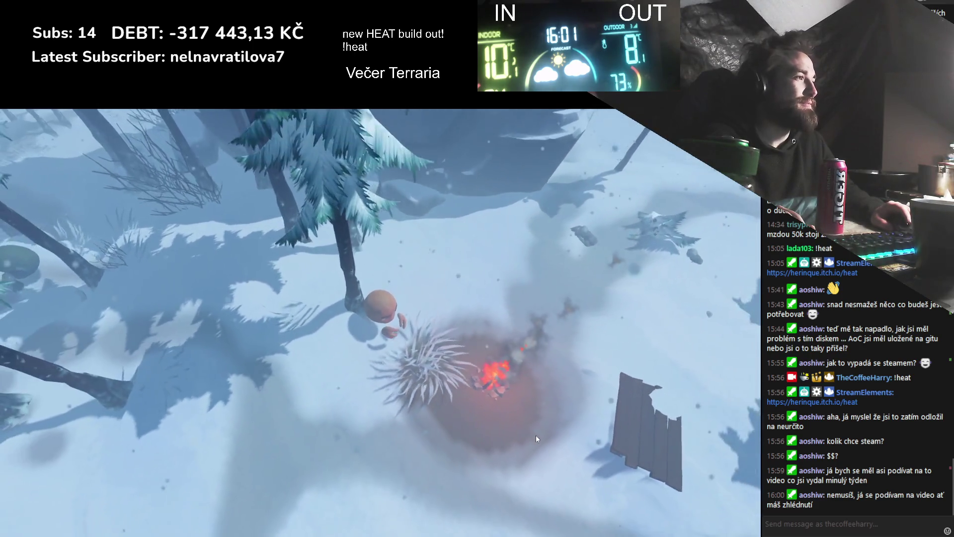
key(a)
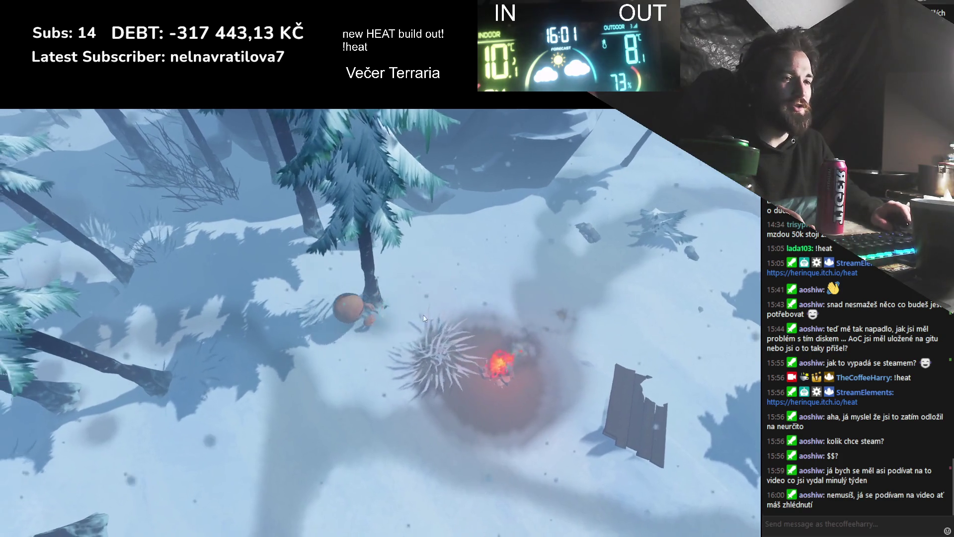
scroll(360, 330, down, 5)
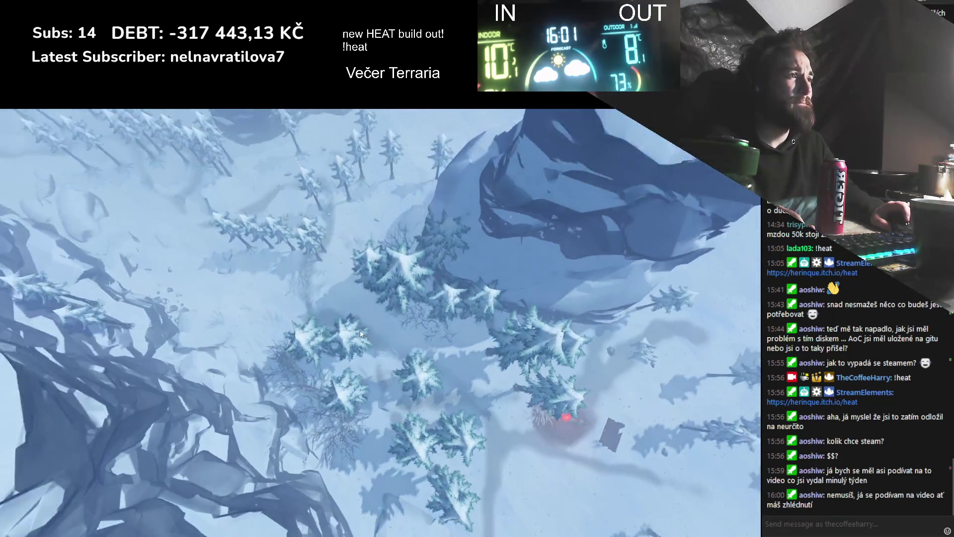
- Zoom in and circle the camera around the character across the surrounding forest
scroll(360, 330, up, 5)
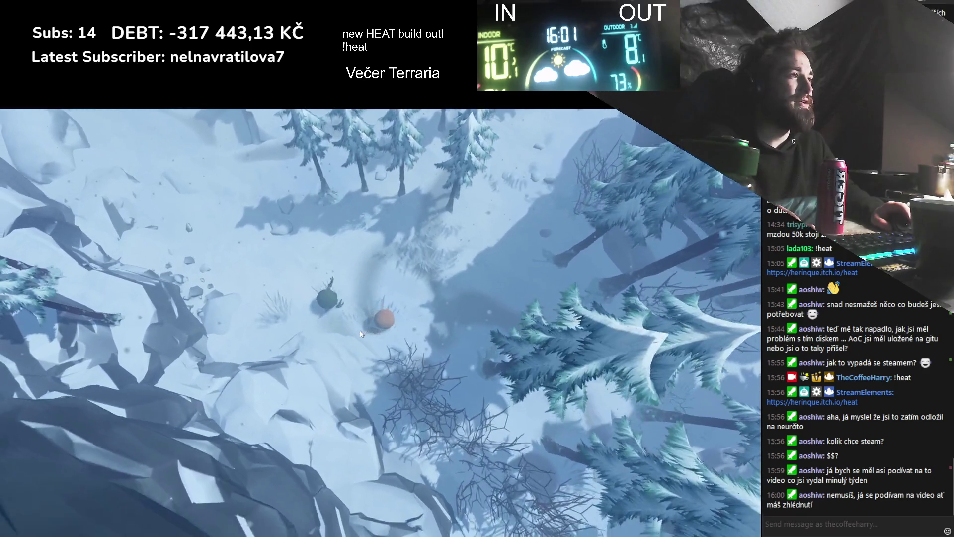
key(q)
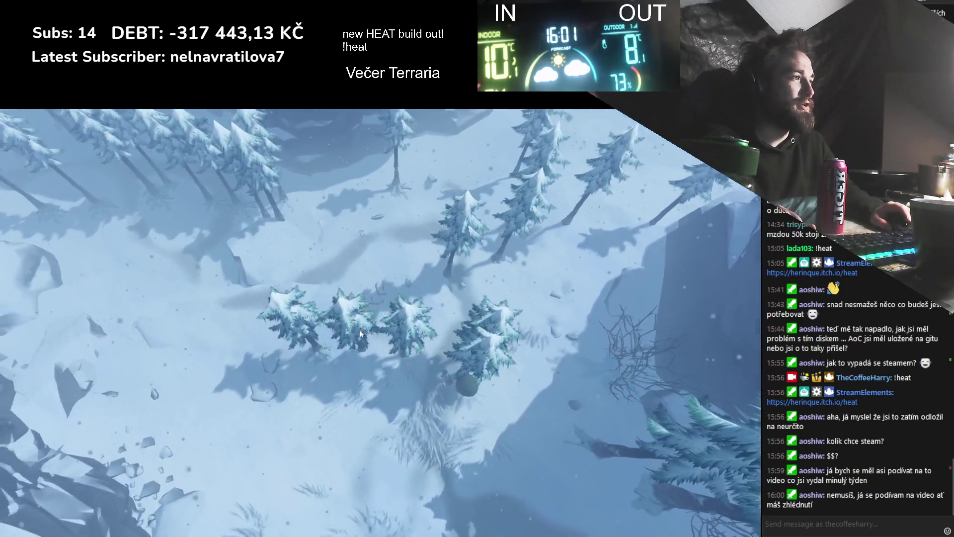
key(q)
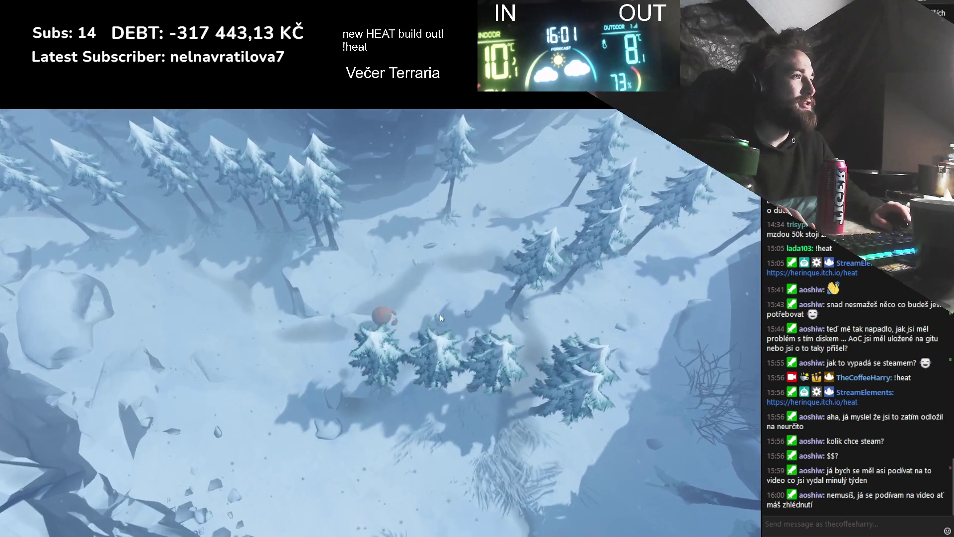
key(q)
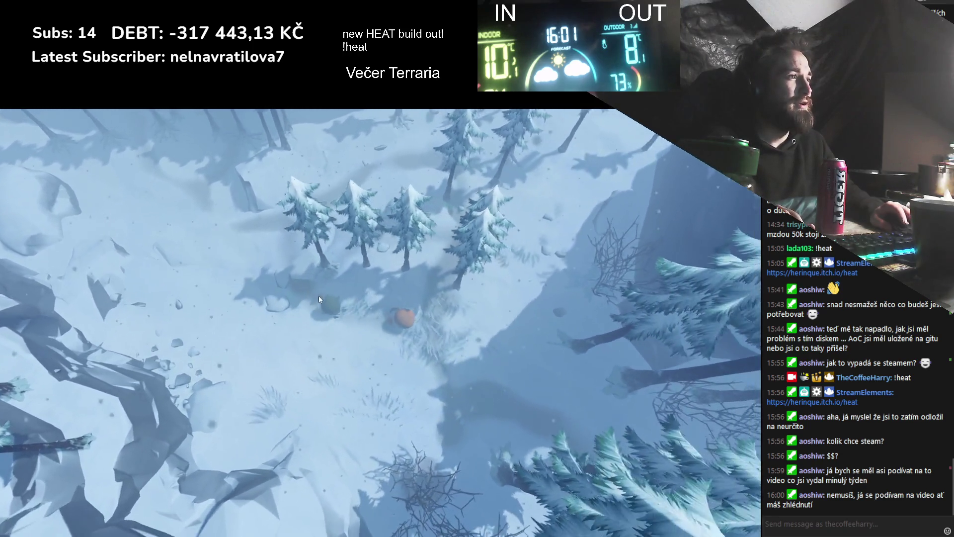
key(q)
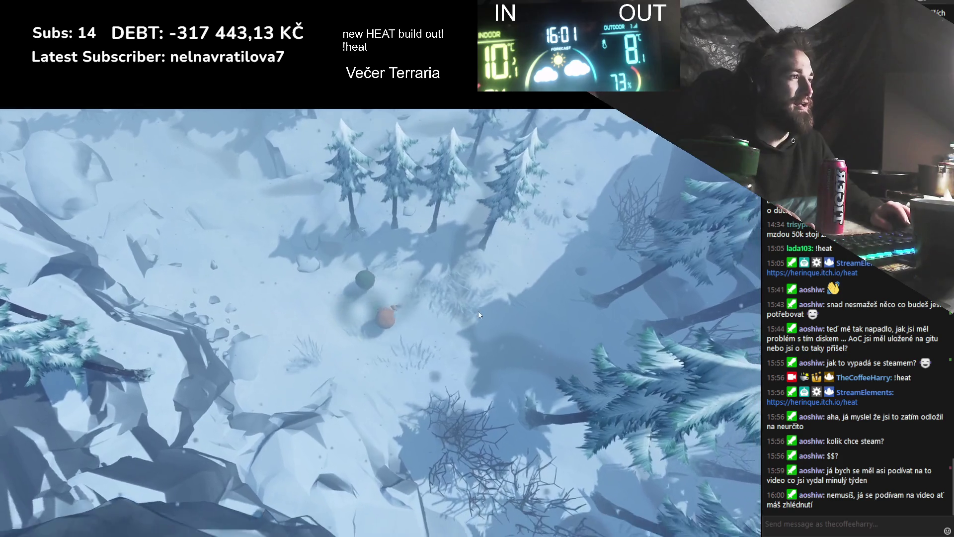
key(q)
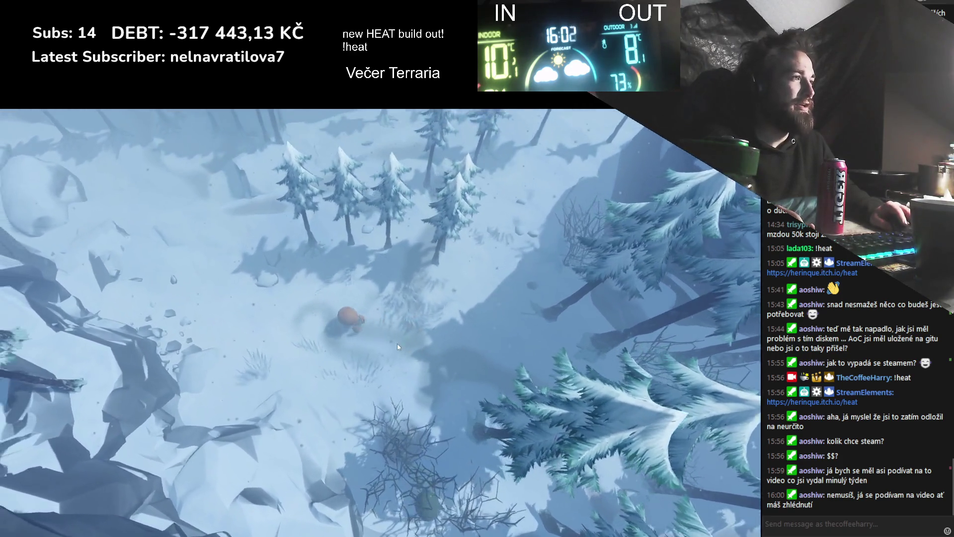
key(q)
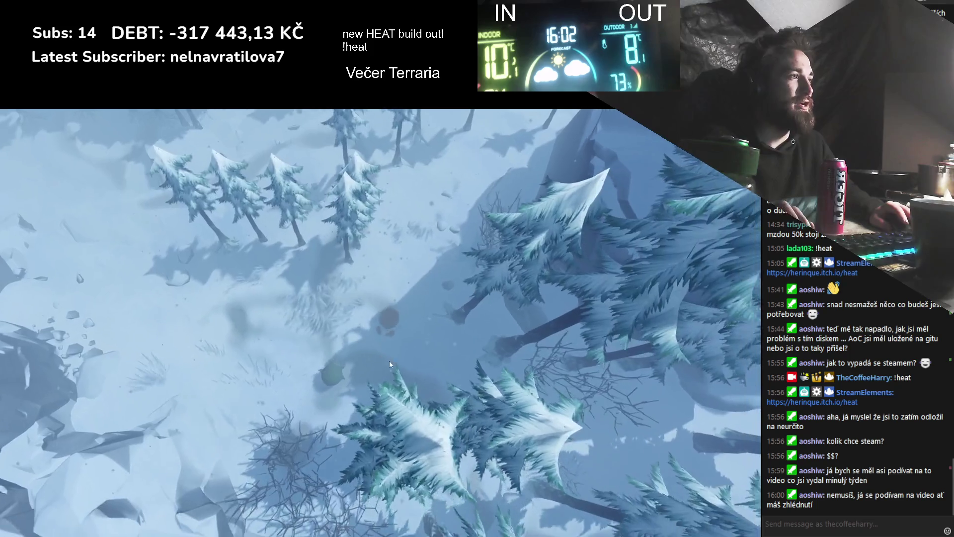
key(q)
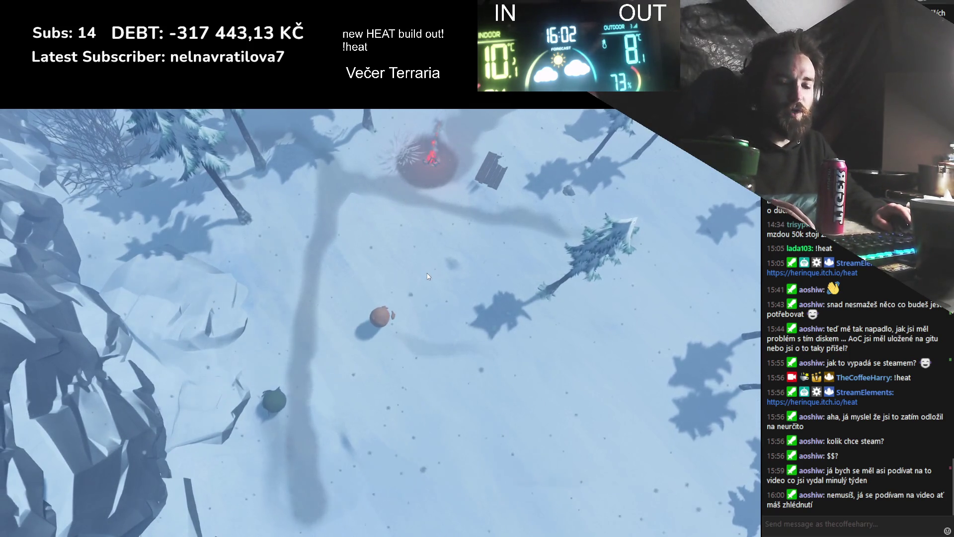
- Quit the running game and delete FramingButton.cs from the project
key(alt+F4)
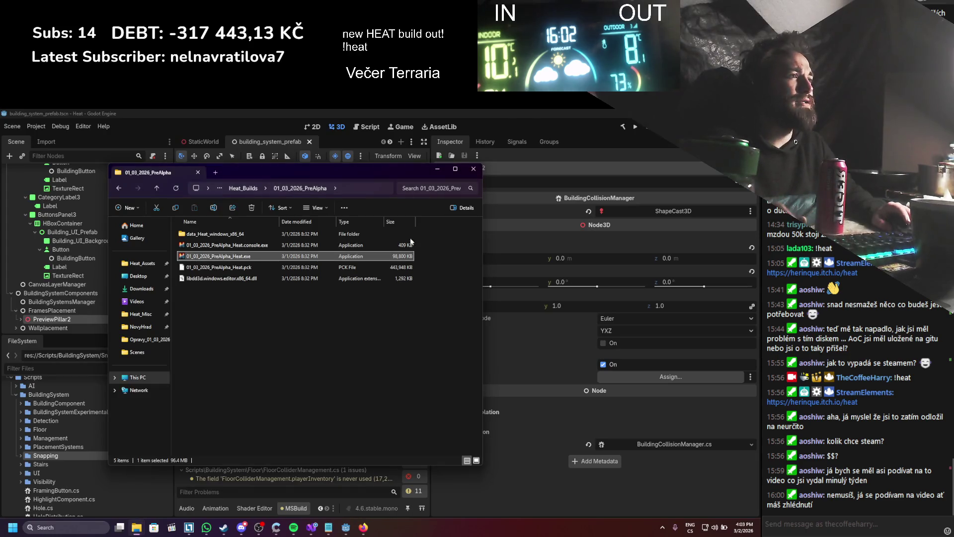
click(435, 169)
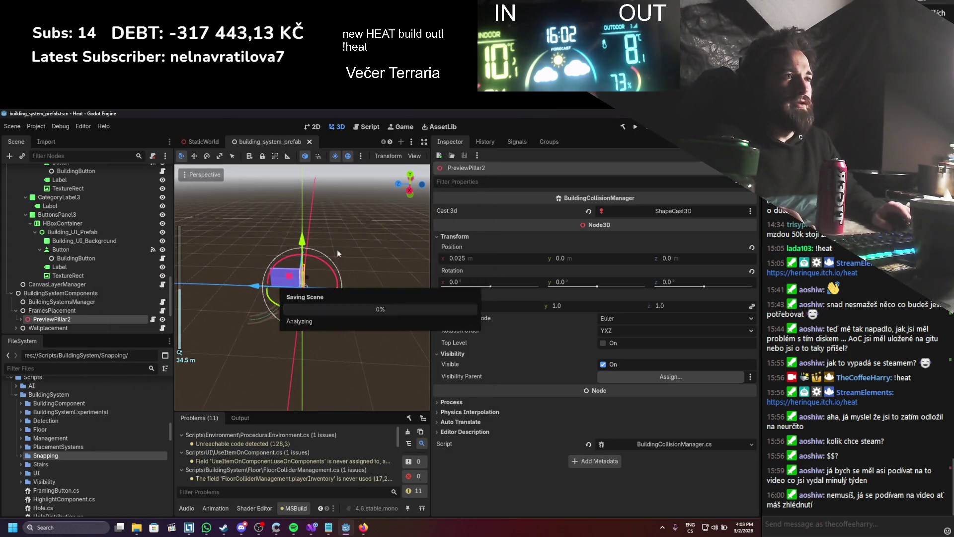
scroll(134, 415, down, 4)
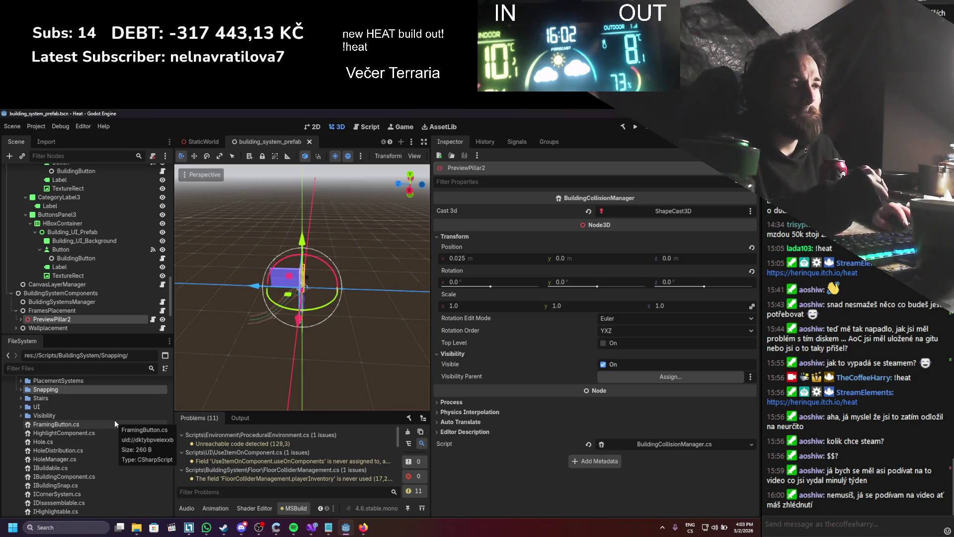
right_click(87, 425)
click(159, 465)
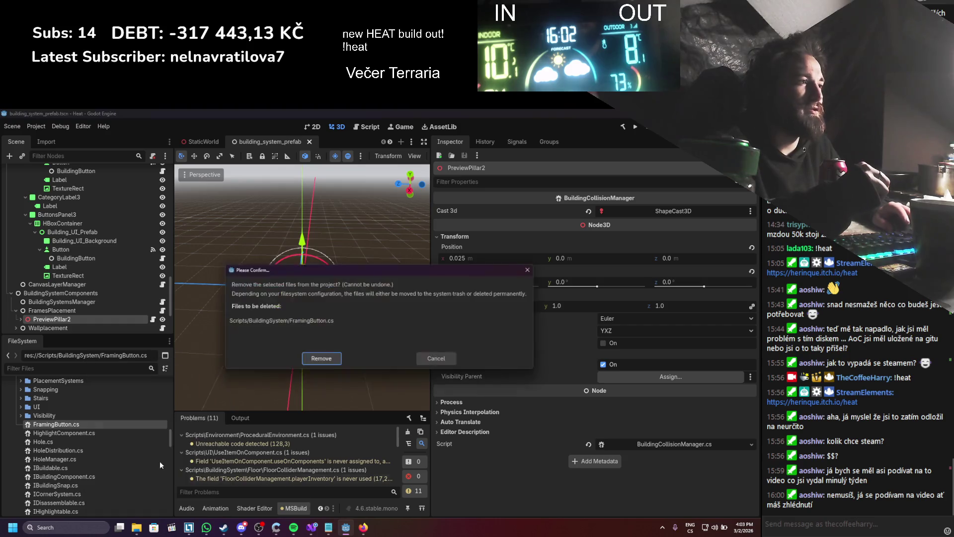
click(314, 360)
- Open HighlightComponent.cs in Visual Studio and find all references to the HighlightComponent class
key(alt+Tab)
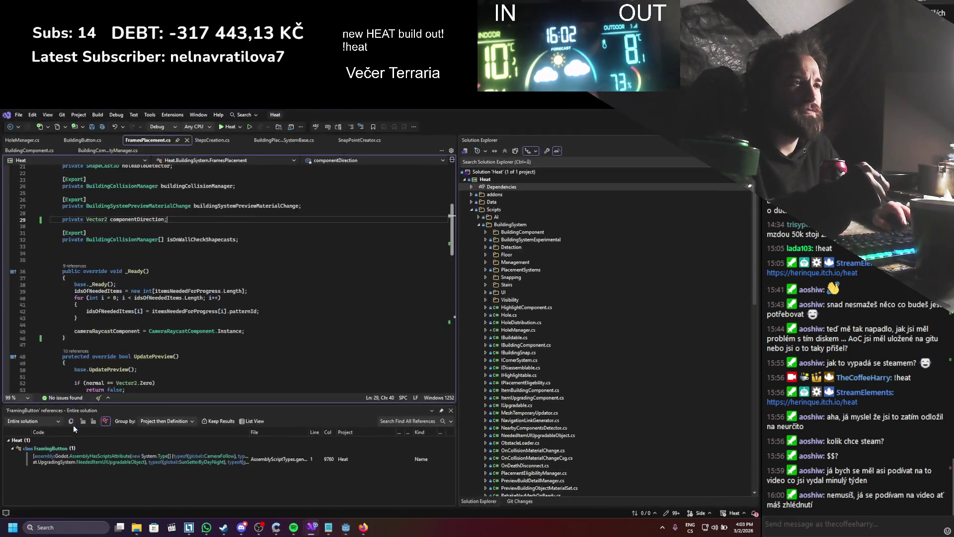
key(alt+Tab)
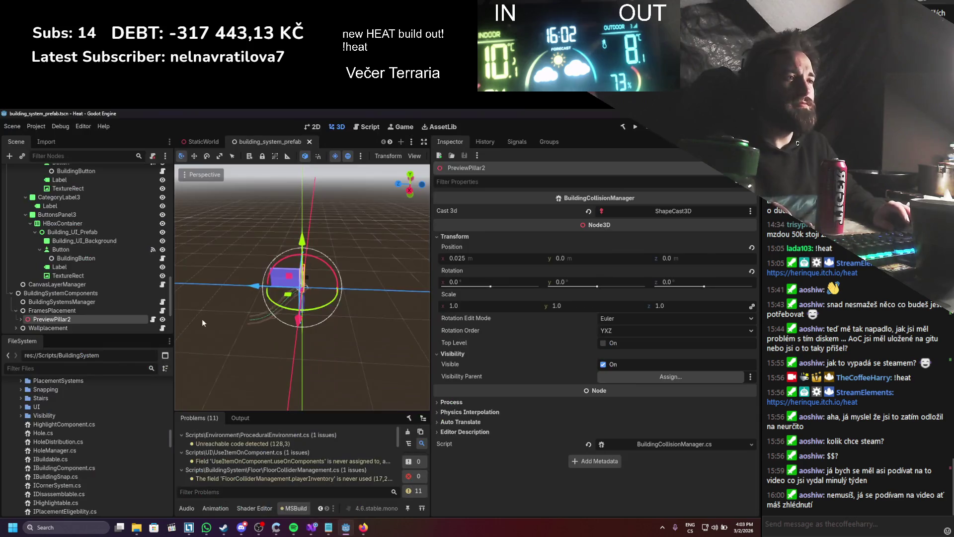
double_click(68, 424)
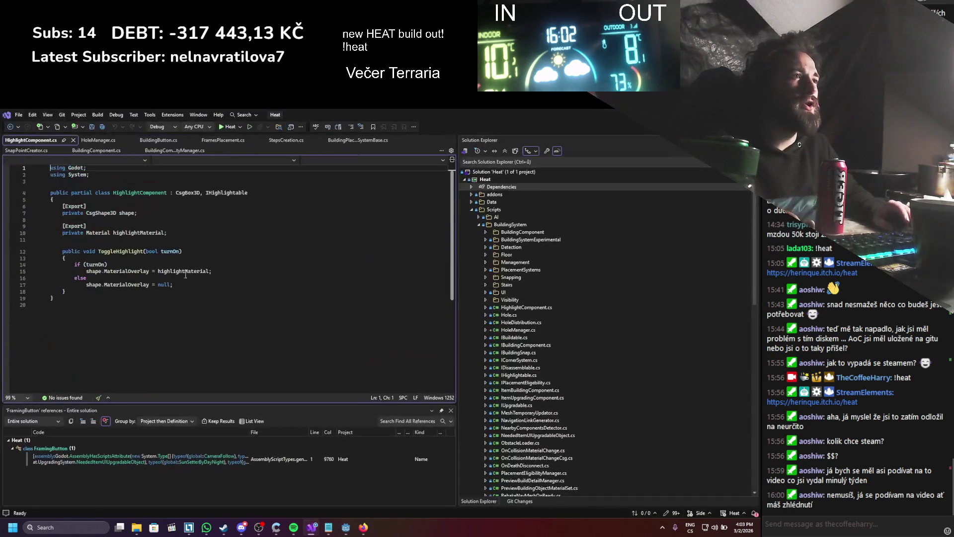
right_click(137, 196)
click(164, 277)
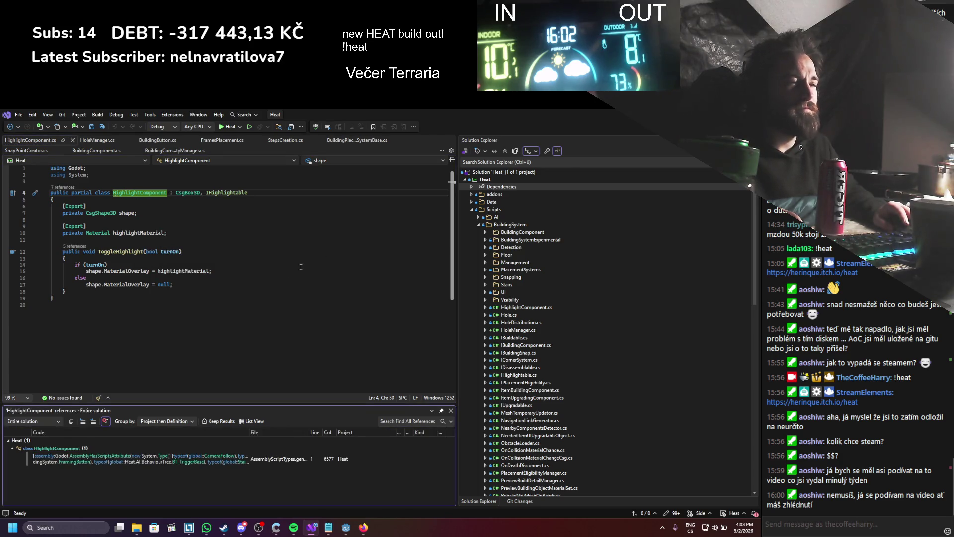
click(72, 140)
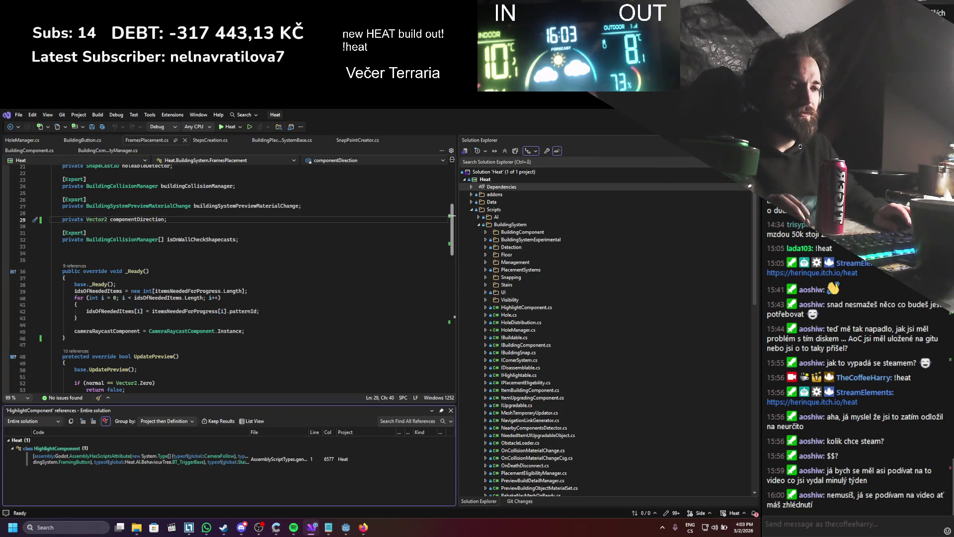
key(alt+Tab)
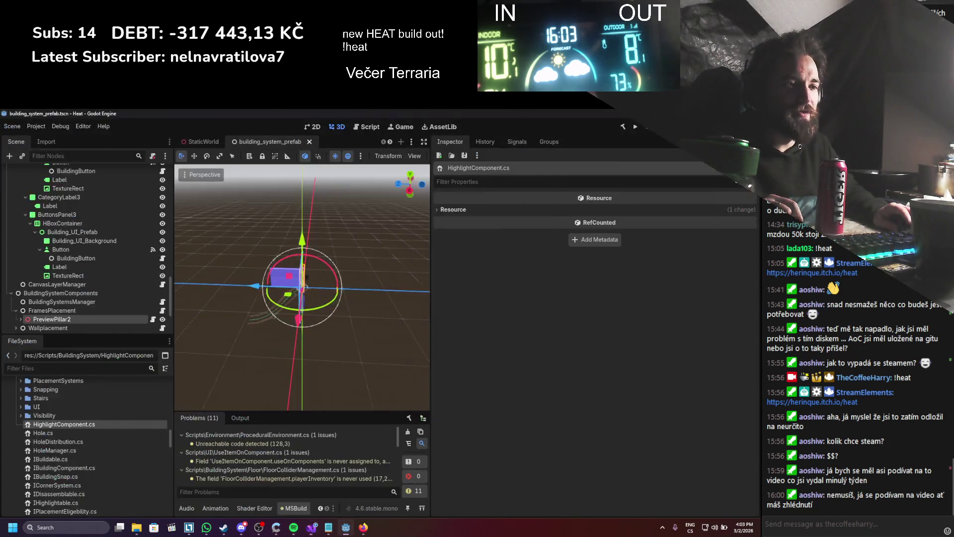
- Delete HighlightComponent.cs from the project
right_click(83, 423)
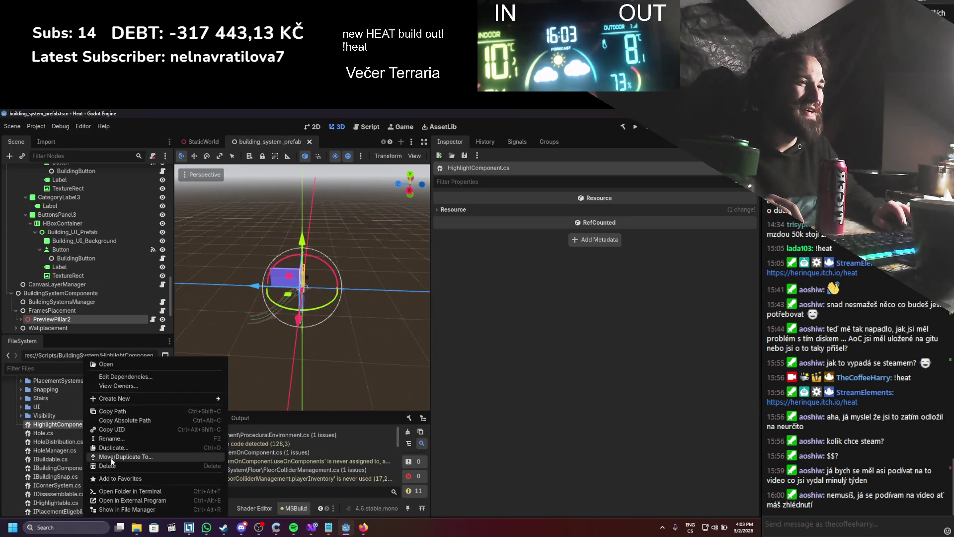
click(112, 466)
click(334, 362)
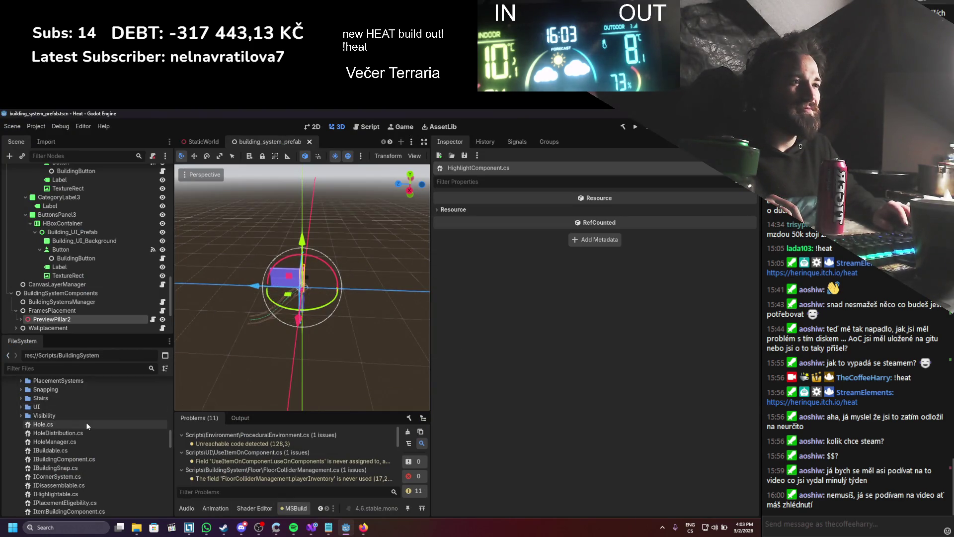
- Review Hole.cs in the code editor, then delete it from the project
double_click(70, 424)
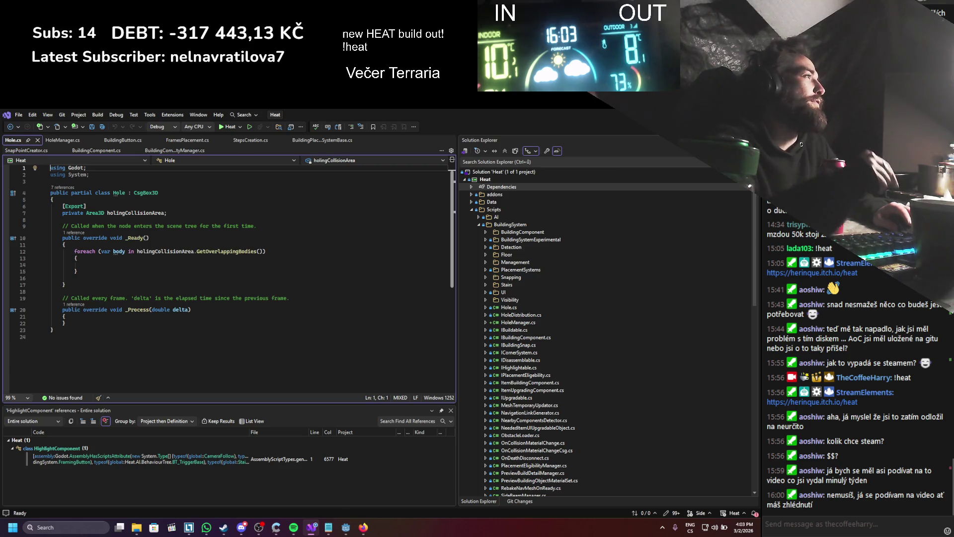
key(alt+Tab)
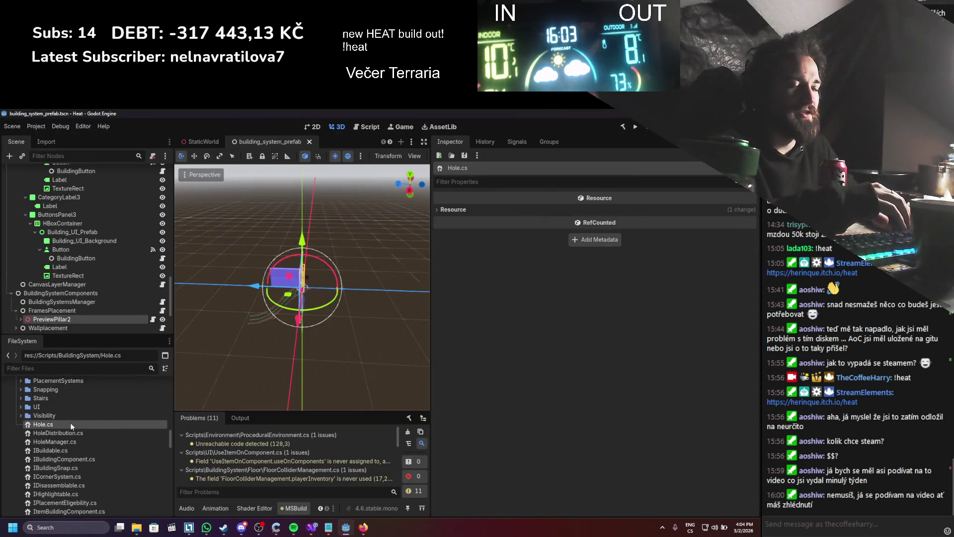
right_click(71, 425)
click(103, 463)
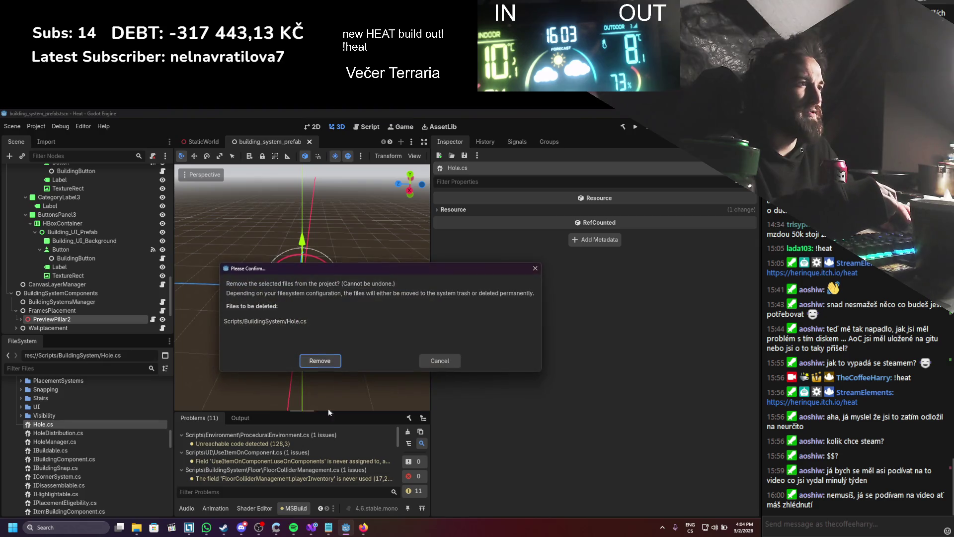
click(320, 361)
- Open HoleDistribution.cs in Visual Studio and scroll through it
key(alt+Tab)
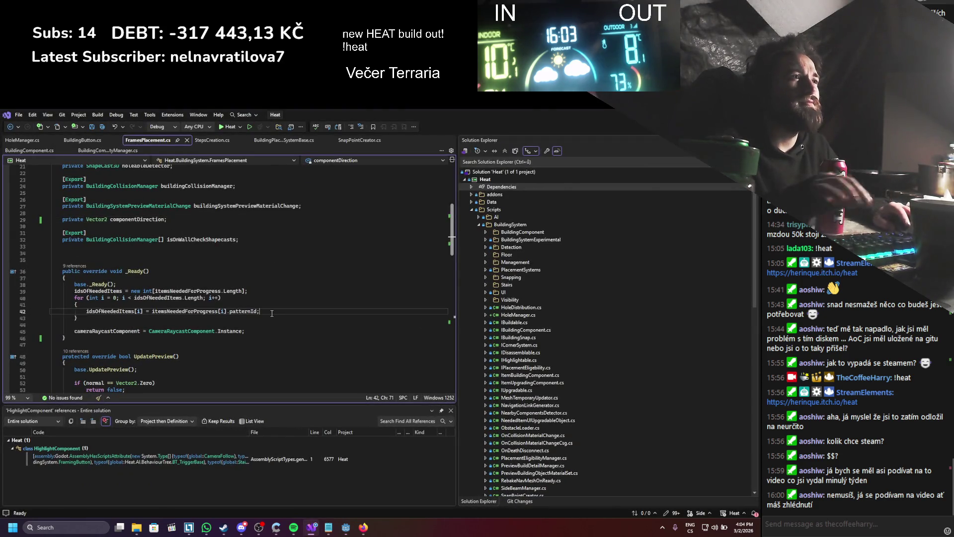
scroll(272, 314, down, 6)
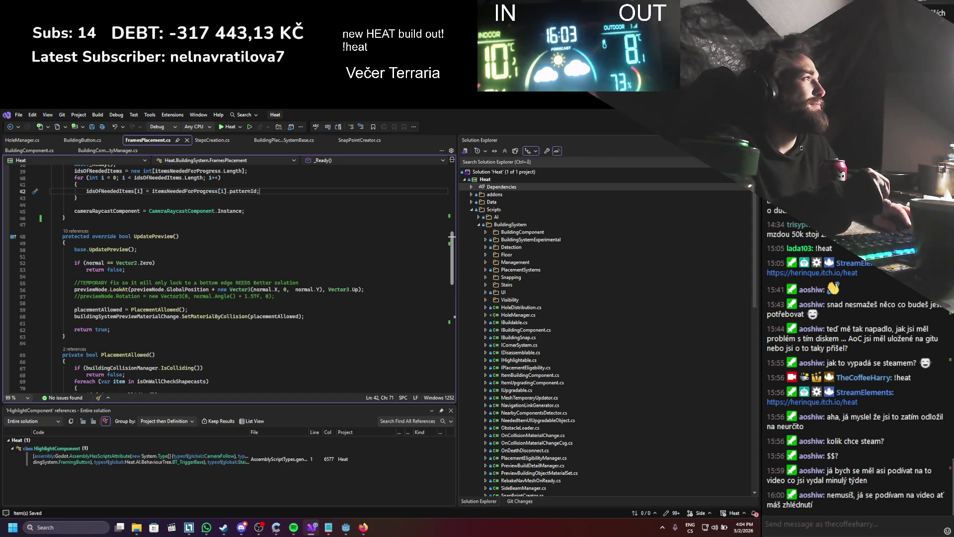
key(alt+Tab)
double_click(66, 423)
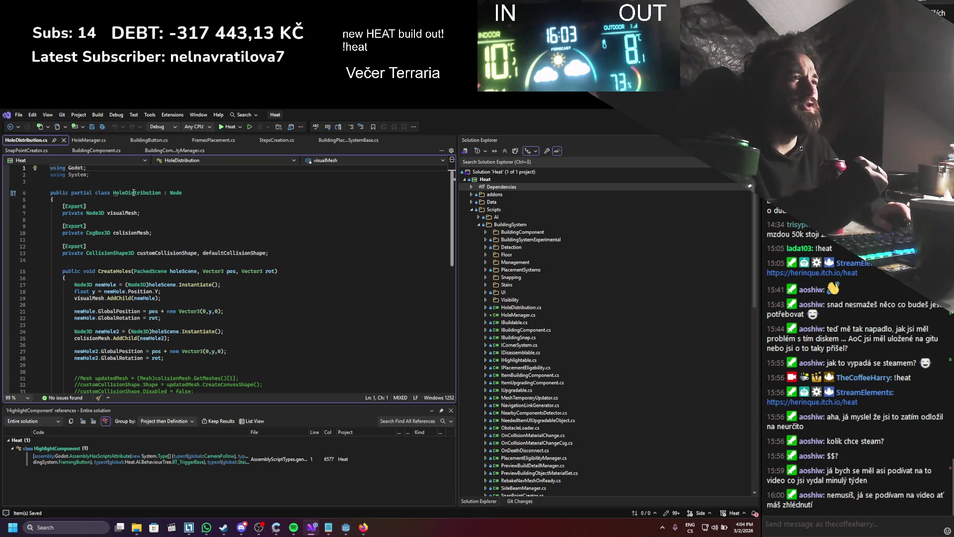
scroll(147, 282, down, 3)
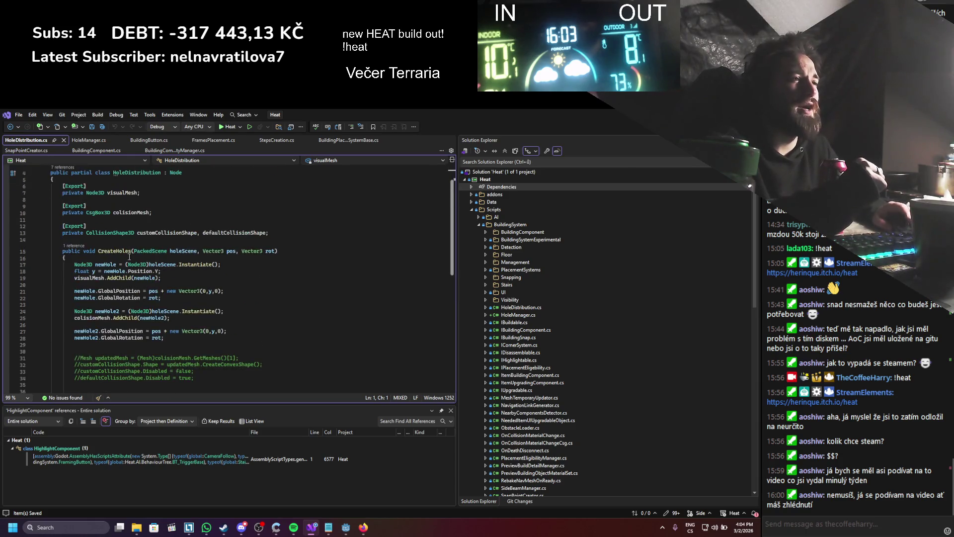
- Find all HoleDistribution references, which appear only in generated assembly code, then close HoleDistribution.cs
scroll(198, 207, up, 3)
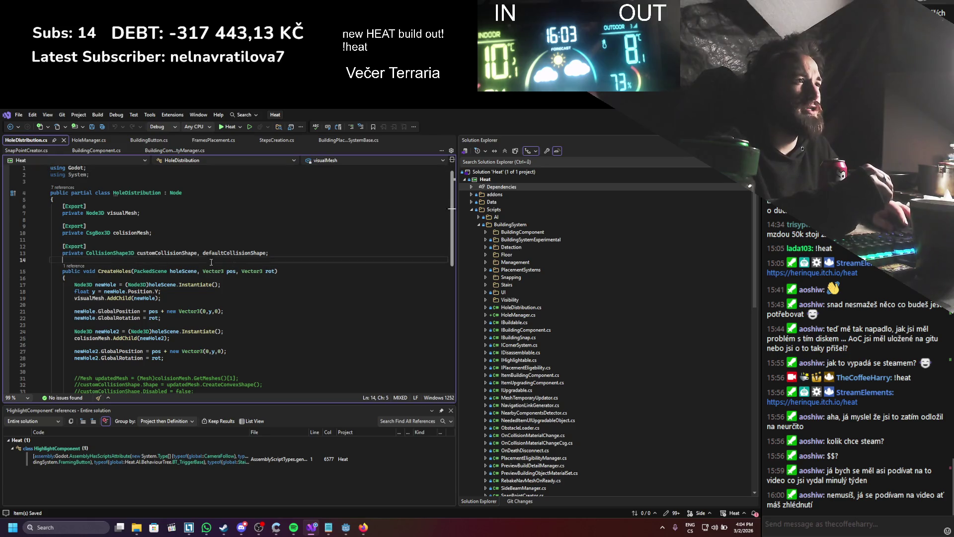
right_click(134, 194)
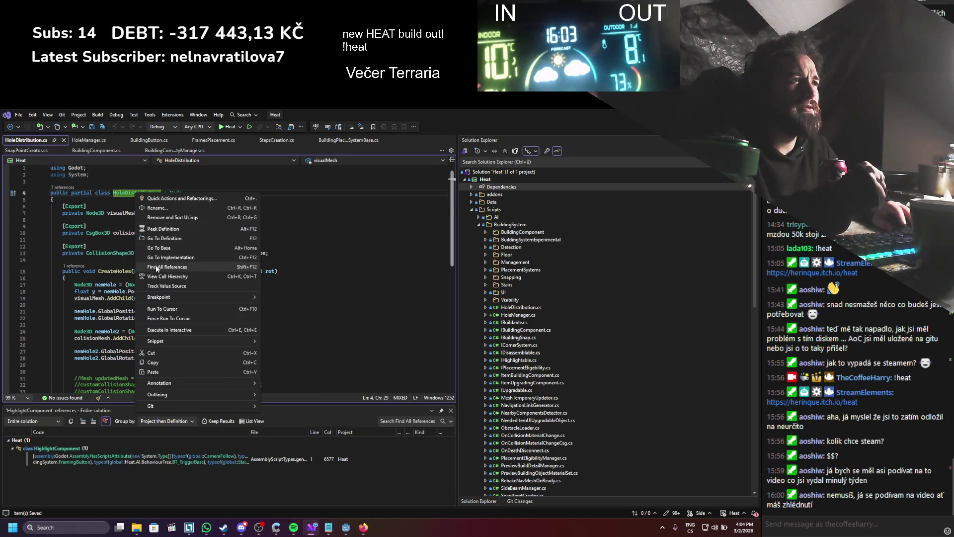
click(156, 267)
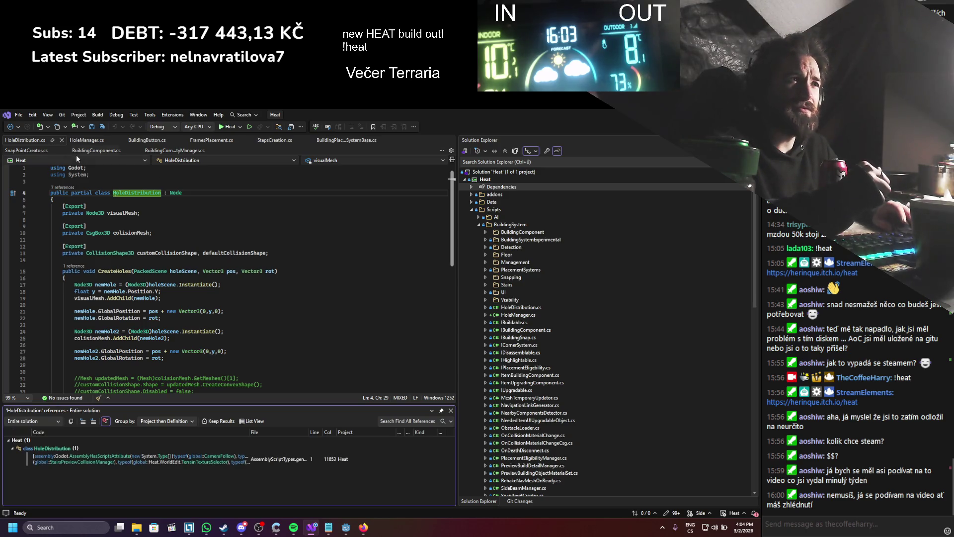
click(62, 141)
key(alt+Tab)
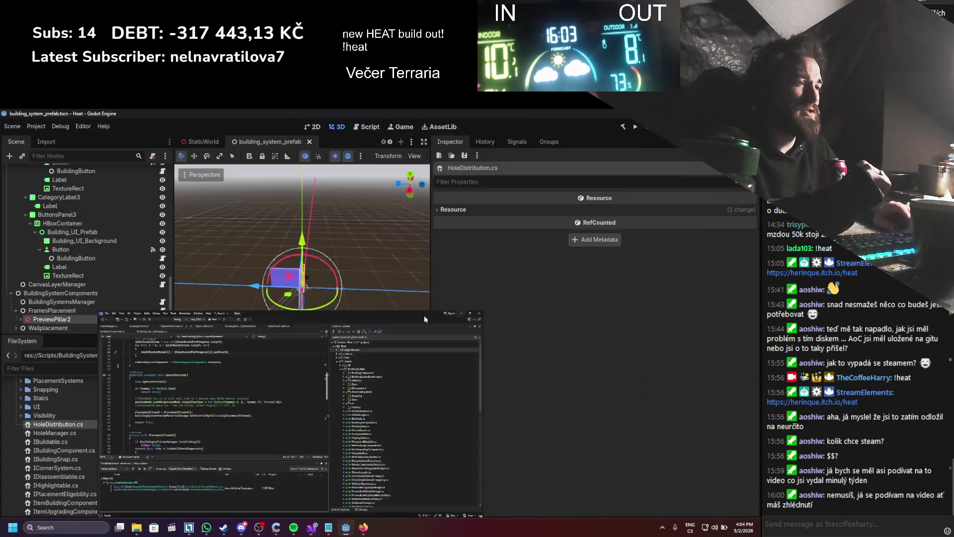
- Delete HoleDistribution.cs and rebuild the .NET project, which finishes with 11 warnings and no errors
right_click(78, 425)
click(101, 466)
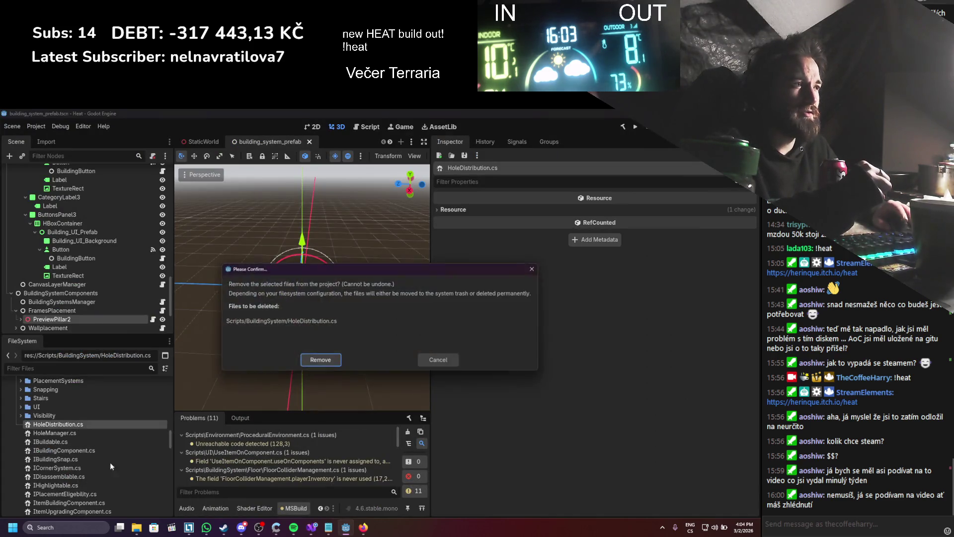
click(302, 363)
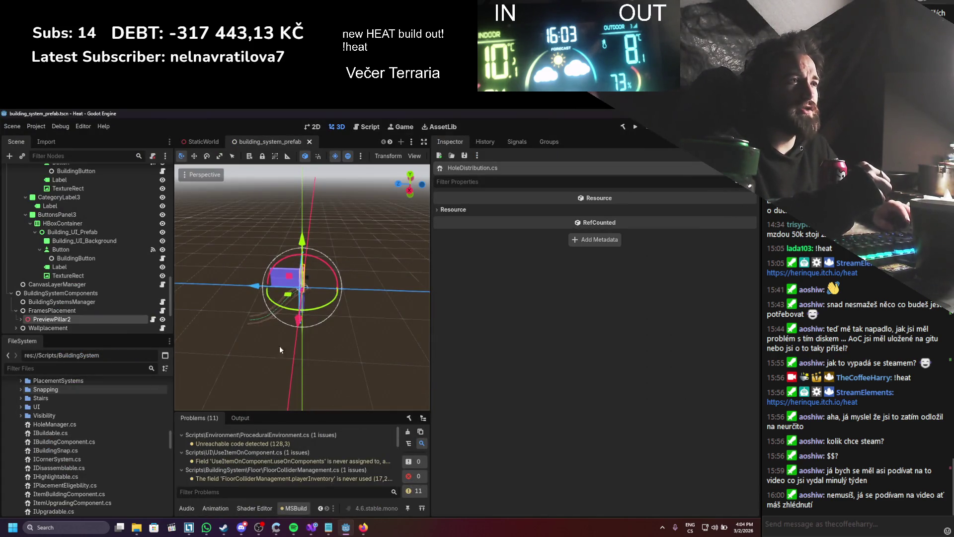
click(621, 126)
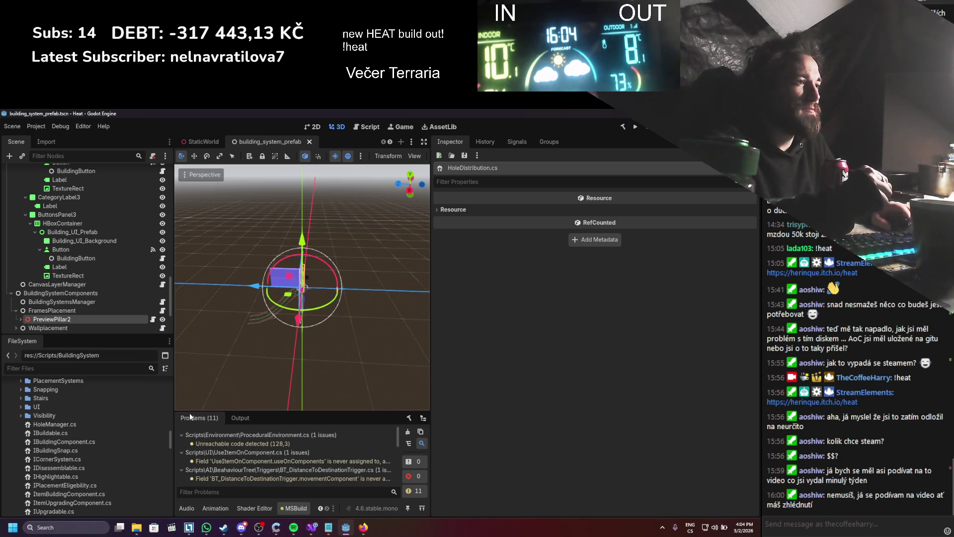
- Start deleting HoleManager.cs, then cancel because other resources depend on it
scroll(192, 467, down, 5)
scroll(195, 466, down, 2)
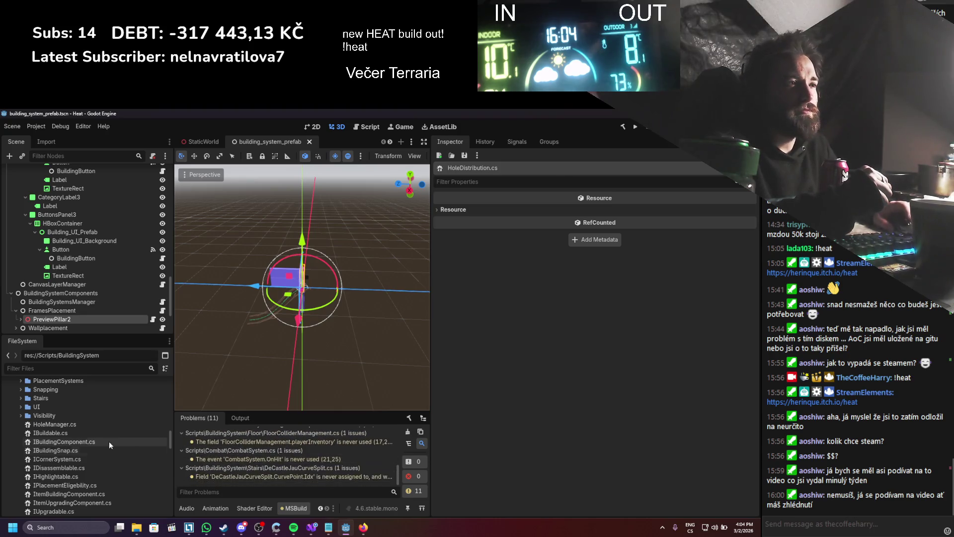
click(61, 424)
right_click(53, 426)
click(75, 466)
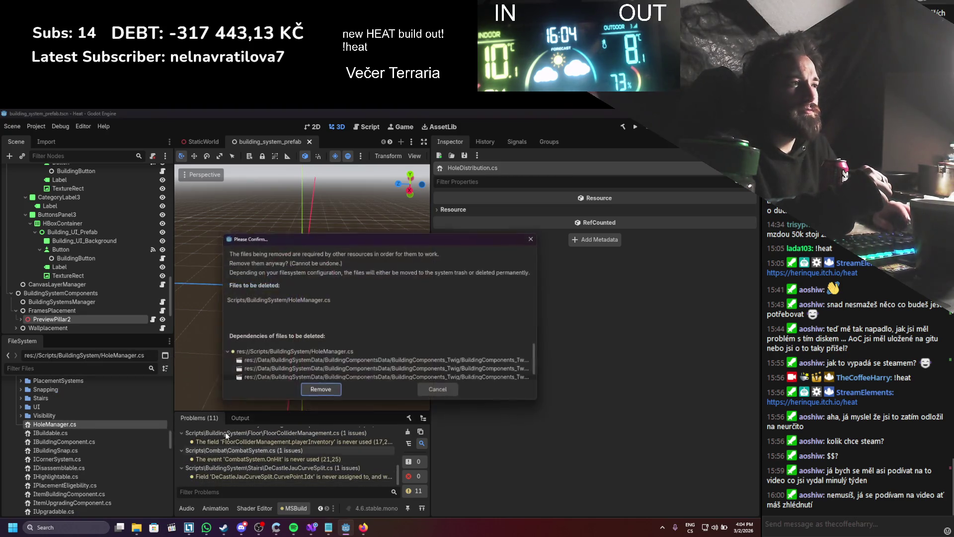
click(433, 391)
scroll(79, 418, up, 4)
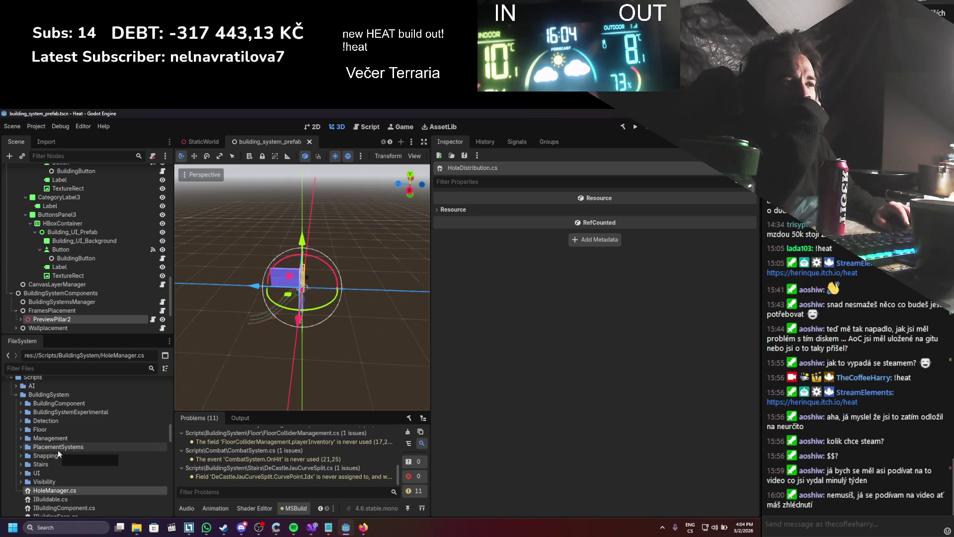
- Create a new folder named Holes inside BuildingSystem
right_click(48, 394)
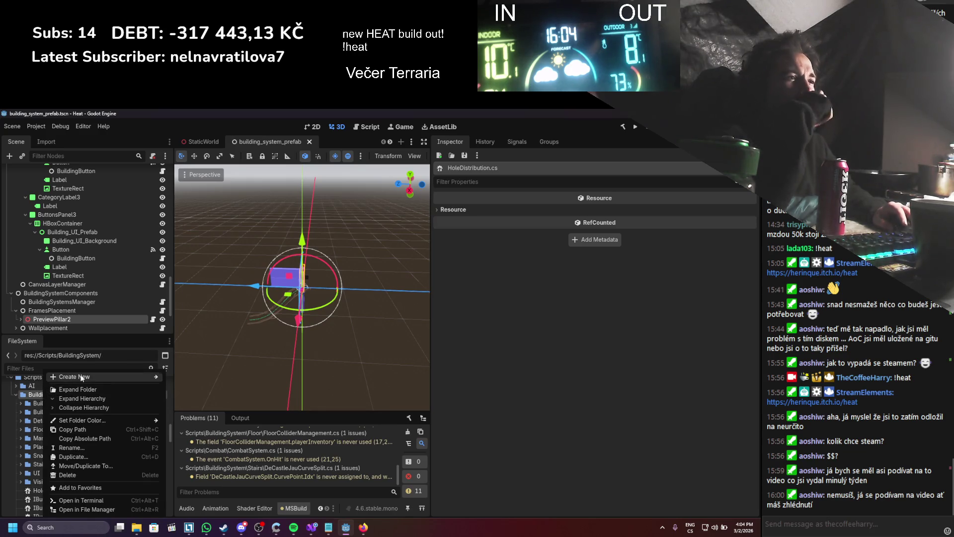
mouse_move(147, 376)
click(179, 377)
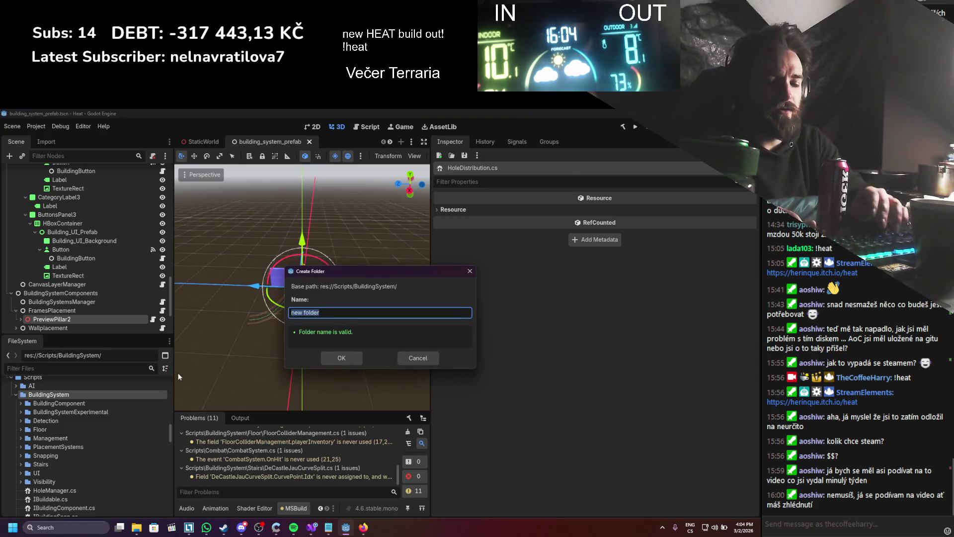
text(Holde)
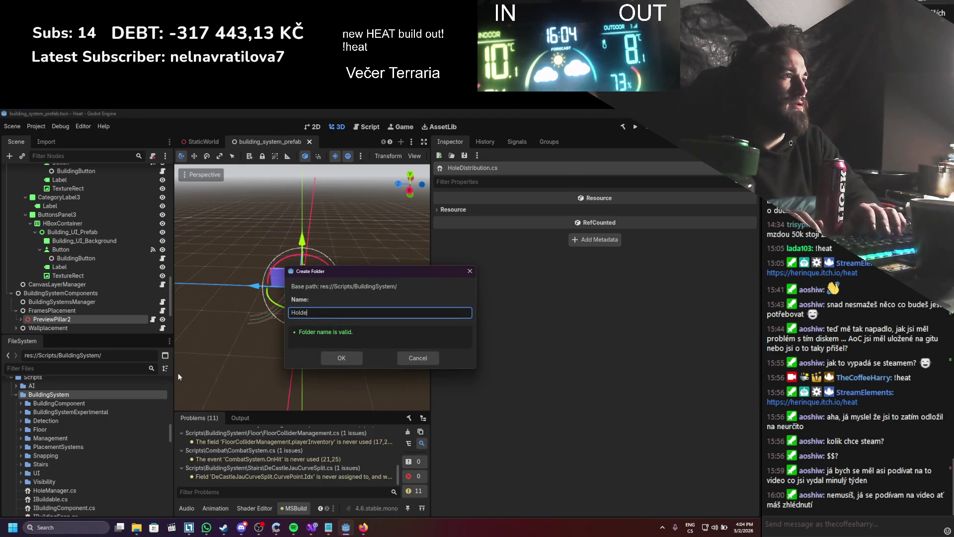
text(s)
key(Return)
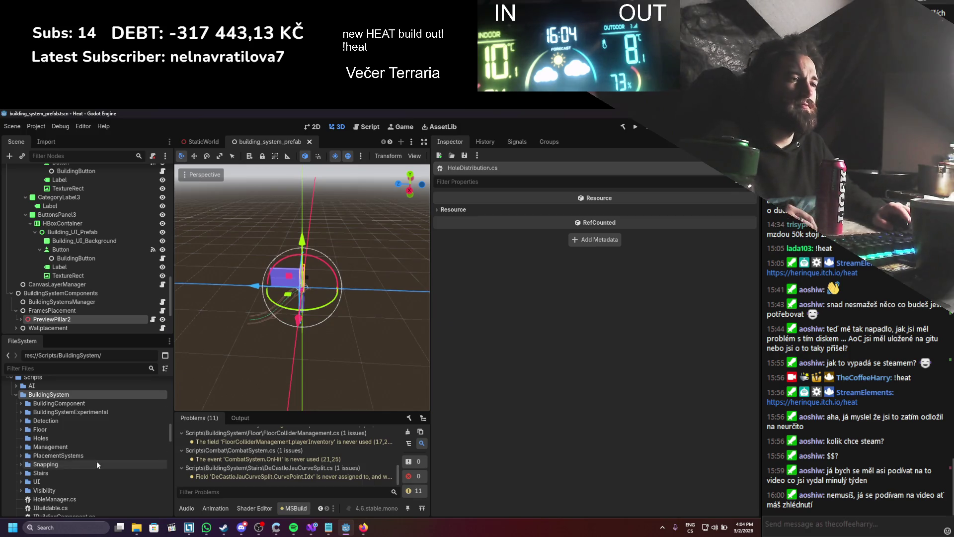
- Move HoleManager.cs into the Holes folder
scroll(85, 457, down, 2)
scroll(73, 457, up, 1)
click(46, 465)
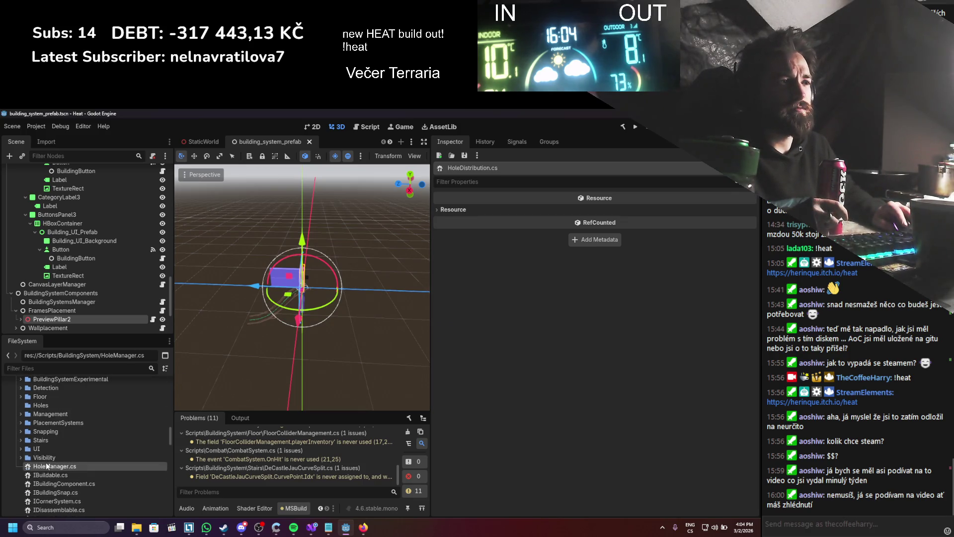
drag(47, 466, 41, 405)
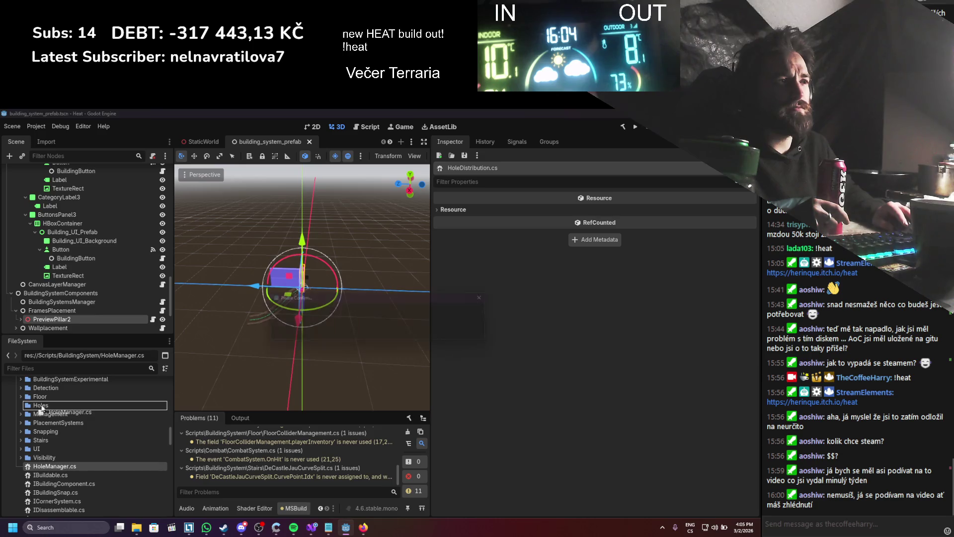
key(Return)
- Select IBuildable.cs and bring it up in Visual Studio
key(alt+Tab)
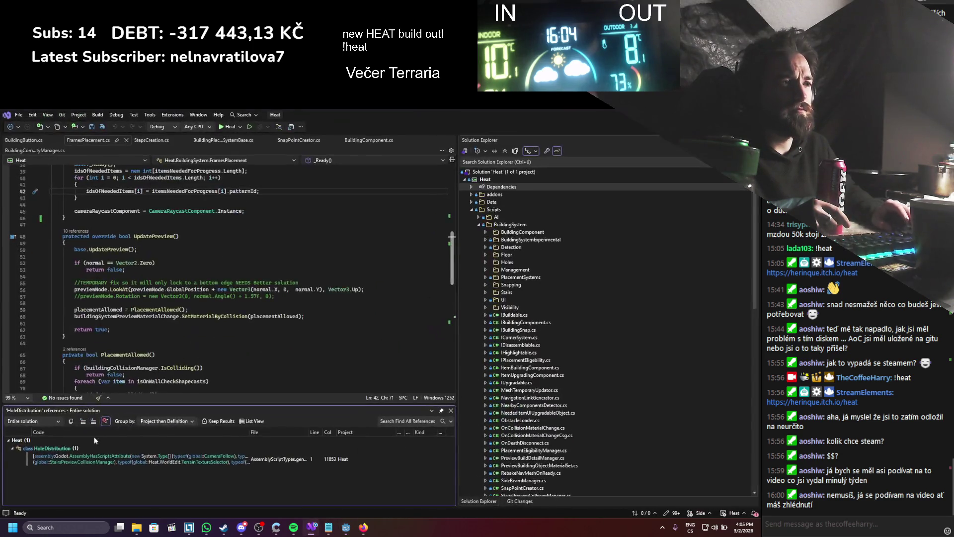
key(alt+Tab)
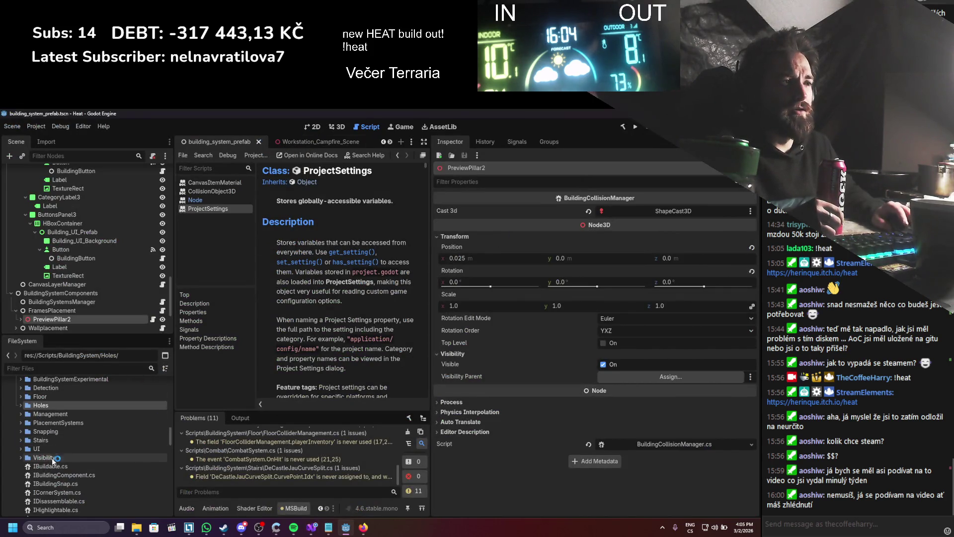
click(107, 466)
key(alt+Tab)
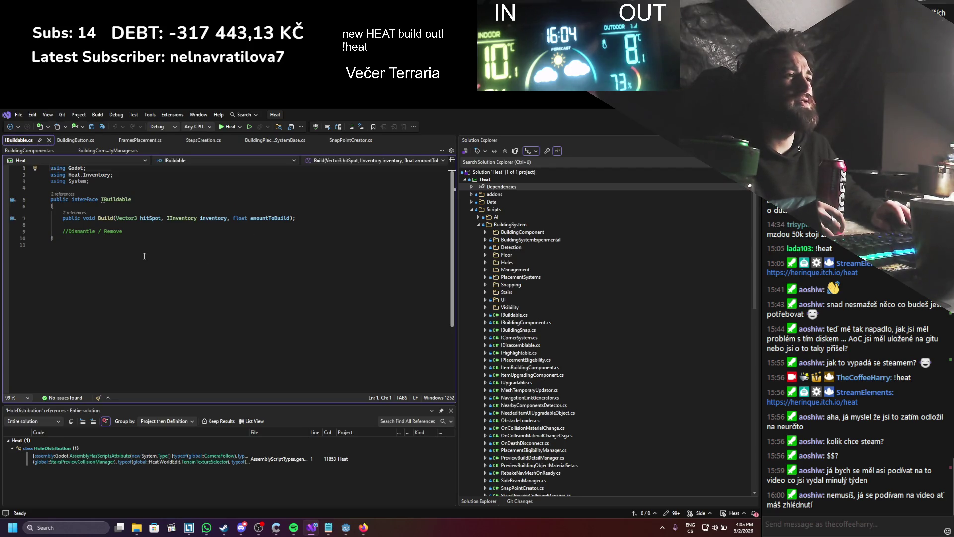
- Find all references to IBuildable and open its BuildableObject.cs implementation
right_click(114, 204)
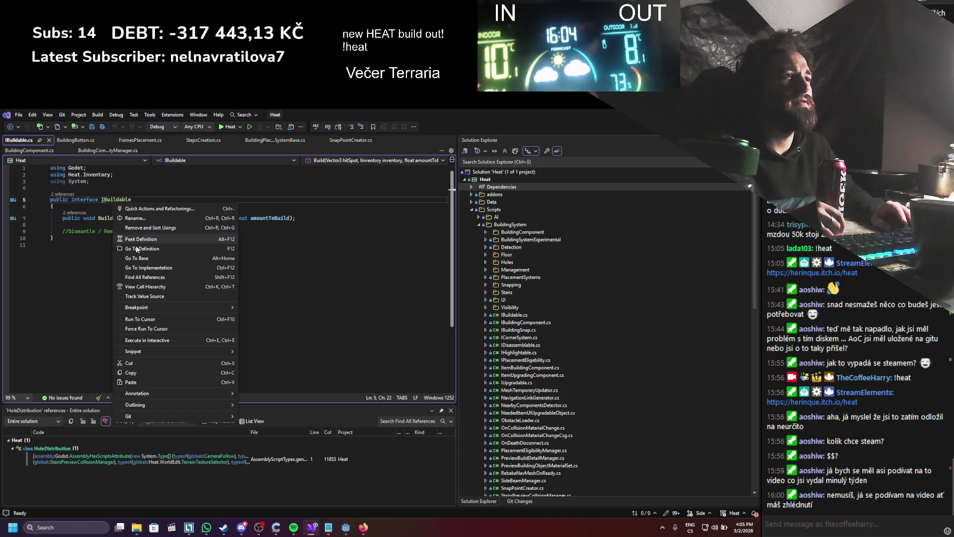
click(153, 279)
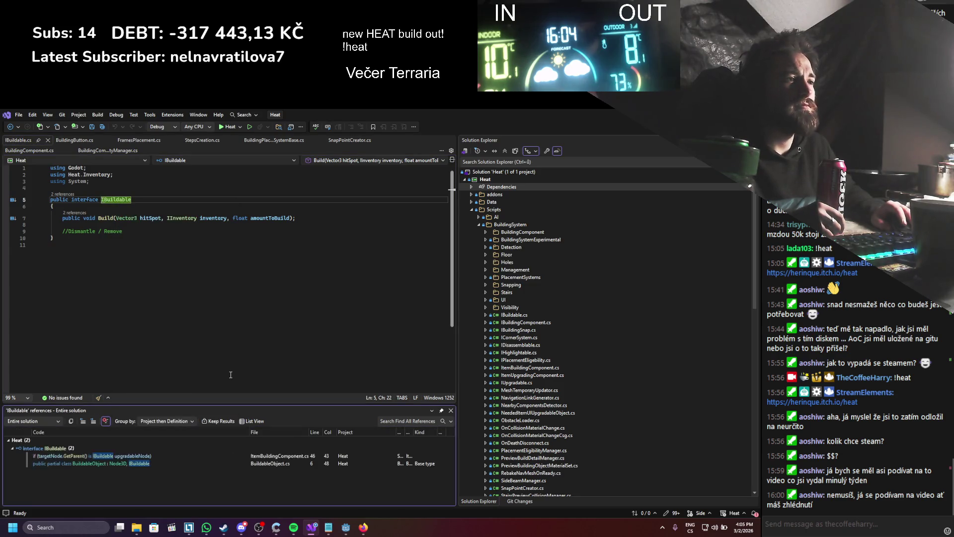
click(124, 464)
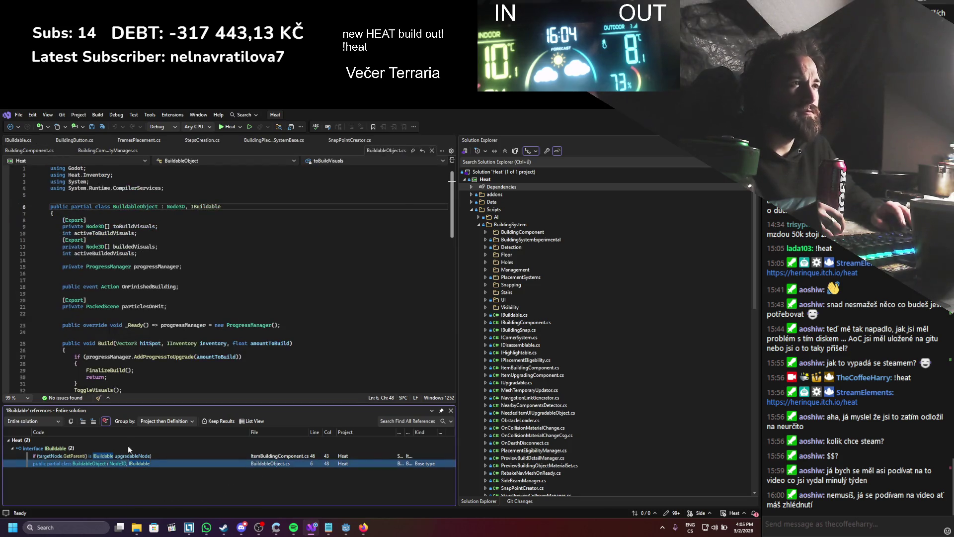
- Read through BuildableObject.cs, close it, and return to Godot
scroll(185, 301, down, 15)
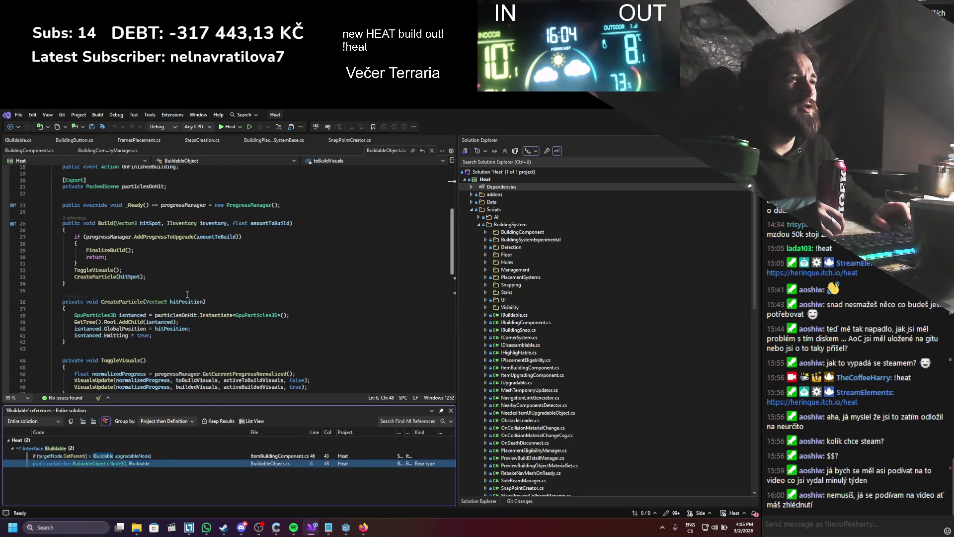
scroll(187, 295, up, 6)
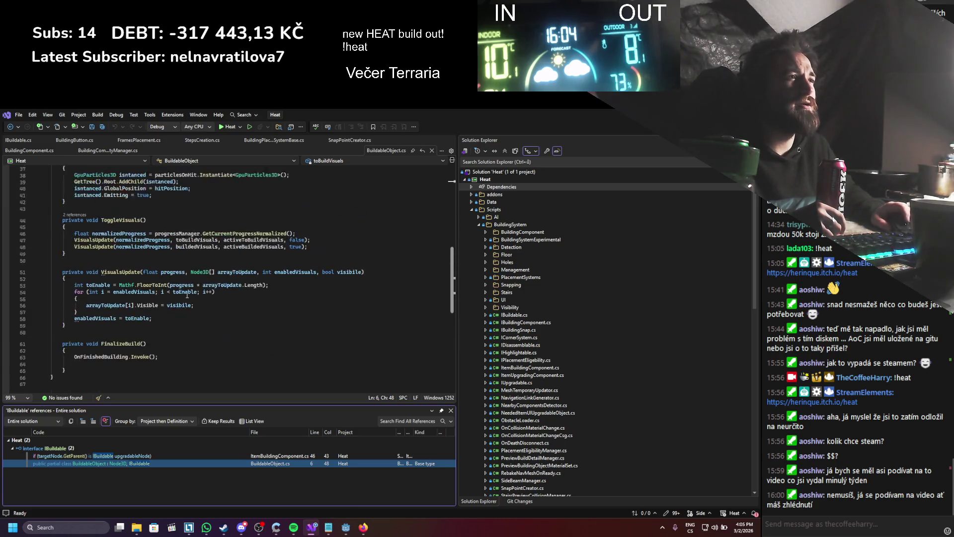
scroll(188, 295, up, 1)
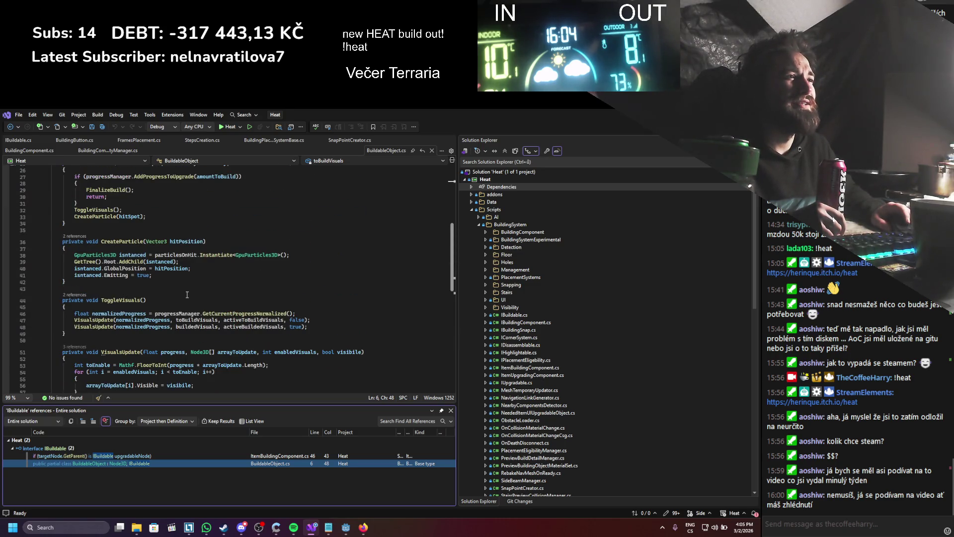
scroll(187, 295, up, 2)
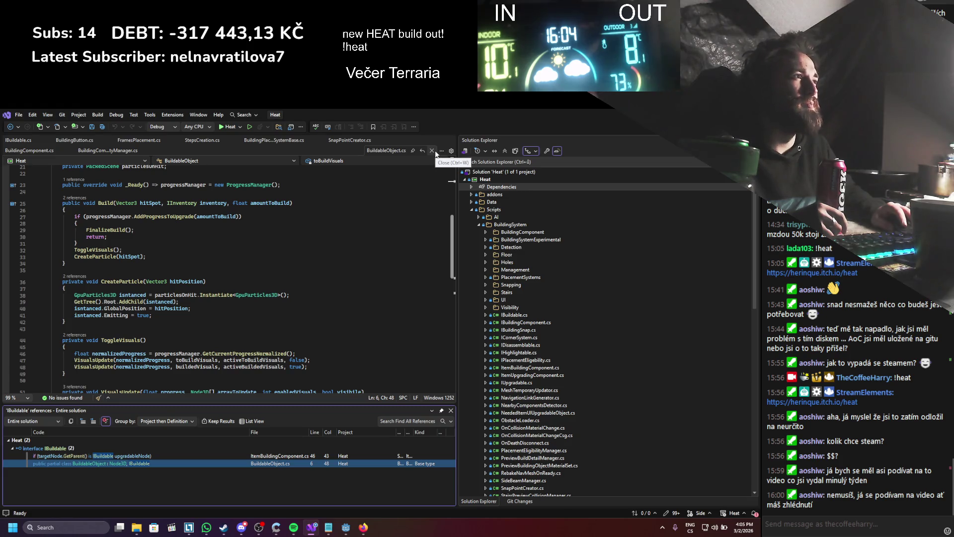
scroll(365, 273, up, 7)
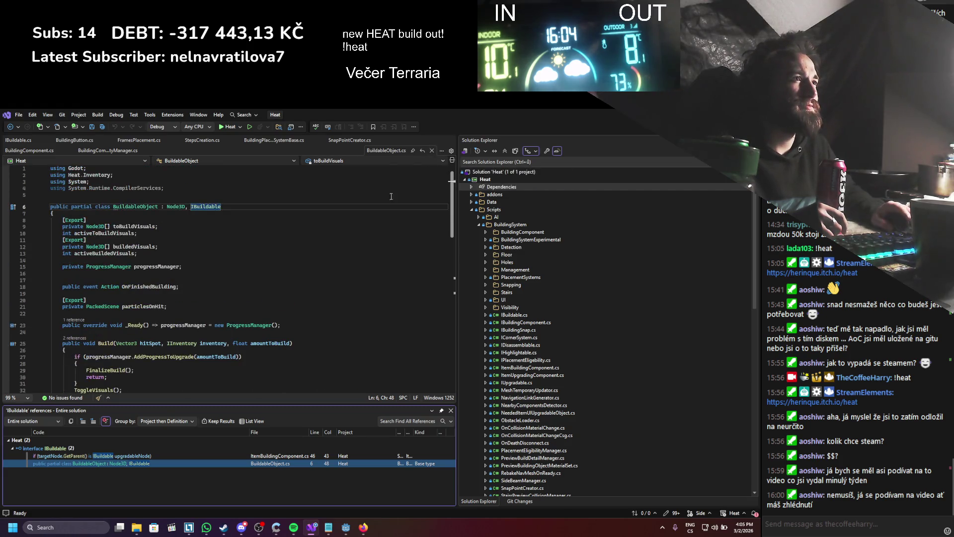
click(432, 150)
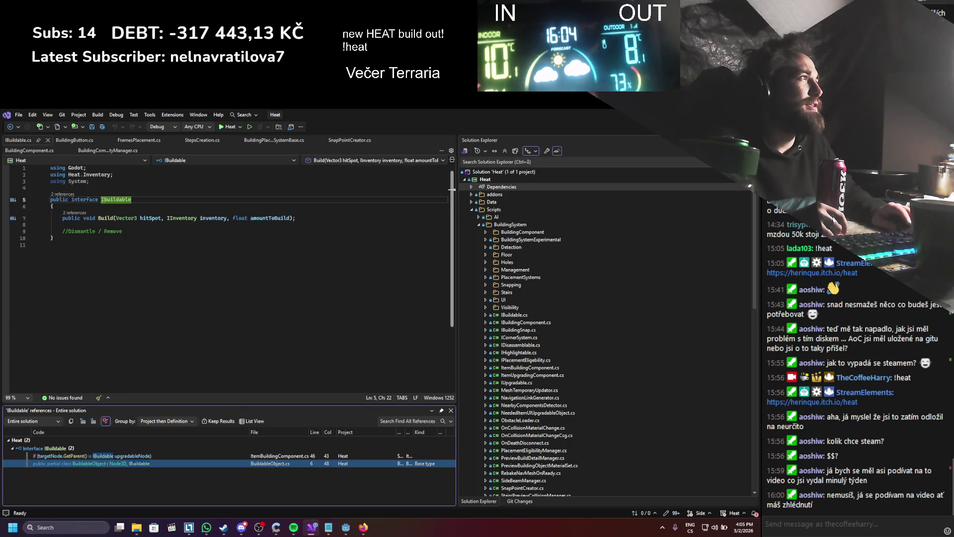
key(alt+Tab)
scroll(103, 466, down, 3)
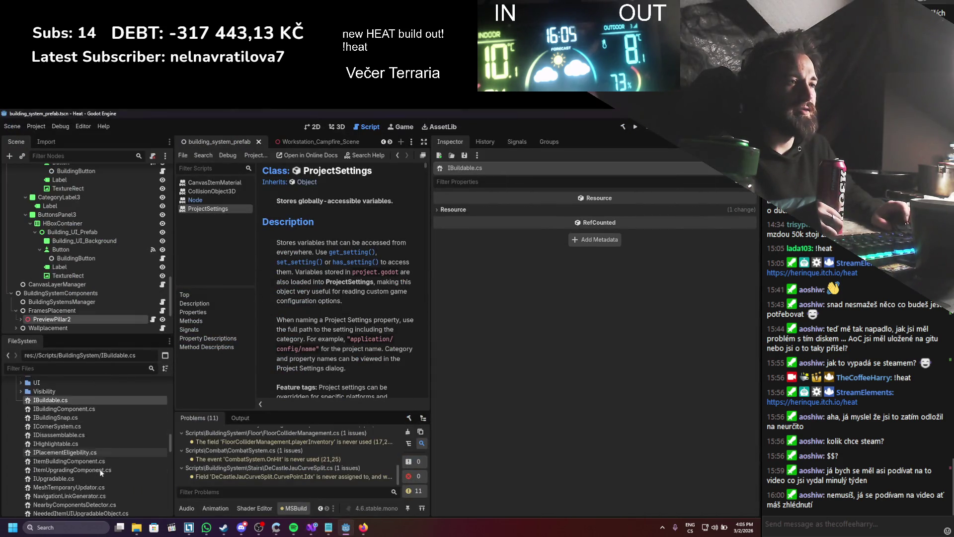
- Filter FileSystem for 'builda' and delete BuildableObject.cs from the project
scroll(112, 438, down, 3)
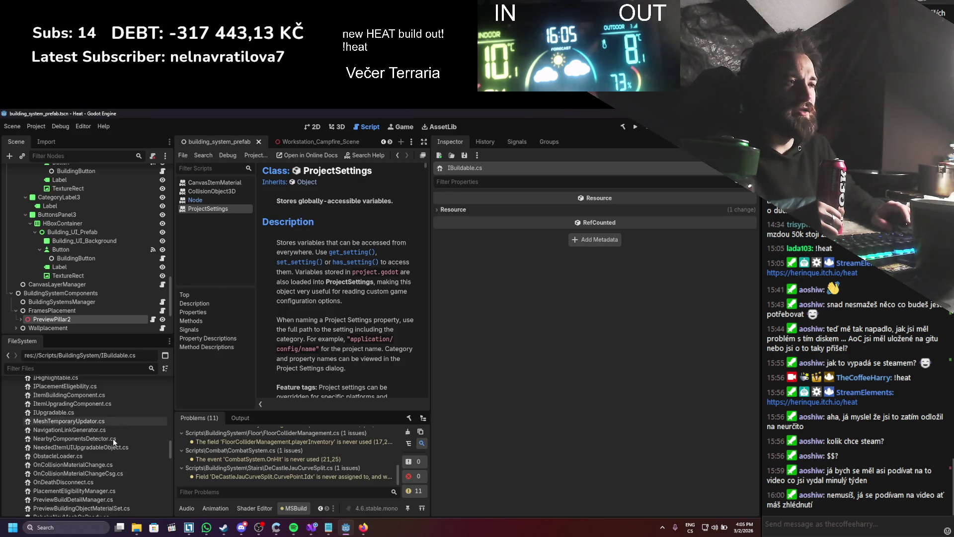
scroll(112, 439, up, 4)
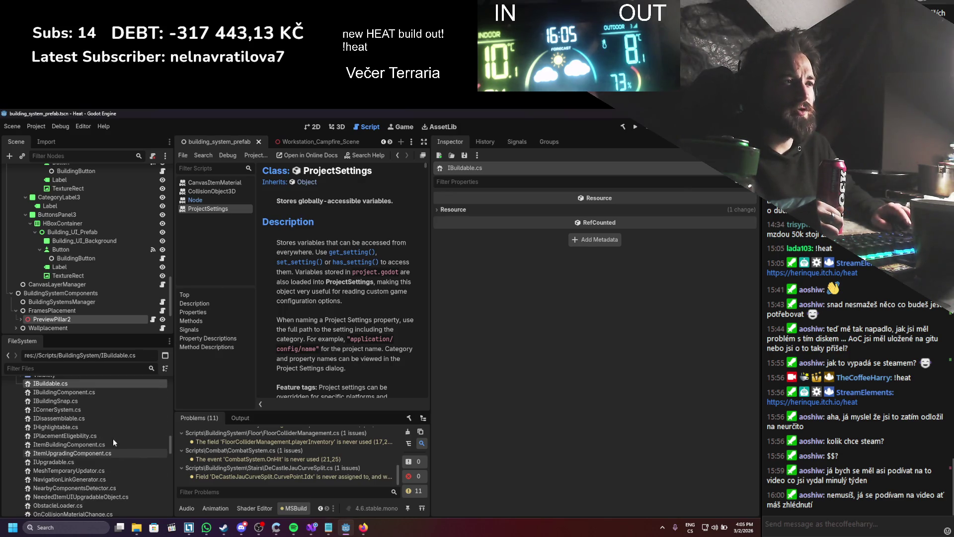
scroll(43, 426, down, 4)
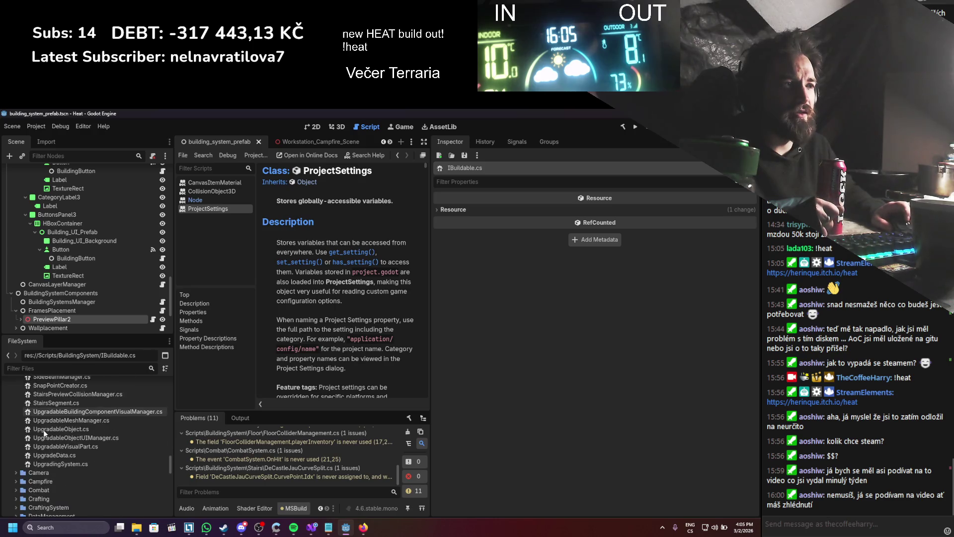
scroll(54, 442, up, 7)
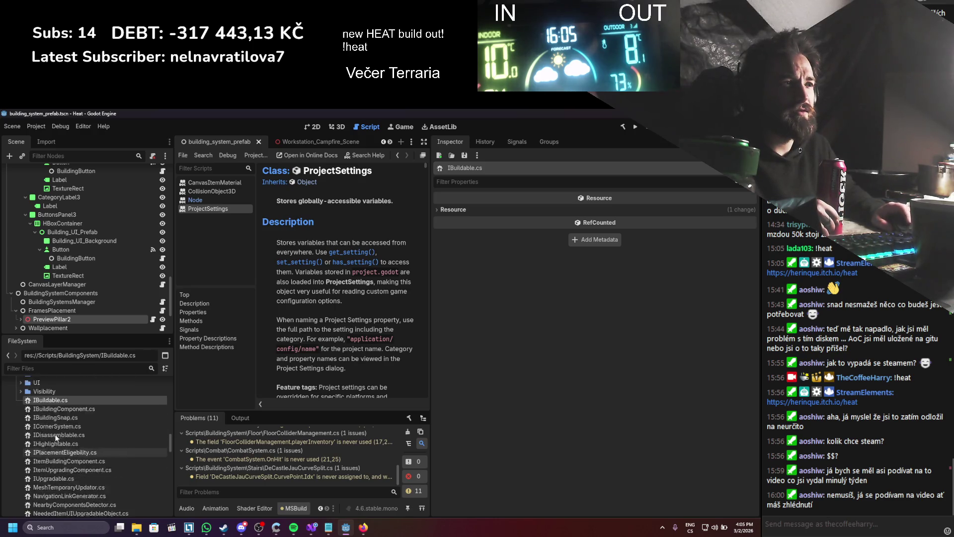
text(builda)
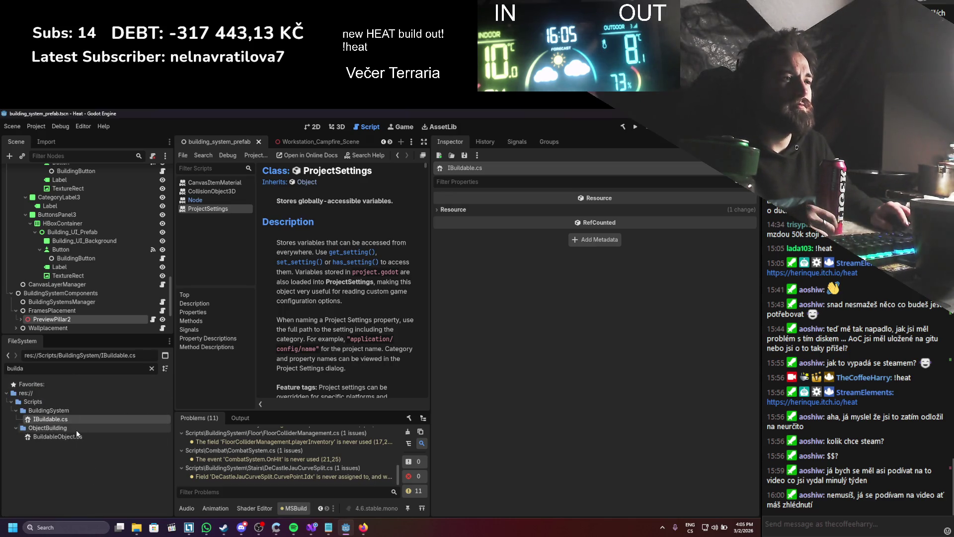
click(55, 437)
right_click(70, 436)
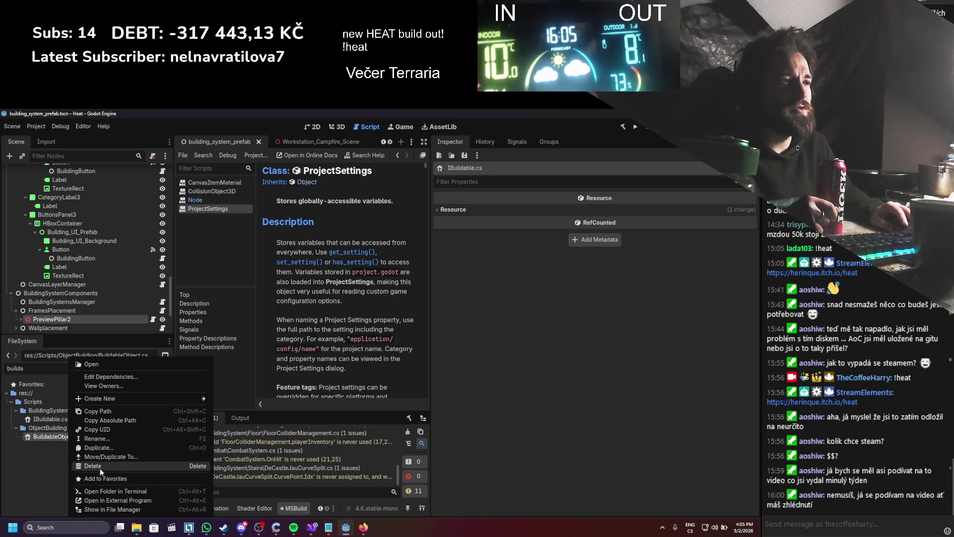
click(95, 464)
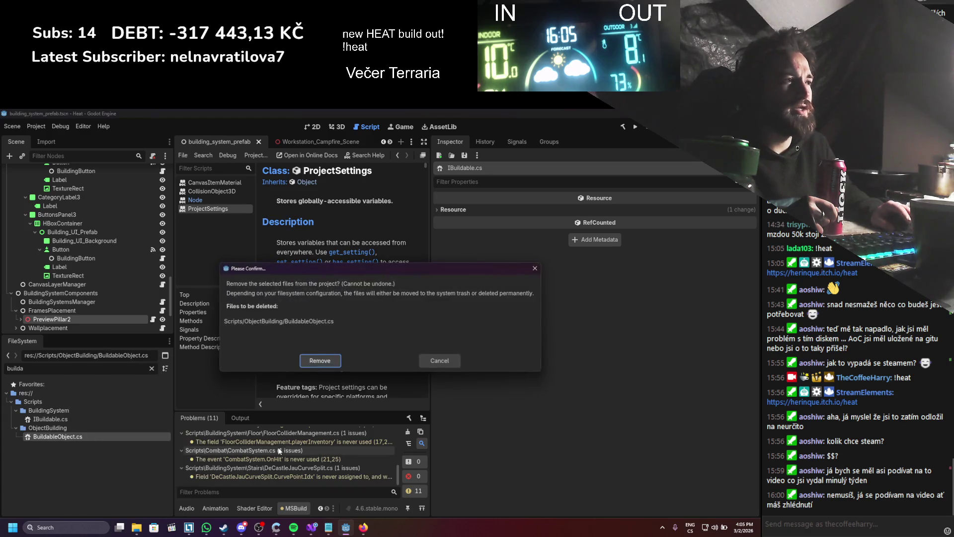
click(319, 361)
- Clear the file filter and open IBuildable.cs in Visual Studio
click(152, 369)
scroll(98, 469, up, 3)
scroll(98, 475, up, 10)
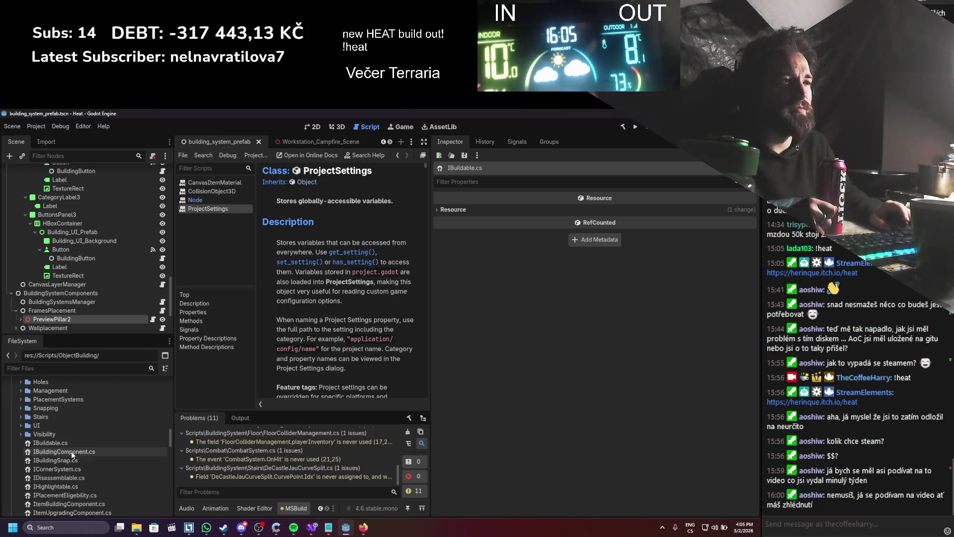
right_click(60, 443)
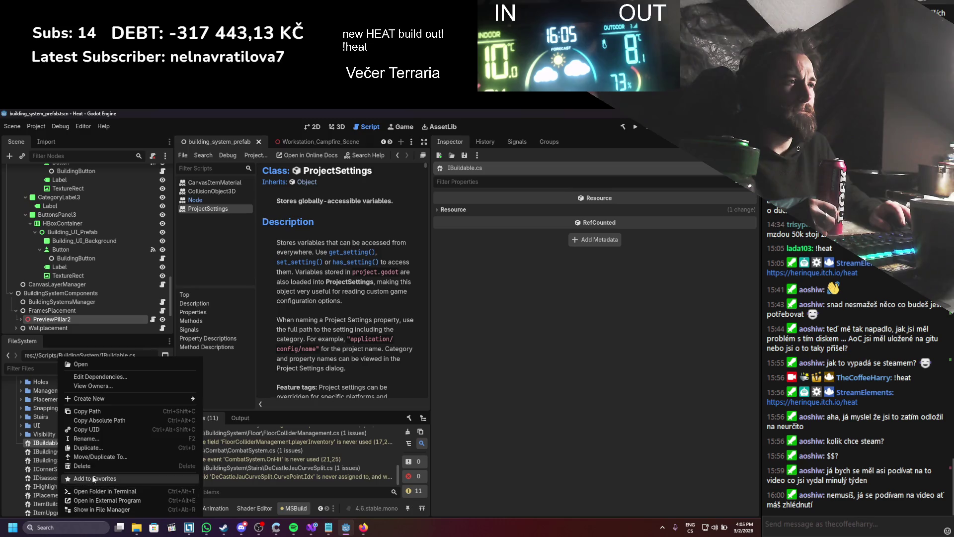
click(46, 443)
double_click(45, 443)
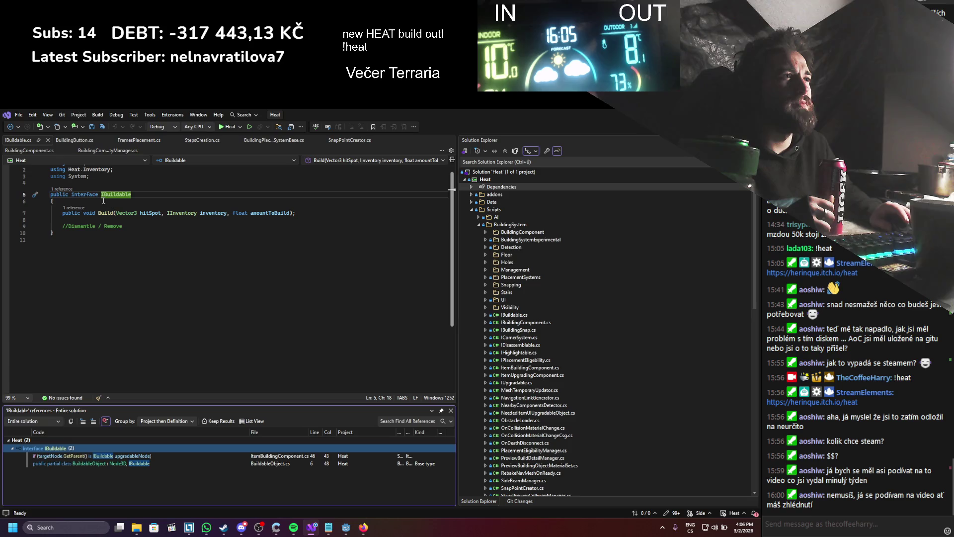
- Open the ItemBuildingComponent.cs usage of IBuildable and locate the check in SendTargets
right_click(117, 195)
click(74, 457)
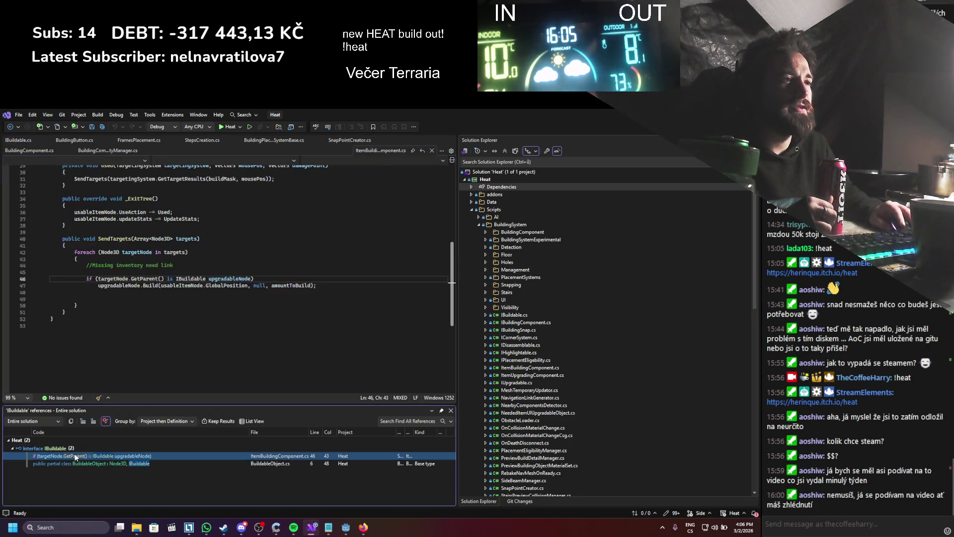
scroll(170, 310, up, 3)
scroll(170, 309, up, 5)
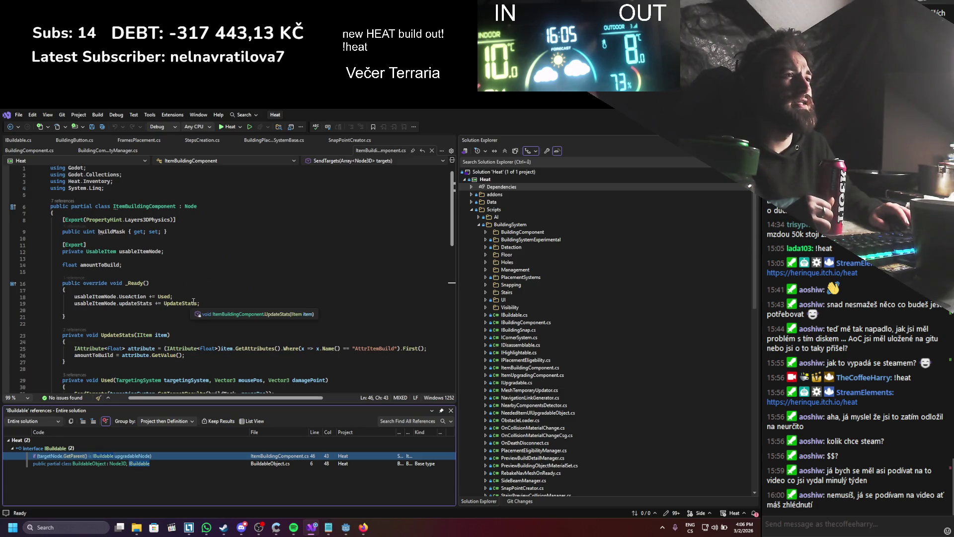
scroll(286, 283, down, 3)
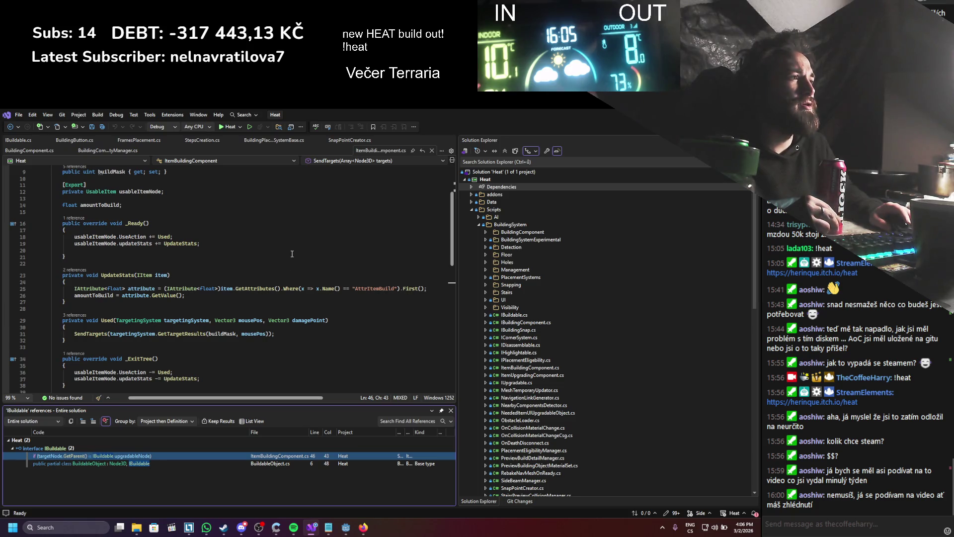
scroll(292, 254, down, 6)
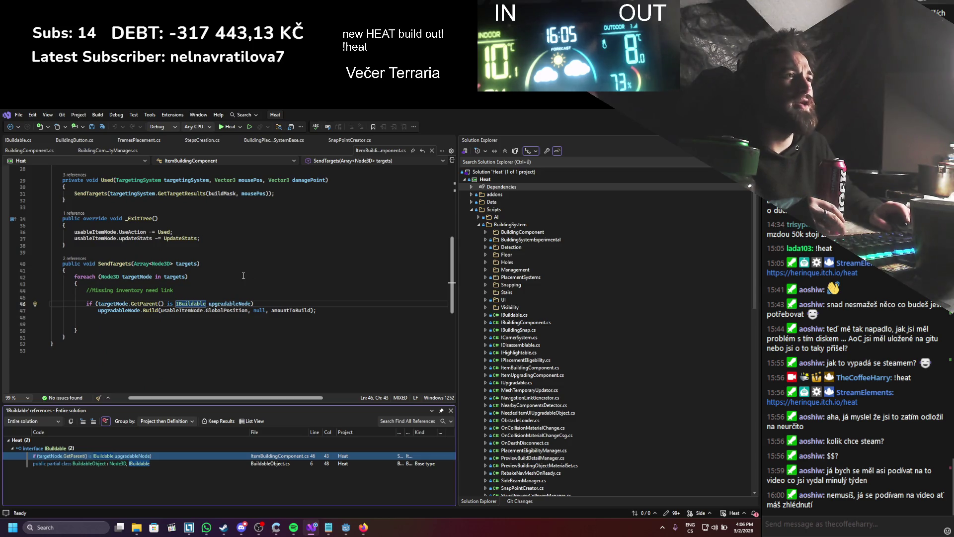
scroll(309, 334, up, 1)
- Comment out the IBuildable check on line 46, save ItemBuildingComponent.cs, and close it
drag(324, 331, 166, 335)
click(86, 325)
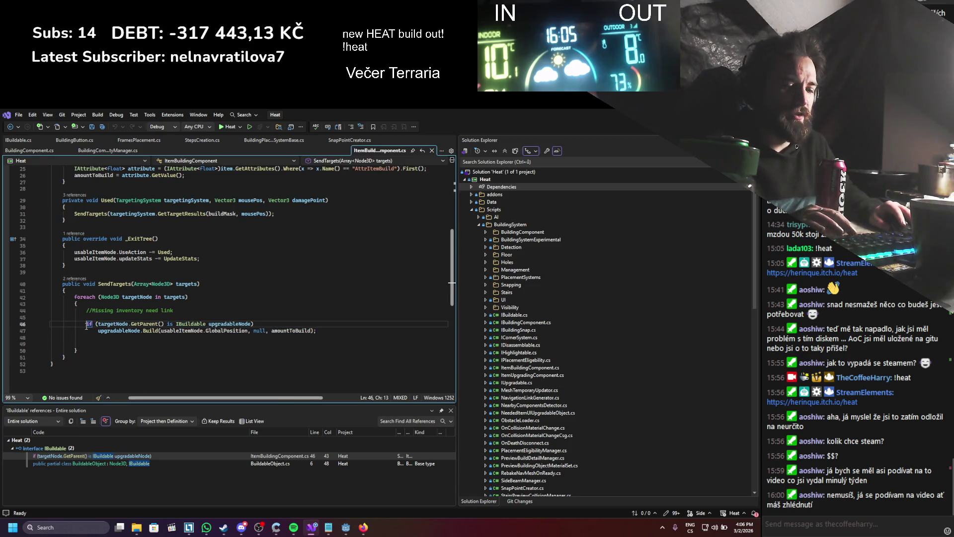
text(//)
click(88, 330)
text({)
key(ctrl+s)
scroll(137, 314, up, 8)
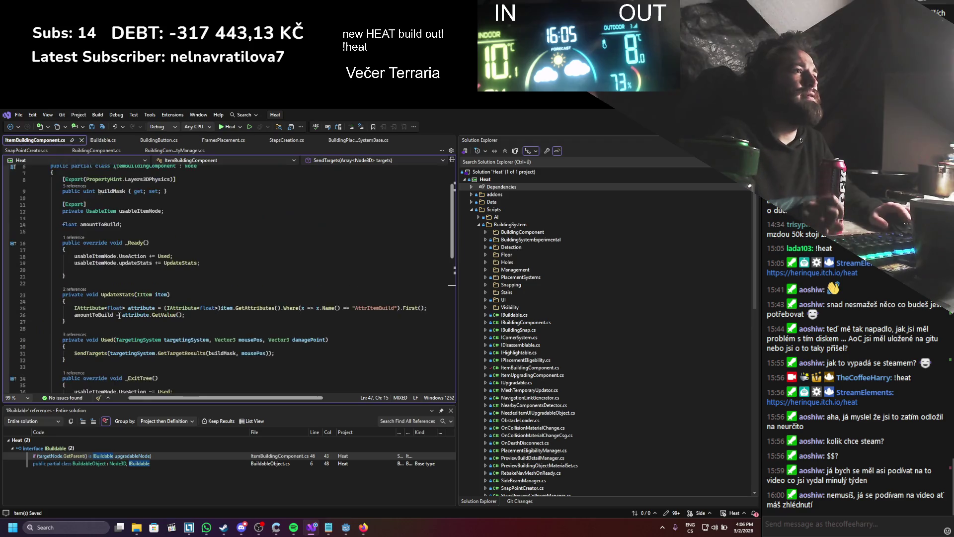
click(82, 141)
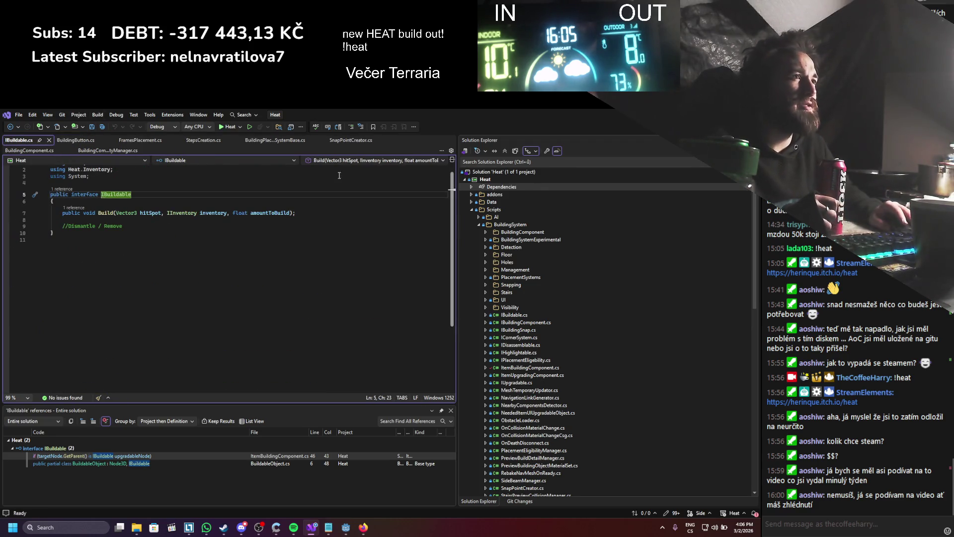
- Delete IBuildable.cs from the Godot project
click(346, 528)
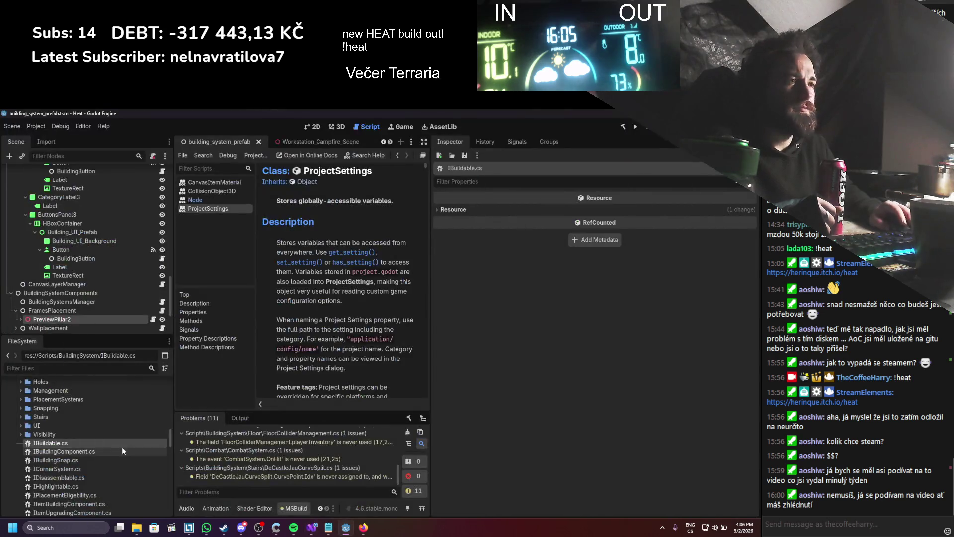
right_click(101, 446)
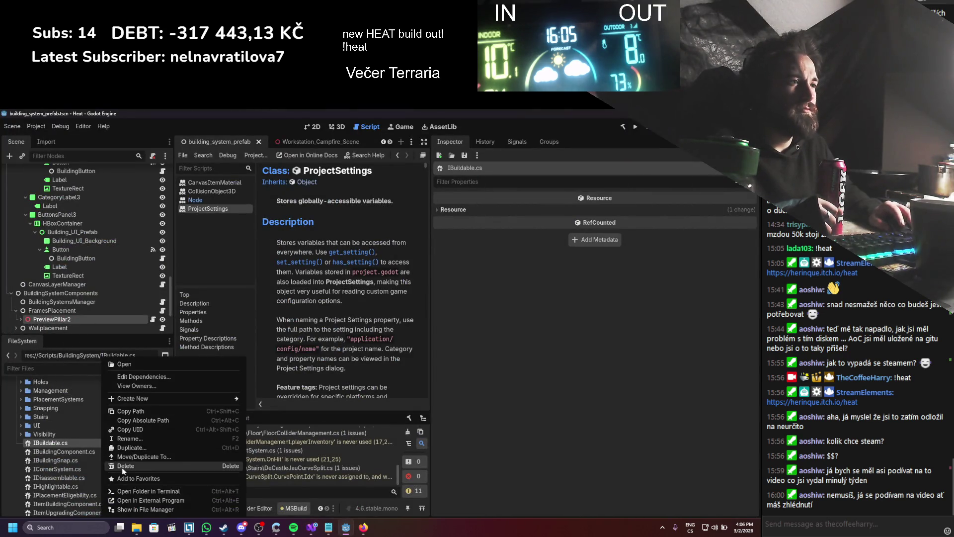
click(122, 467)
click(324, 361)
- Review IBuildingComponent.cs in Visual Studio, then drag it onto the BuildingComponent folder
key(alt+Tab)
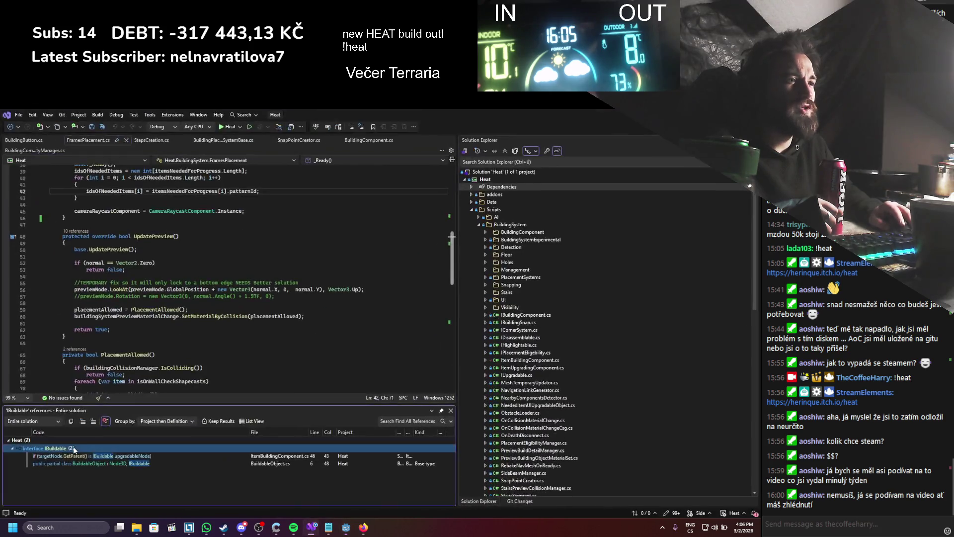
key(alt+Tab)
double_click(100, 447)
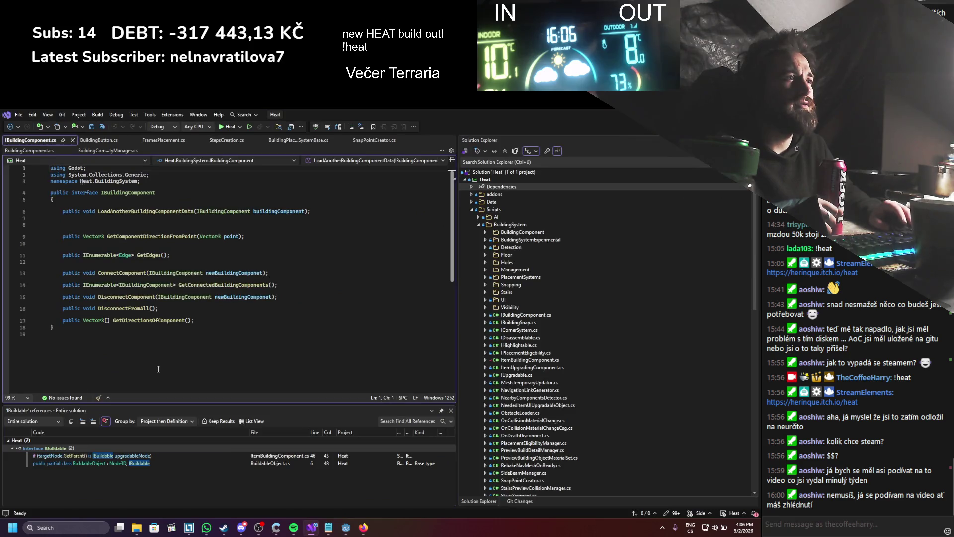
key(alt+Tab)
mouse_move(85, 419)
mouse_down()
mouse_move(80, 385)
mouse_move(76, 399)
mouse_up()
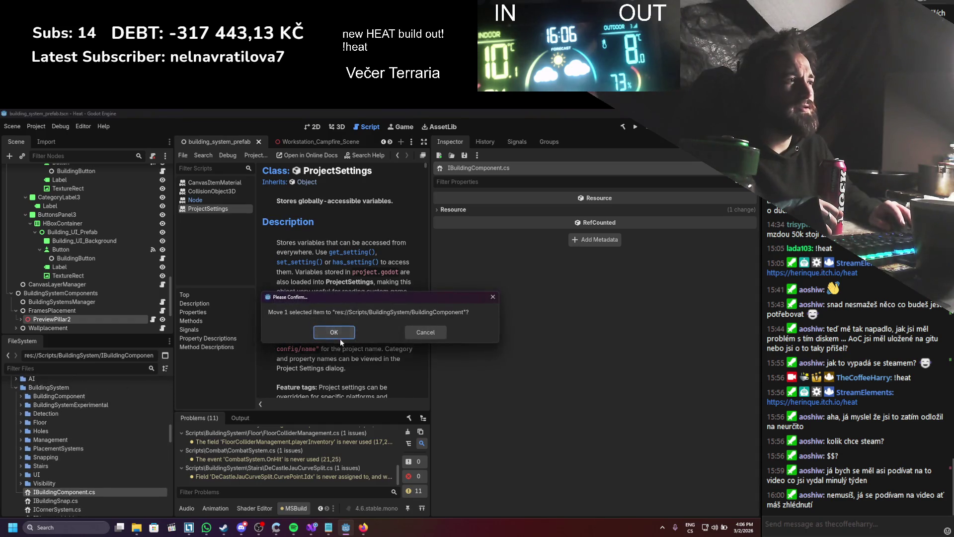
- Confirm moving IBuildingComponent.cs into the BuildingComponent folder
click(326, 330)
scroll(34, 460, down, 1)
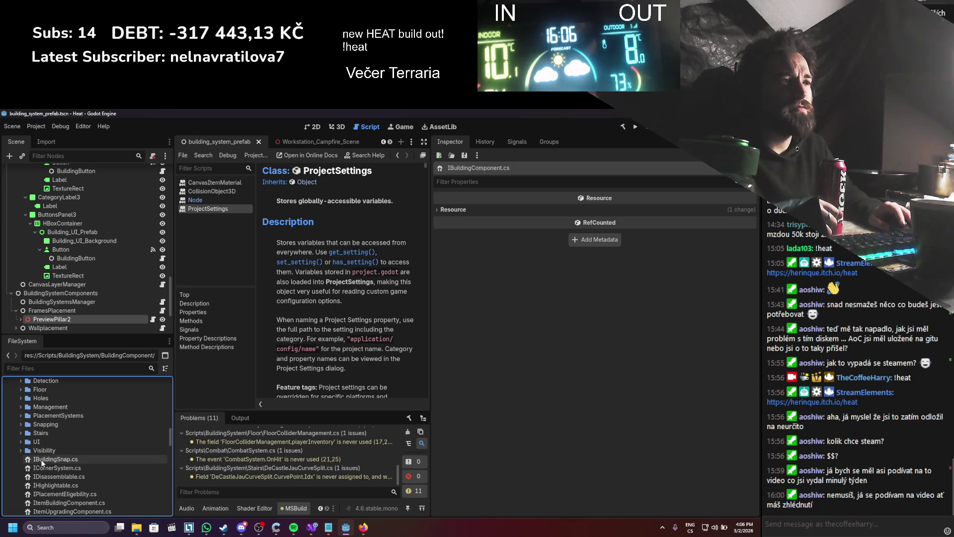
key(alt+Tab)
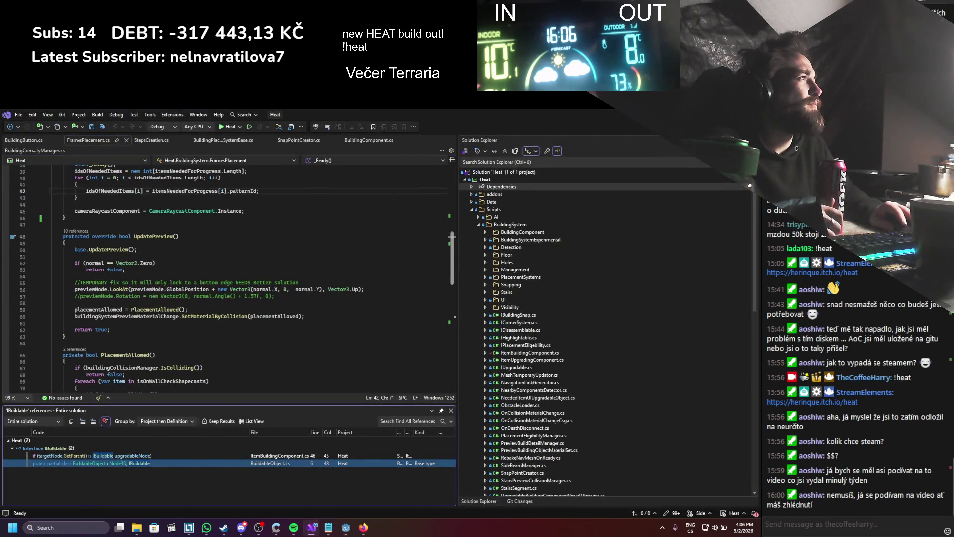
key(alt+Tab)
- Review IBuildingSnap.cs, then move it into the Snapping folder
double_click(83, 458)
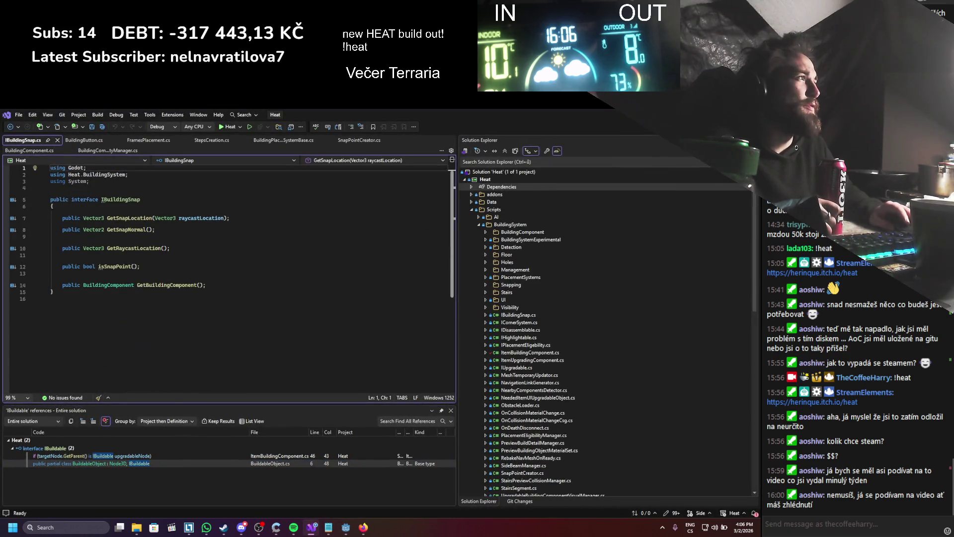
key(alt+Tab)
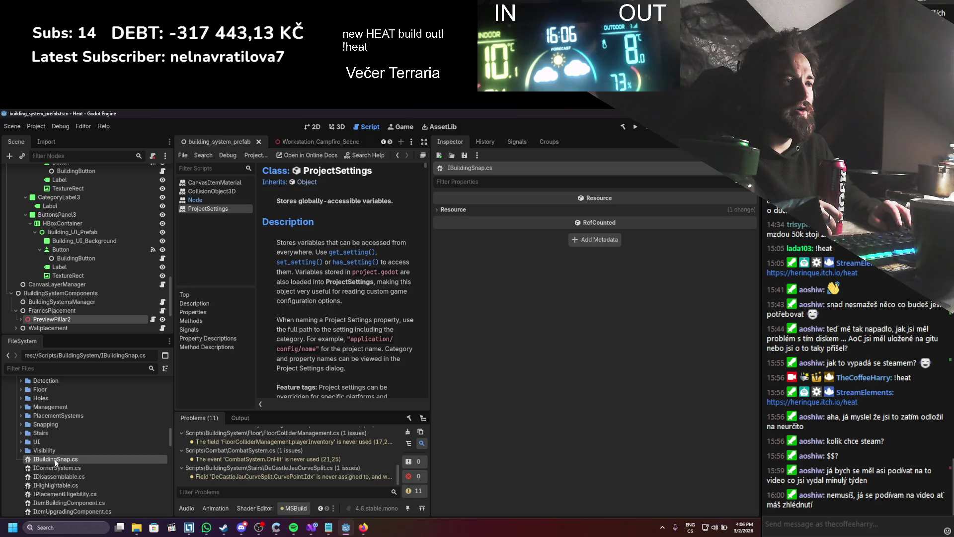
drag(57, 459, 60, 425)
click(322, 333)
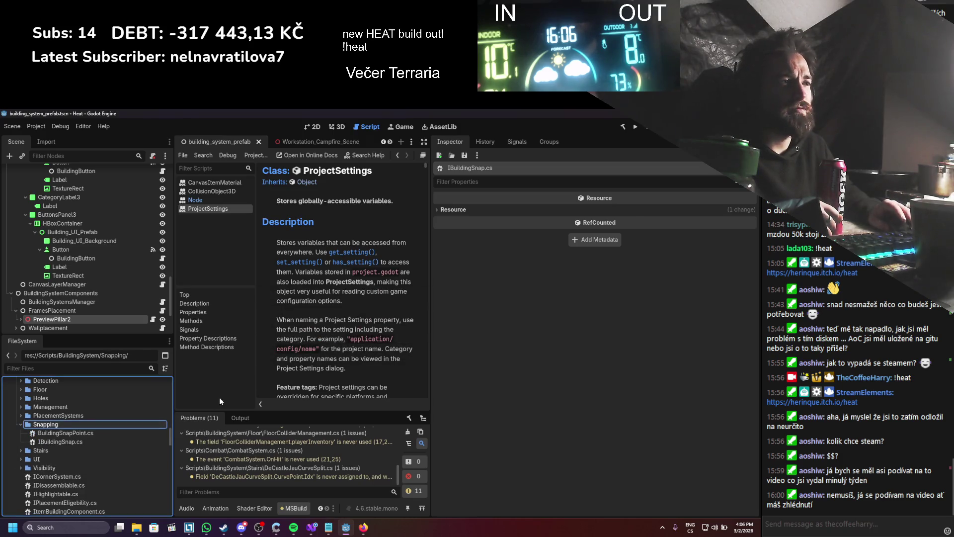
key(alt+Tab)
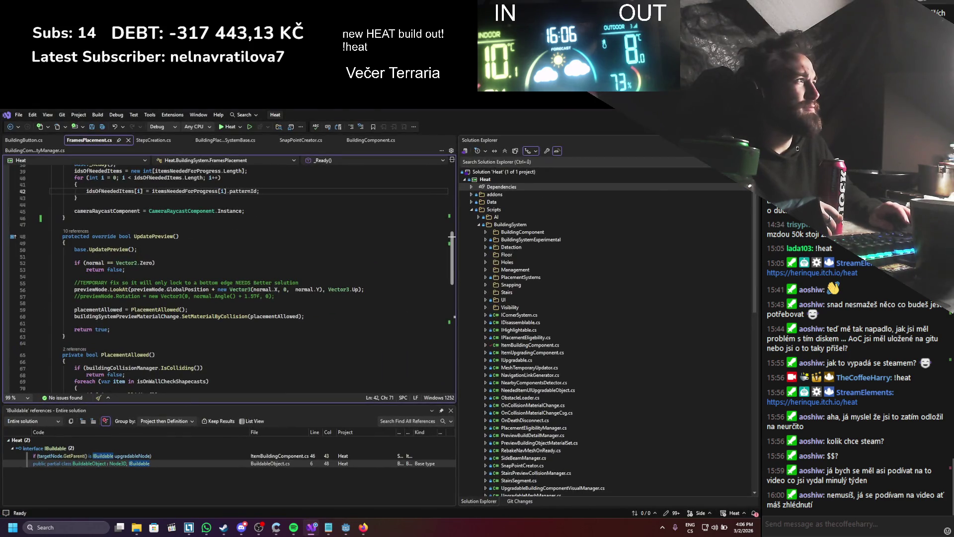
- Check ICornerSystem's references, then delete ICornerSystem.cs from the FileSystem
key(alt+Tab)
double_click(86, 460)
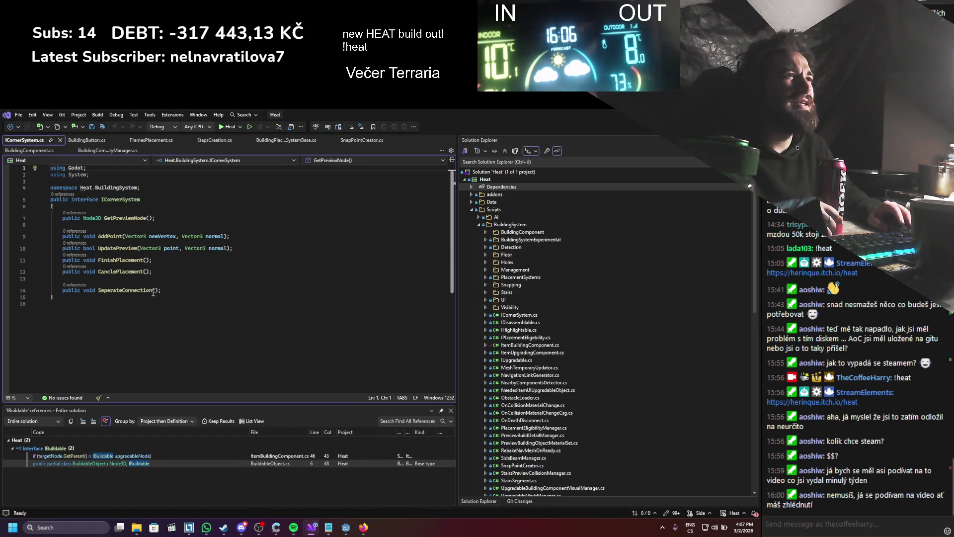
right_click(115, 201)
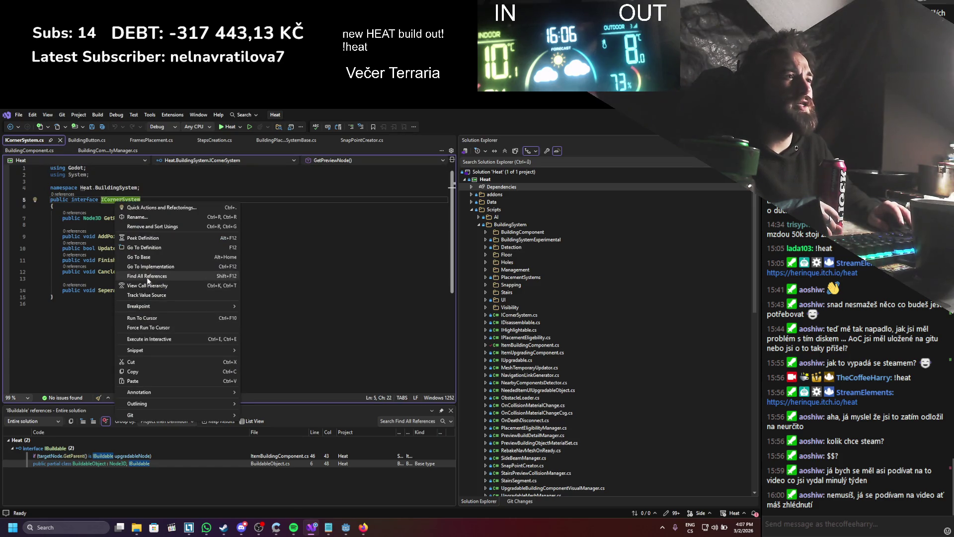
click(134, 277)
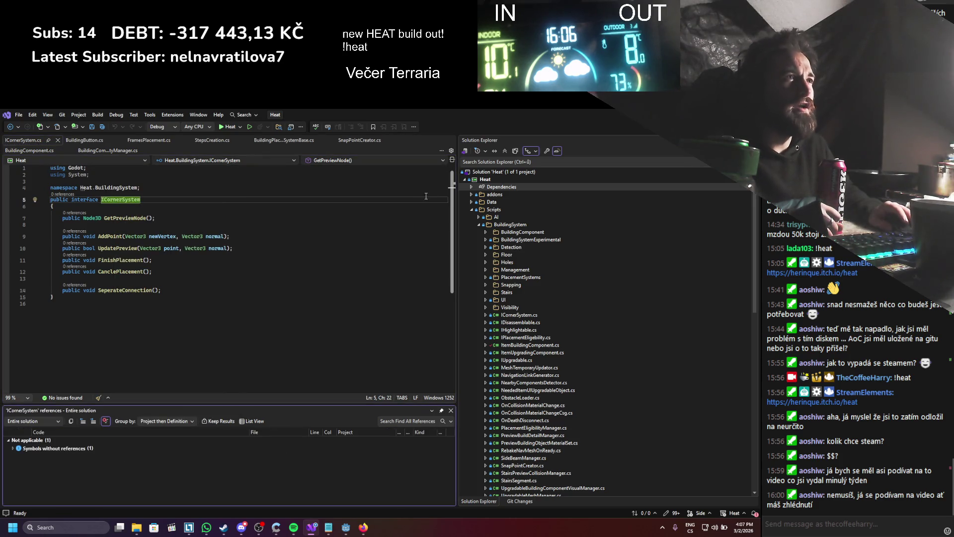
click(57, 140)
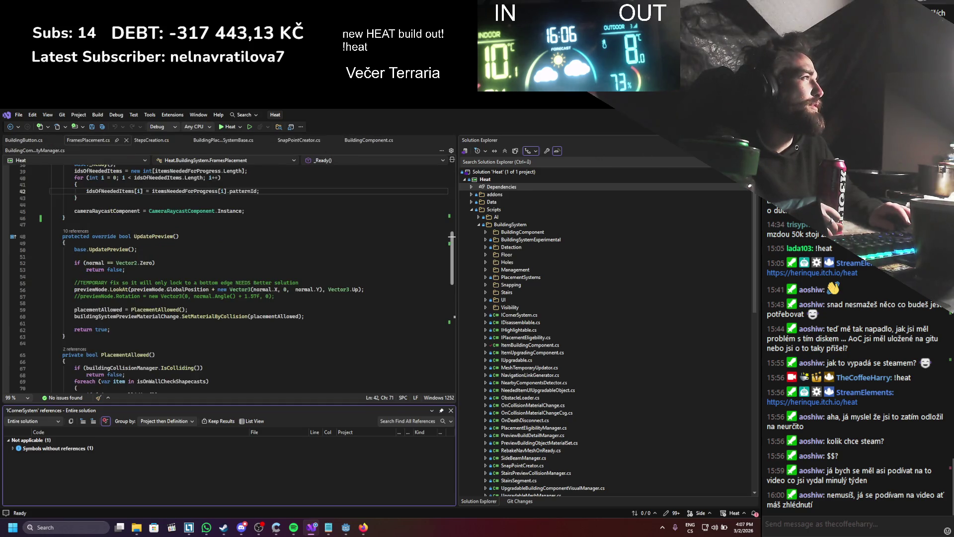
key(alt+Tab)
right_click(68, 462)
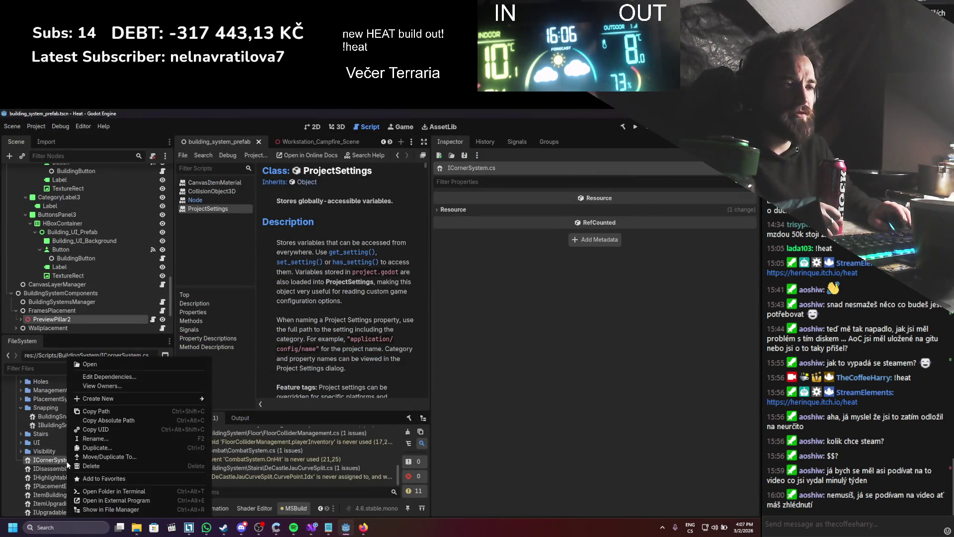
click(101, 466)
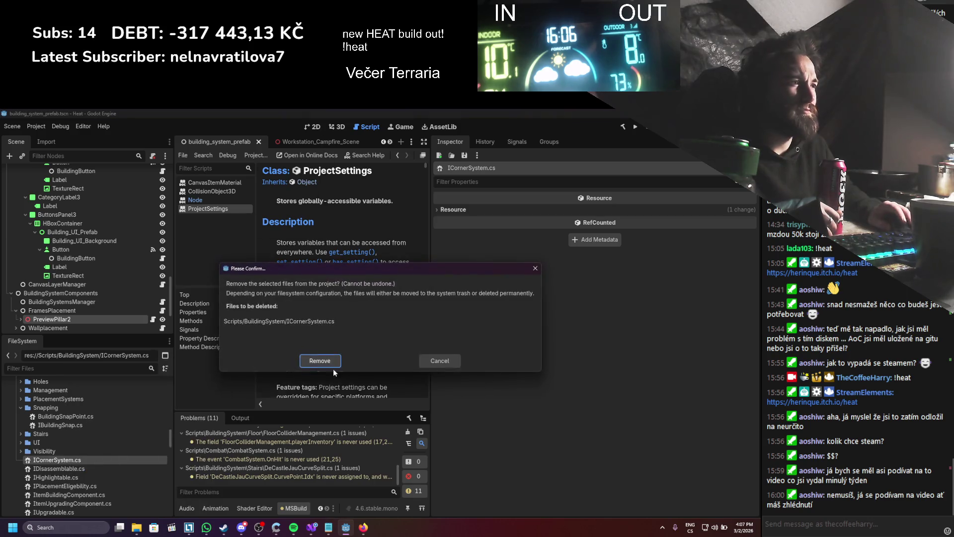
click(320, 361)
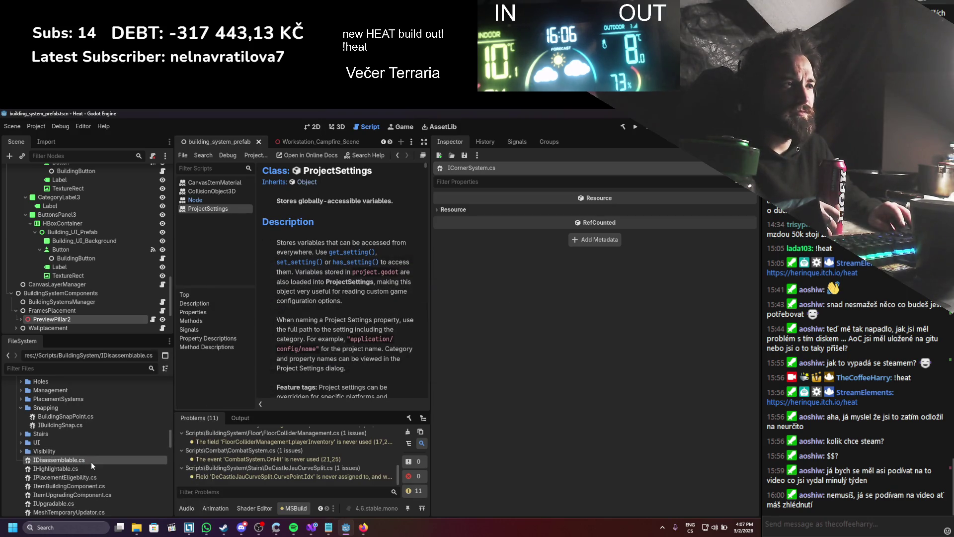
- Delete IDisassemblable.cs from the BuildingSystem scripts folder
key(alt+Tab)
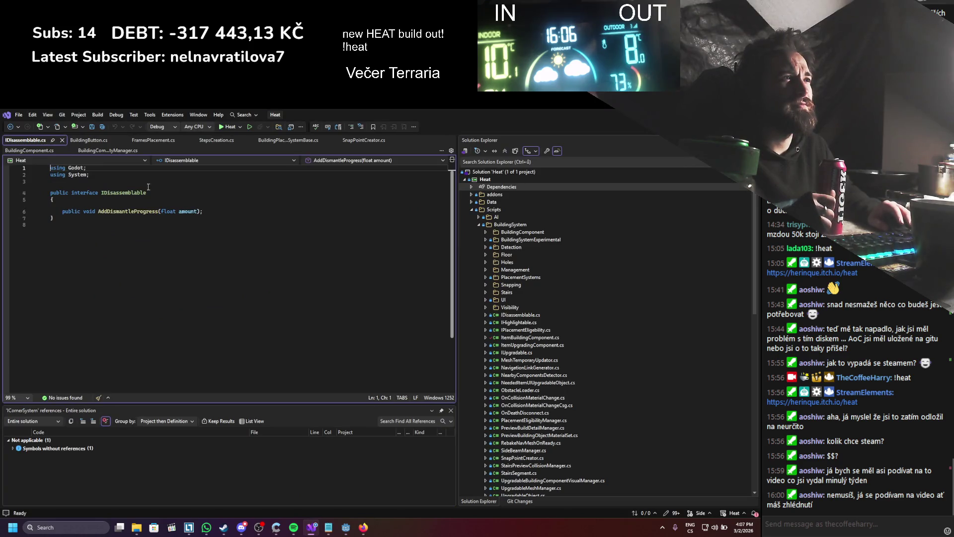
key(alt+Tab)
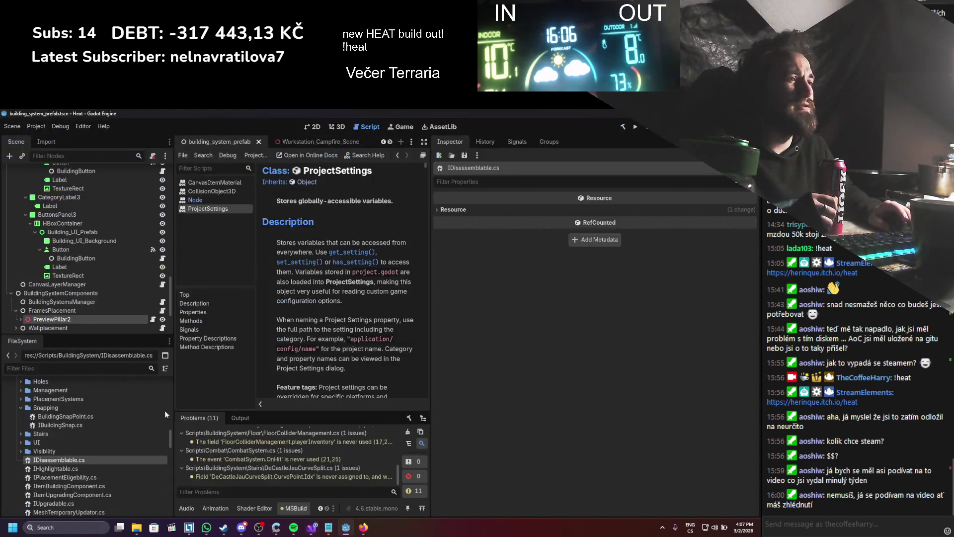
right_click(78, 457)
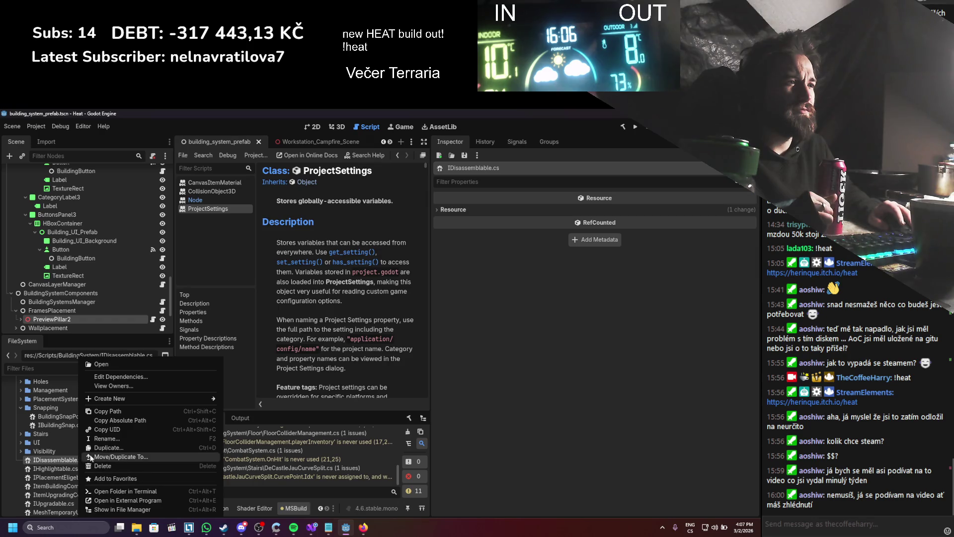
click(62, 462)
right_click(62, 457)
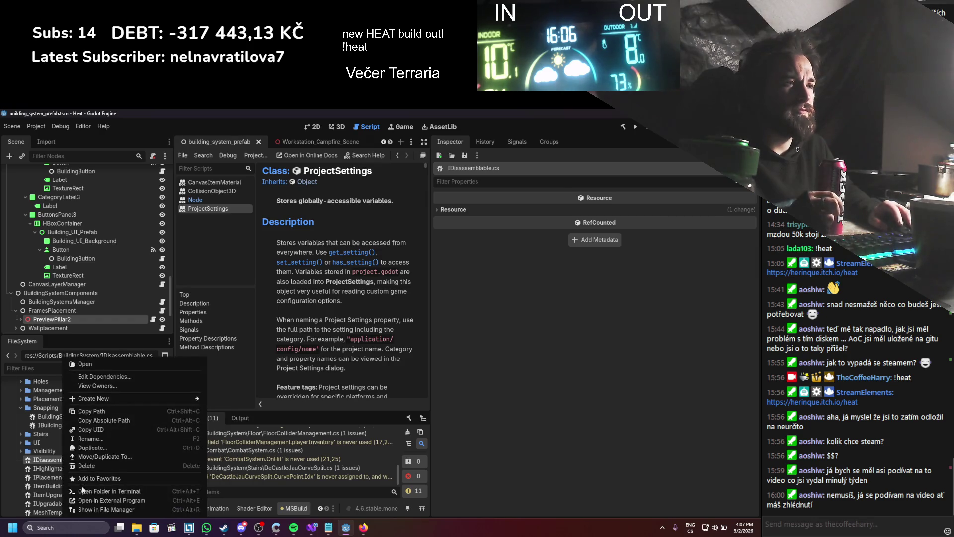
click(86, 466)
click(308, 361)
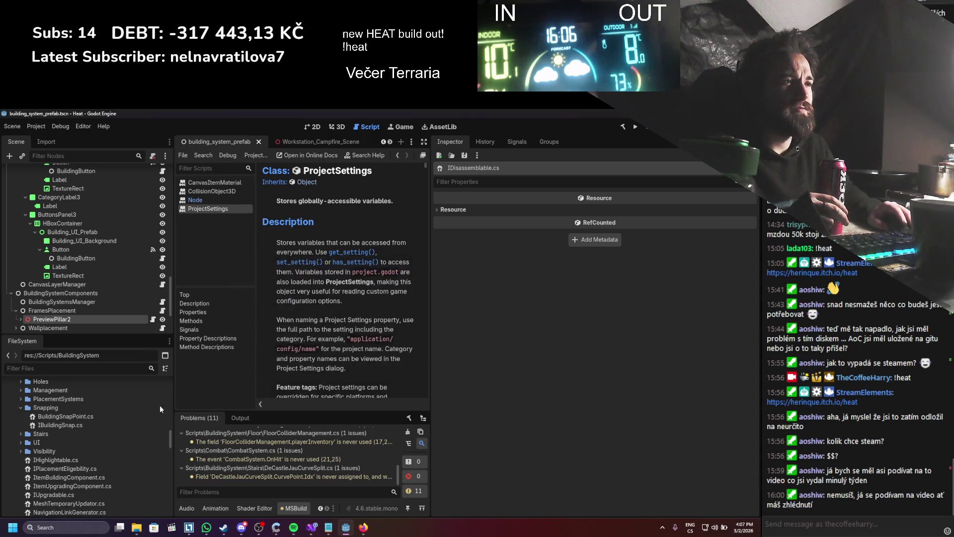
- Save the script, rebuild the .NET project, and review the EnableOnRepair.cs build error
key(alt+Tab)
key(ctrl+s)
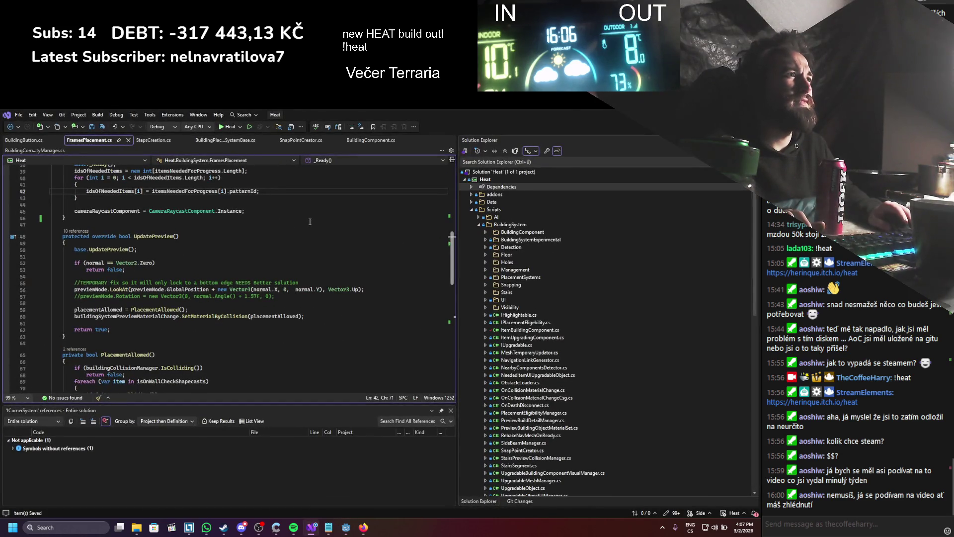
key(alt+Tab)
key(alt+b)
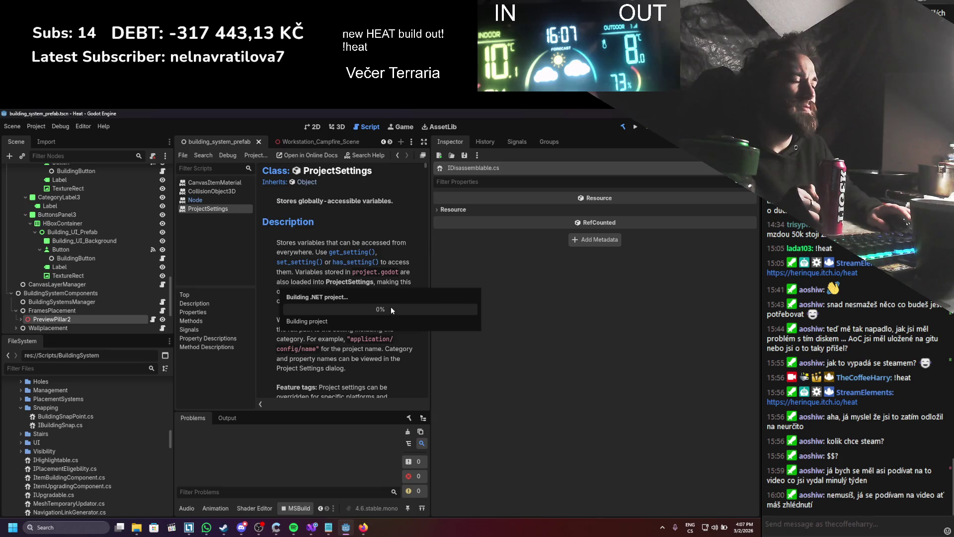
click(380, 332)
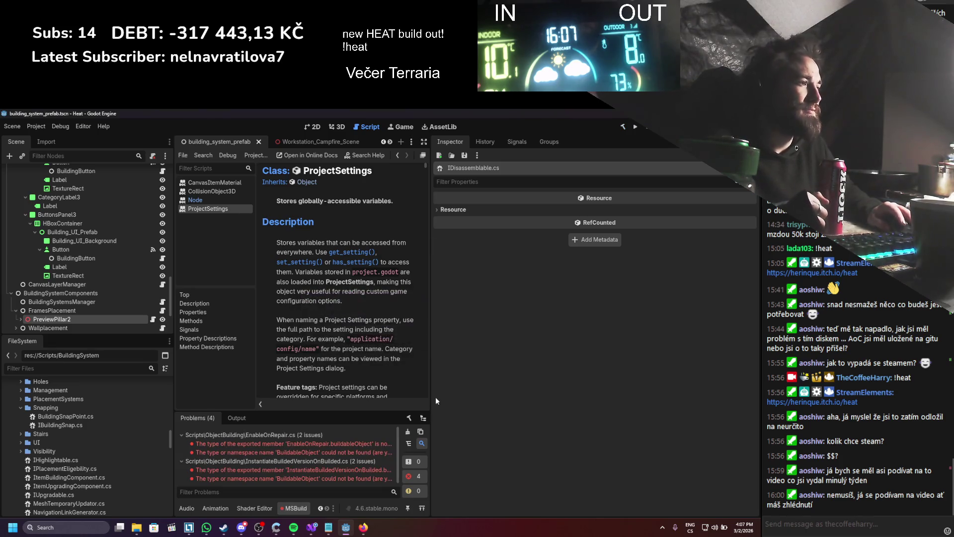
drag(431, 391, 550, 368)
double_click(342, 446)
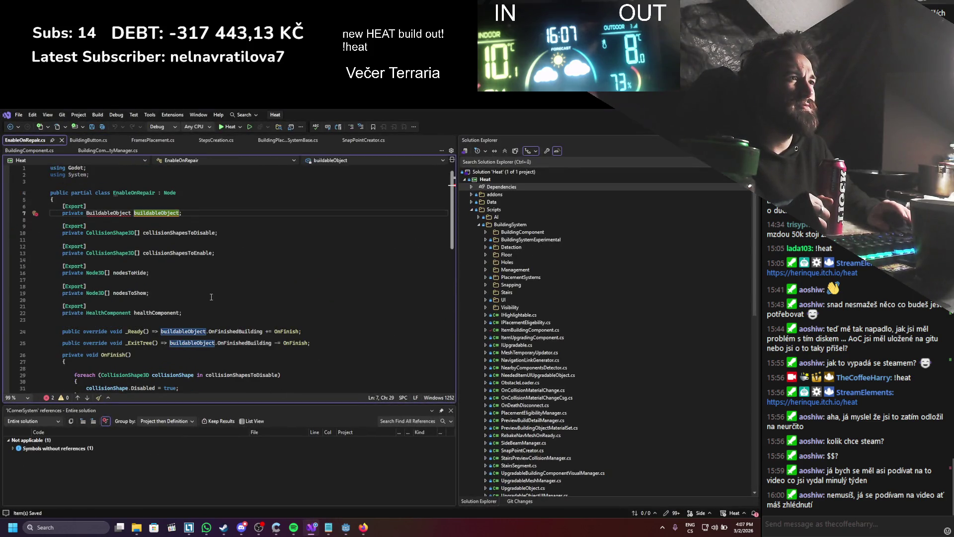
key(ctrl+F4)
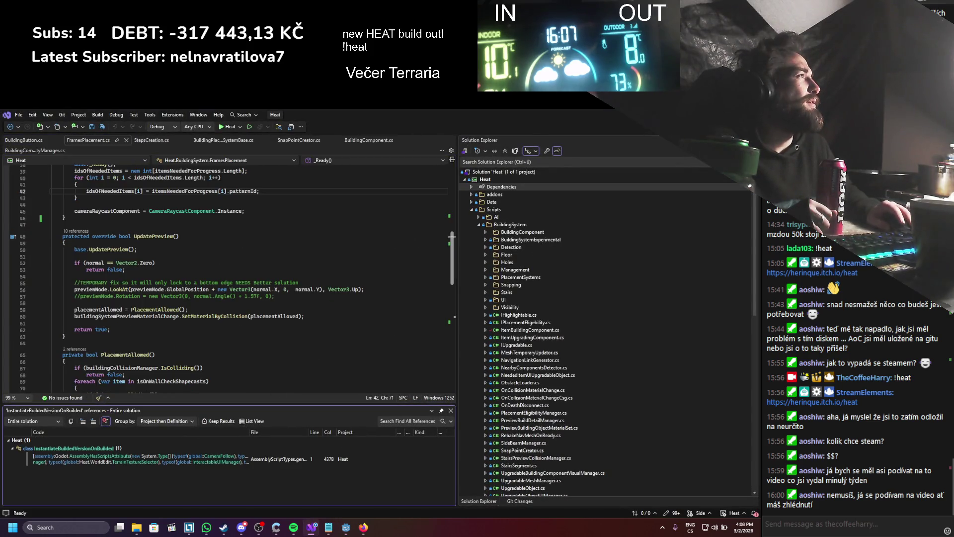
key(alt+Tab)
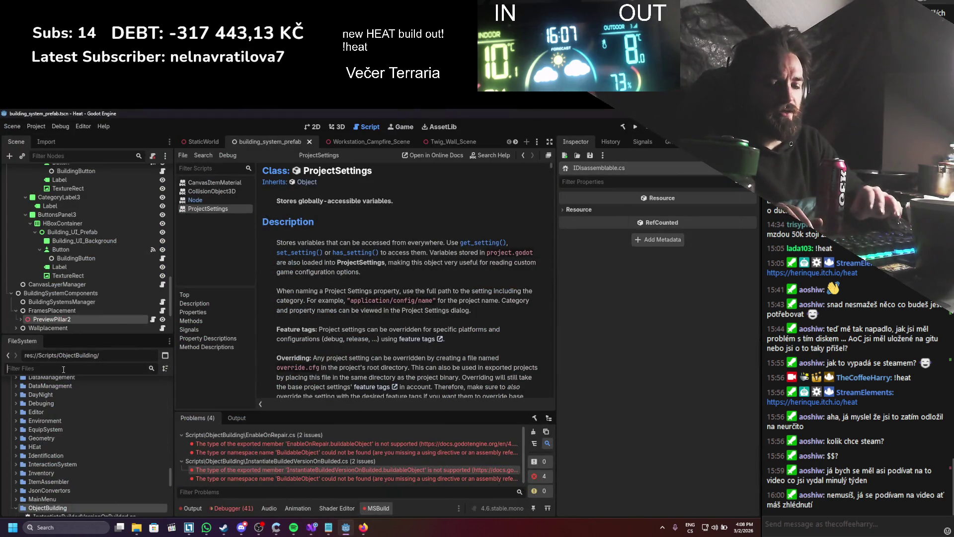
- Filter the FileSystem for 'instan' and delete InstantiateBuildedVersionOnBuilded.cs, then clear the filter
text(instan)
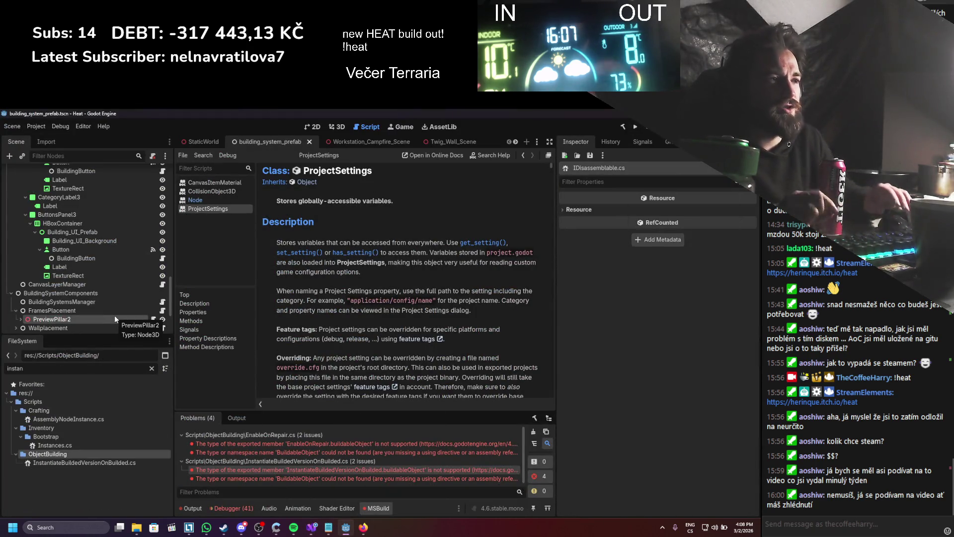
right_click(77, 462)
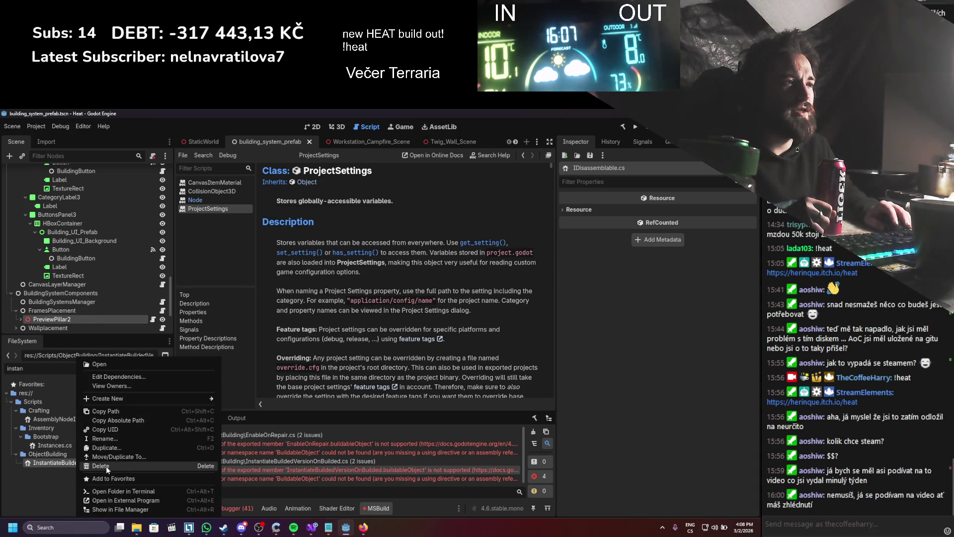
click(101, 465)
click(328, 361)
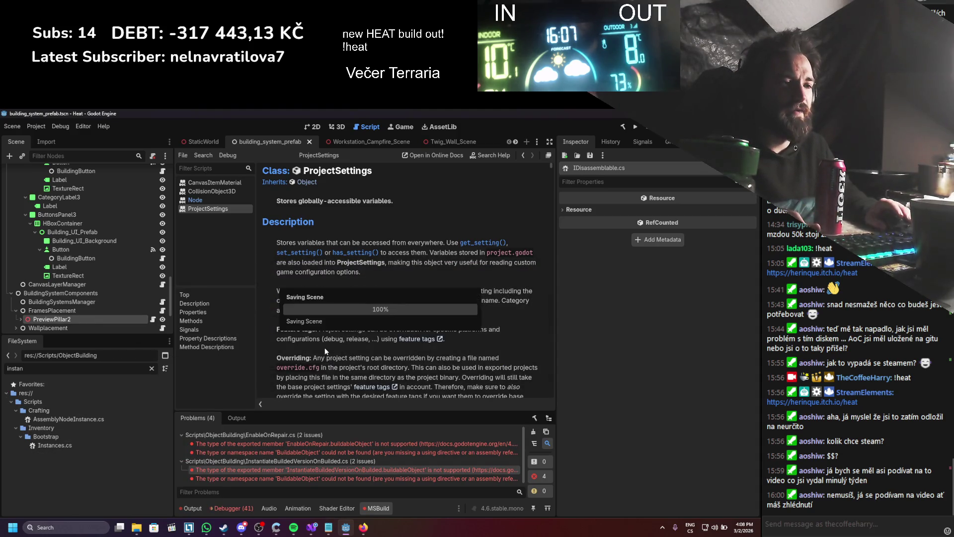
click(151, 369)
- Rebuild the .NET project, which fails on ItemDisassemblyComponent.cs's IDisassemblable reference
scroll(41, 499, down, 8)
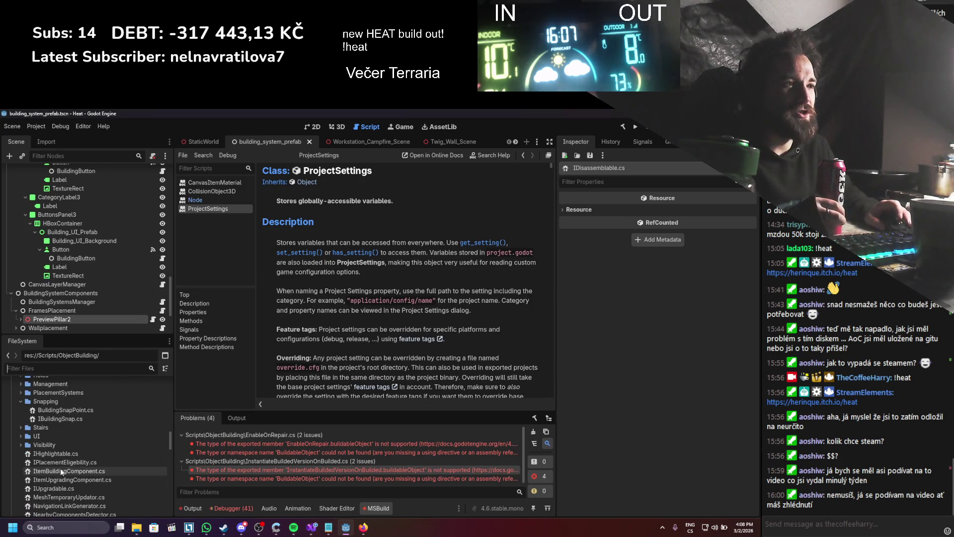
click(624, 127)
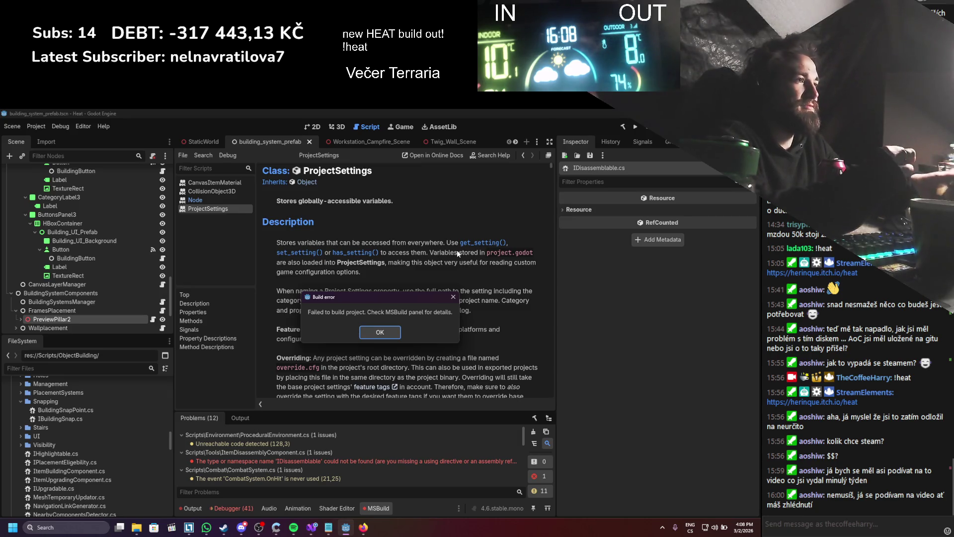
- Comment out lines 39–40 of ItemDisassemblyComponent.cs with //, then save and close it
click(382, 335)
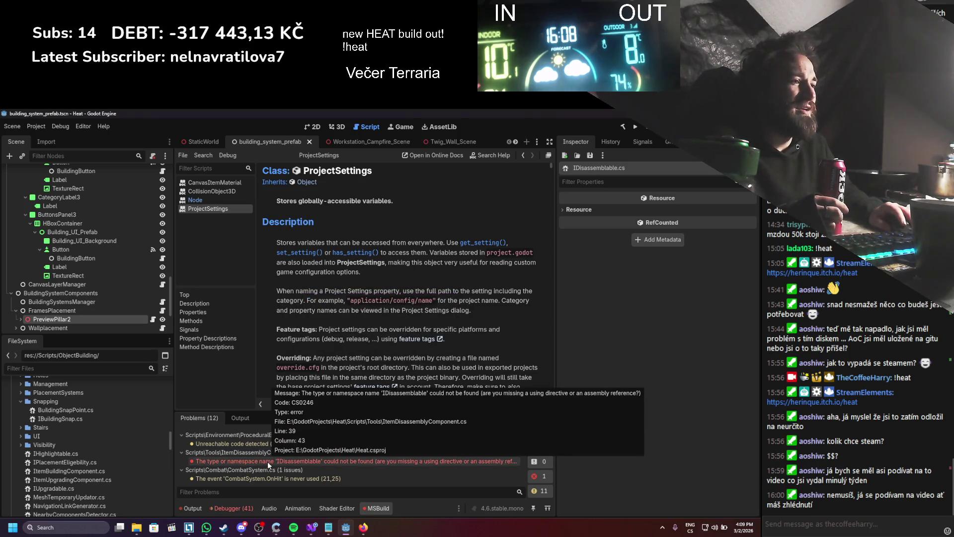
double_click(267, 462)
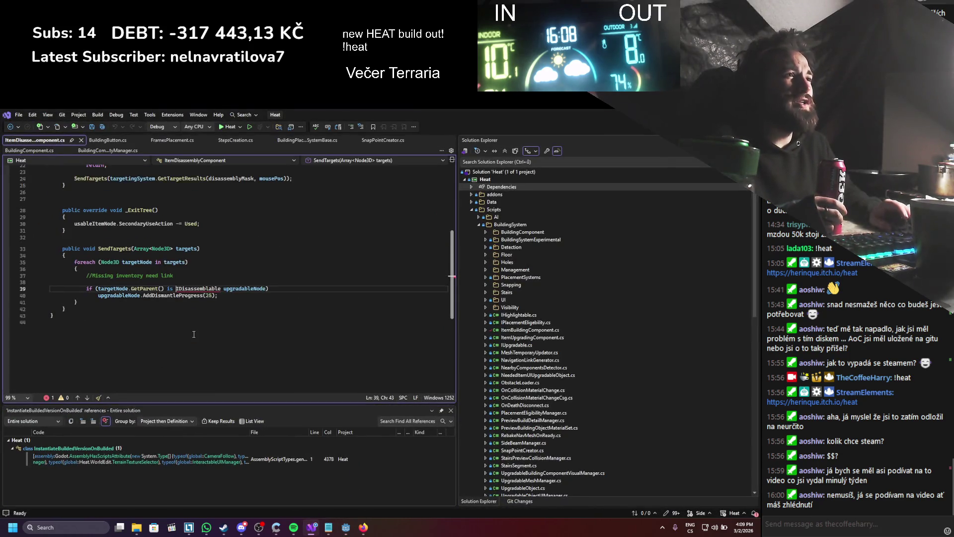
scroll(58, 333, up, 3)
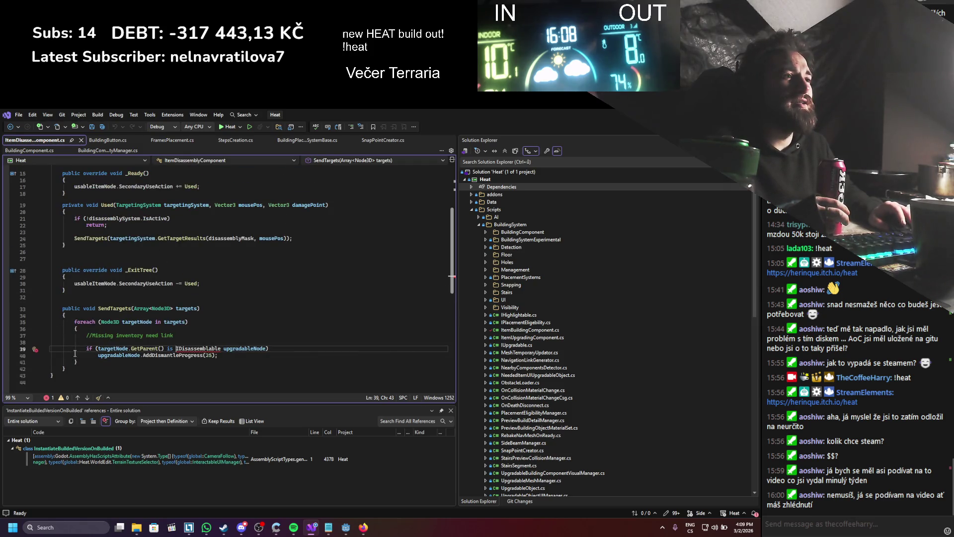
scroll(85, 352, up, 5)
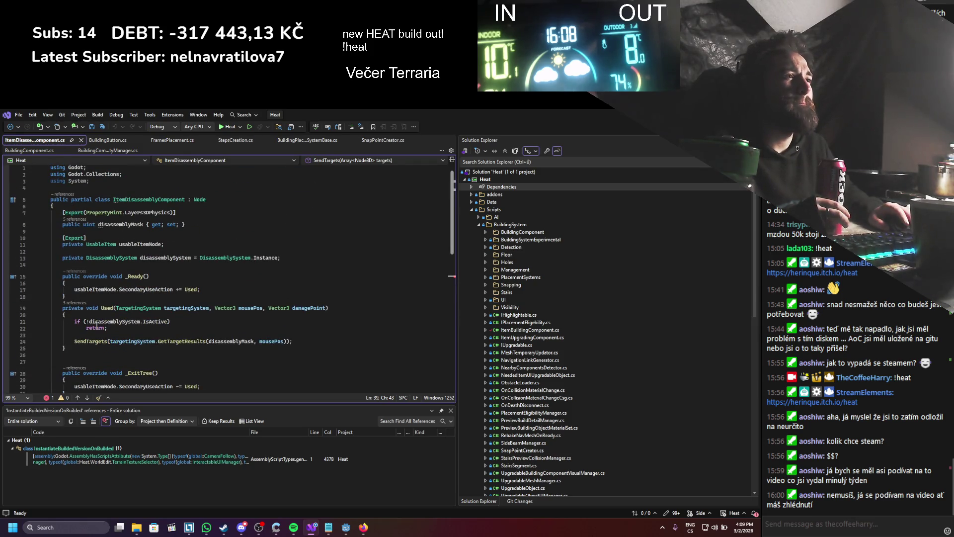
scroll(364, 249, down, 5)
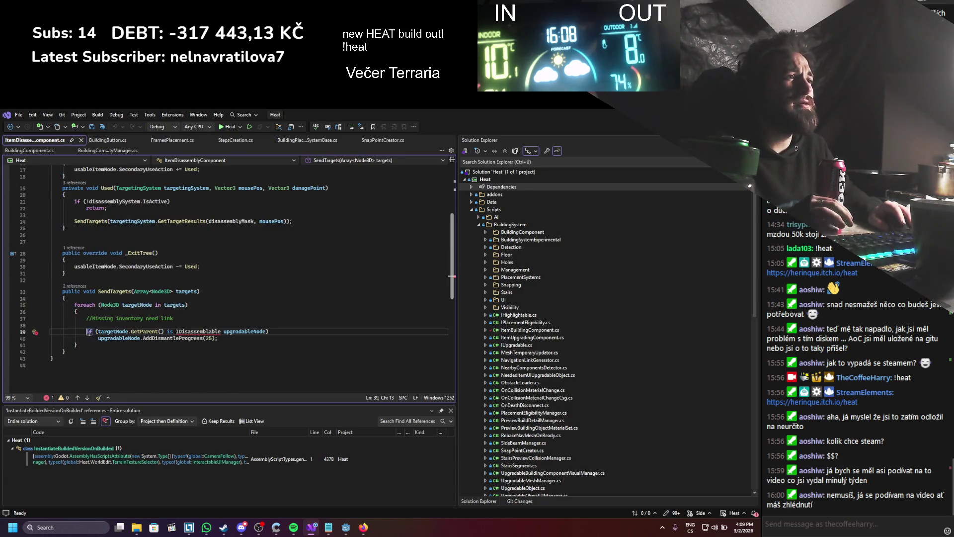
text(//)
key(Down)
text(//)
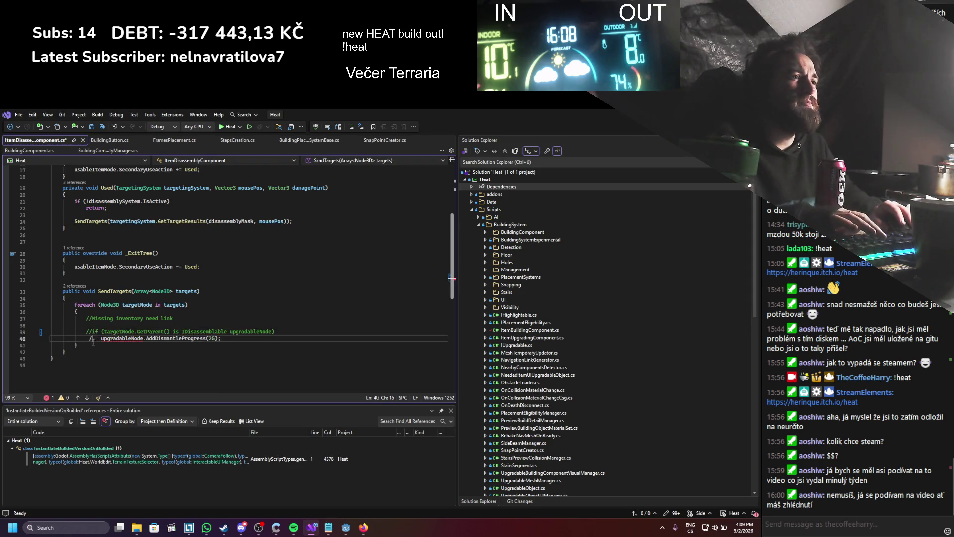
key(ctrl+s)
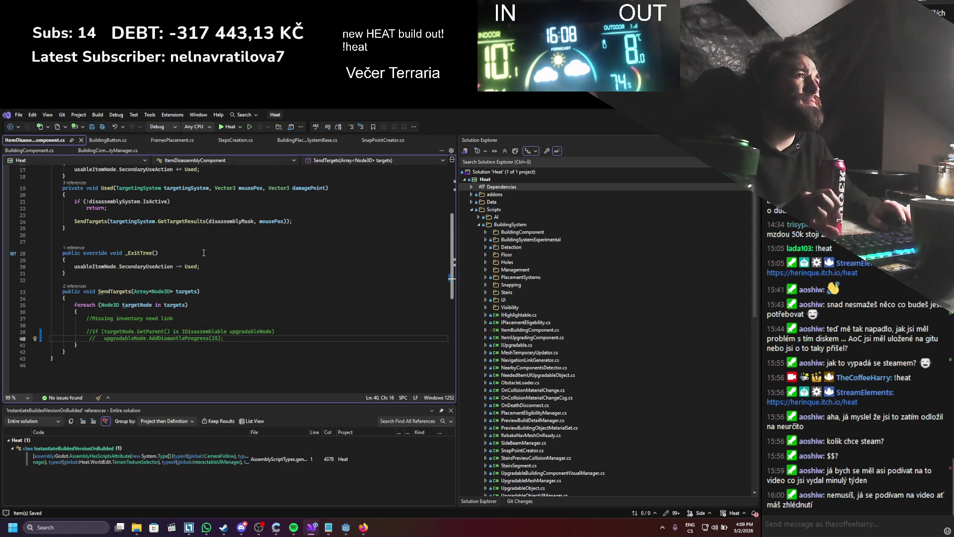
click(81, 140)
key(alt+Tab)
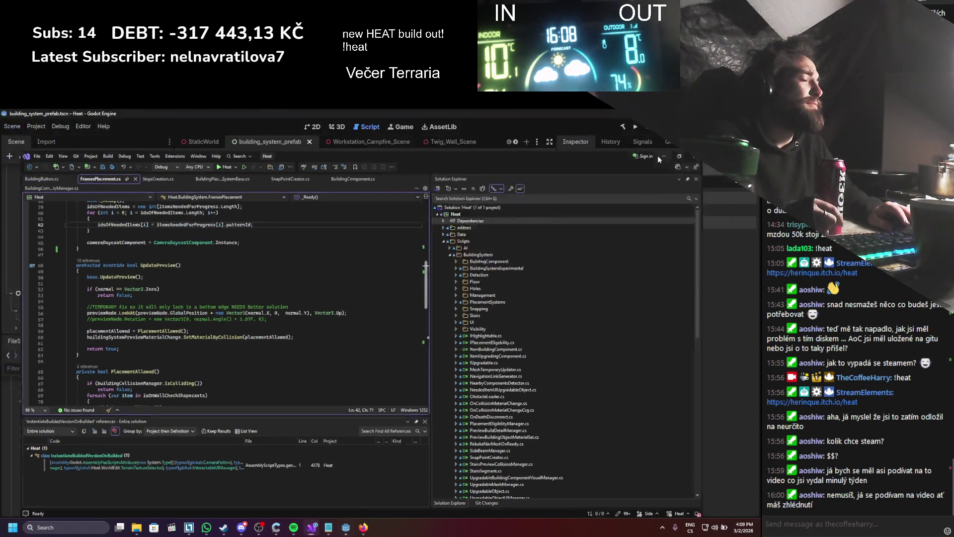
- After rebuilding, find IHighlightable's four references and view ToolHighlightComponent's lastHighlightable field
click(624, 127)
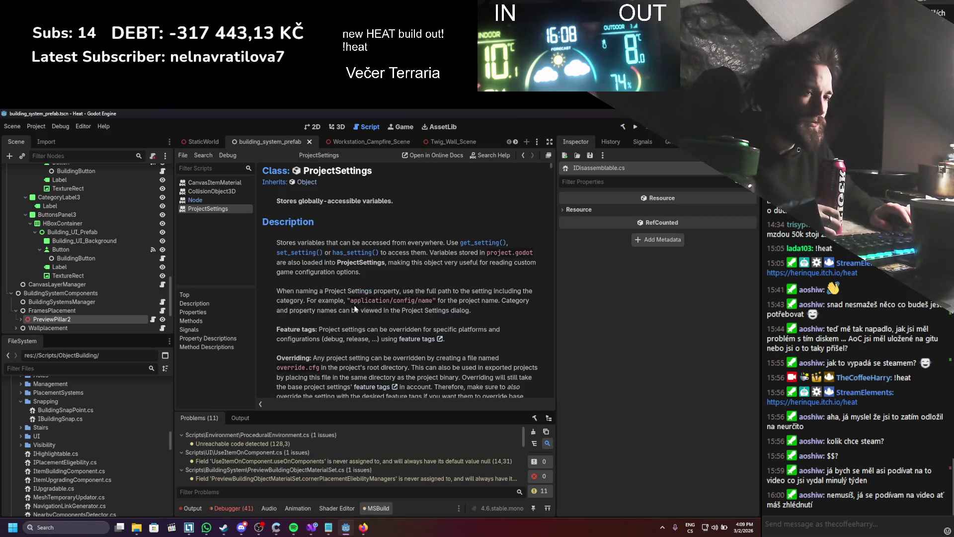
click(534, 432)
double_click(74, 453)
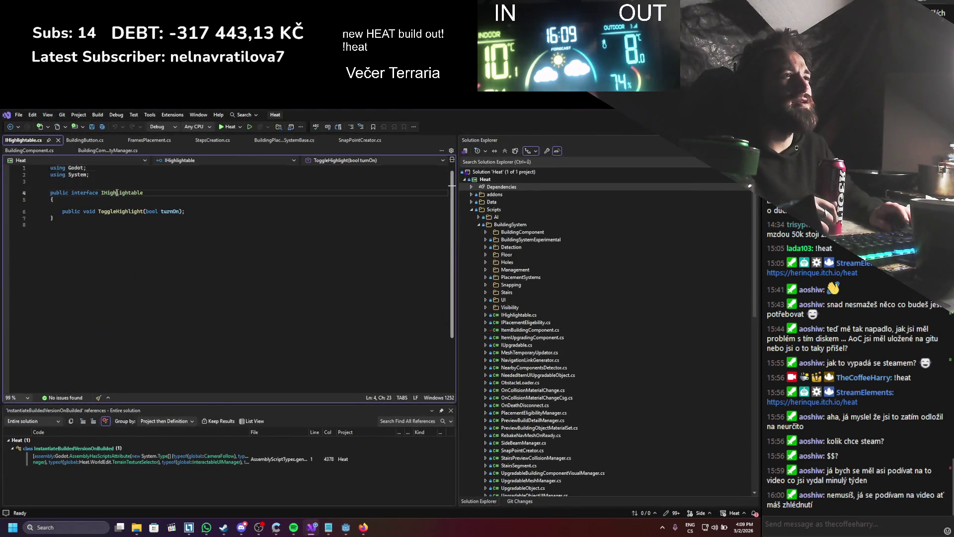
right_click(117, 193)
click(159, 267)
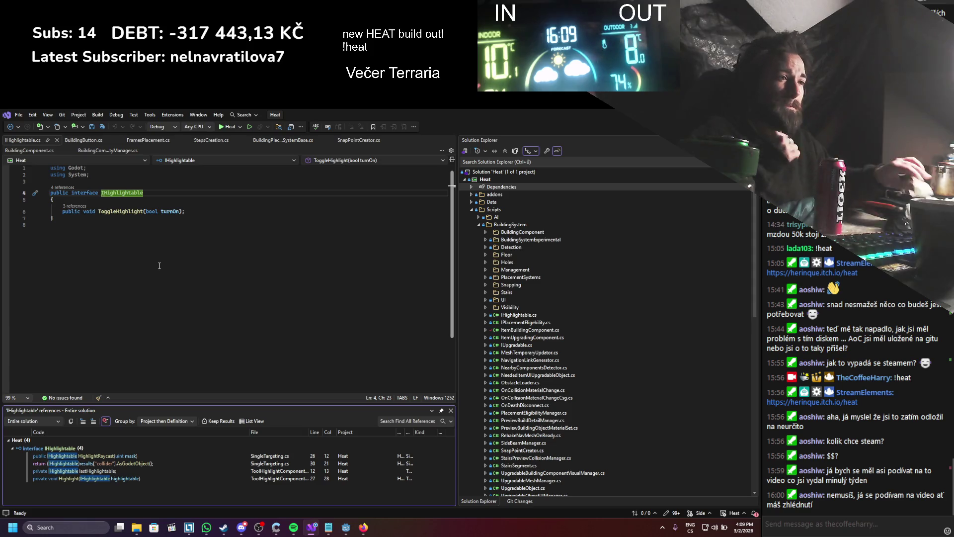
click(127, 470)
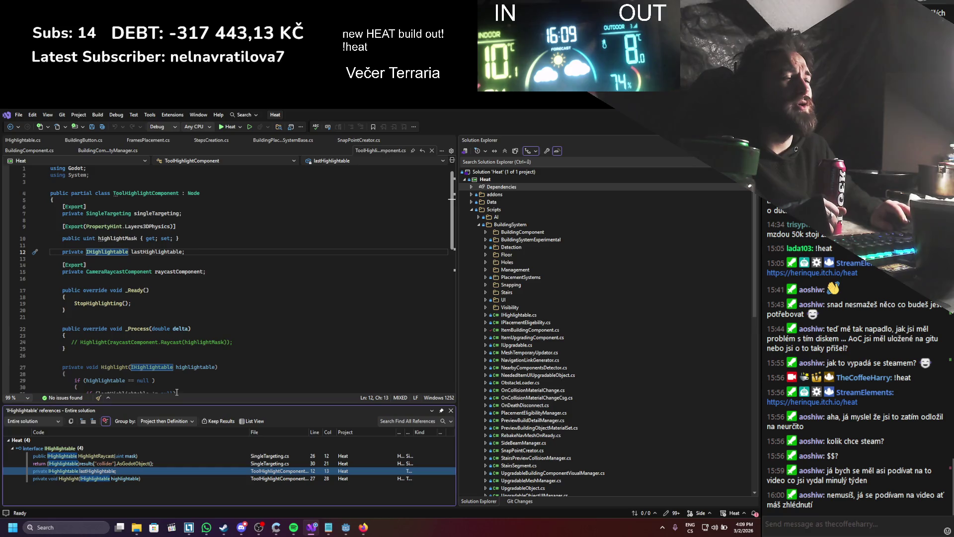
scroll(206, 270, down, 5)
scroll(206, 270, up, 5)
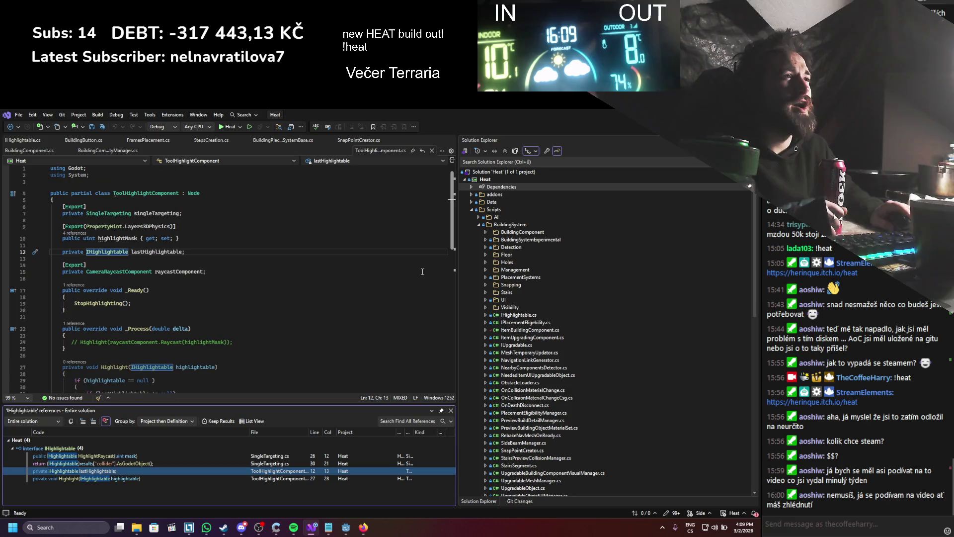
click(432, 151)
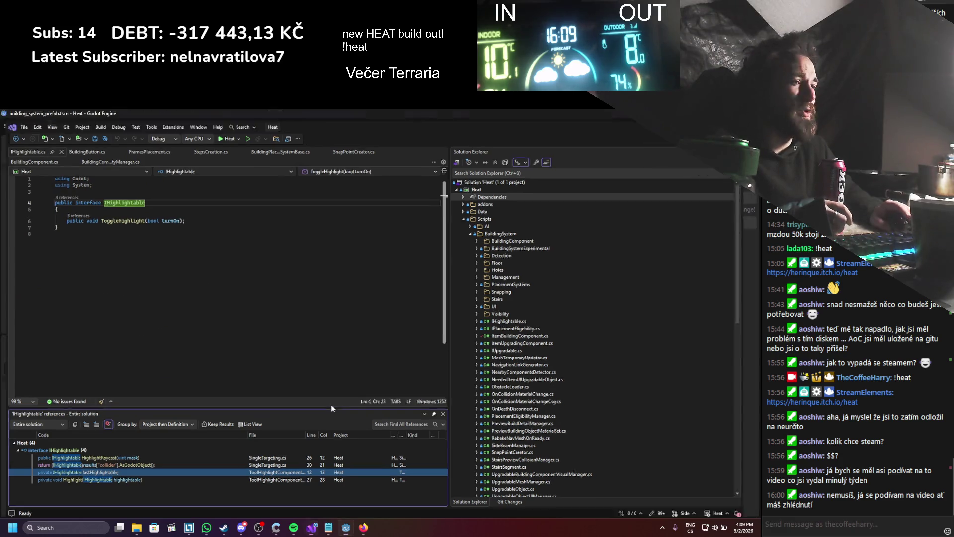
- Delete ToolHighlightComponent.cs using the 'toolhi' FileSystem filter, then clear the filter
click(346, 527)
scroll(103, 453, down, 3)
scroll(102, 453, down, 10)
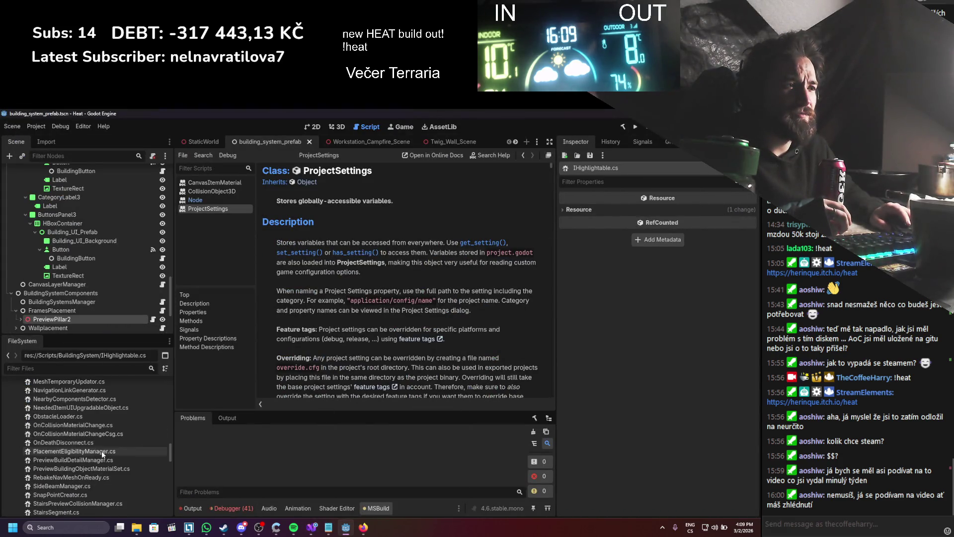
scroll(100, 455, up, 5)
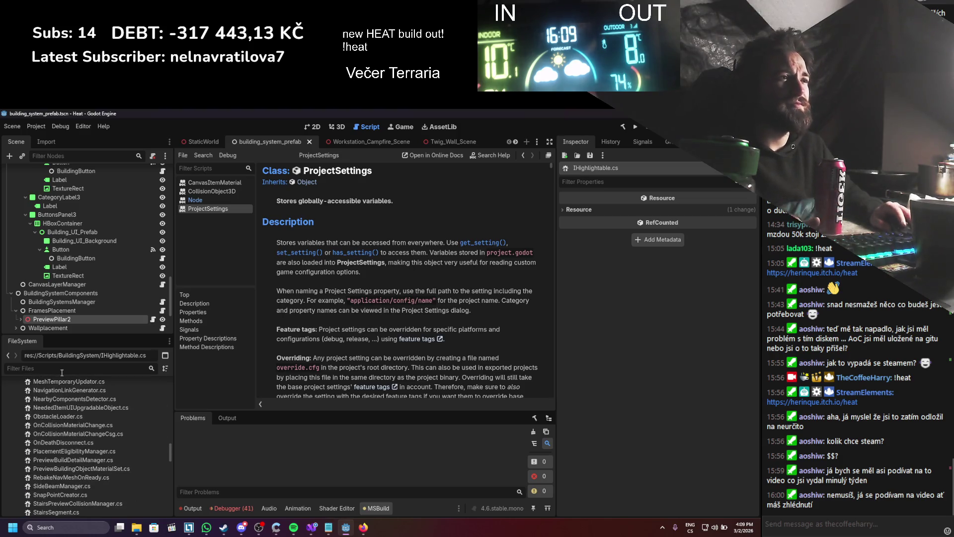
text(toolhi)
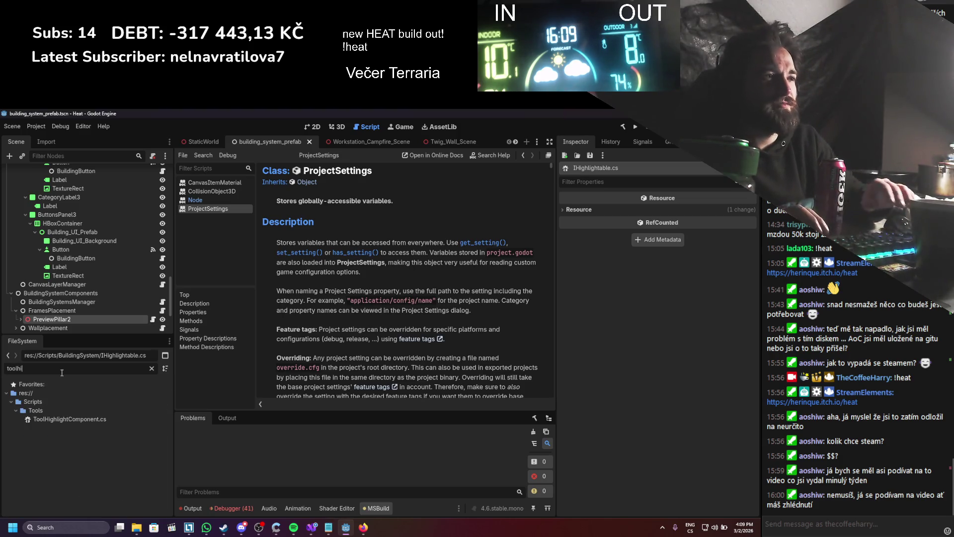
right_click(69, 419)
click(189, 460)
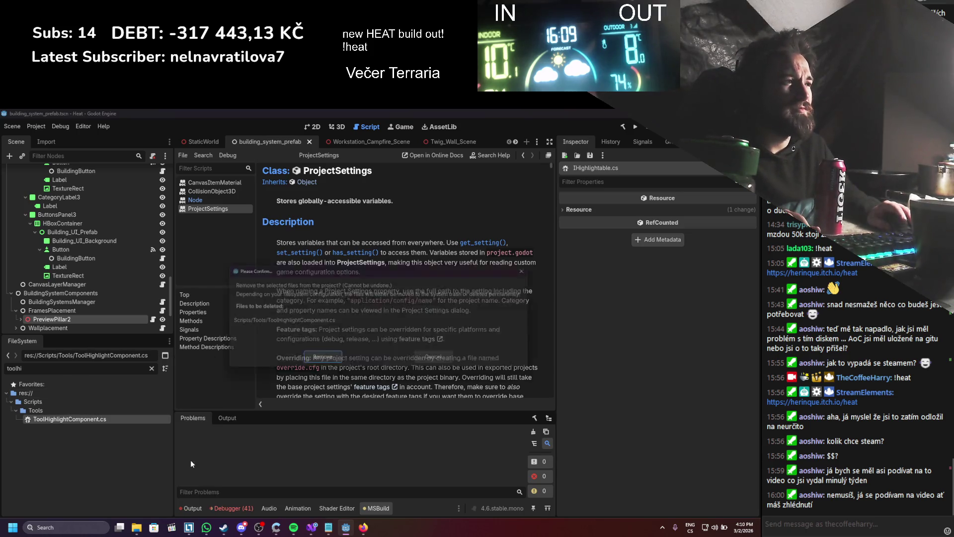
click(333, 362)
click(151, 369)
scroll(61, 462, down, 10)
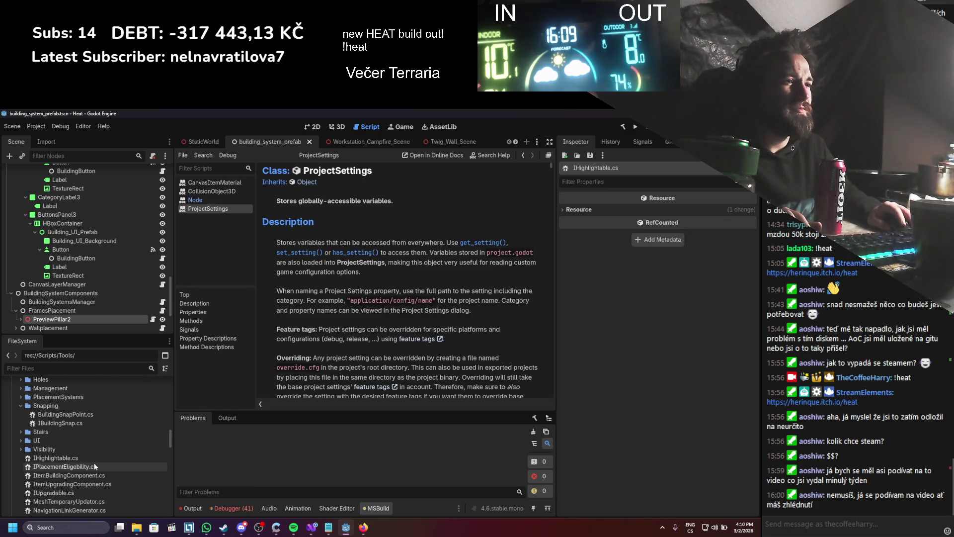
double_click(91, 460)
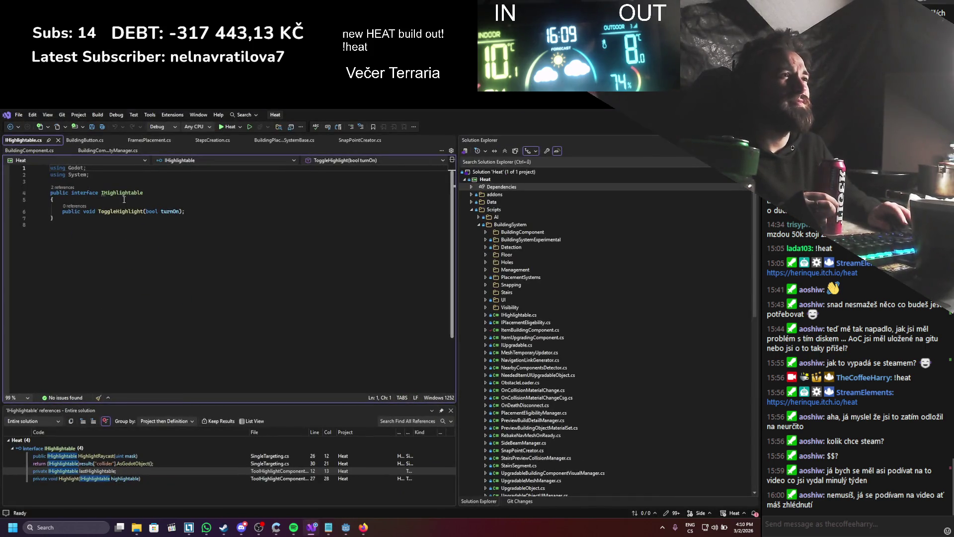
- Via IHighlightable's references, delete the HighlightRaycast method from SingleTargeting.cs and save
right_click(125, 194)
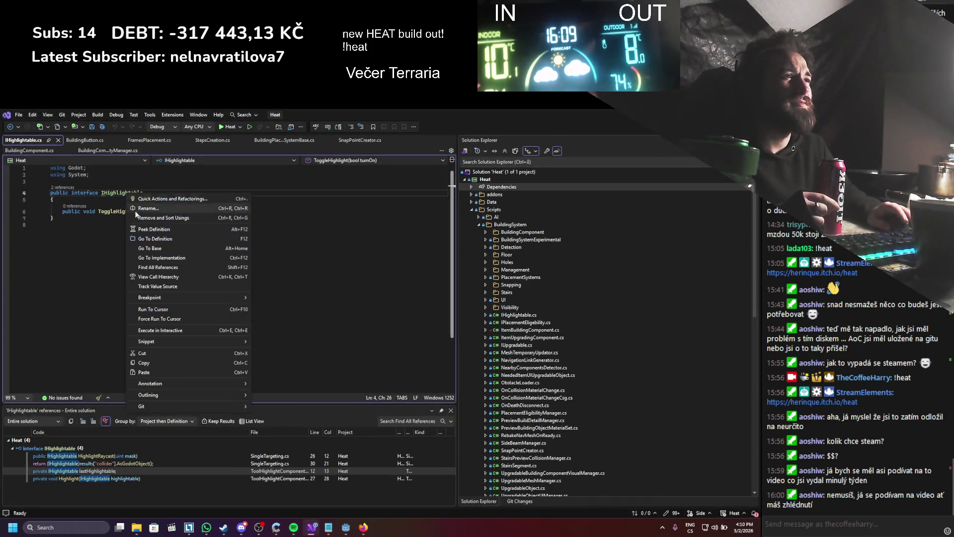
click(161, 276)
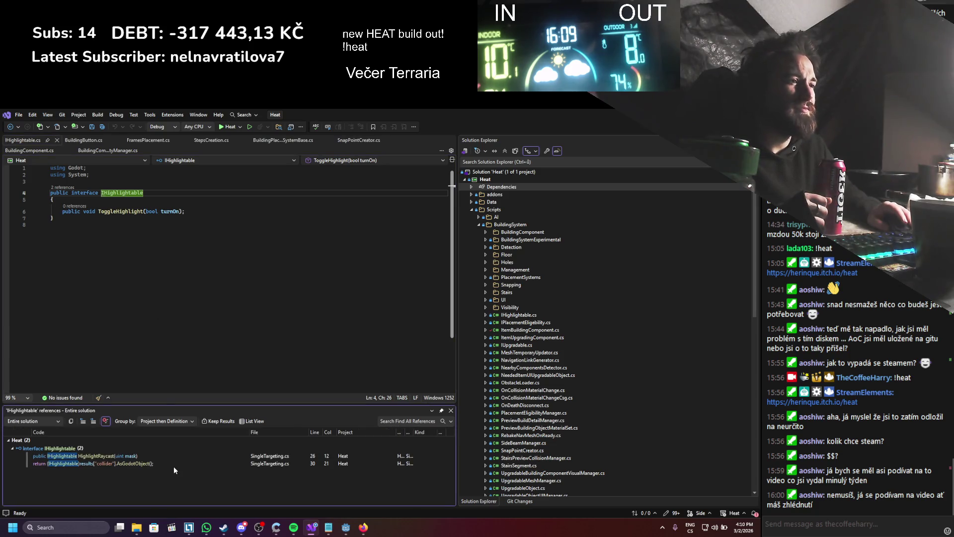
click(119, 456)
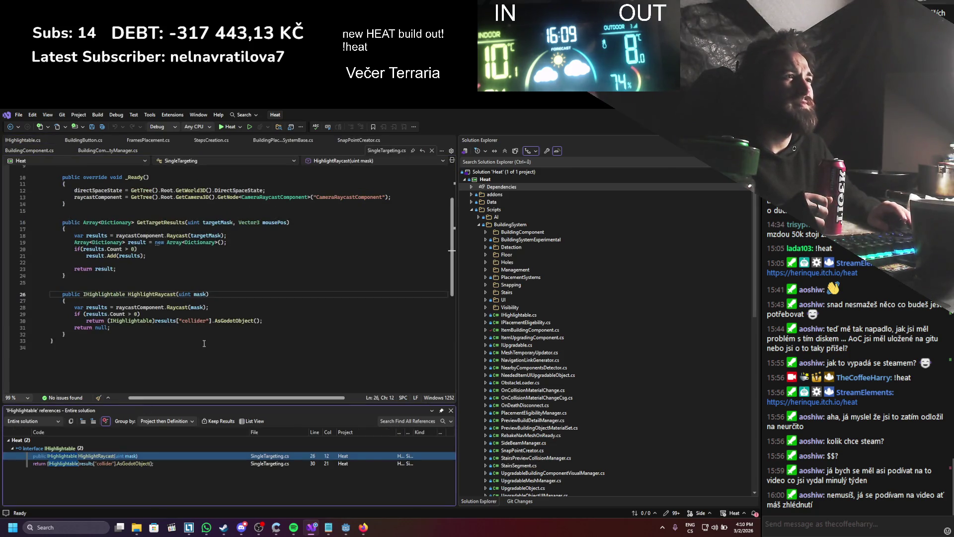
scroll(208, 327, up, 3)
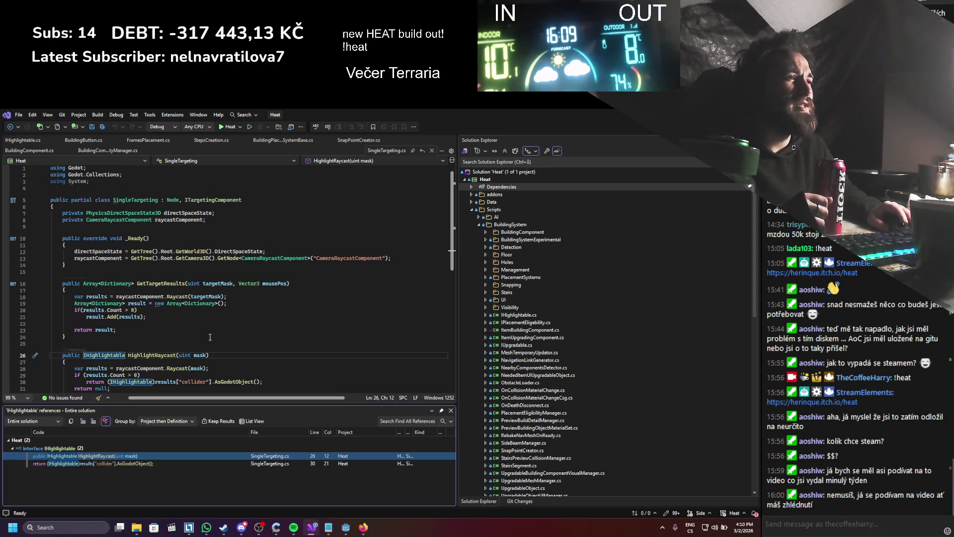
scroll(212, 334, down, 3)
drag(93, 335, 41, 289)
key(BackSpace)
key(BackSpace)
scroll(213, 314, up, 3)
key(ctrl+s)
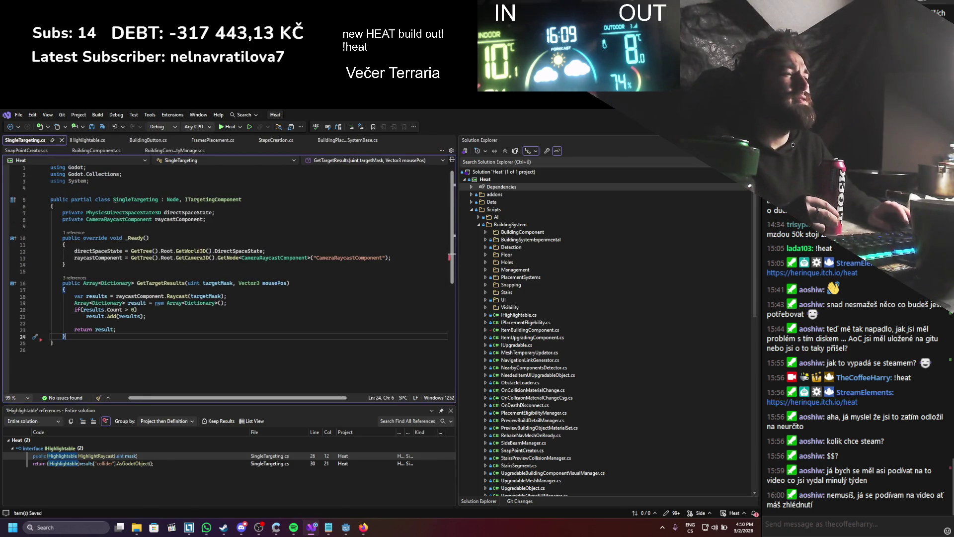
key(alt+Tab)
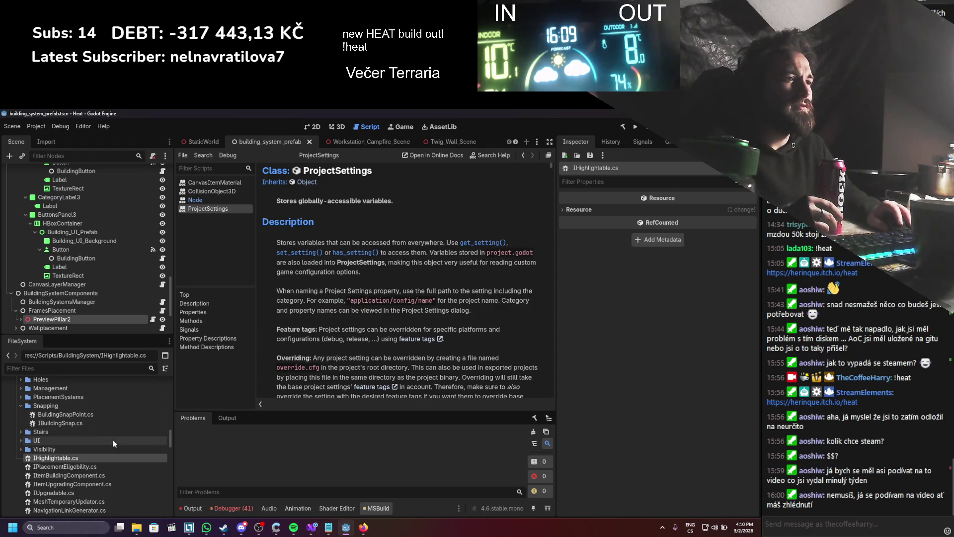
- Rebuild the project, delete IHighlightable.cs, and open IPlacementEligibility.cs
click(623, 127)
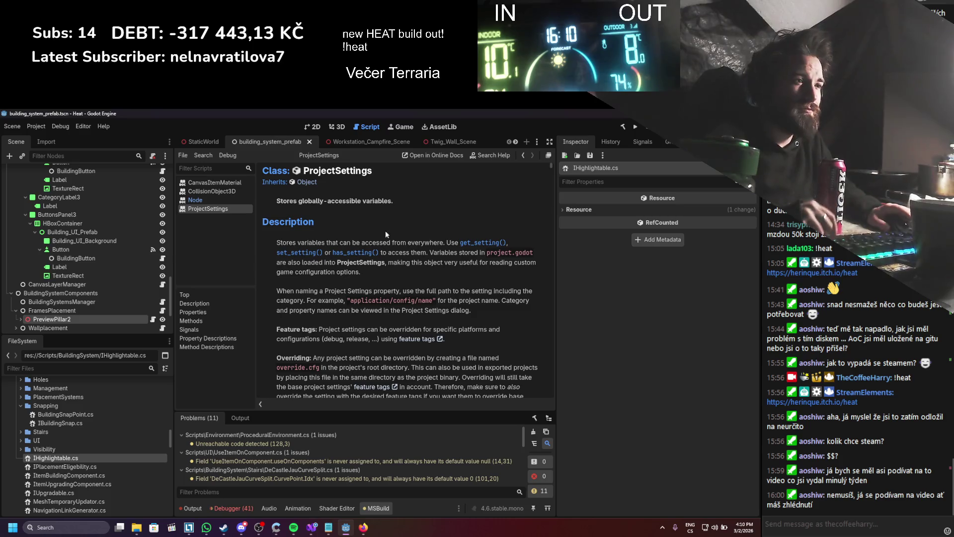
click(68, 467)
right_click(69, 458)
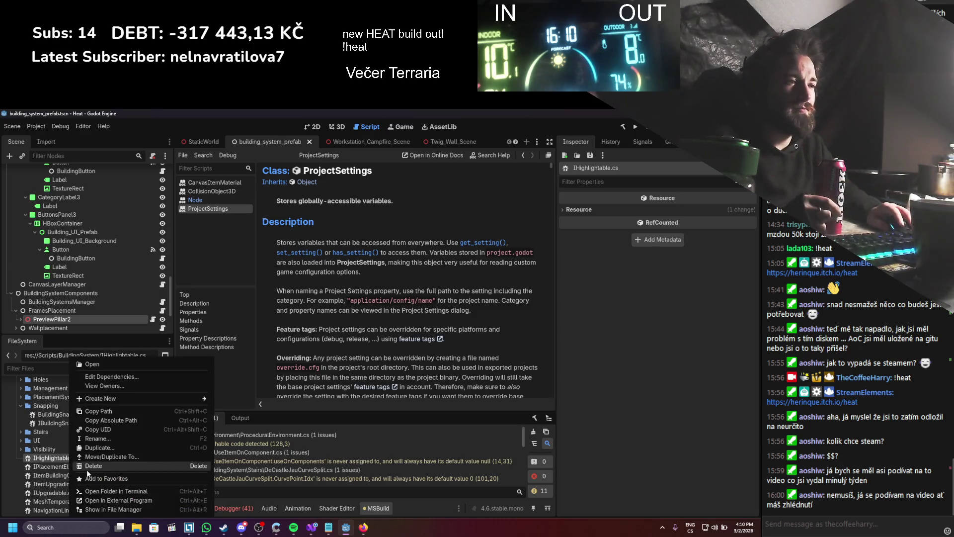
click(87, 470)
click(320, 360)
scroll(115, 420, down, 2)
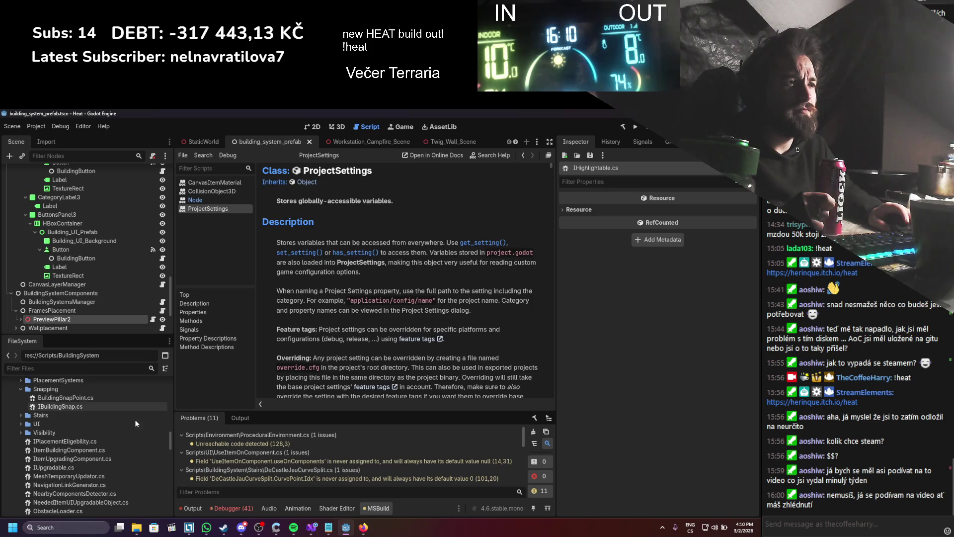
double_click(113, 423)
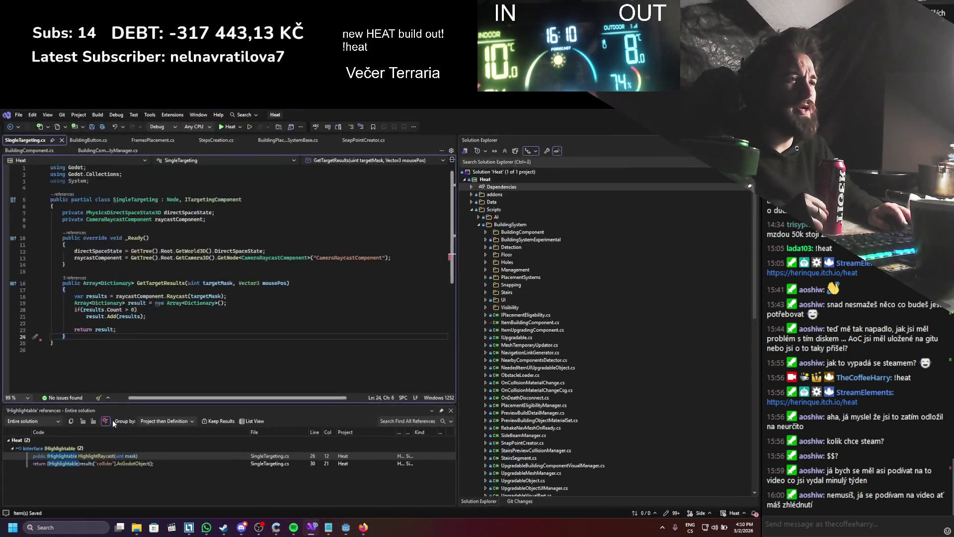
- Find IPlacementEligibility's three references and inspect its use in PreviewBuildingObjectMaterialSet.cs
right_click(147, 189)
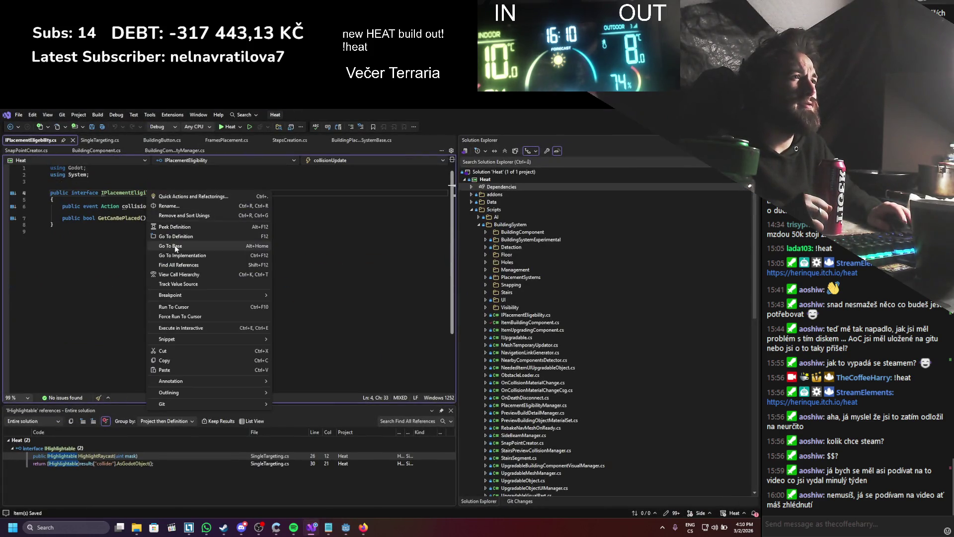
click(175, 260)
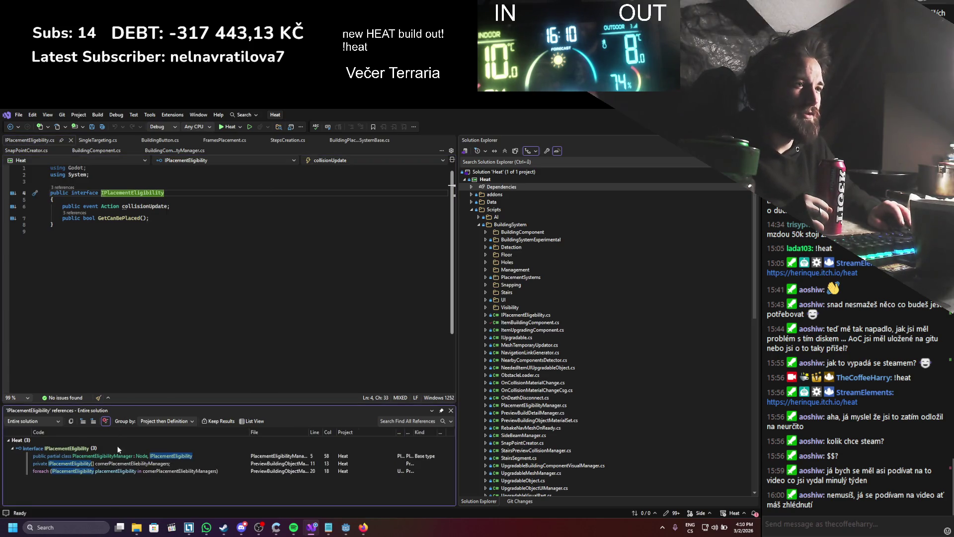
click(99, 467)
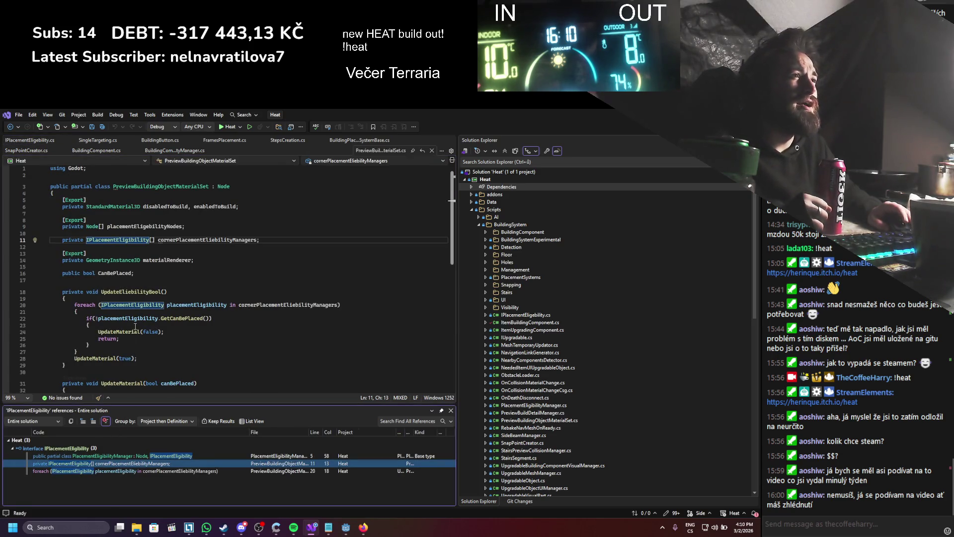
scroll(135, 327, down, 3)
scroll(135, 326, up, 3)
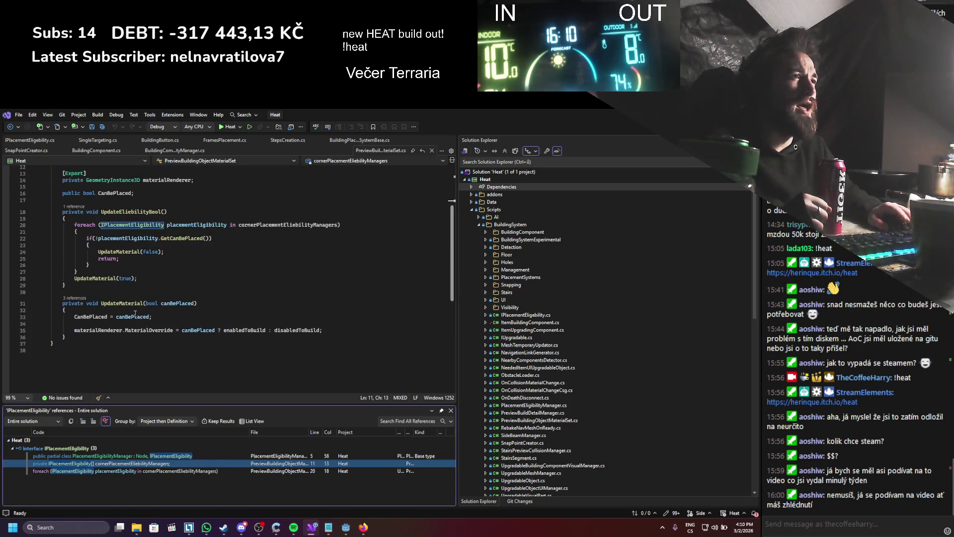
click(432, 151)
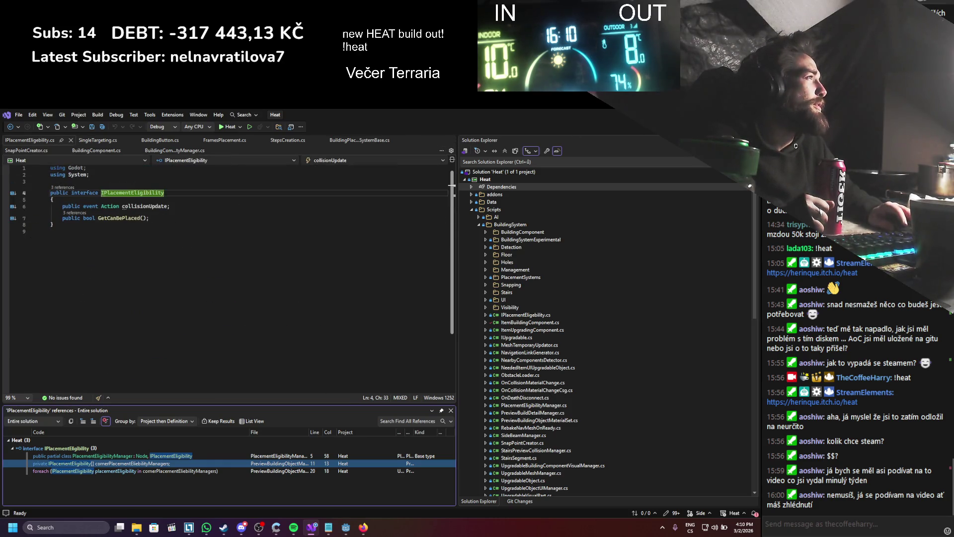
key(alt+Tab)
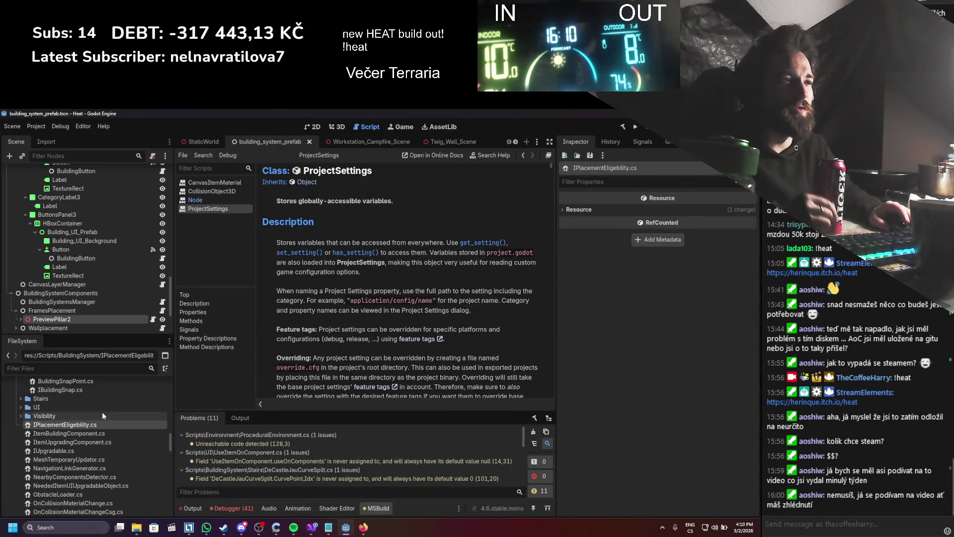
- Collapse the Snapping folder and move IPlacementEligibility.cs into the Detection folder
scroll(70, 238, down, 5)
scroll(70, 235, up, 4)
scroll(43, 446, up, 4)
click(20, 438)
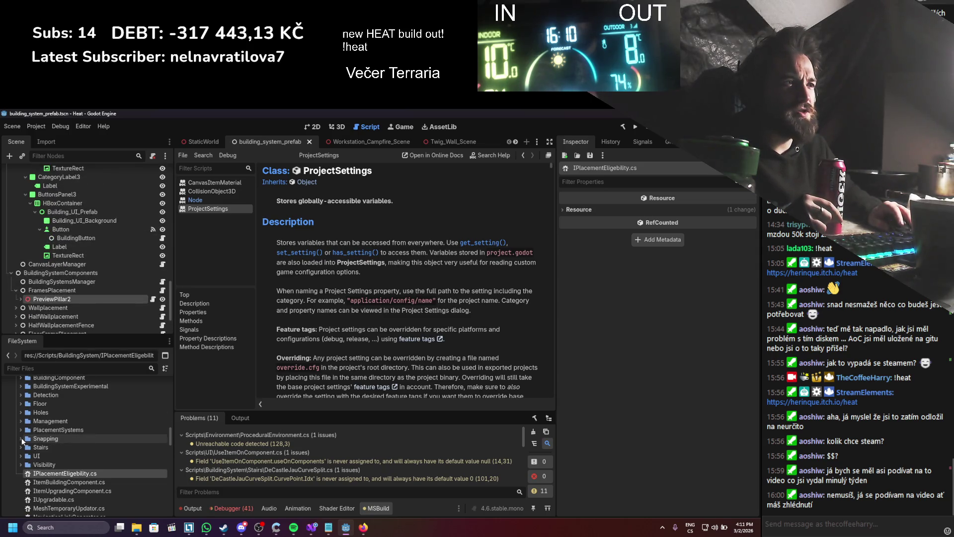
drag(44, 474, 46, 395)
click(333, 327)
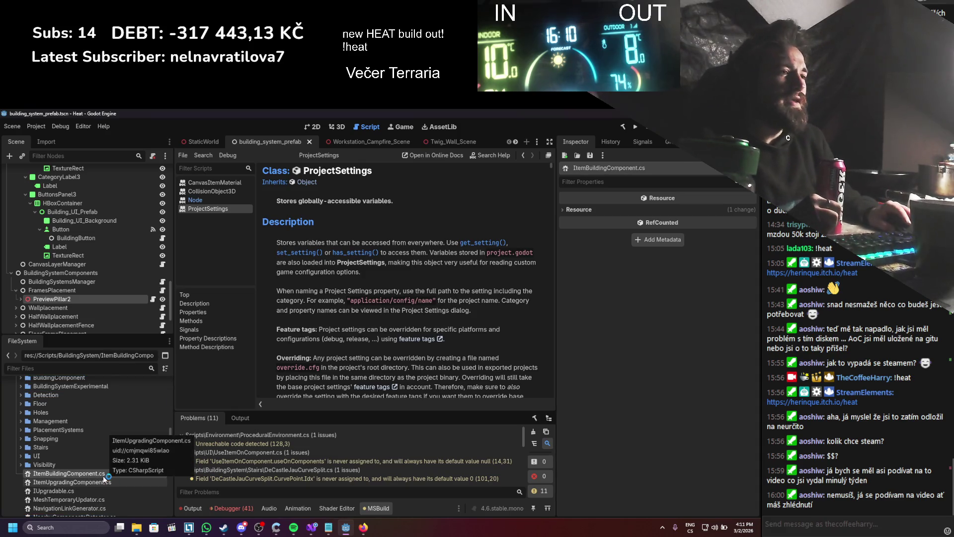
- Open ItemBuildingComponent.cs to review its code, then bring up its file actions
click(88, 474)
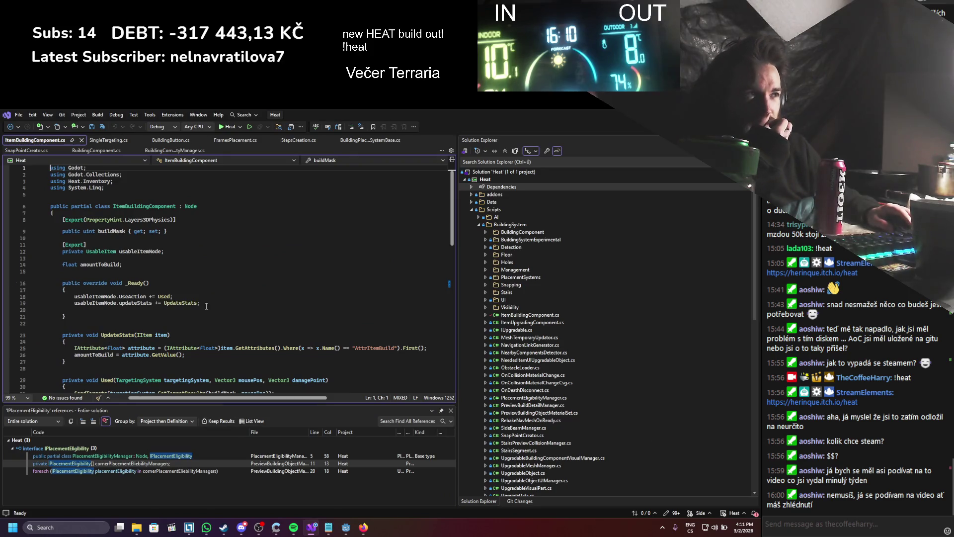
scroll(368, 271, down, 6)
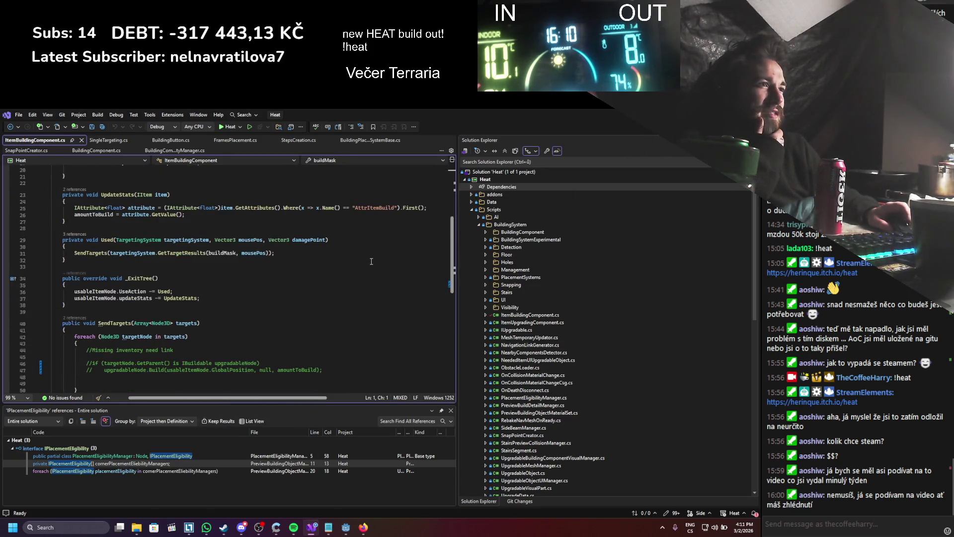
key(alt+Tab)
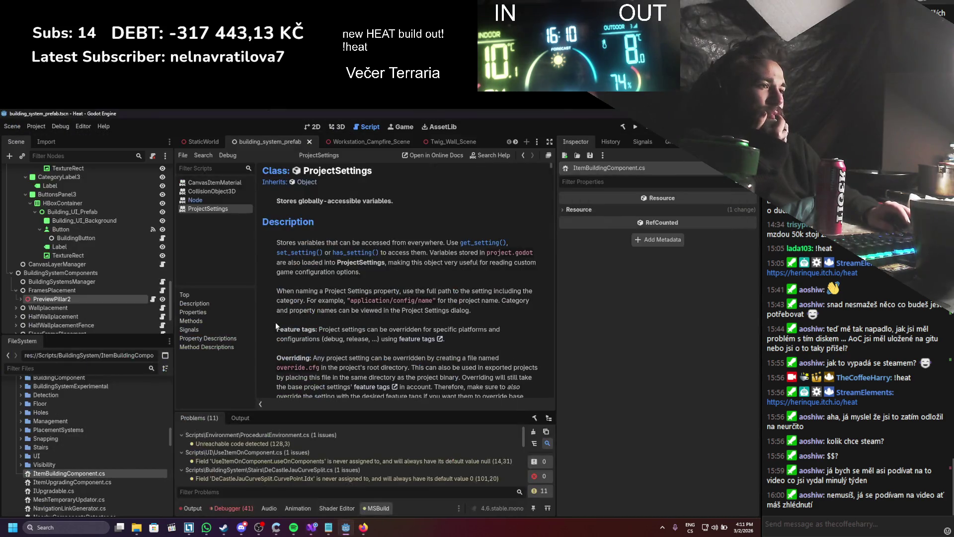
right_click(69, 475)
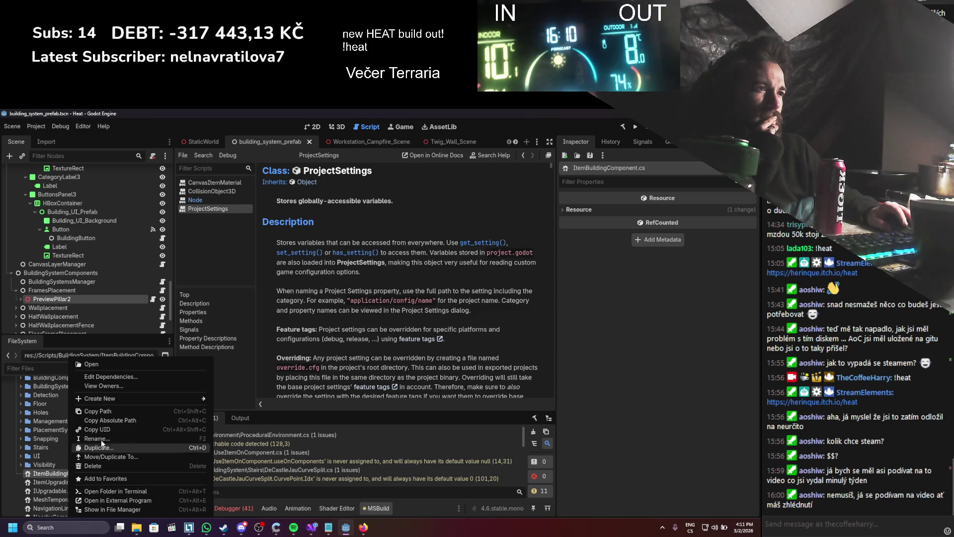
- Review ItemBuildingComponent.cs dependencies and owners, and which scenes own ItemUpgradingComponent.cs
click(100, 376)
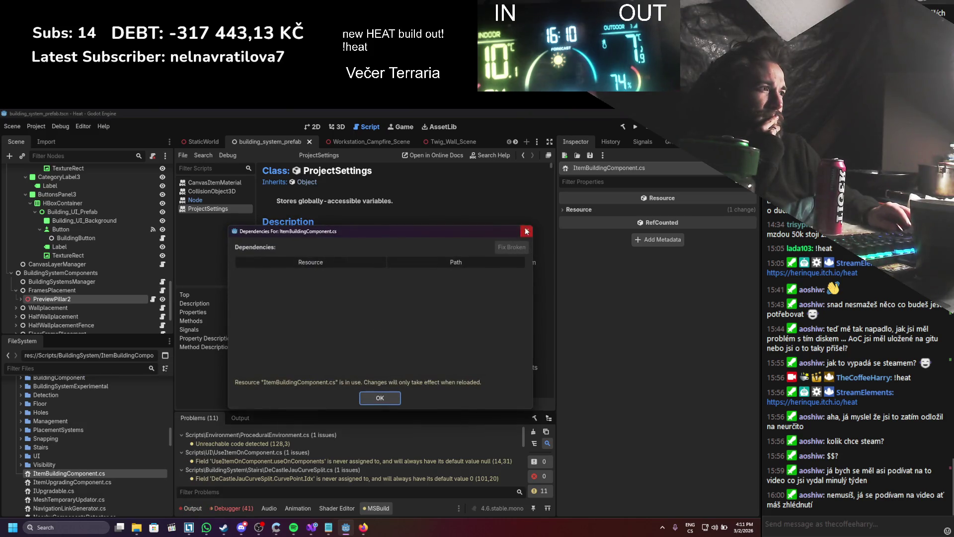
click(526, 230)
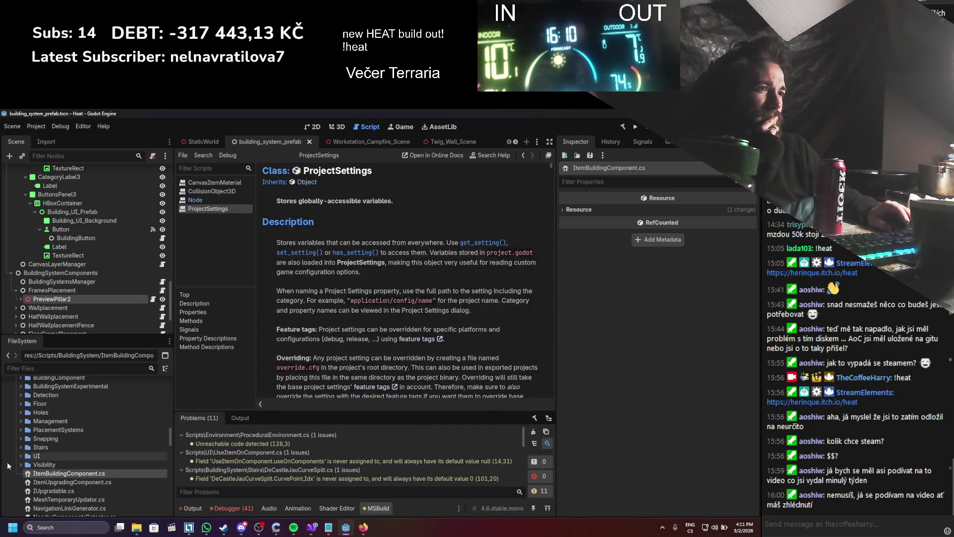
click(73, 387)
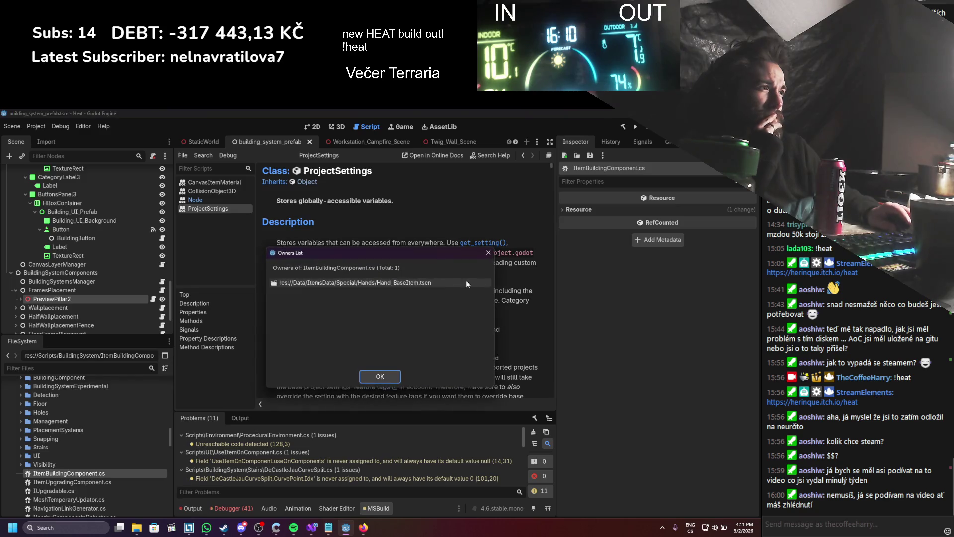
click(487, 253)
right_click(91, 481)
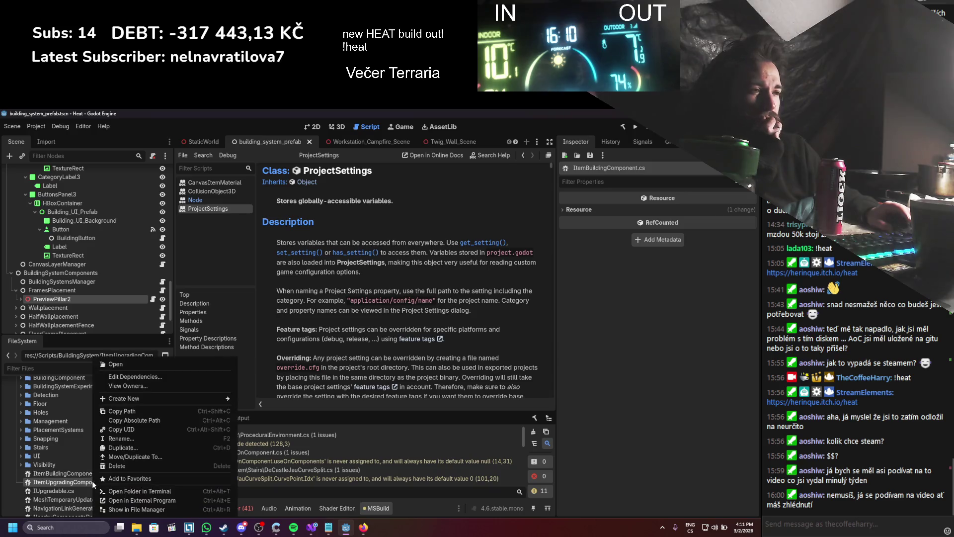
click(127, 386)
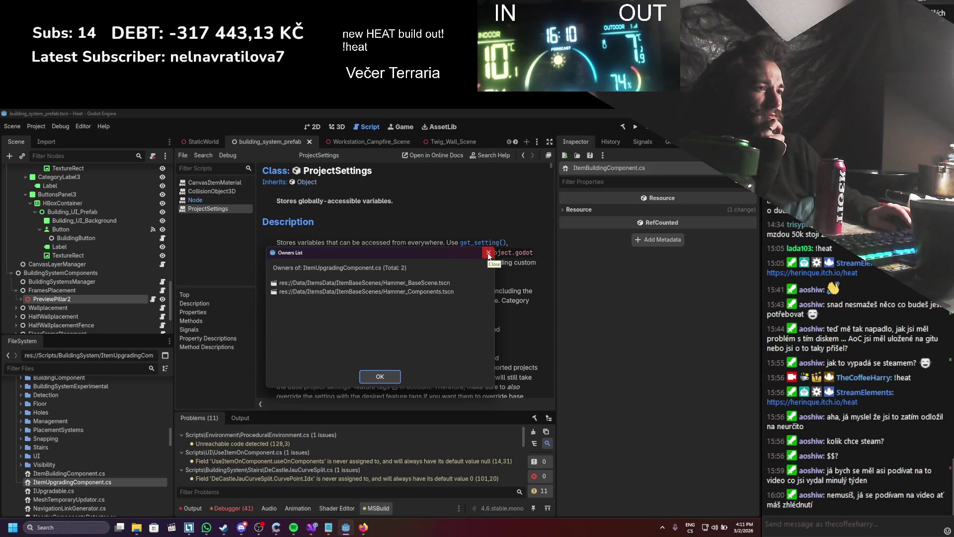
click(488, 253)
- Delete ItemBuildingComponent.cs, confirming removal despite its Hand_BaseItem.tscn dependency
click(94, 474)
right_click(93, 474)
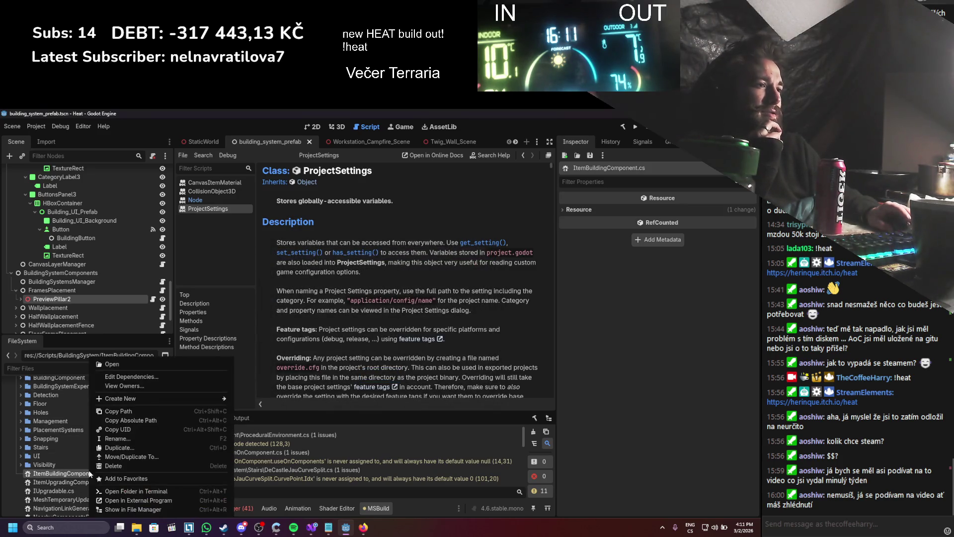
click(109, 467)
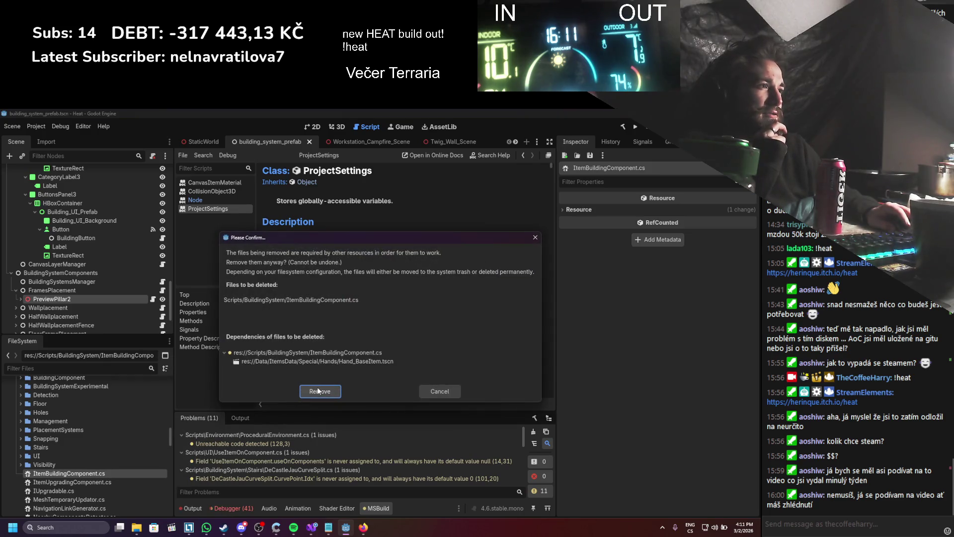
click(301, 392)
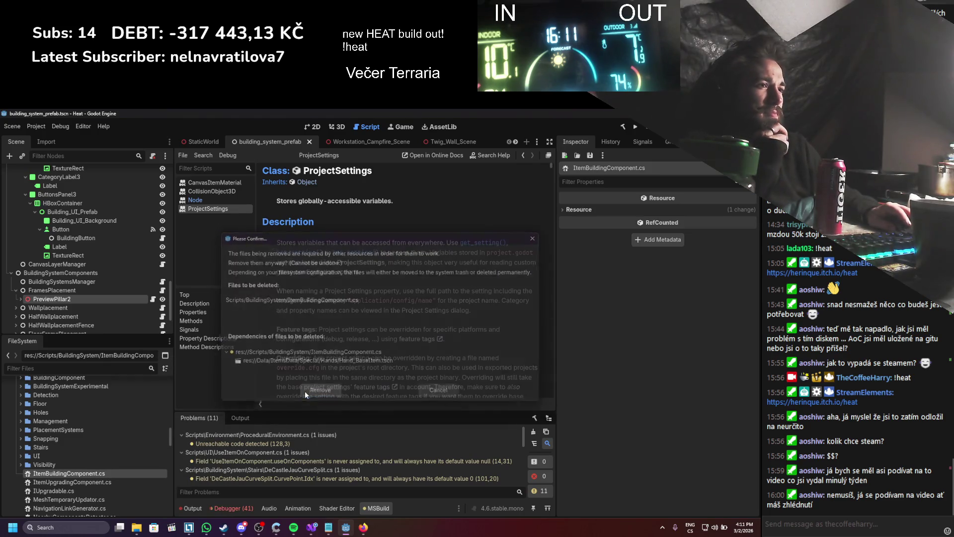
key(alt+Tab)
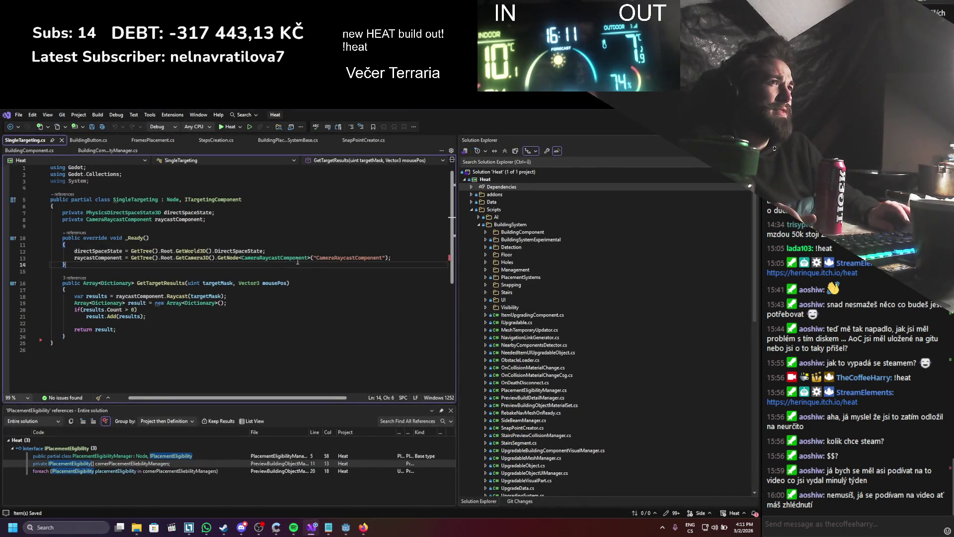
- Filter the FileSystem for 'hand' and open Hand_BaseItem.tscn despite its missing script
key(alt+Tab)
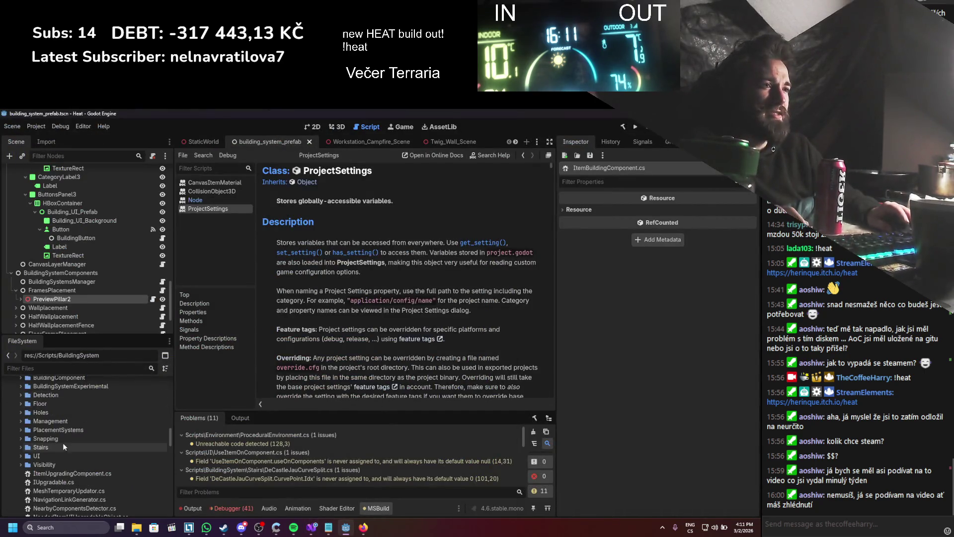
text(hands)
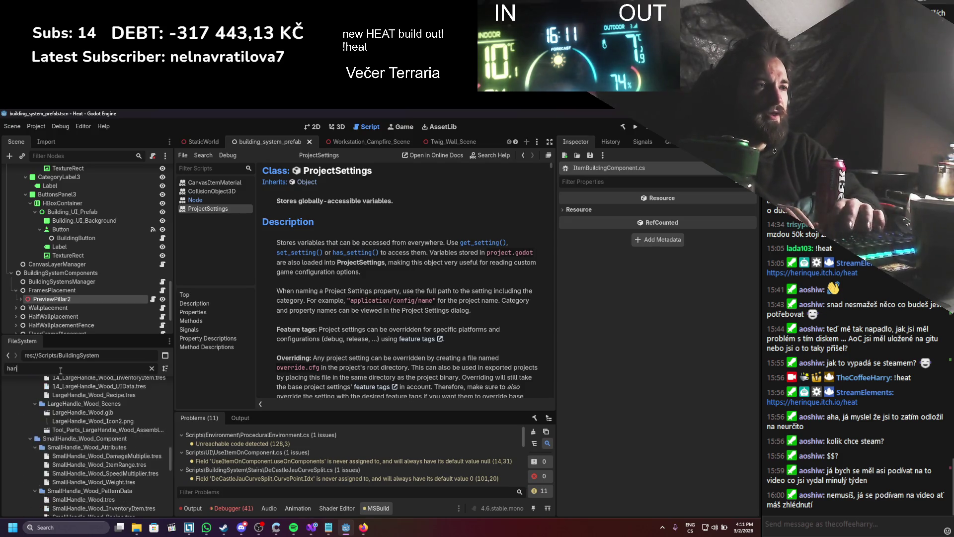
scroll(85, 466, up, 5)
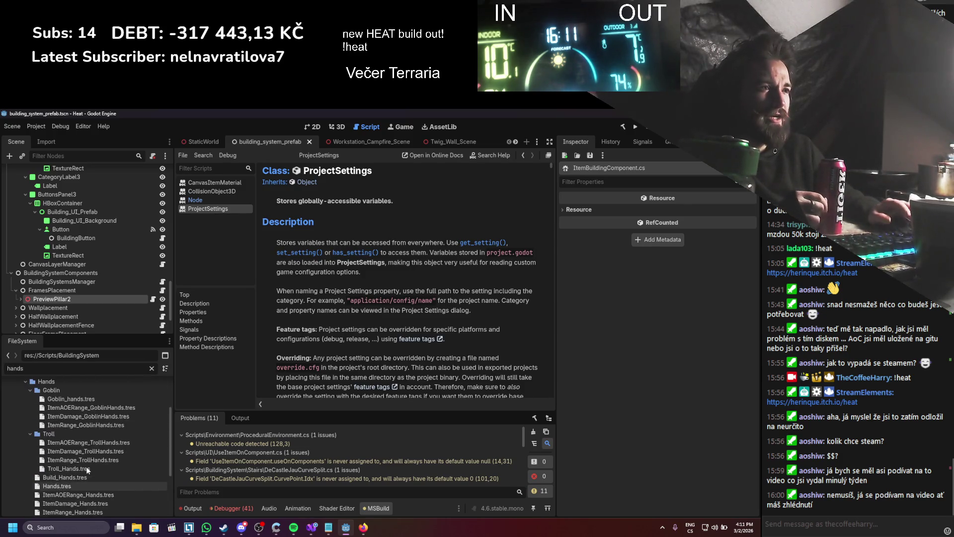
scroll(74, 437, down, 5)
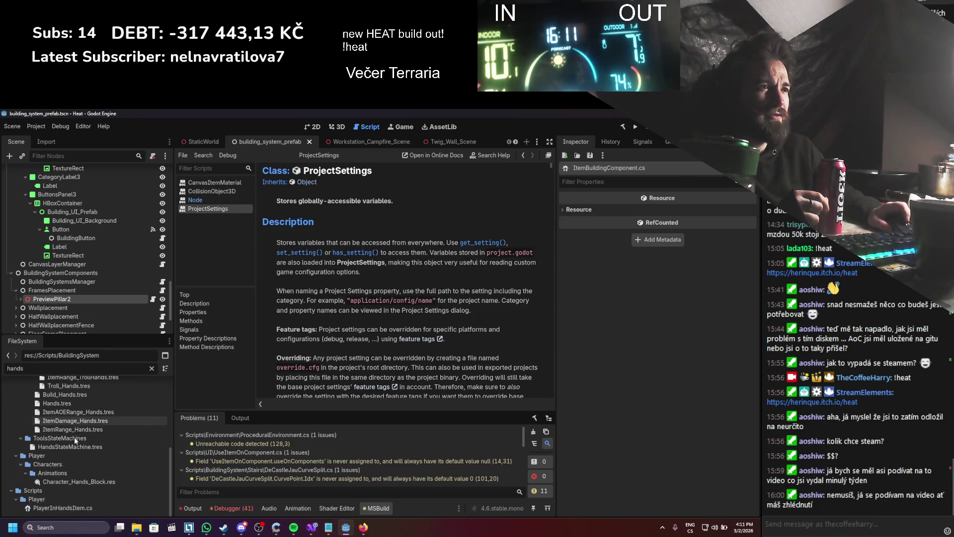
key(BackSpace)
double_click(73, 437)
key(alt+Tab)
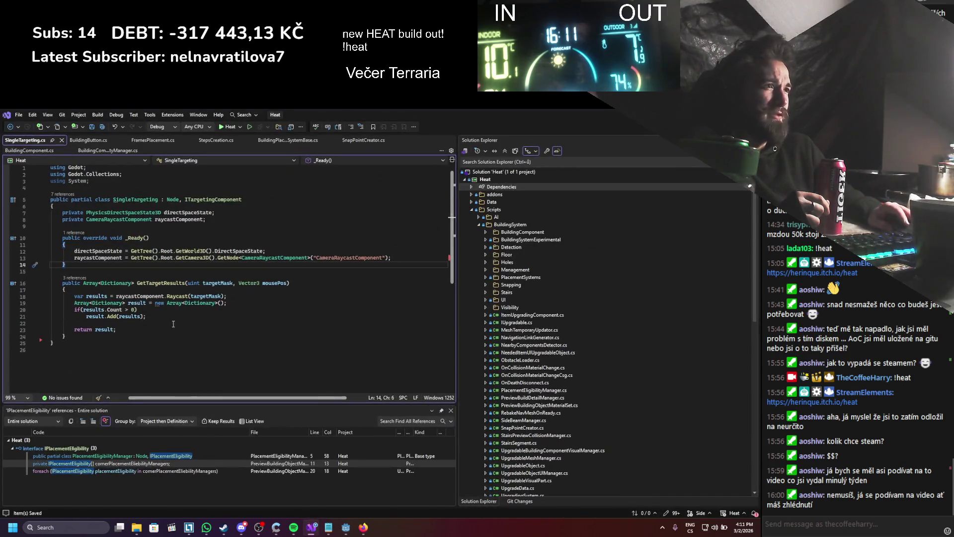
key(alt+Tab)
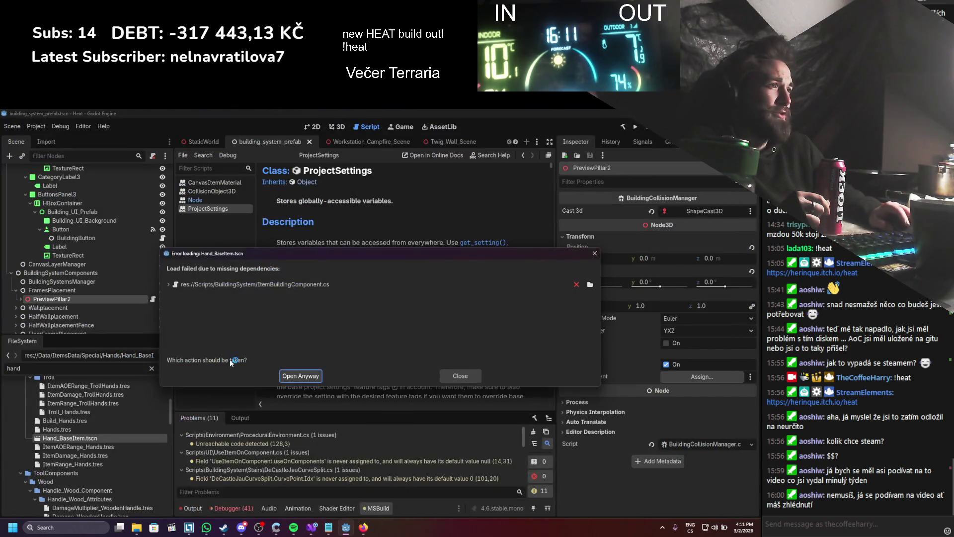
click(281, 374)
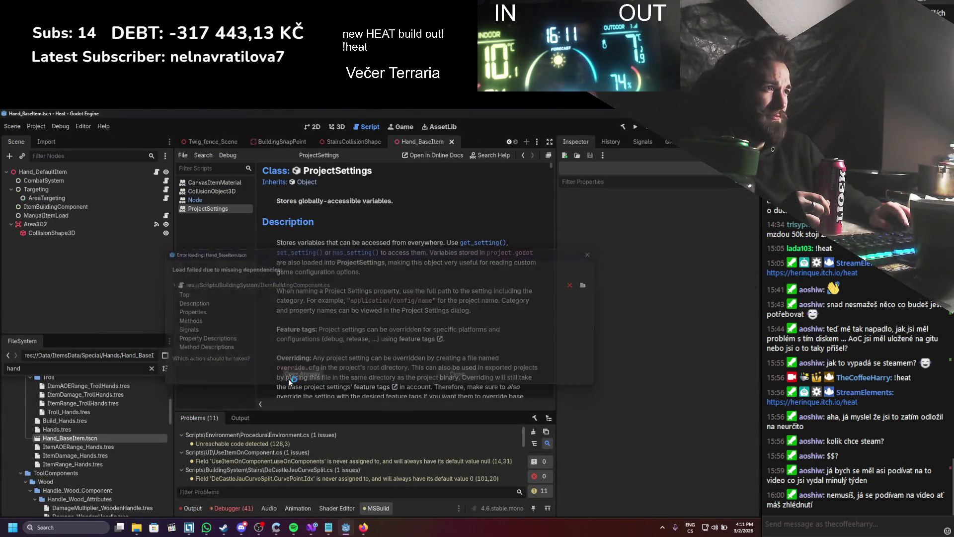
- Delete the ItemBuildingComponent node from the Hand_BaseItem scene tree
click(87, 204)
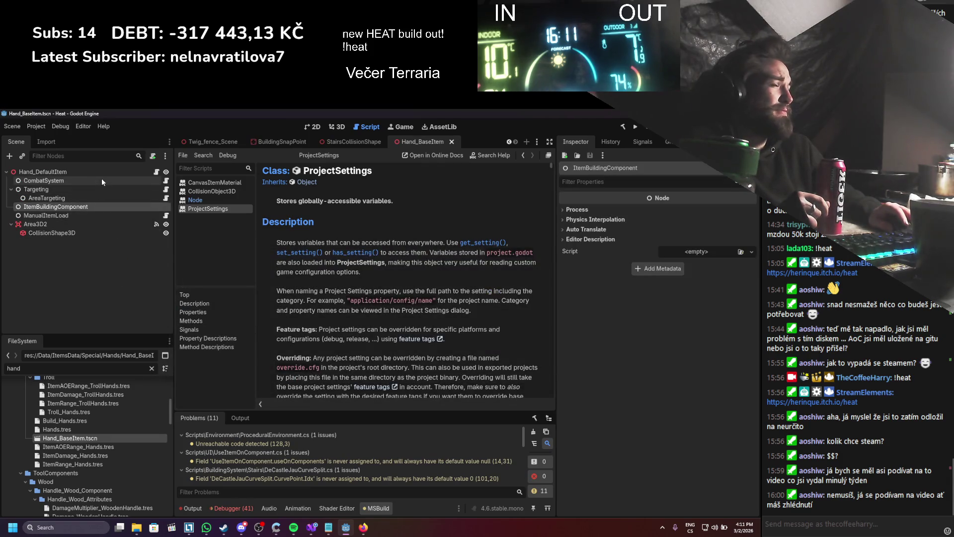
click(85, 172)
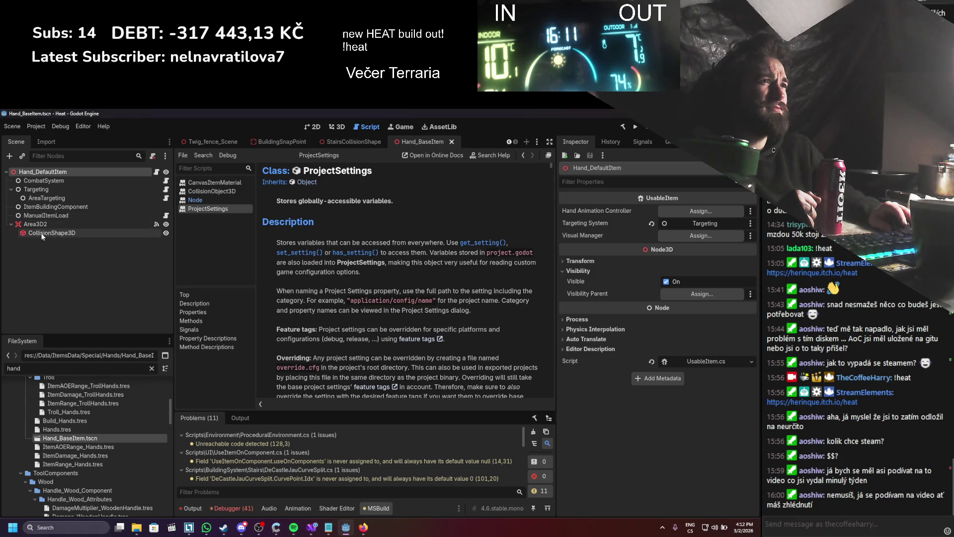
click(32, 209)
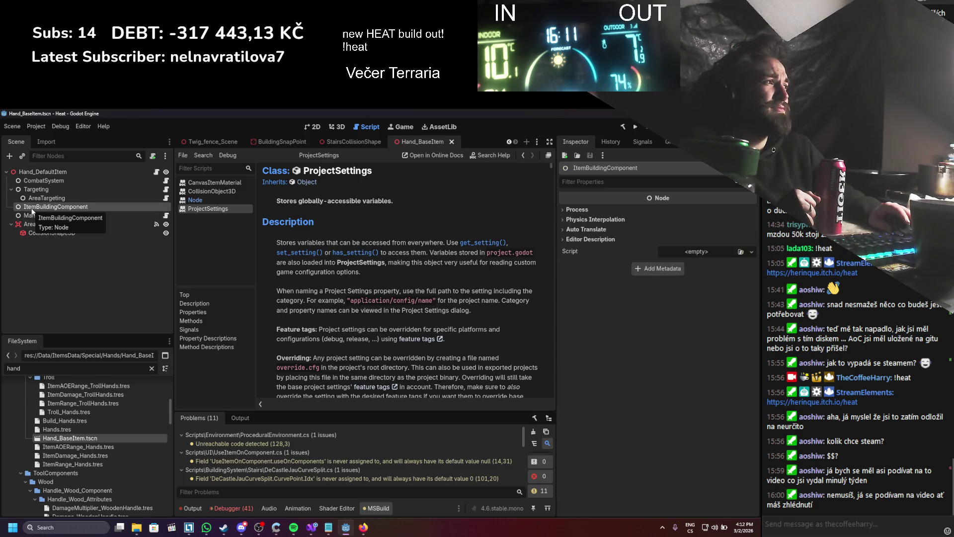
right_click(32, 209)
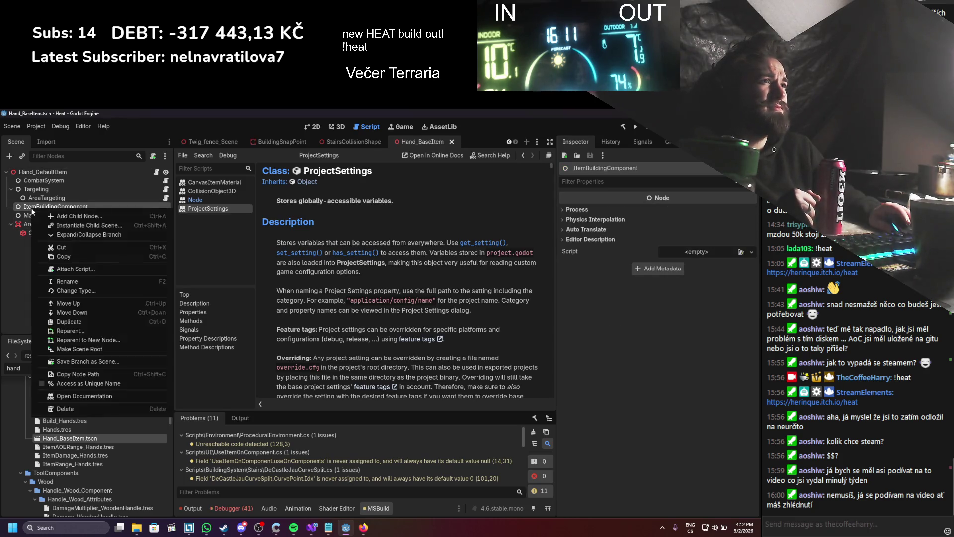
click(71, 407)
click(354, 331)
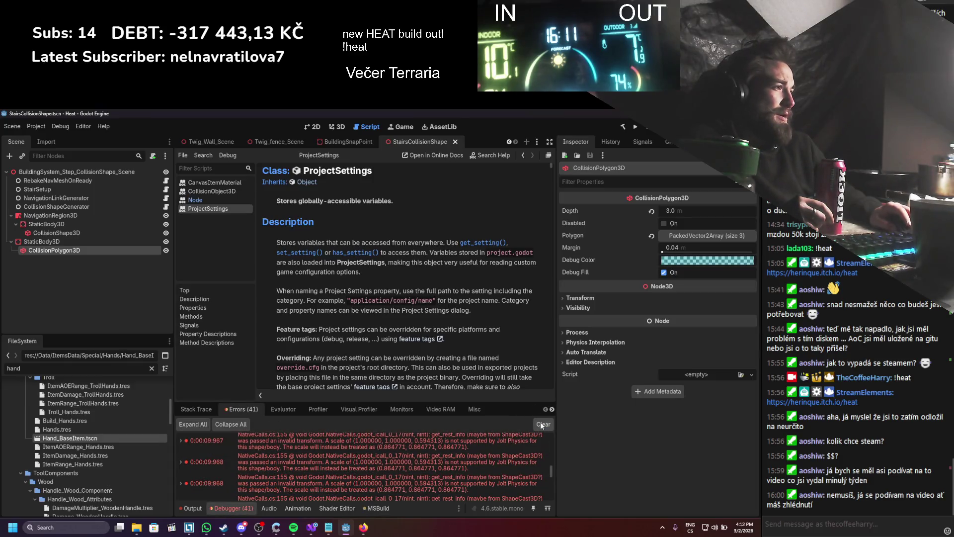
- Clear the Debugger errors and Output log, rebuild the .NET project, and close StairsCollisionShape
click(543, 424)
click(198, 508)
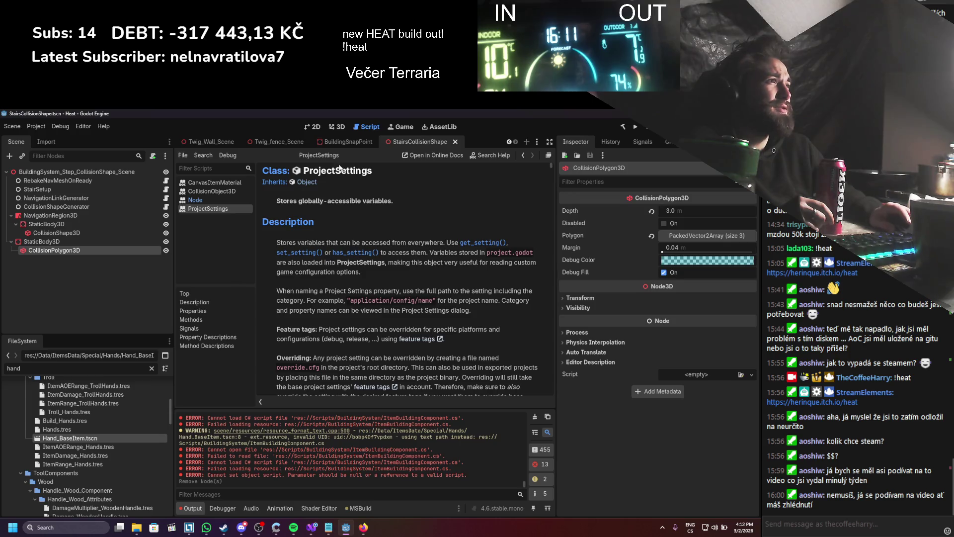
click(340, 127)
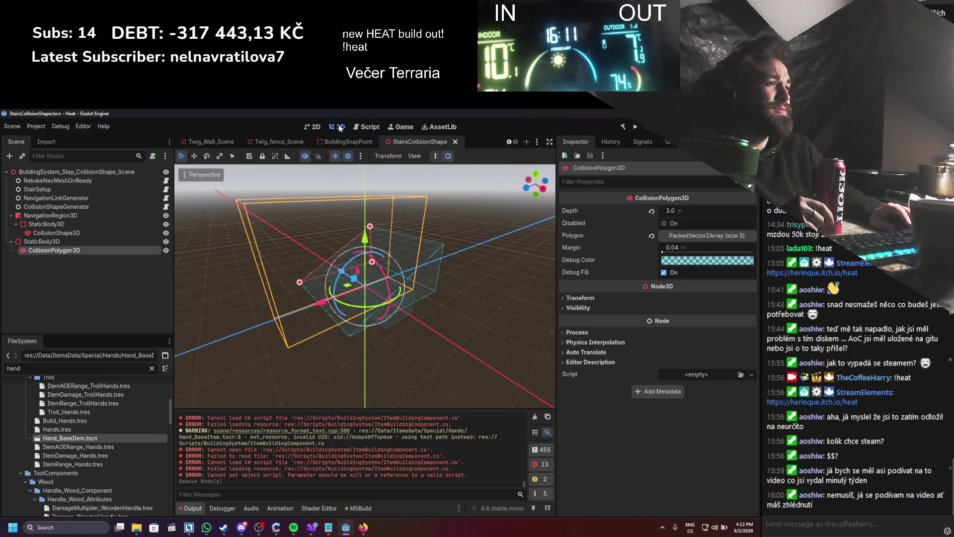
click(535, 417)
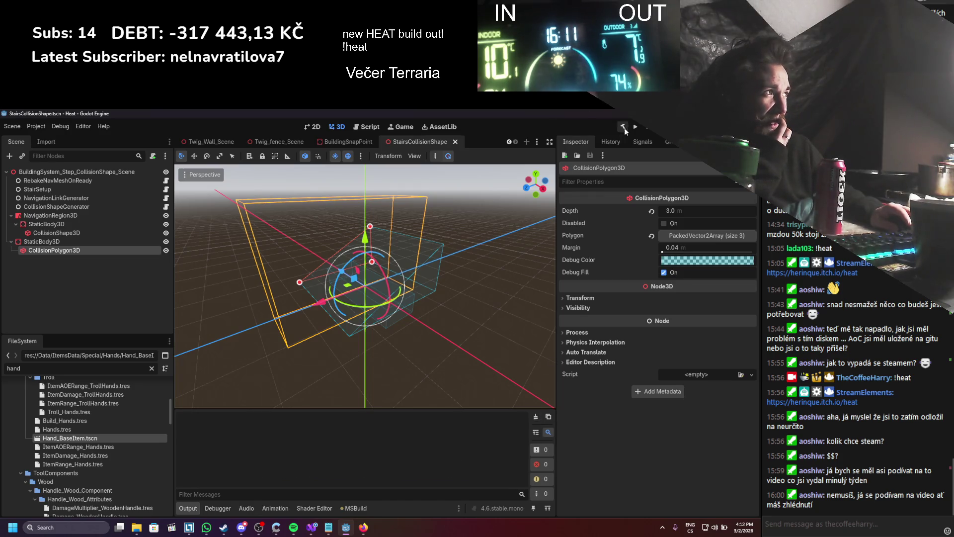
click(624, 128)
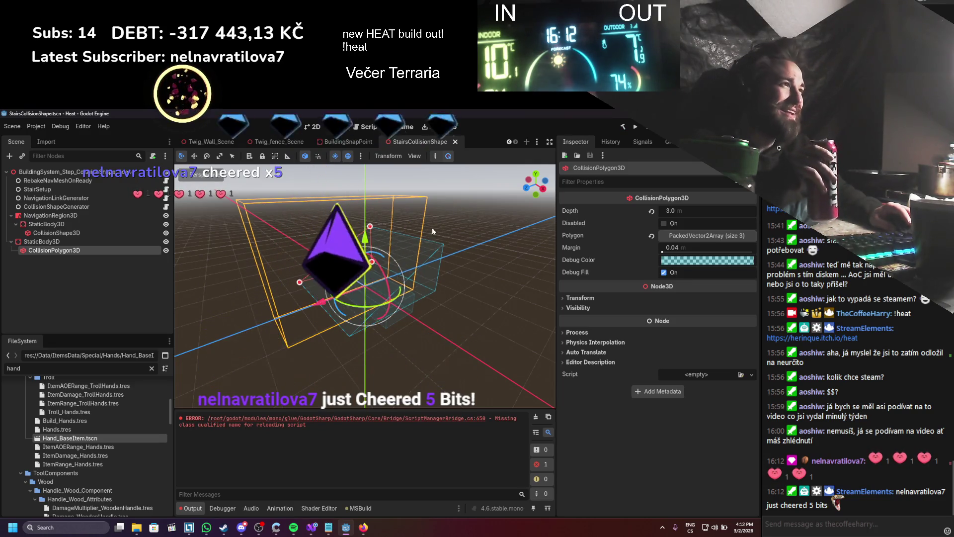
click(455, 142)
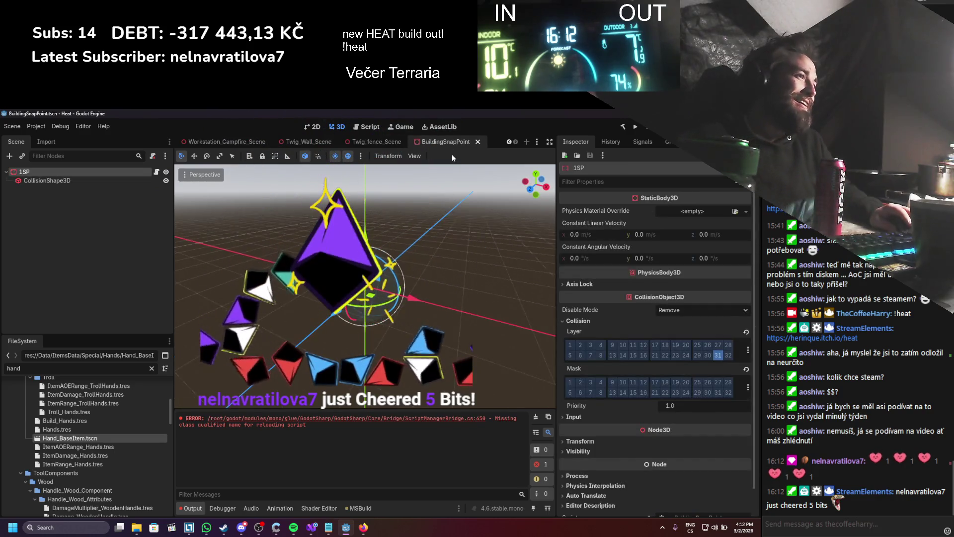
- Filter the FileSystem for 'stai', delete StairsCollisionShape.tscn, then clear the filter
scroll(138, 430, up, 5)
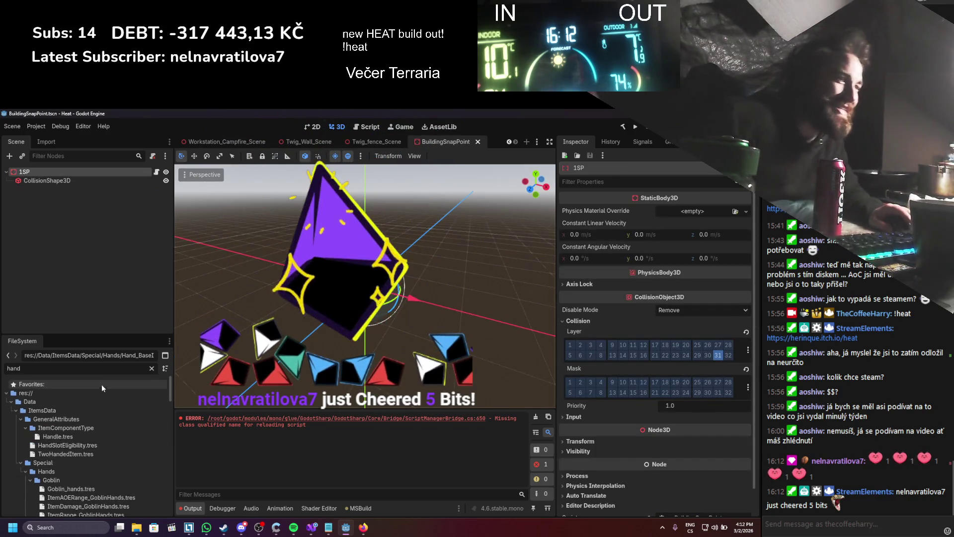
key(BackSpace)
key(BackSpace)
key(BackSpace)
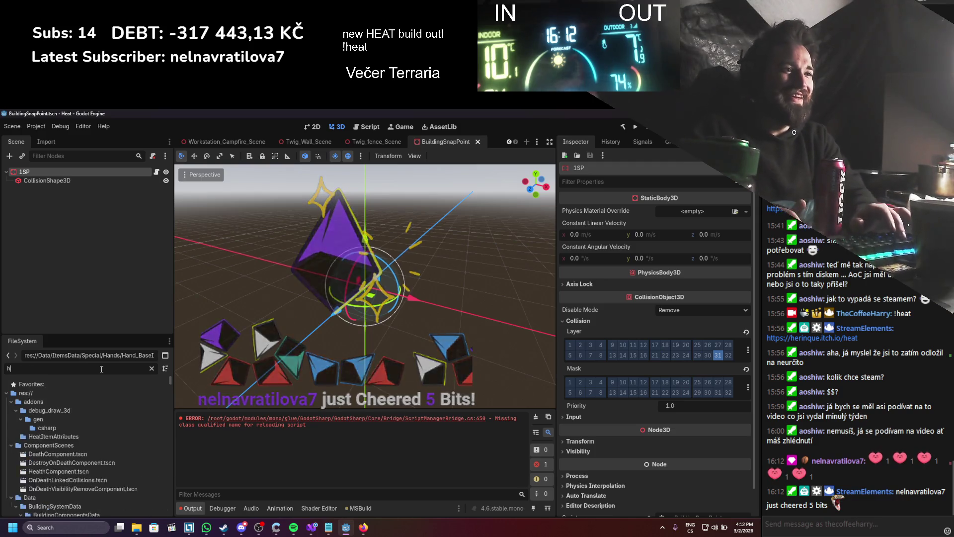
text(stai)
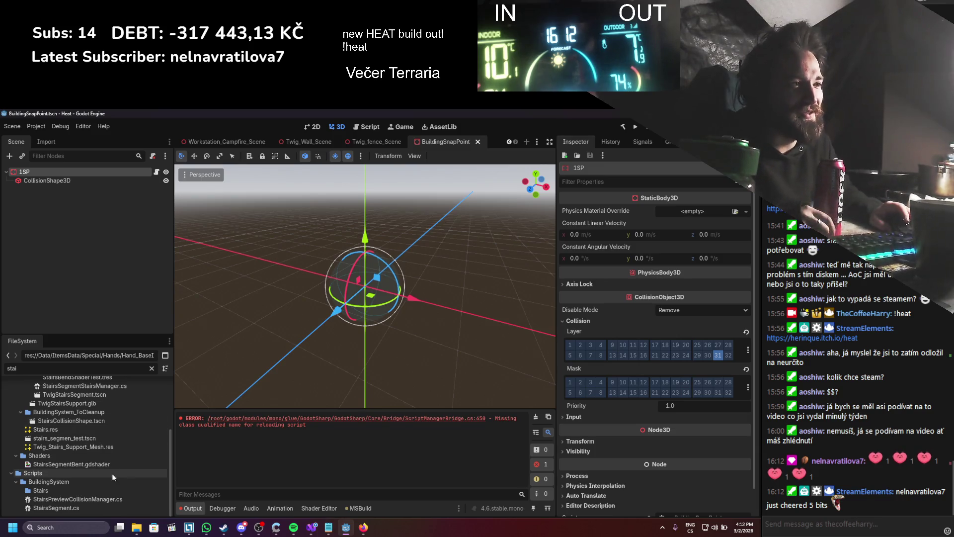
right_click(100, 421)
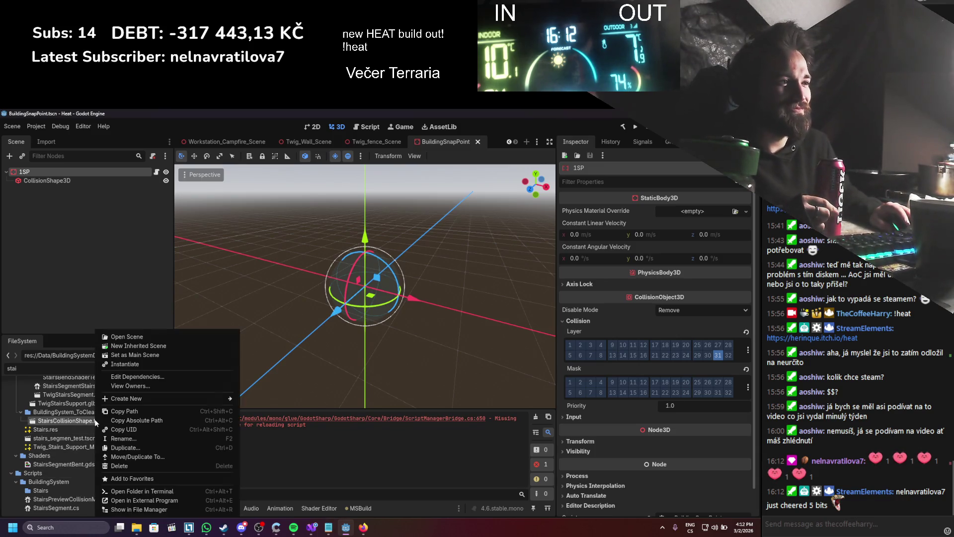
click(127, 449)
click(417, 357)
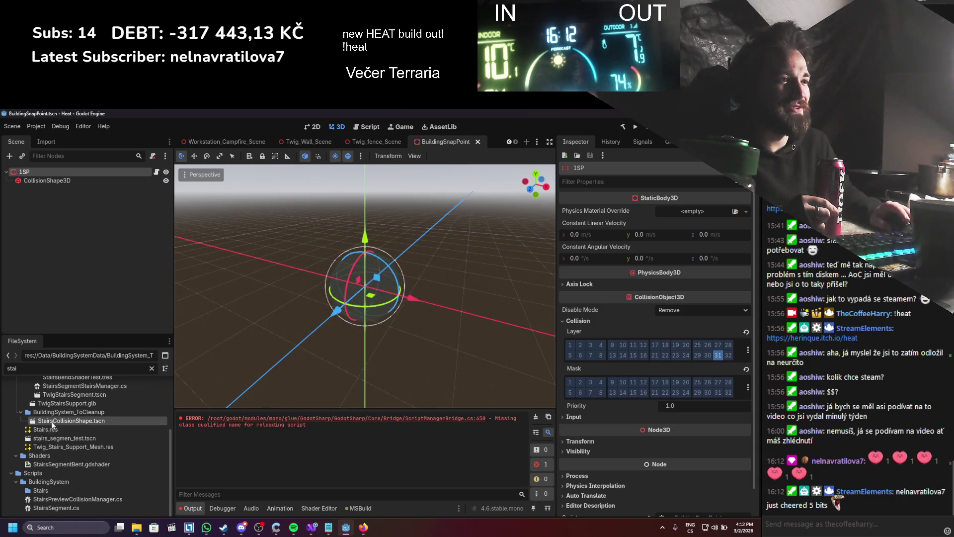
right_click(58, 422)
click(76, 467)
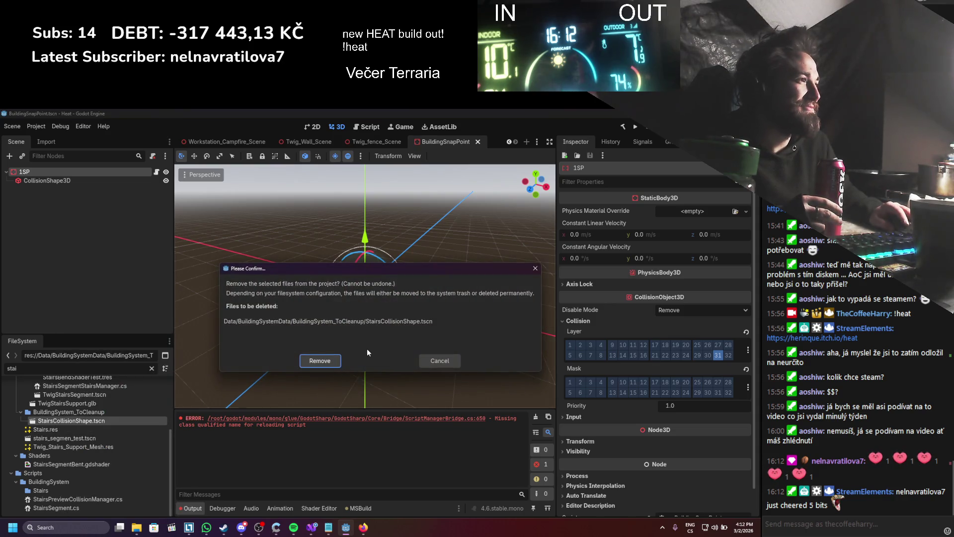
click(328, 361)
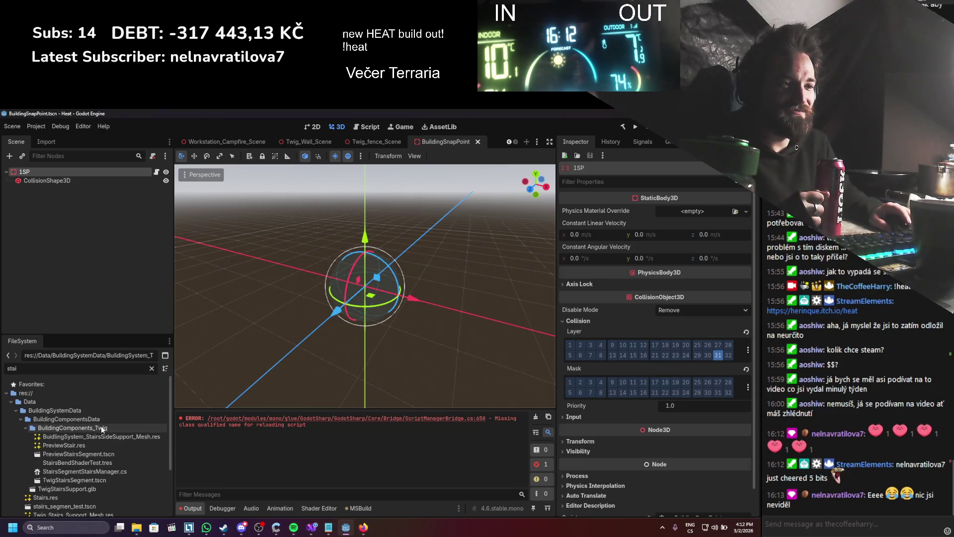
click(151, 368)
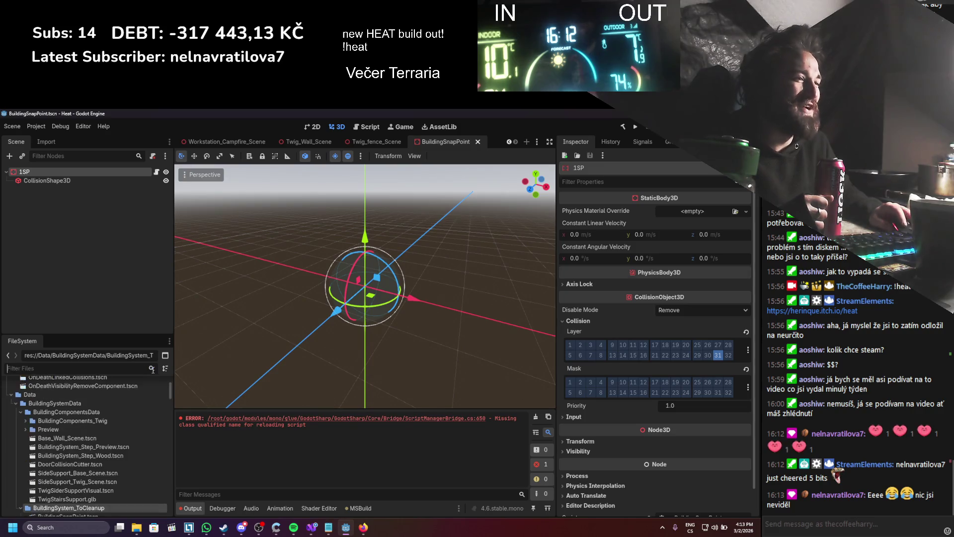
- Locate and select ItemUpgradingComponent.cs among the building-system scripts
scroll(111, 418, down, 3)
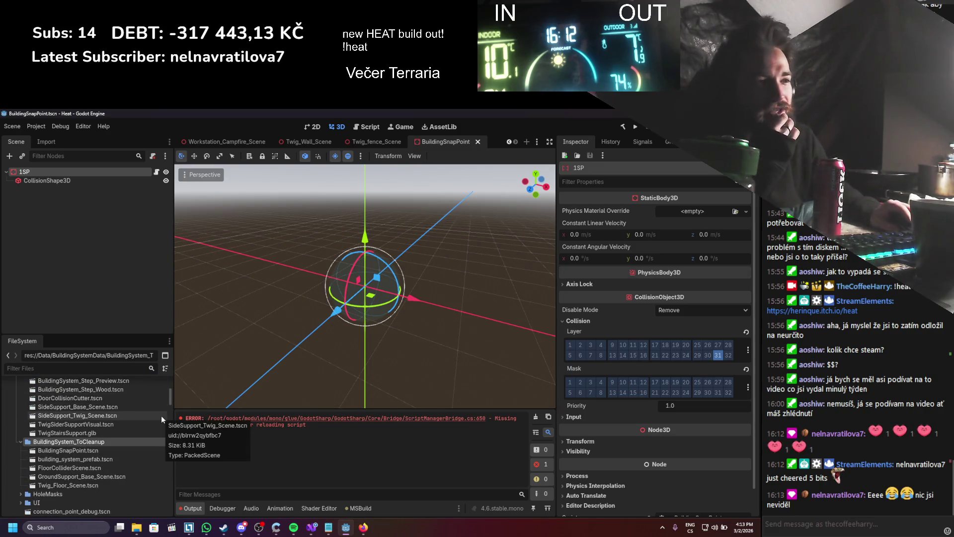
scroll(95, 437, up, 2)
scroll(110, 423, down, 10)
scroll(94, 436, up, 2)
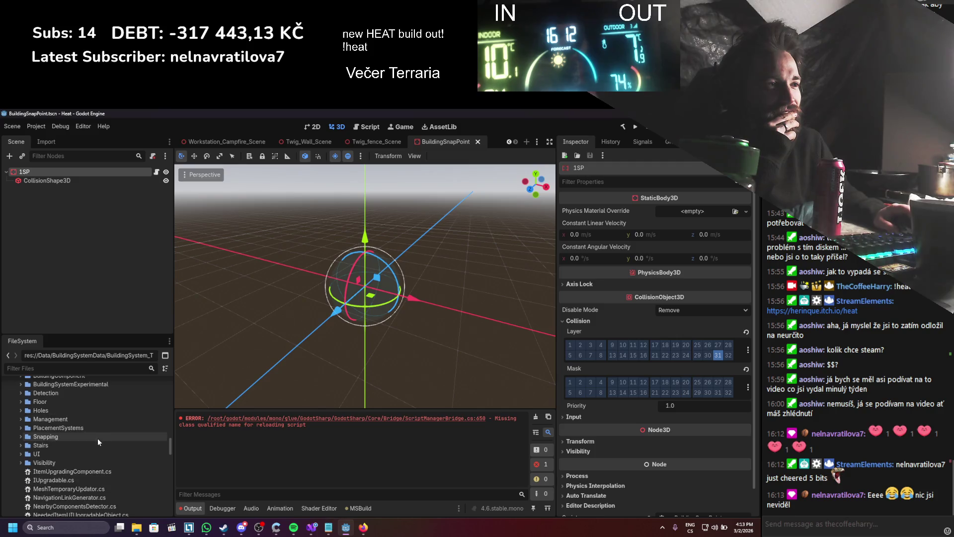
scroll(91, 444, down, 2)
click(85, 439)
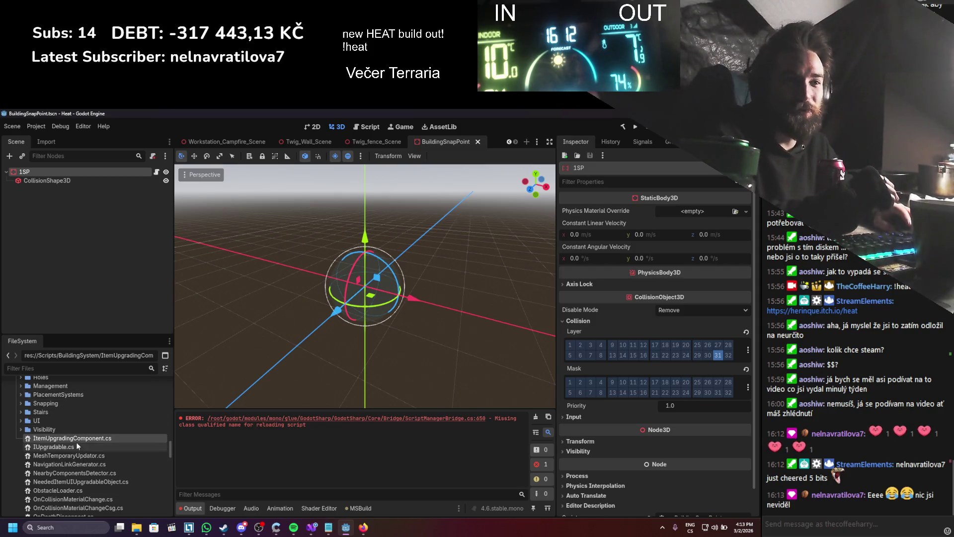
right_click(109, 439)
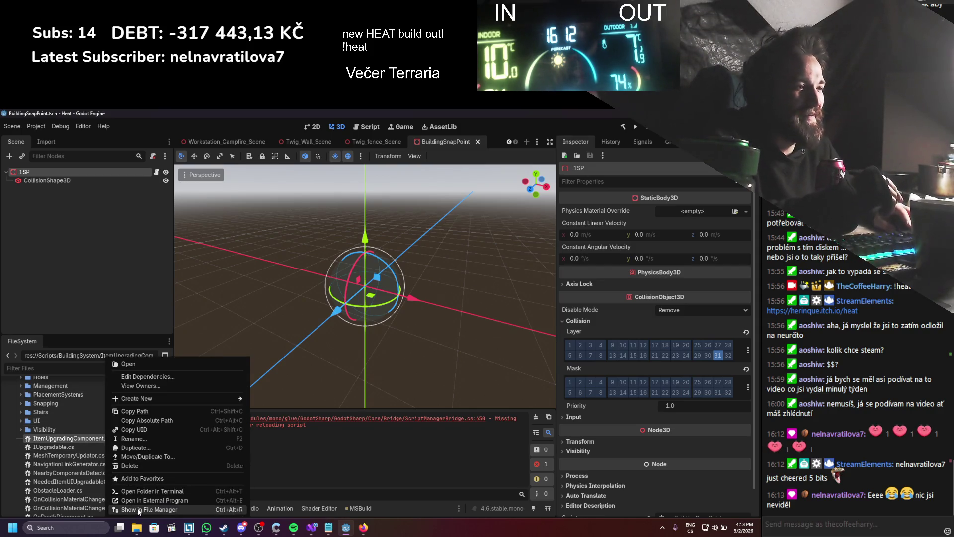
right_click(62, 440)
right_click(63, 440)
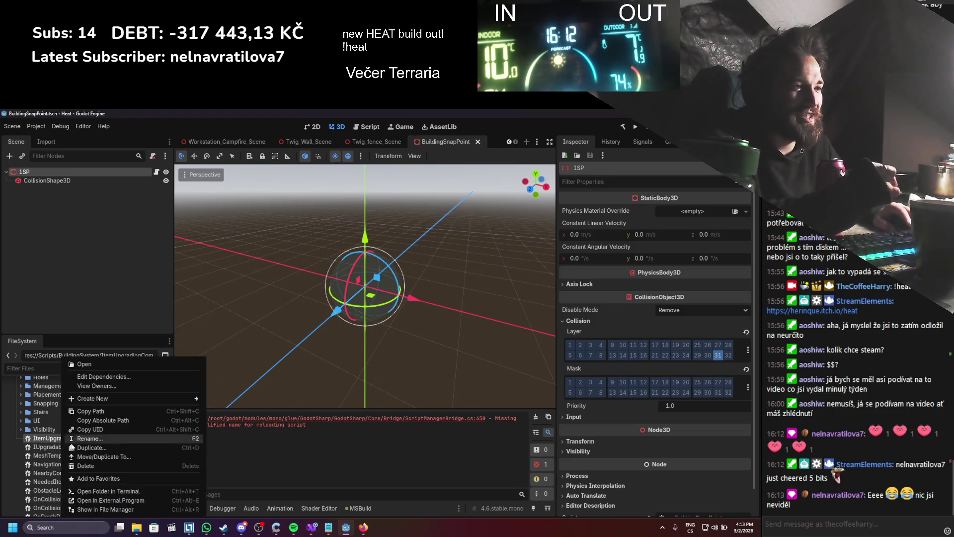
click(58, 444)
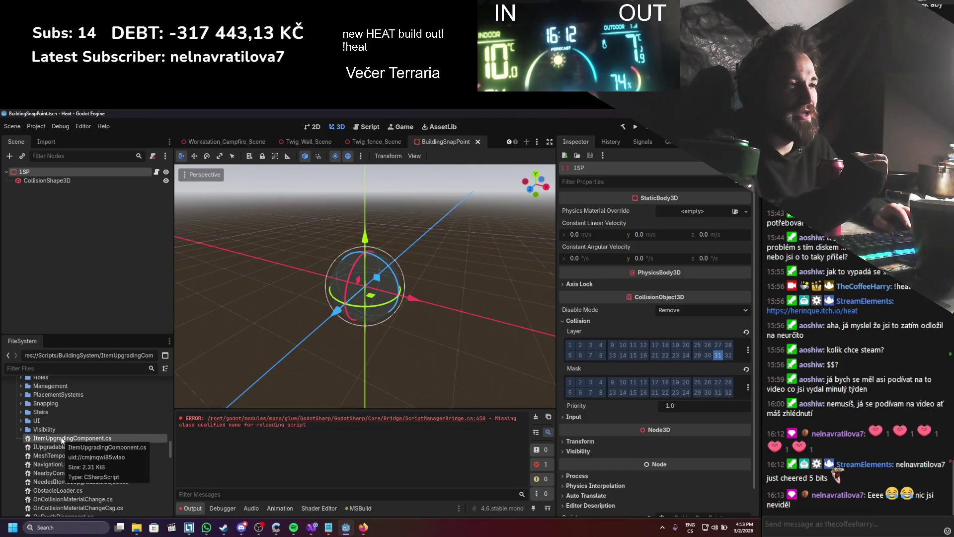
- Move ItemUpgradingComponent.cs into the Scripts/Tools folder, then select IUpgradable.cs
scroll(62, 440, up, 3)
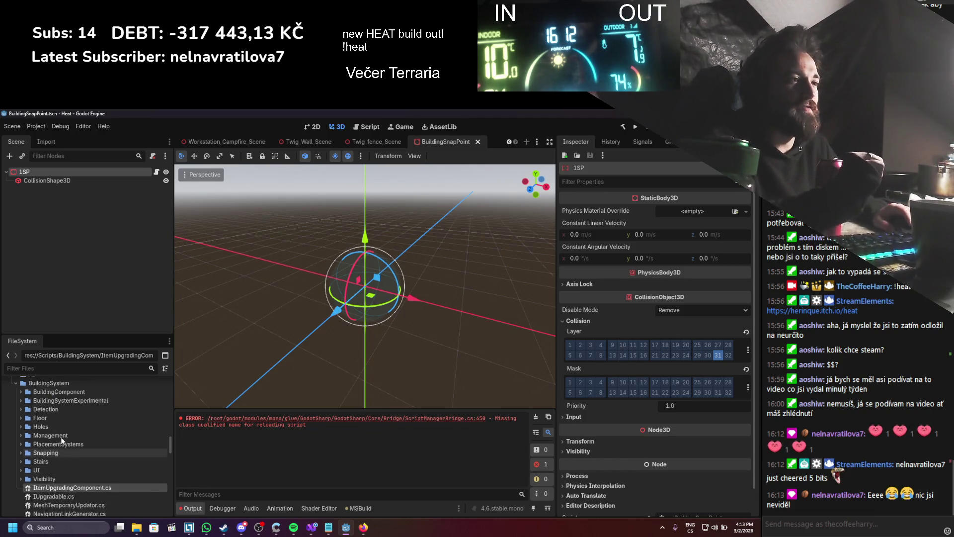
mouse_move(62, 507)
mouse_down()
mouse_move(70, 517)
mouse_move(74, 497)
mouse_up()
click(353, 338)
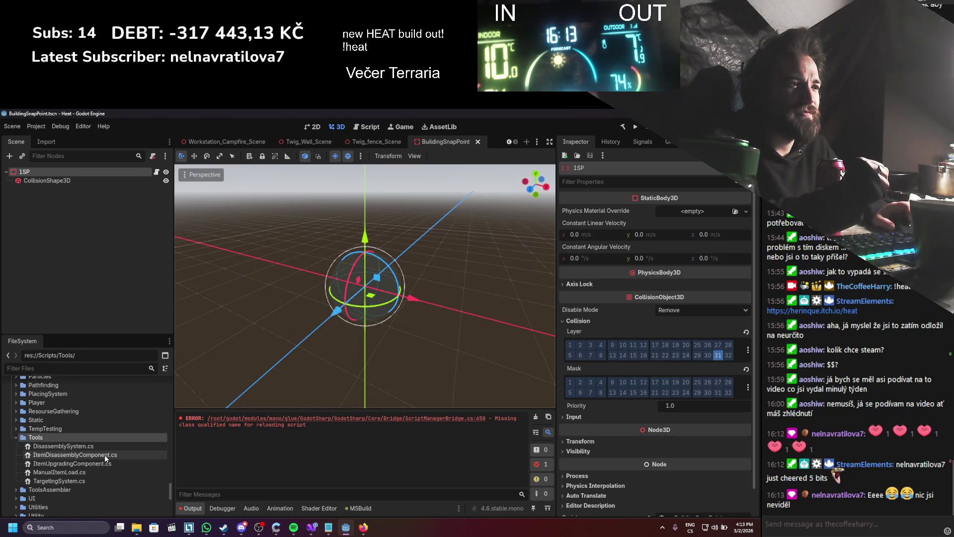
scroll(105, 454, up, 4)
scroll(104, 455, down, 5)
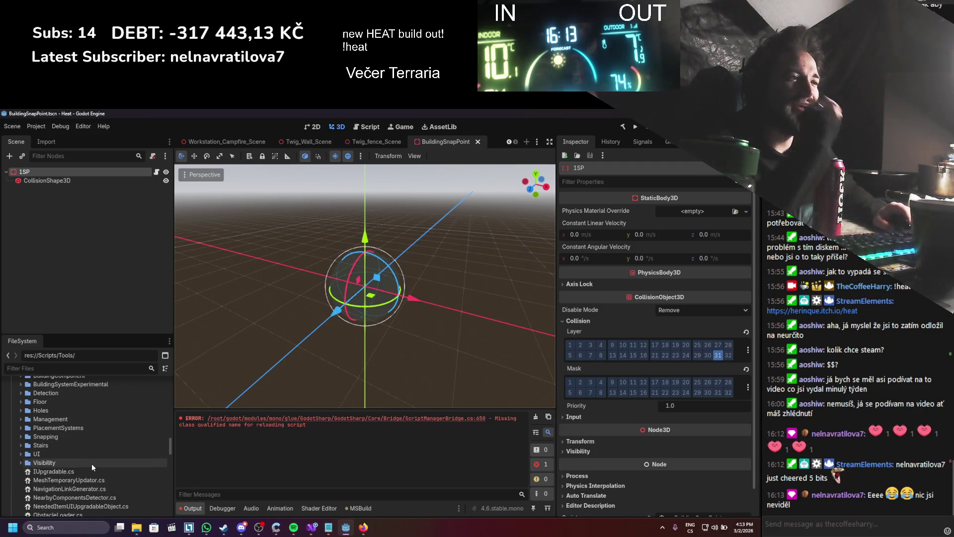
click(84, 469)
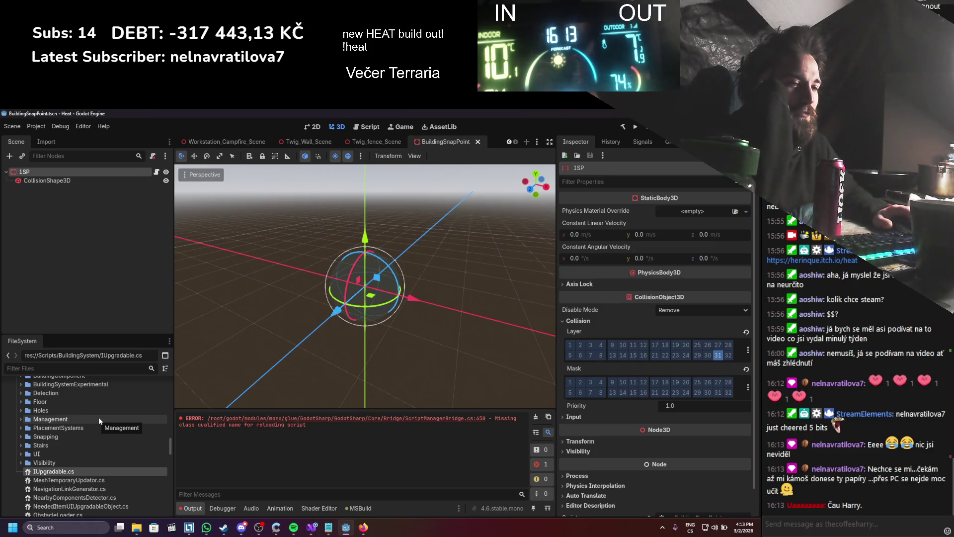
scroll(100, 422, down, 1)
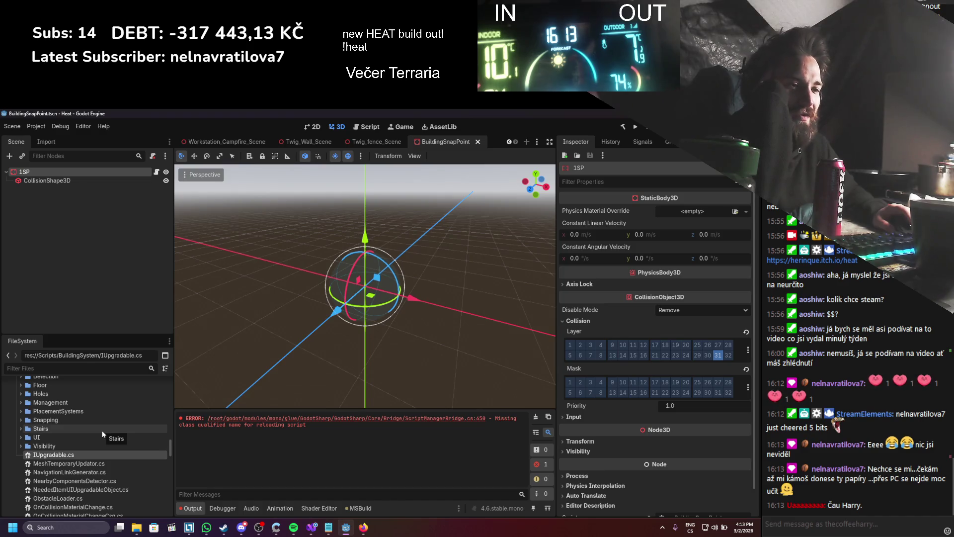
- Open IUpgradable.cs in Visual Studio, find all its references, and jump to BuildingComponent
right_click(76, 453)
click(68, 456)
double_click(68, 455)
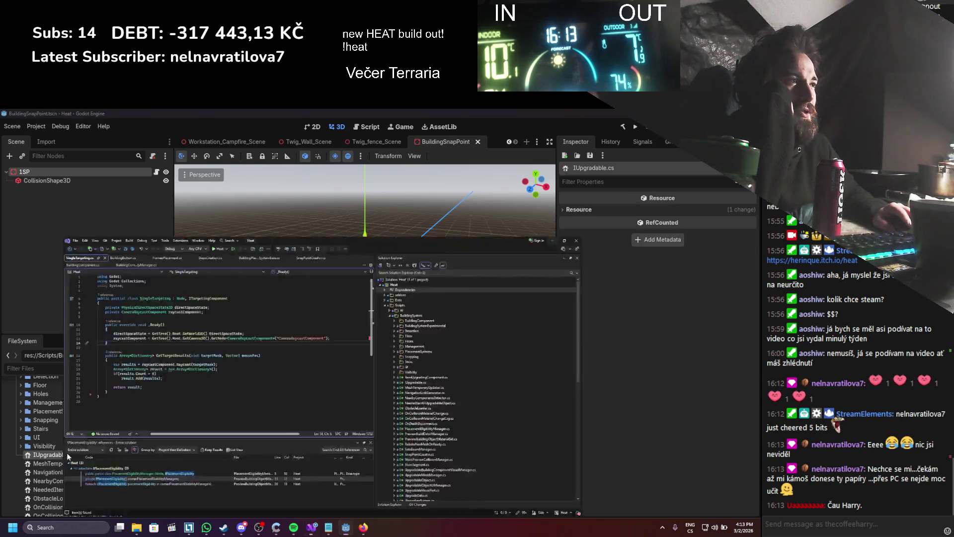
right_click(128, 201)
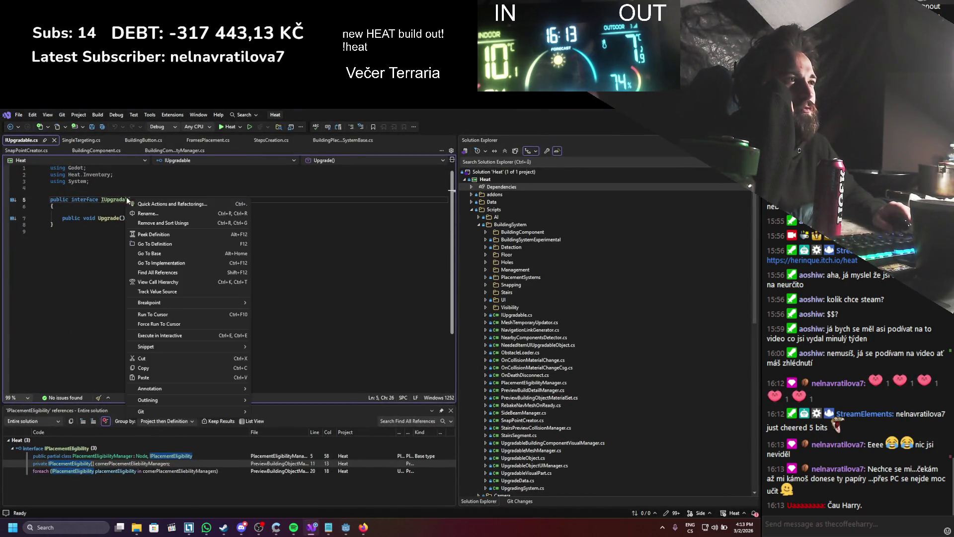
click(153, 271)
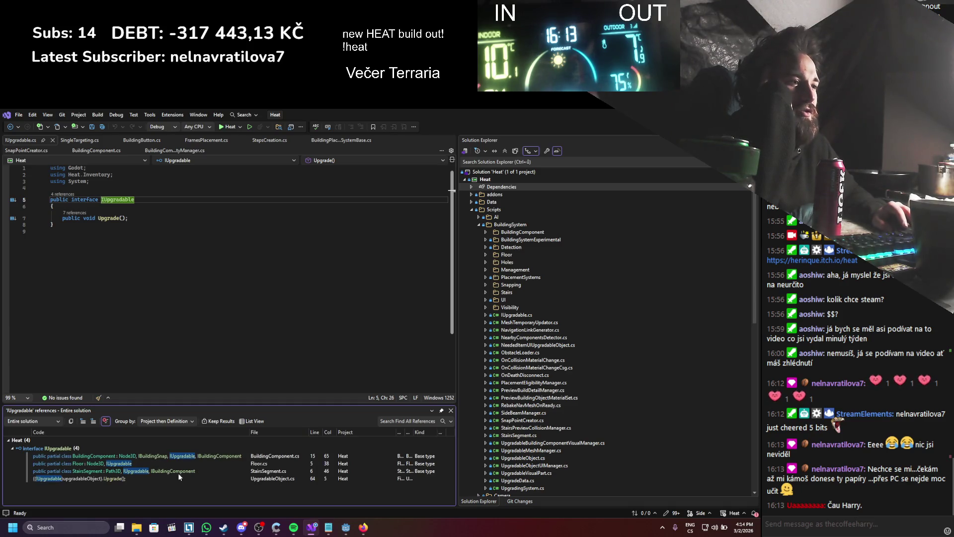
click(149, 459)
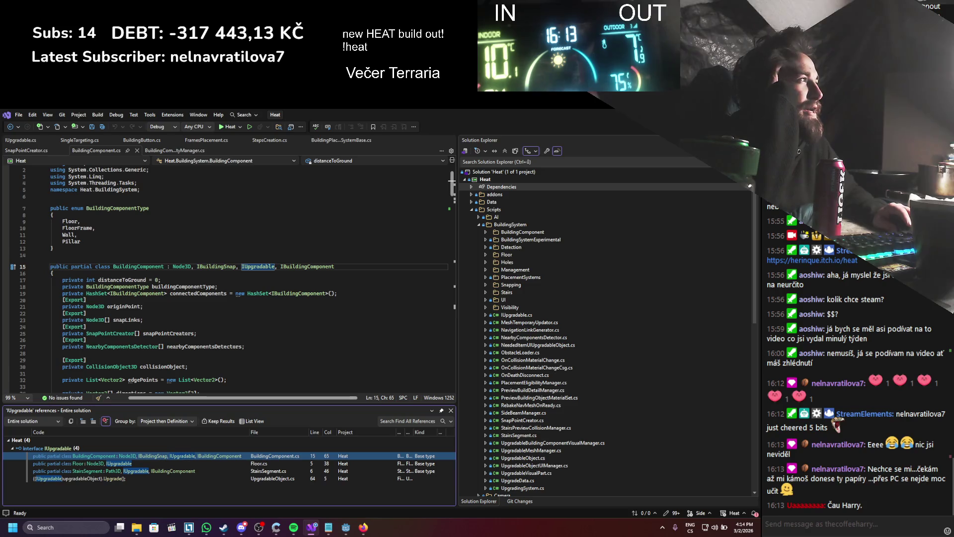
key(alt+Tab)
scroll(47, 471, up, 2)
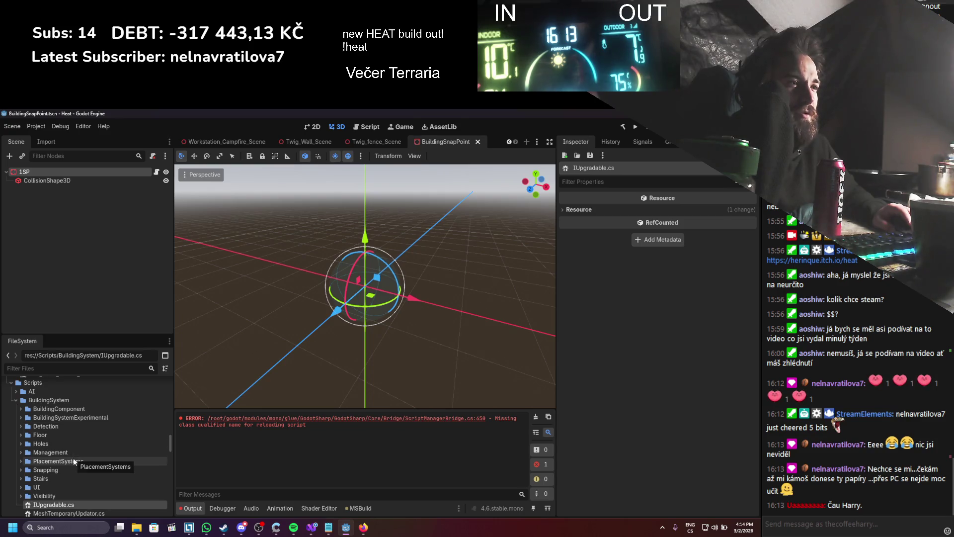
- Create a new folder named Upgrading inside the BuildingSystem scripts folder
mouse_move(58, 506)
mouse_down()
mouse_move(64, 454)
mouse_move(63, 501)
mouse_move(44, 418)
mouse_move(50, 391)
mouse_up()
right_click(50, 392)
mouse_move(100, 376)
click(204, 377)
text(U)
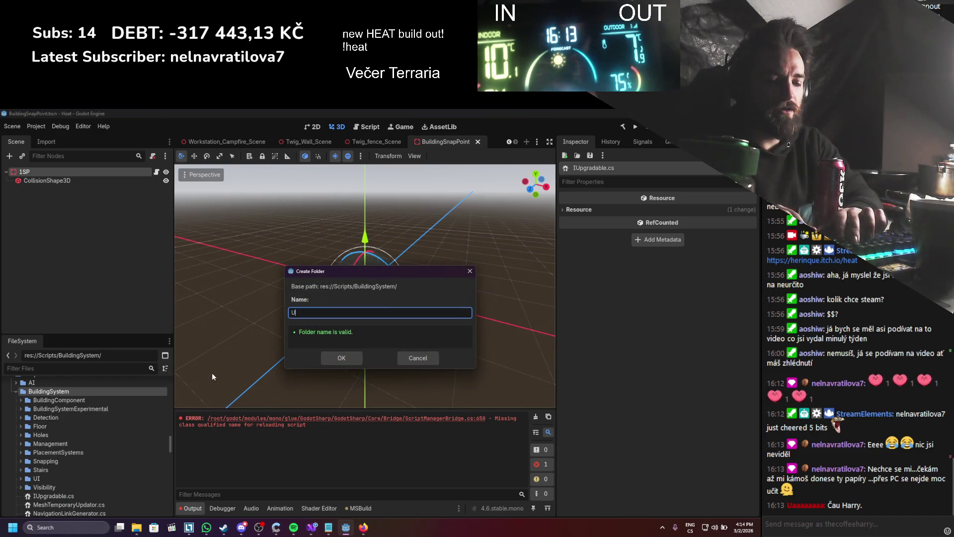
text(pgra)
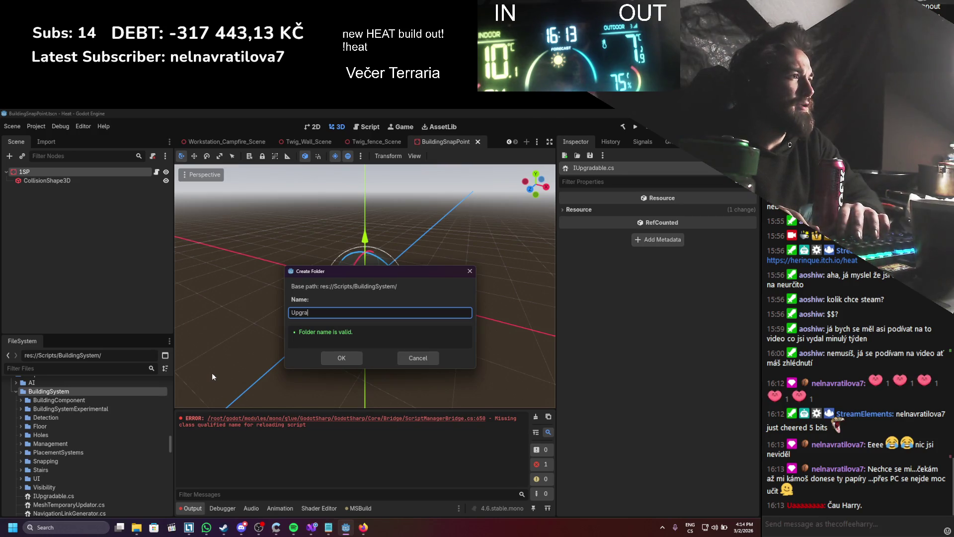
text(ding)
key(Return)
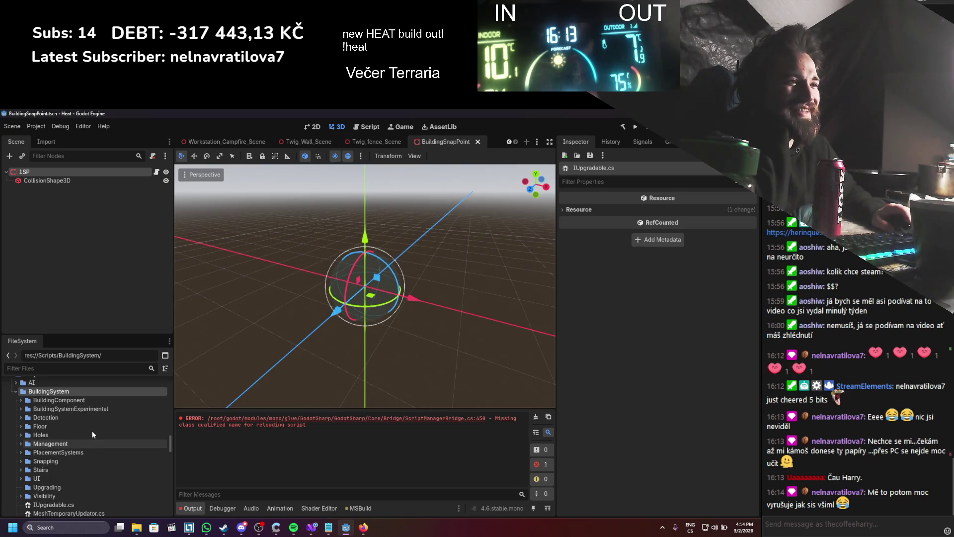
- Move IUpgradable.cs into the Upgrading folder and confirm the move
click(55, 505)
drag(52, 503, 49, 488)
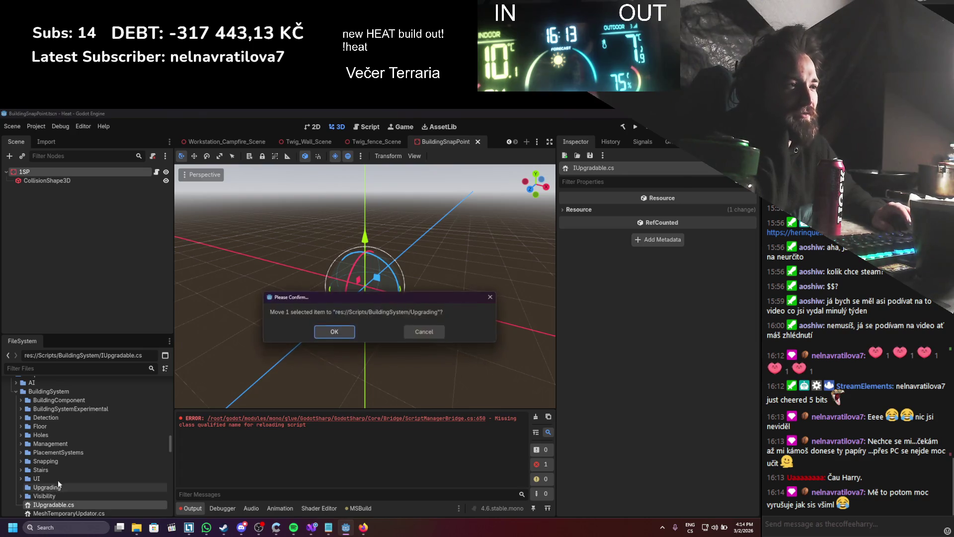
click(319, 332)
scroll(77, 443, down, 2)
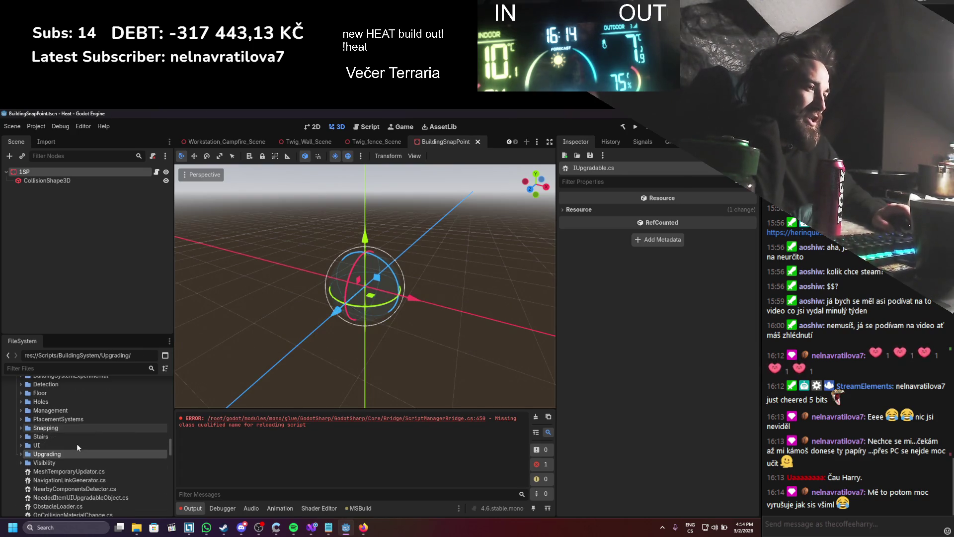
scroll(73, 461, down, 1)
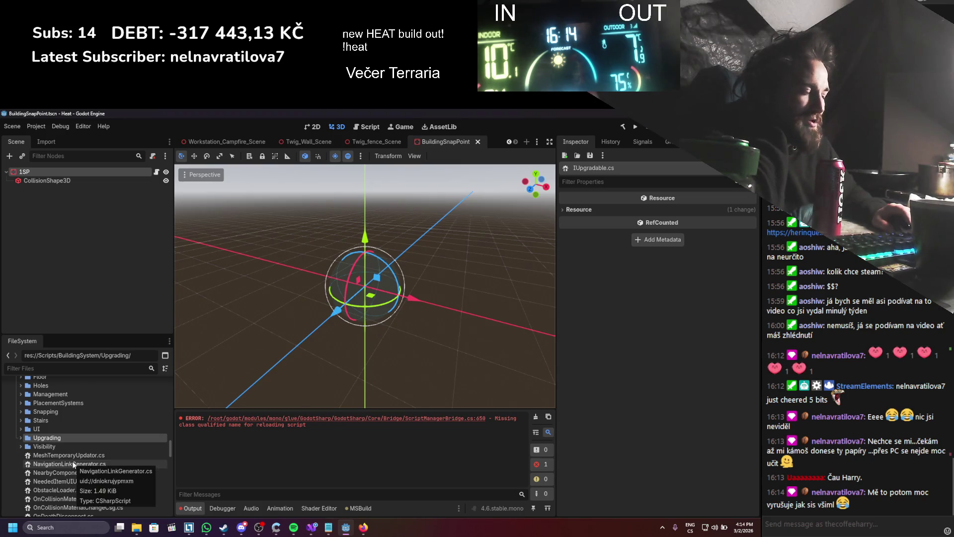
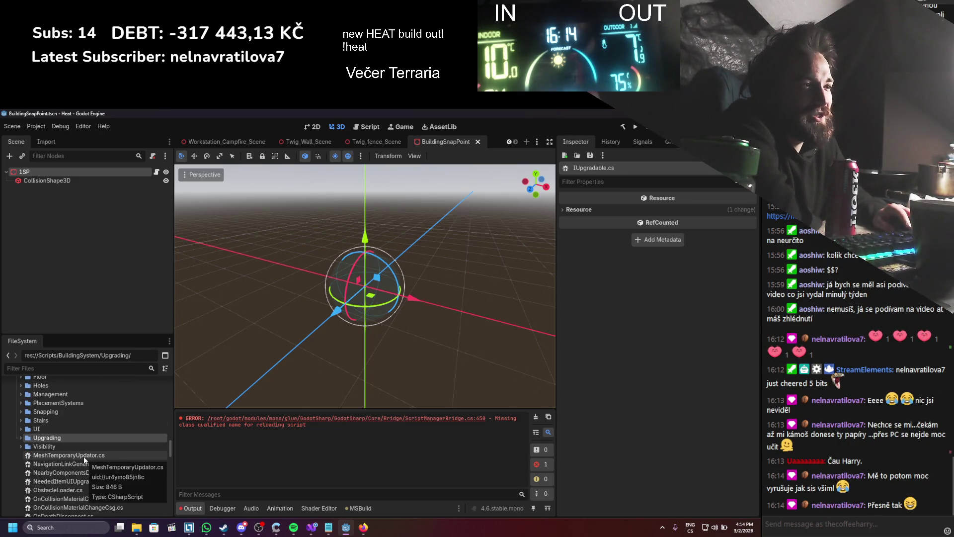
- Find all references to MeshTemporaryUpdator in Visual Studio, then close the script and return to Godot
double_click(83, 456)
scroll(171, 376, down, 5)
scroll(154, 234, up, 5)
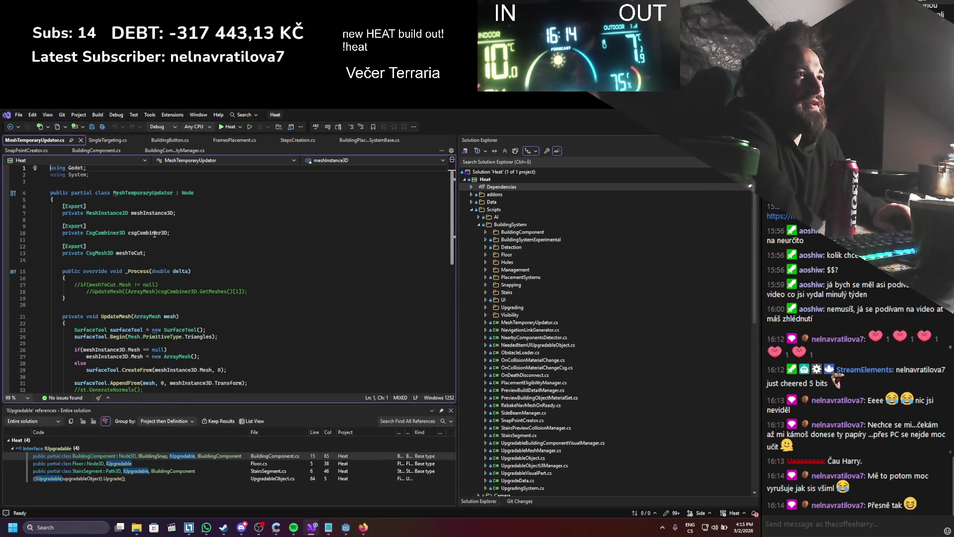
right_click(155, 196)
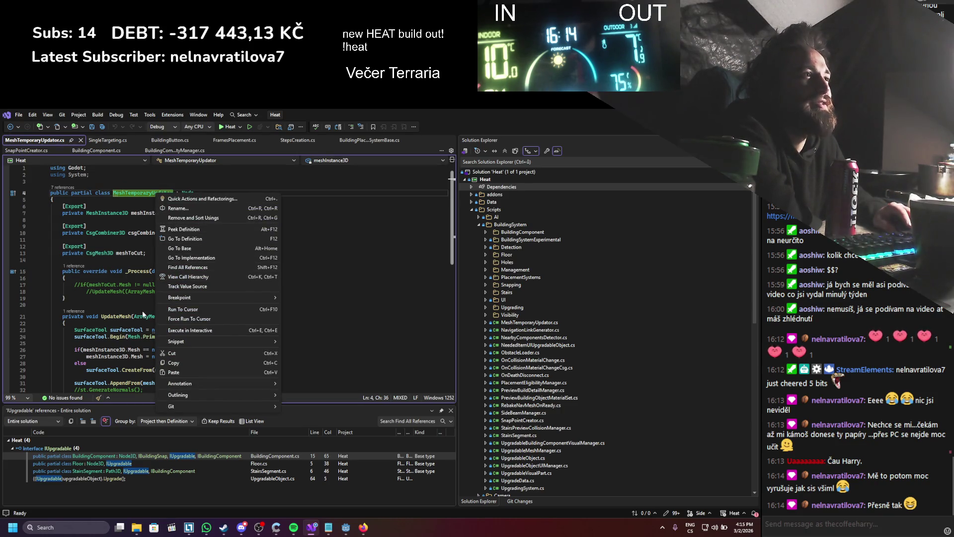
click(184, 268)
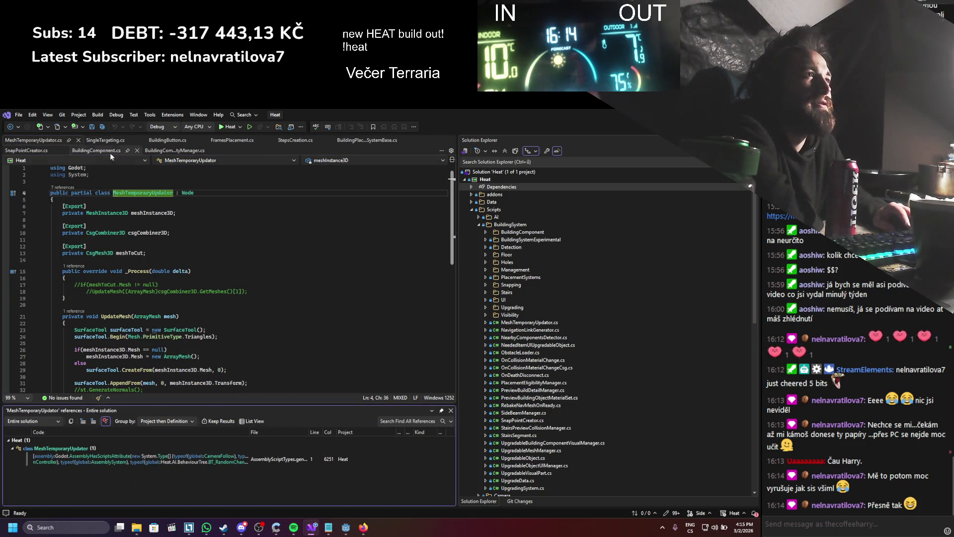
click(79, 140)
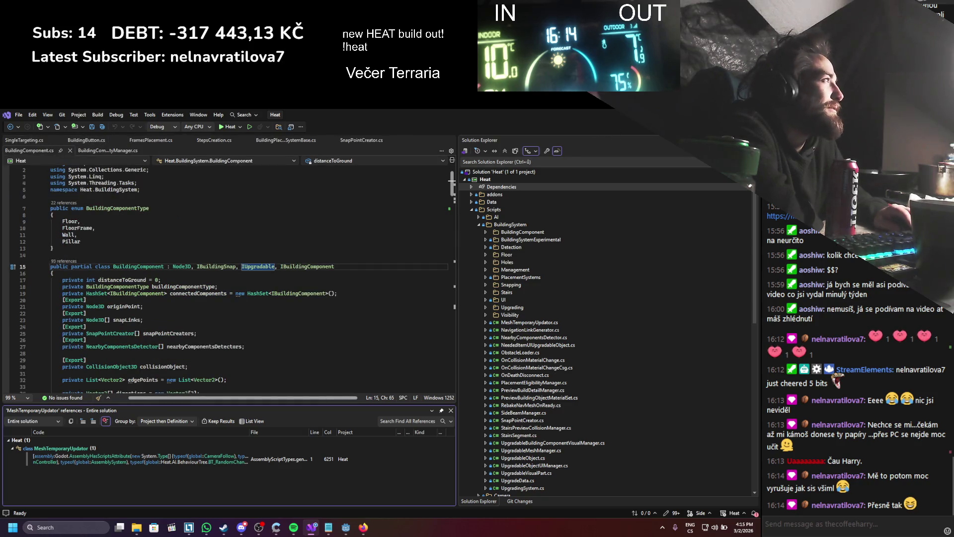
key(alt+Tab)
right_click(57, 455)
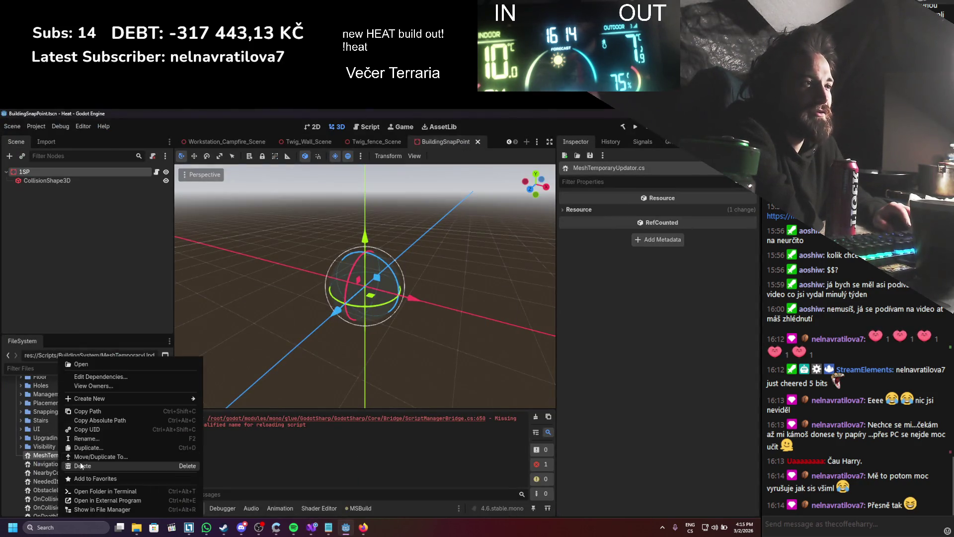
- Delete MeshTemporaryUpdator.cs and open NavigationLinkGenerator.cs in Visual Studio
click(81, 465)
click(323, 362)
click(107, 452)
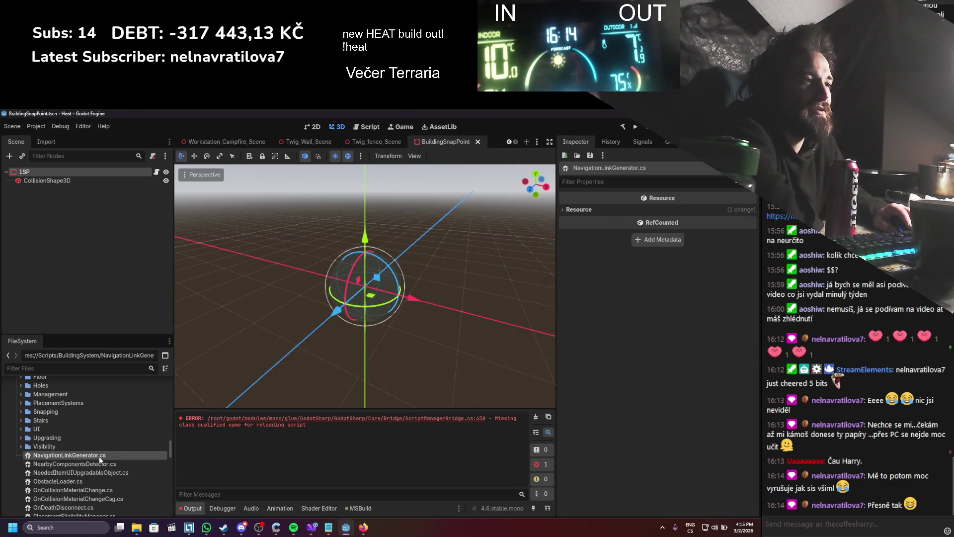
double_click(99, 457)
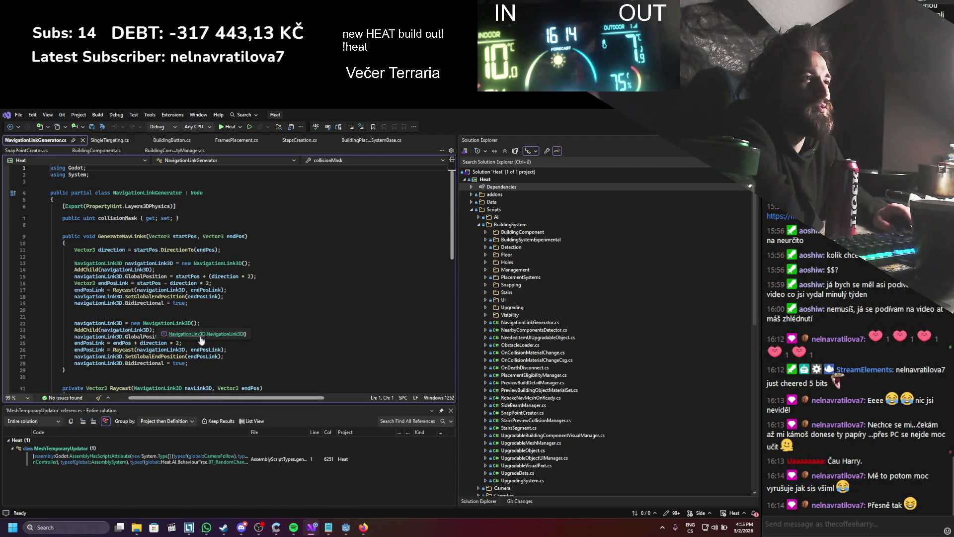
- Find all references to the NavigationLinkGenerator class across the solution
scroll(232, 338, down, 10)
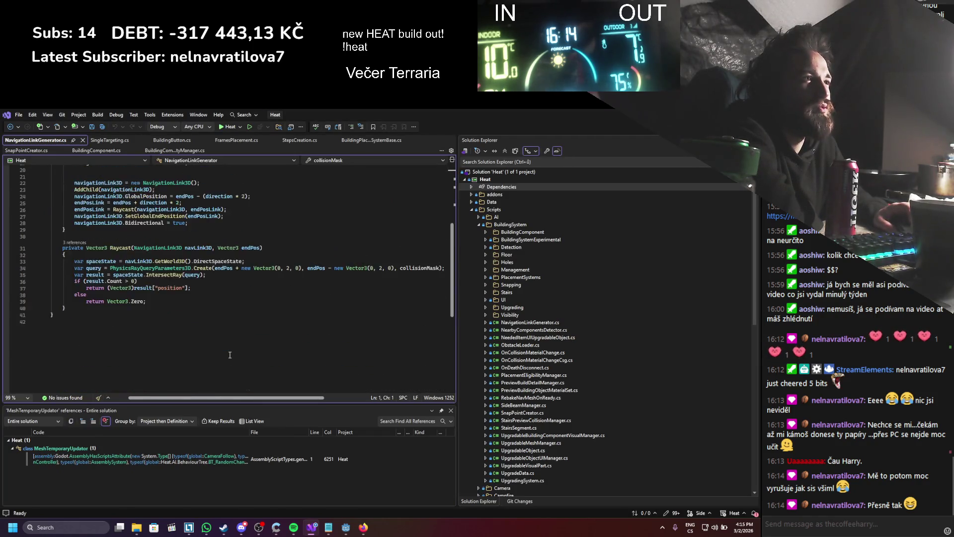
scroll(230, 355, up, 9)
scroll(239, 233, down, 3)
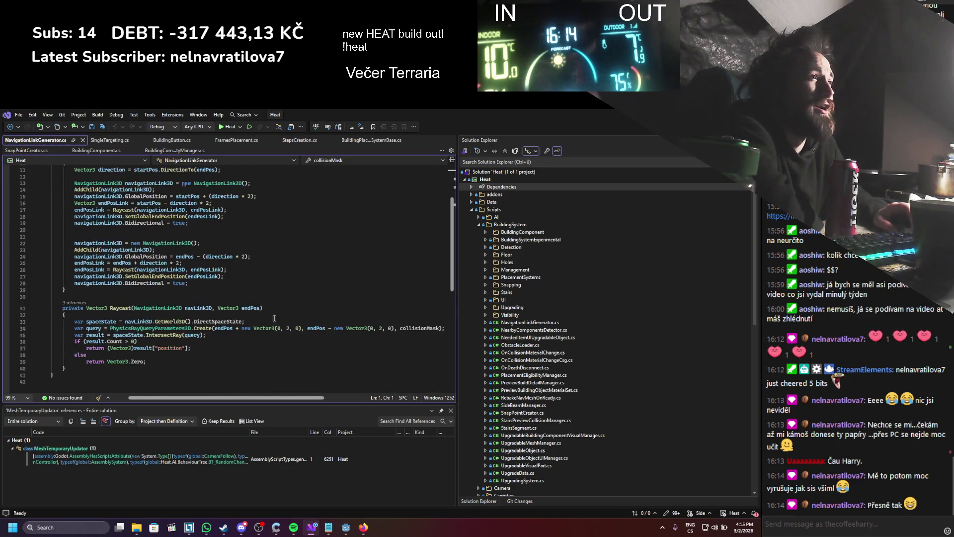
scroll(239, 234, up, 5)
right_click(154, 193)
click(181, 267)
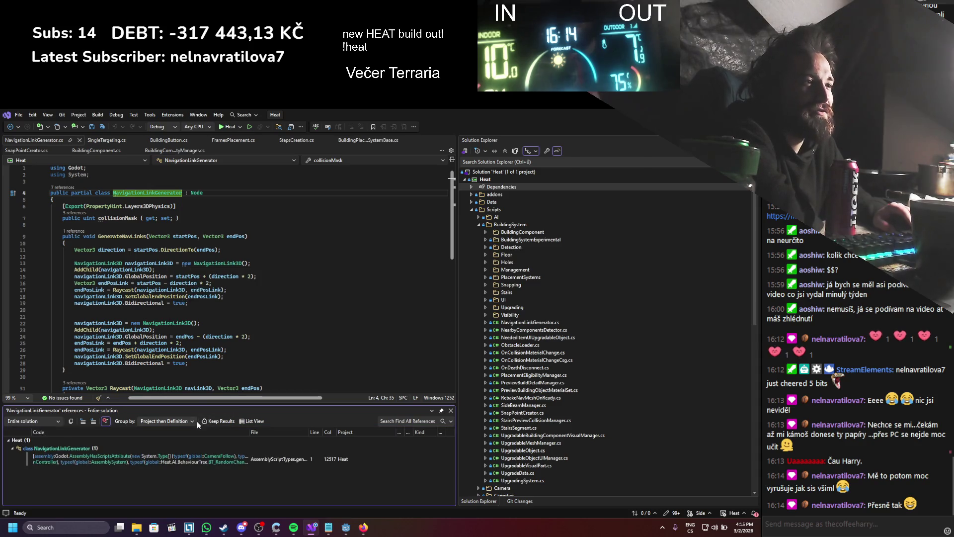
- Delete NavigationLinkGenerator.cs from the Godot project and open NearbyComponentsDetector.cs
key(alt+Tab)
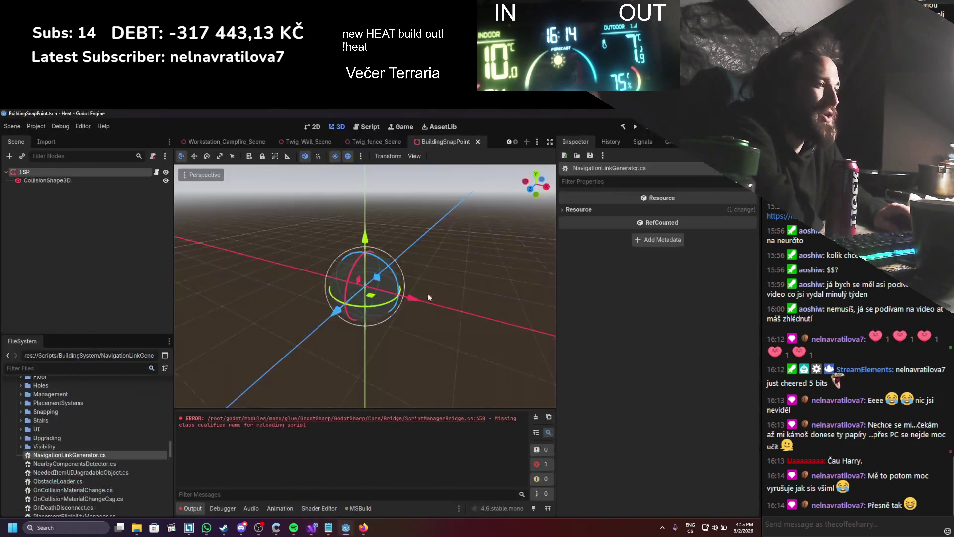
right_click(94, 455)
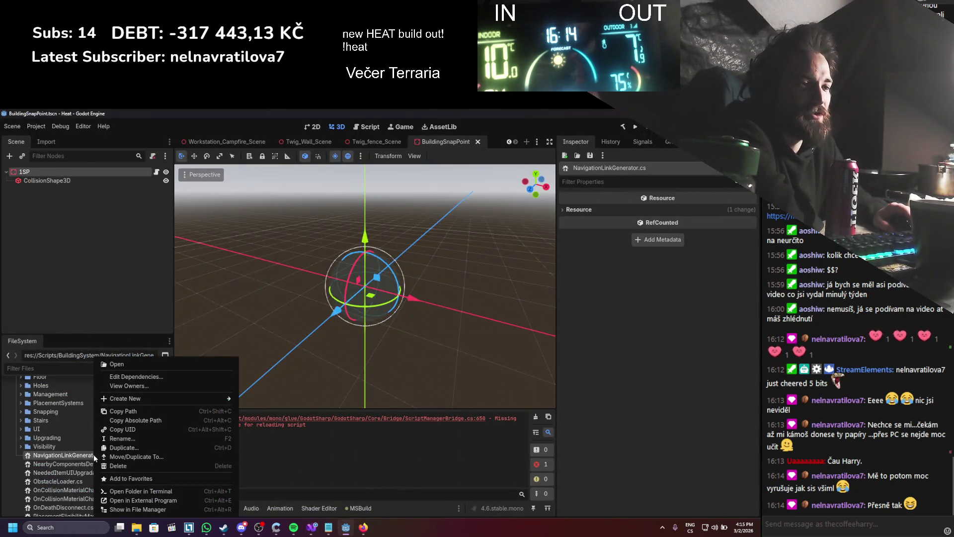
click(127, 469)
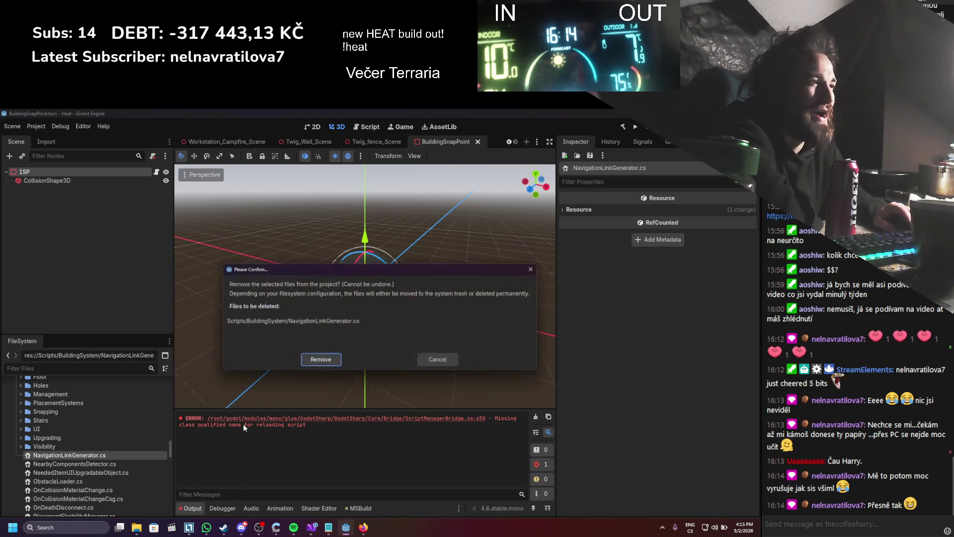
click(317, 360)
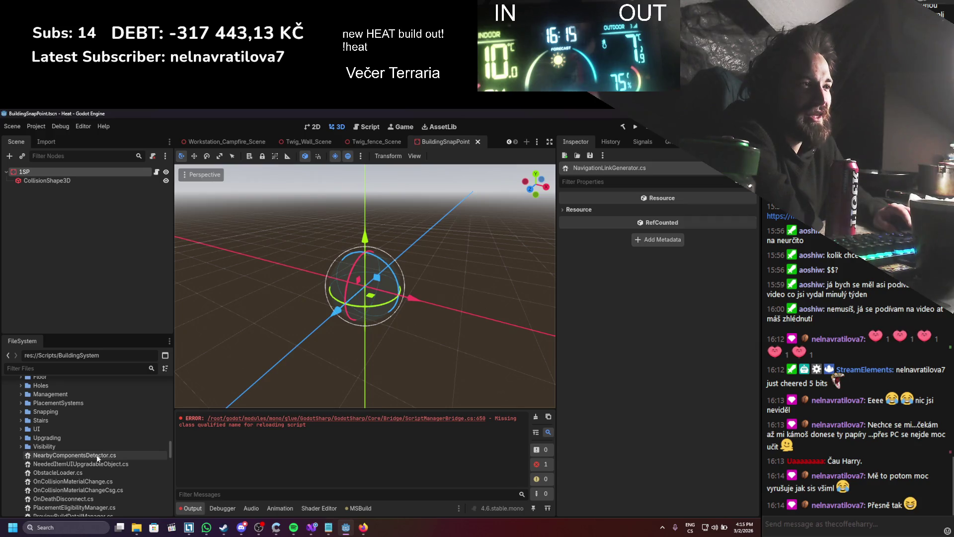
double_click(75, 455)
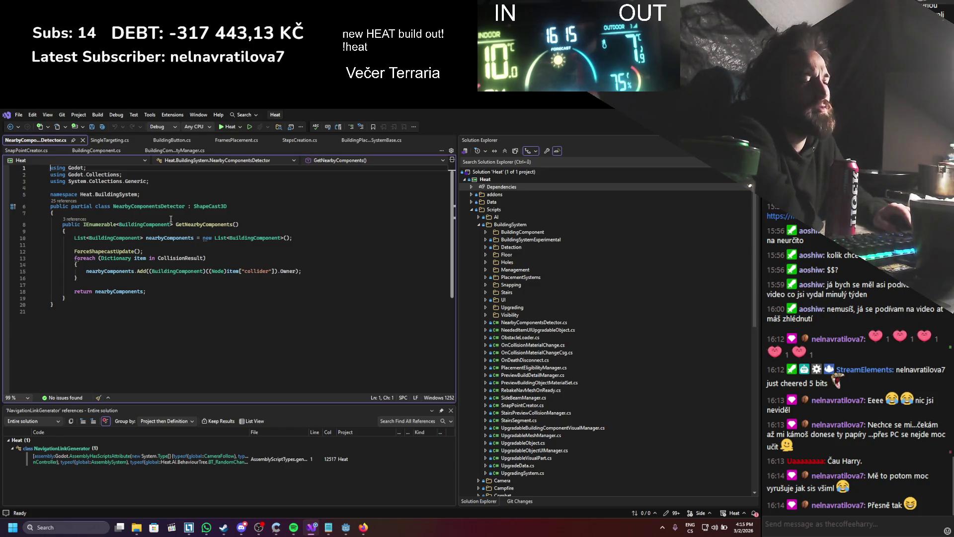
- List the 19 references to NearbyComponentsDetector, including BuildingComponent.cs, then return to Godot
right_click(140, 206)
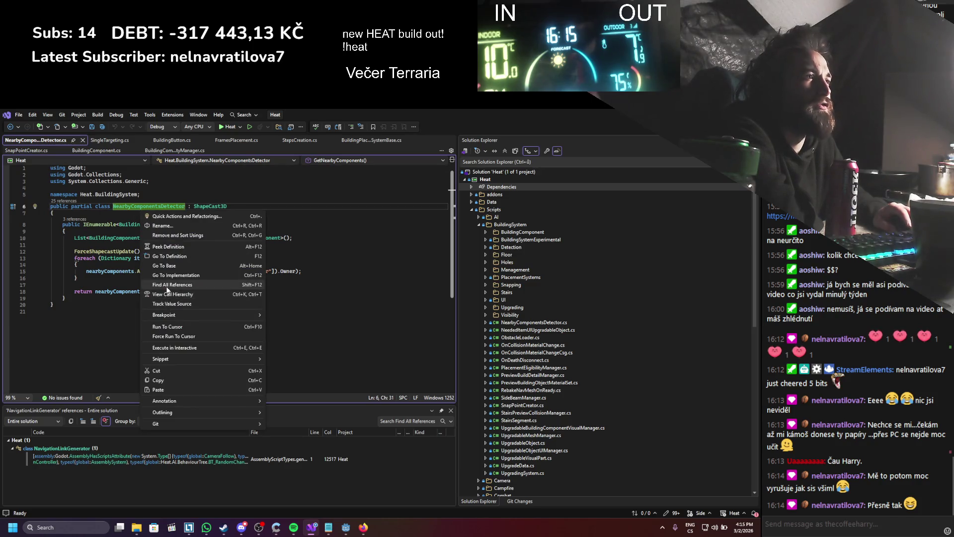
click(167, 286)
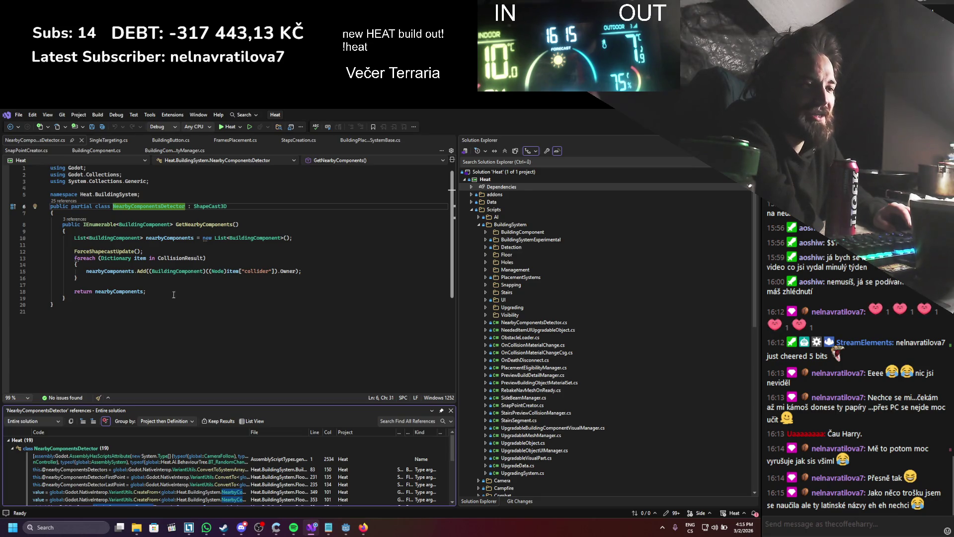
scroll(208, 466, down, 5)
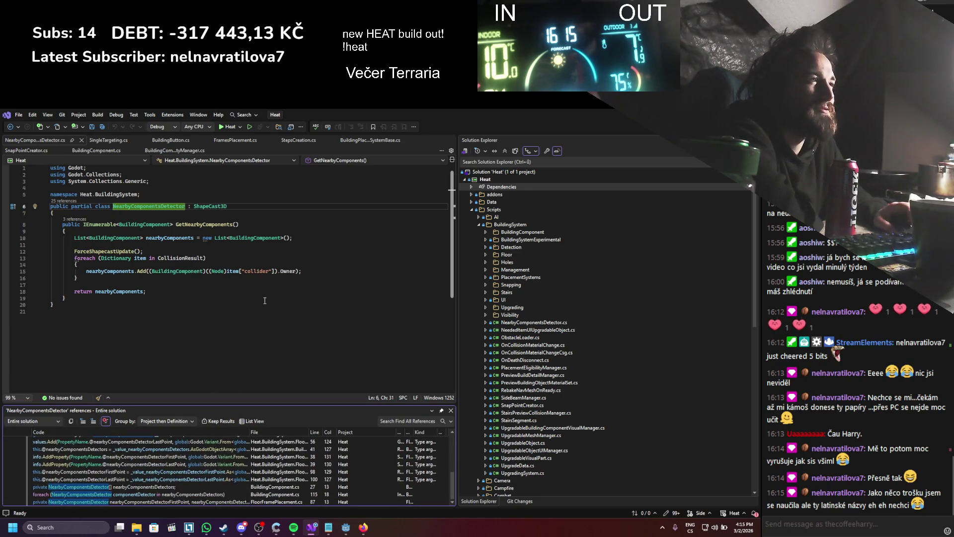
key(alt+Tab)
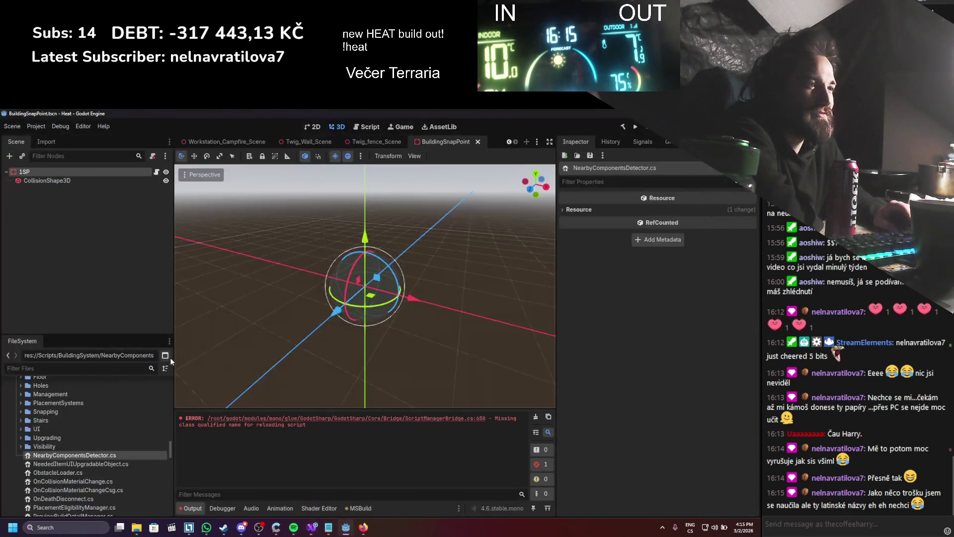
- Relocate NearbyComponentsDetector.cs from the FileSystem dock into BuildingSystem/Detection, confirming the move
scroll(58, 473, down, 2)
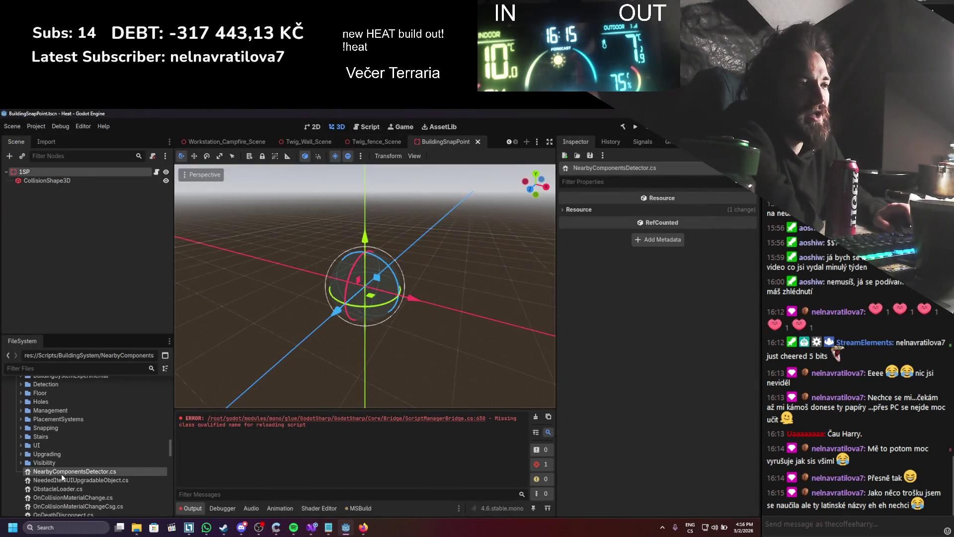
scroll(83, 500, up, 2)
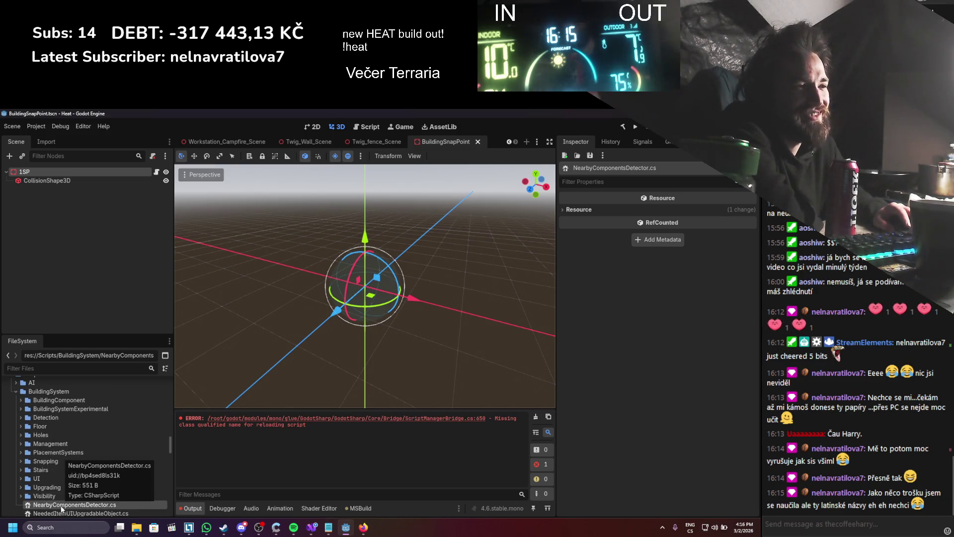
mouse_move(58, 508)
mouse_down()
mouse_move(67, 407)
mouse_move(54, 479)
mouse_move(55, 462)
mouse_move(14, 420)
mouse_up()
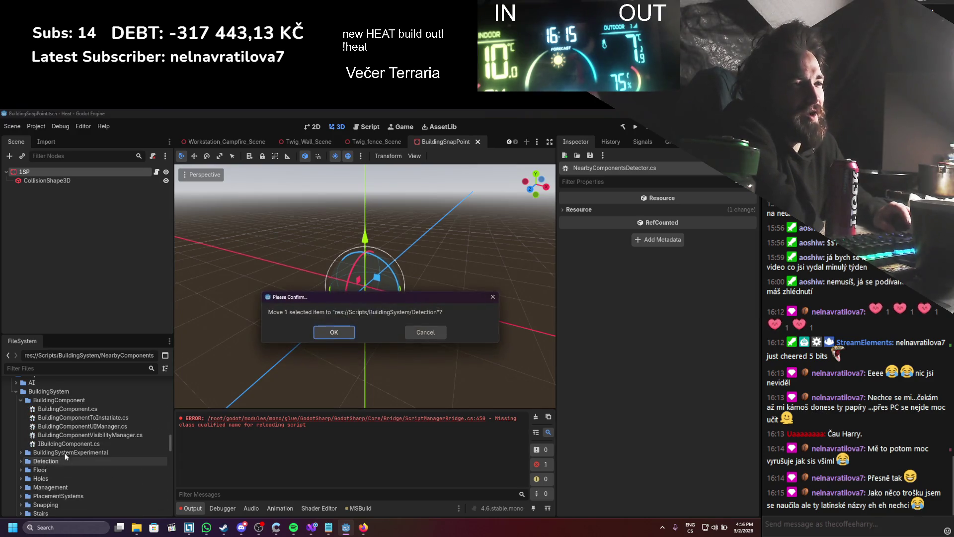
key(Return)
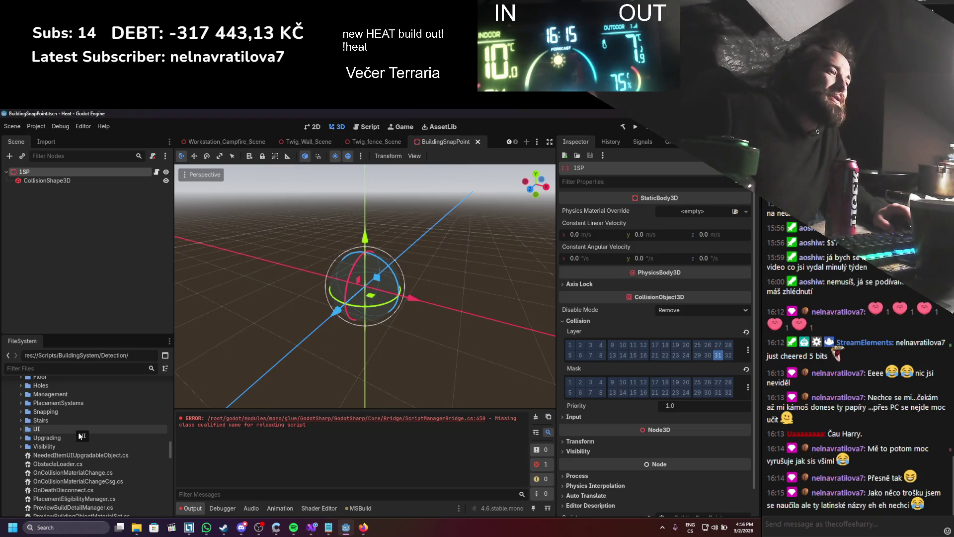
- Try deleting NeededItemUIUpgradableObject.cs, but cancel after the dependency warning
double_click(97, 453)
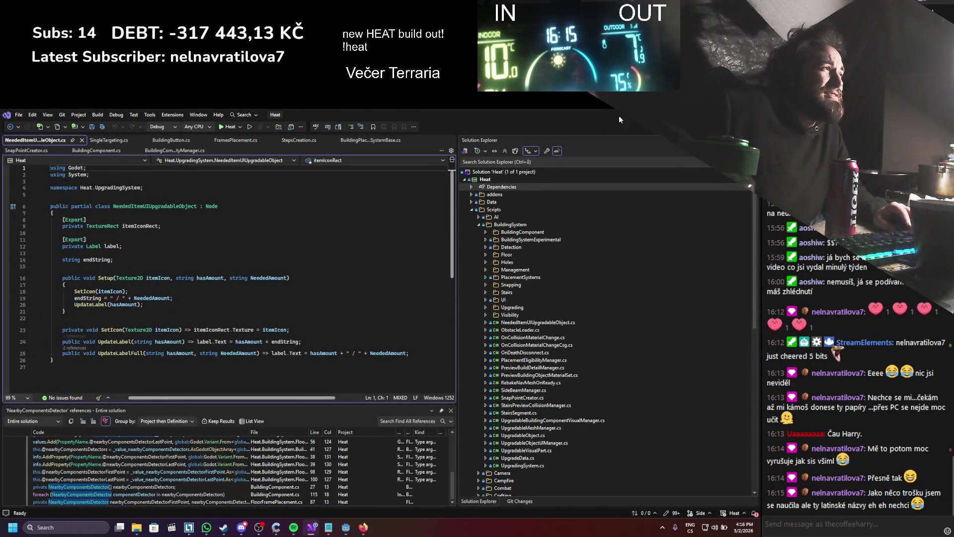
key(alt+Tab)
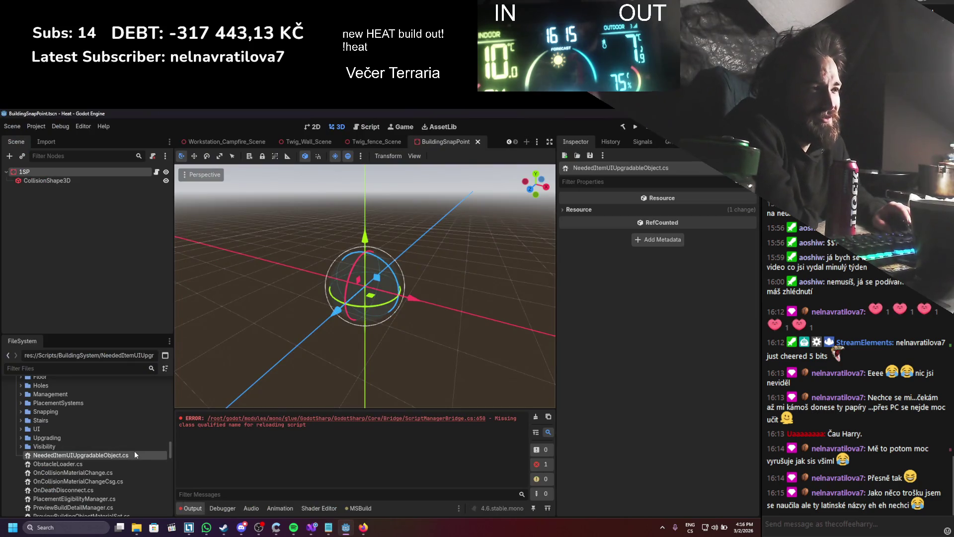
right_click(138, 454)
click(145, 466)
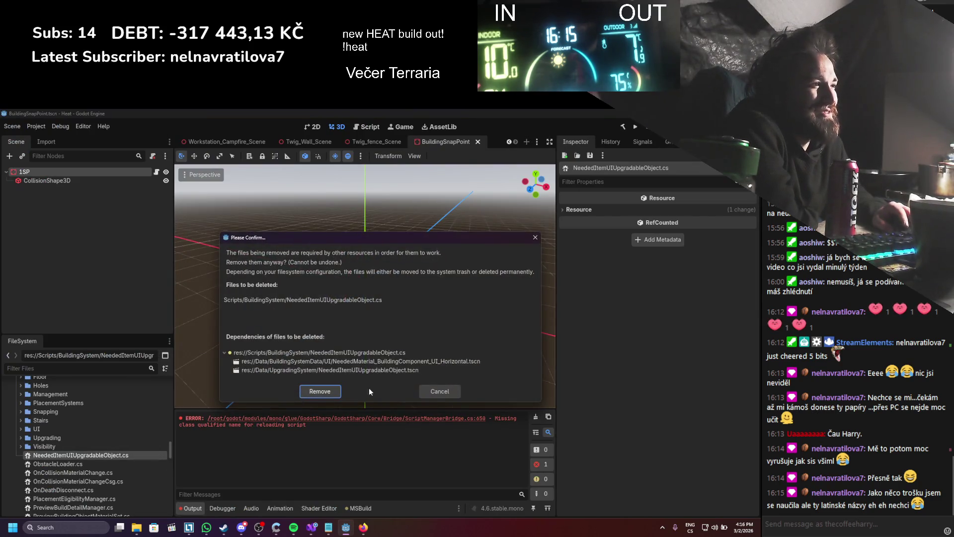
click(430, 392)
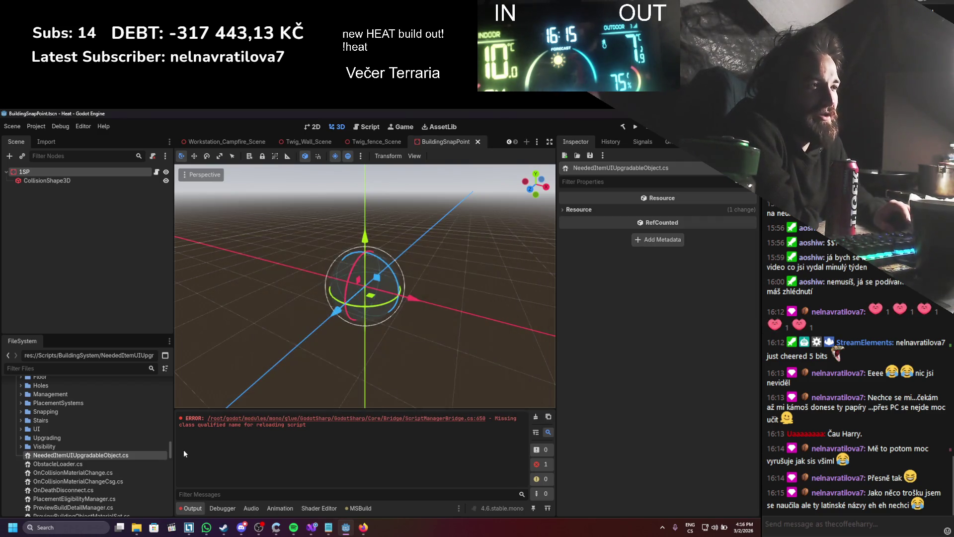
- View the script's owners and open NeededMaterial_BuildingComponent_UI_Horizontal.tscn
right_click(106, 457)
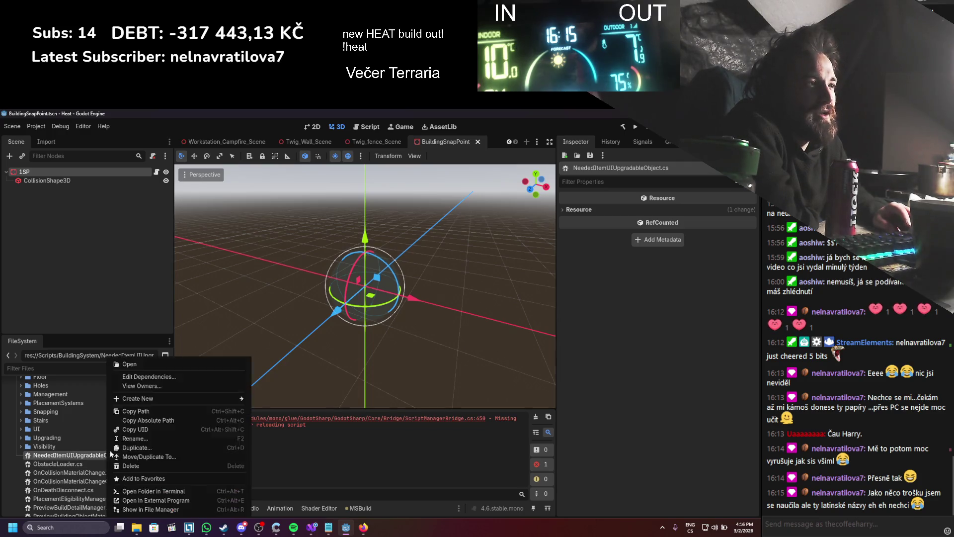
click(135, 385)
double_click(346, 285)
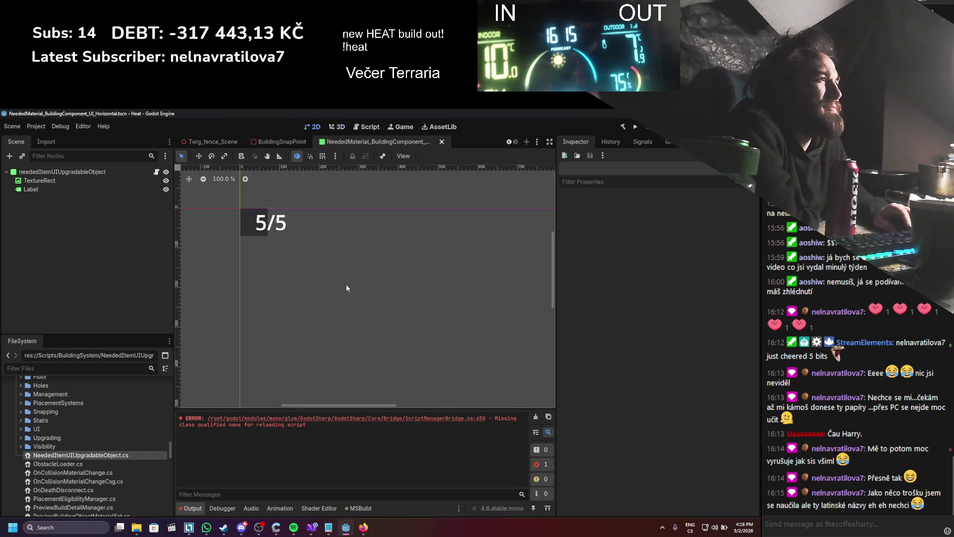
- Resize the root neededItemUIUpgradableObject control to 218 × 76 and filter project files by 'needed'
click(267, 246)
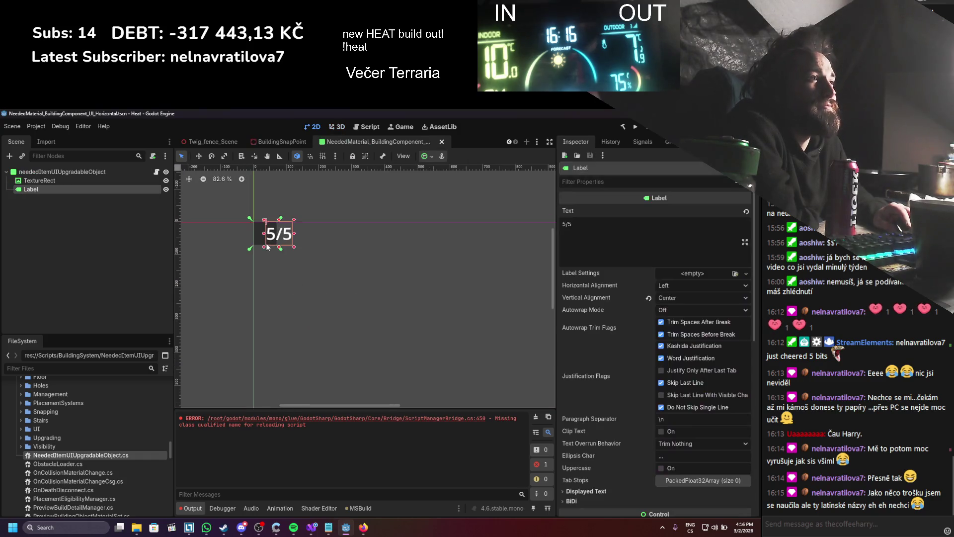
click(74, 173)
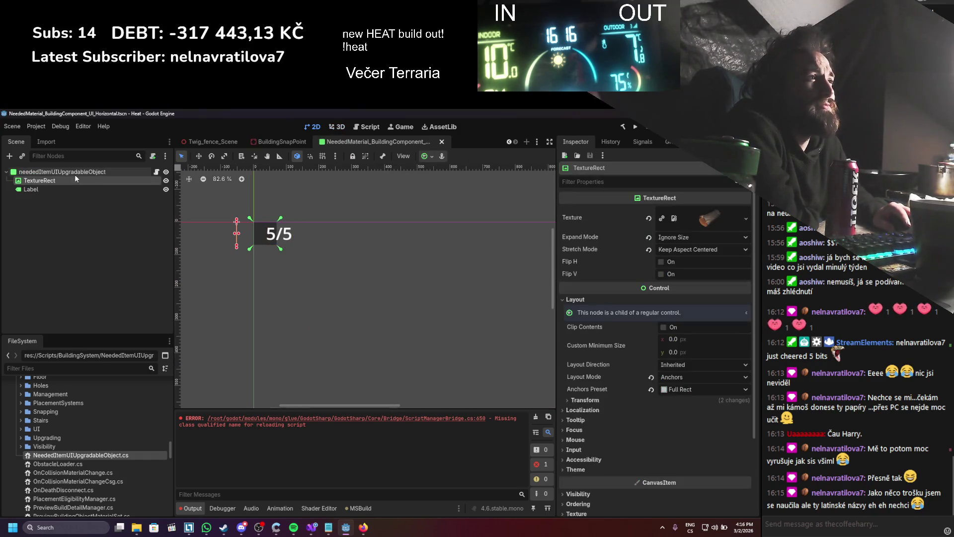
mouse_move(281, 246)
mouse_down()
mouse_move(380, 280)
mouse_move(335, 266)
mouse_move(326, 244)
mouse_up()
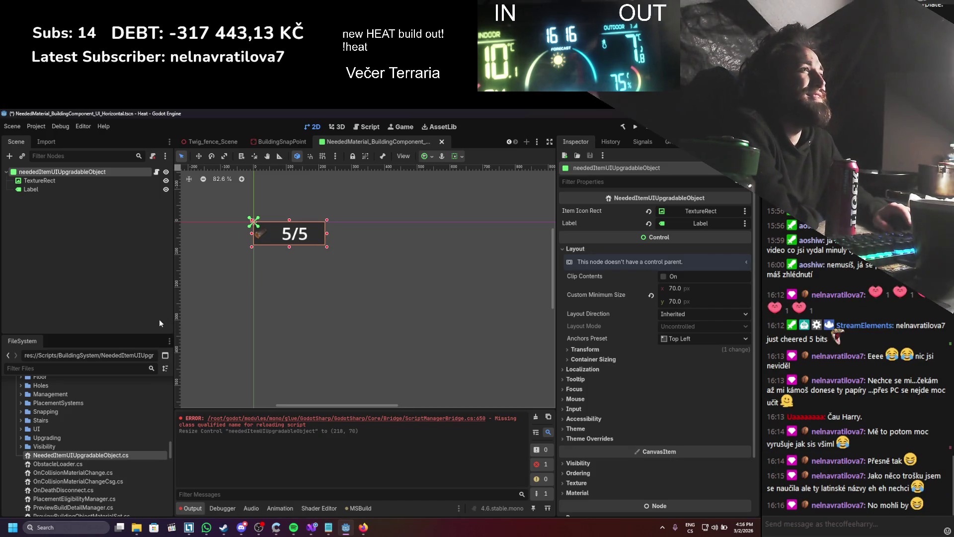
click(87, 368)
text(needed)
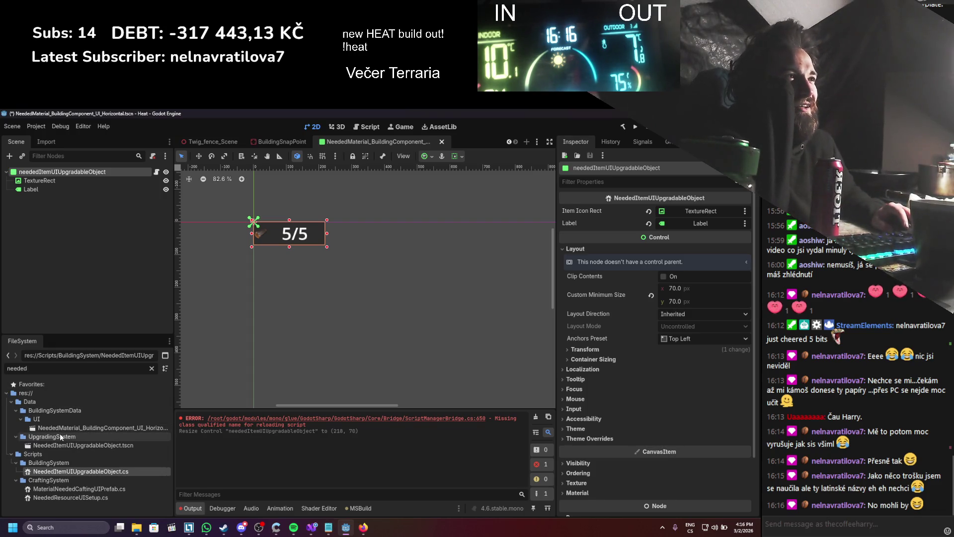
click(97, 445)
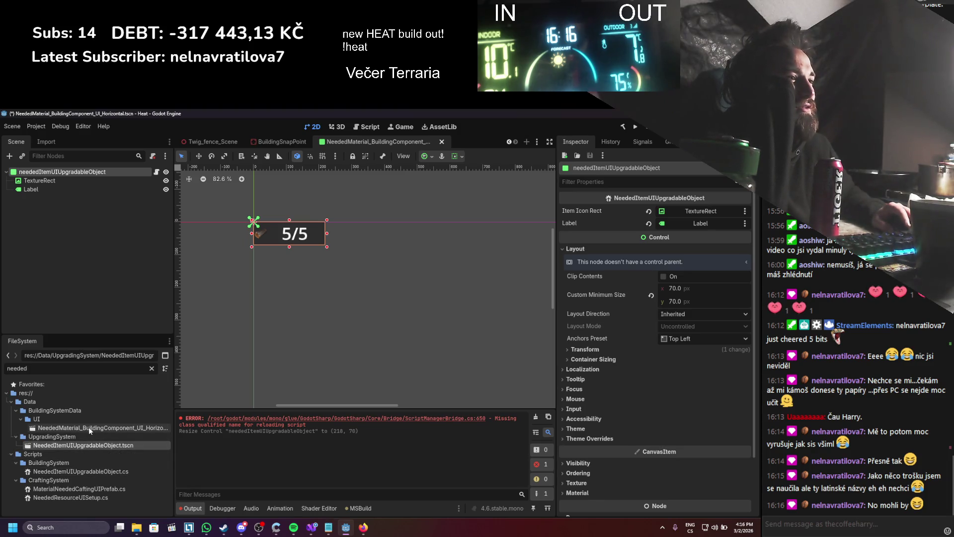
click(89, 426)
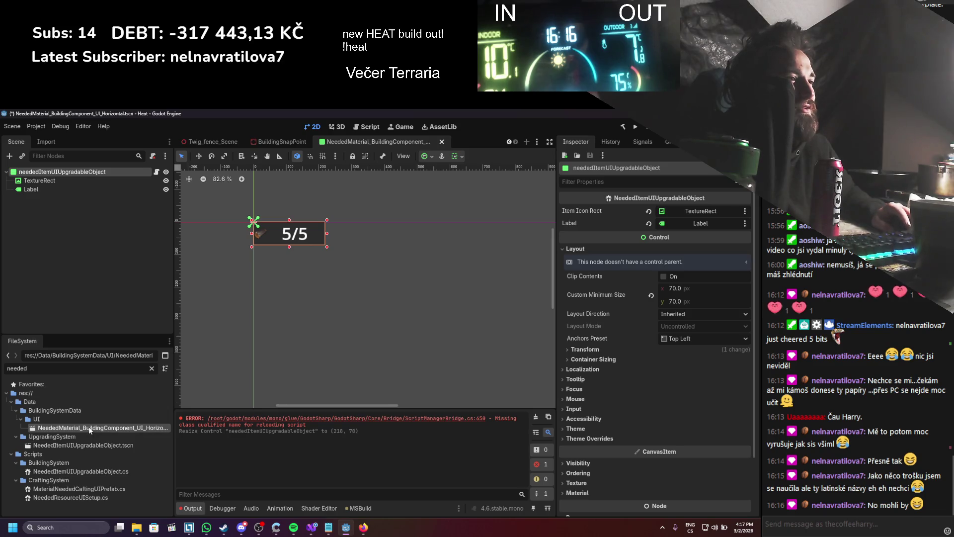
right_click(88, 426)
click(116, 464)
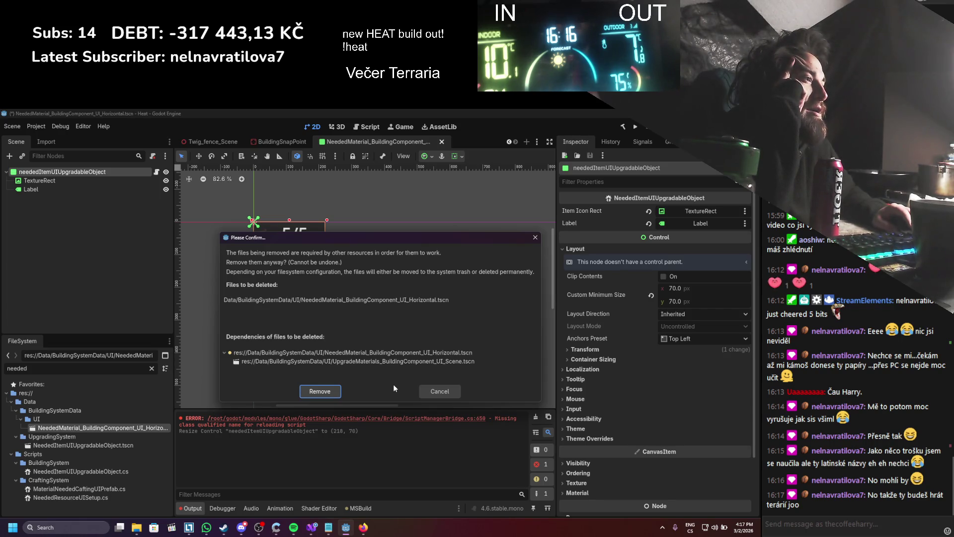
click(425, 392)
double_click(23, 368)
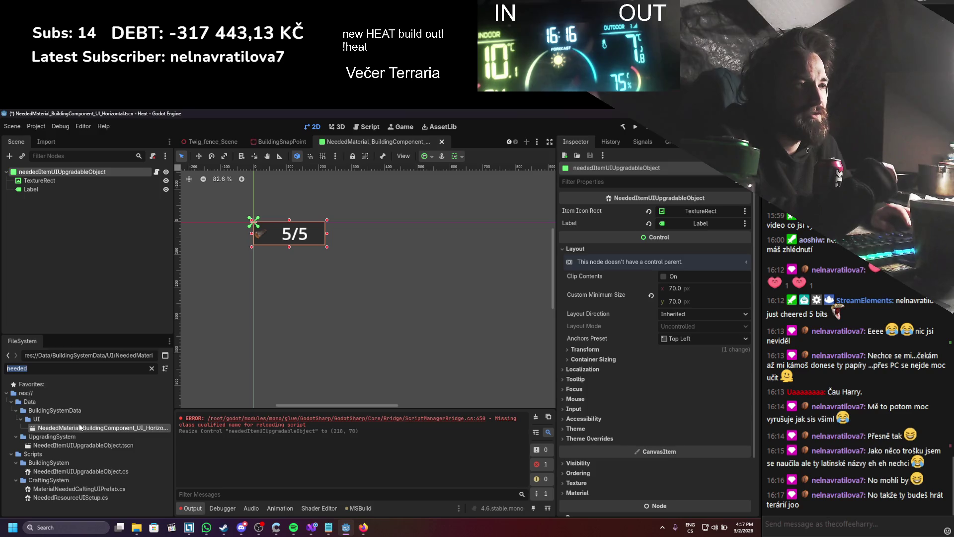
click(223, 528)
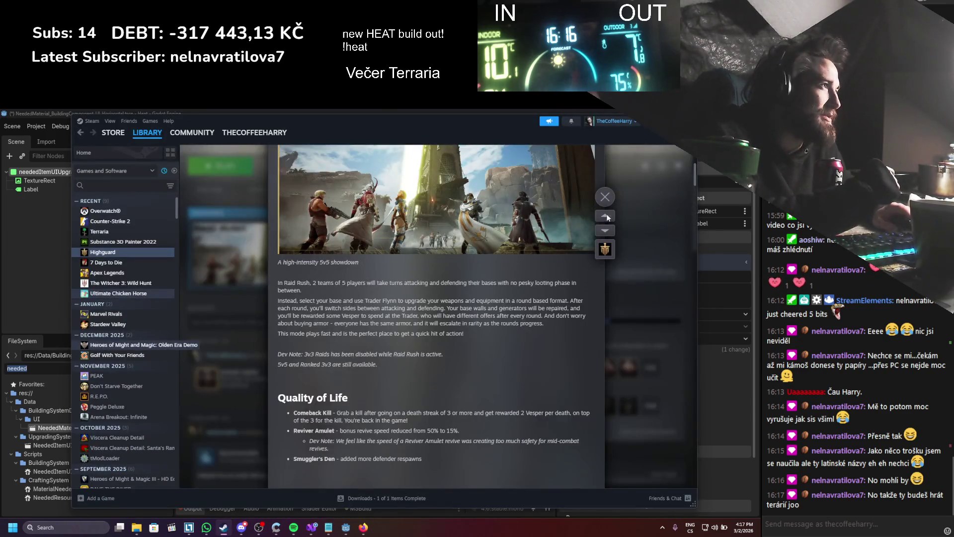
- Close the Raid Rush news and open Terraria's achievement list
click(605, 197)
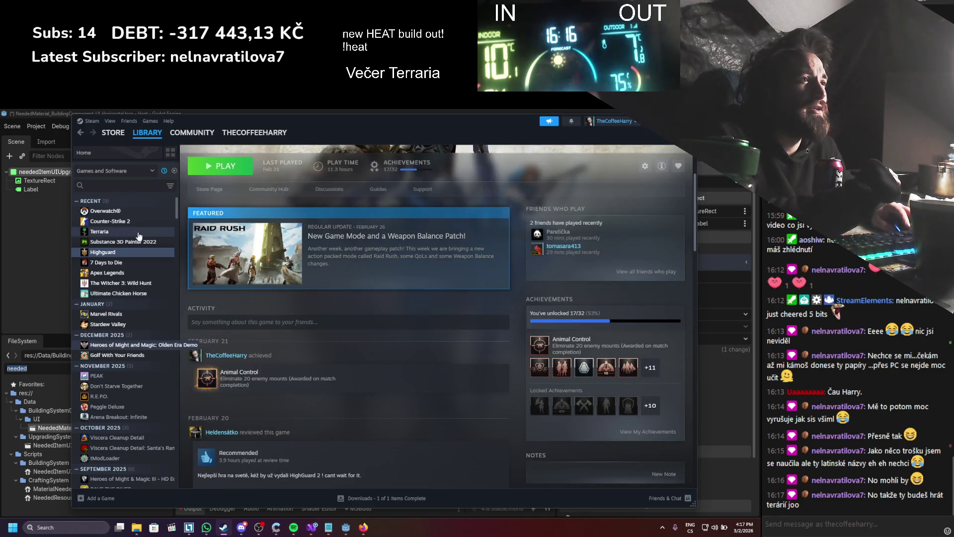
click(138, 232)
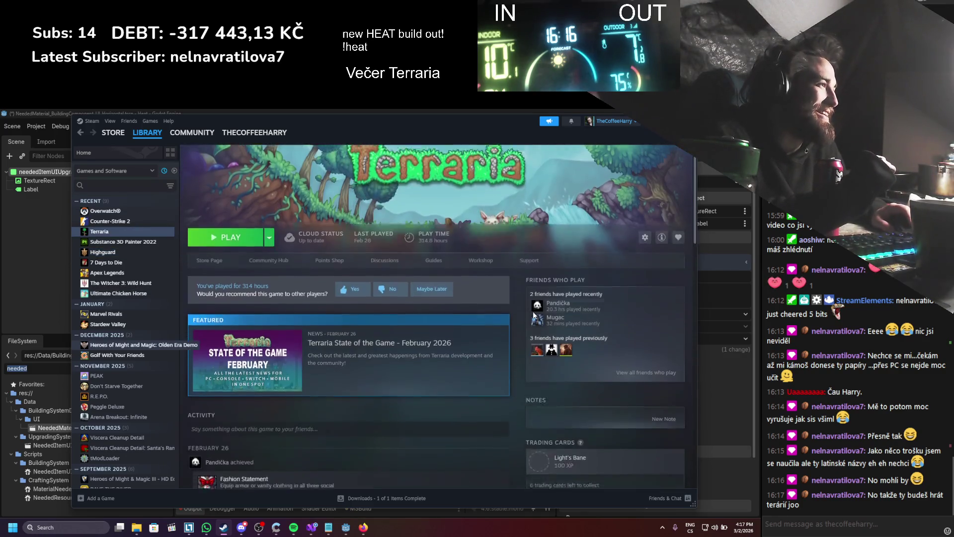
scroll(533, 314, down, 5)
click(626, 384)
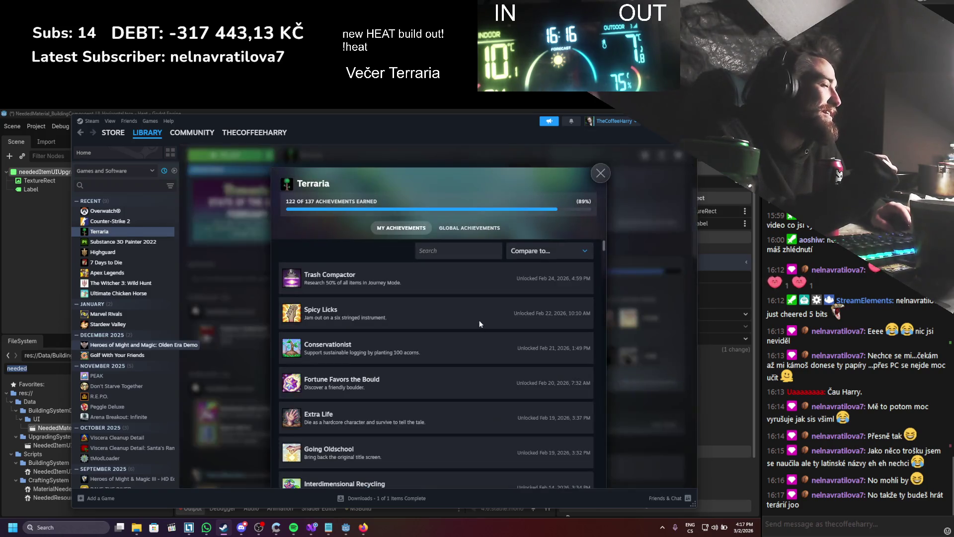
- Scroll through Terraria's achievements, then close the overlay showing 122 of 137 unlocked
scroll(457, 321, down, 5)
drag(606, 258, 605, 482)
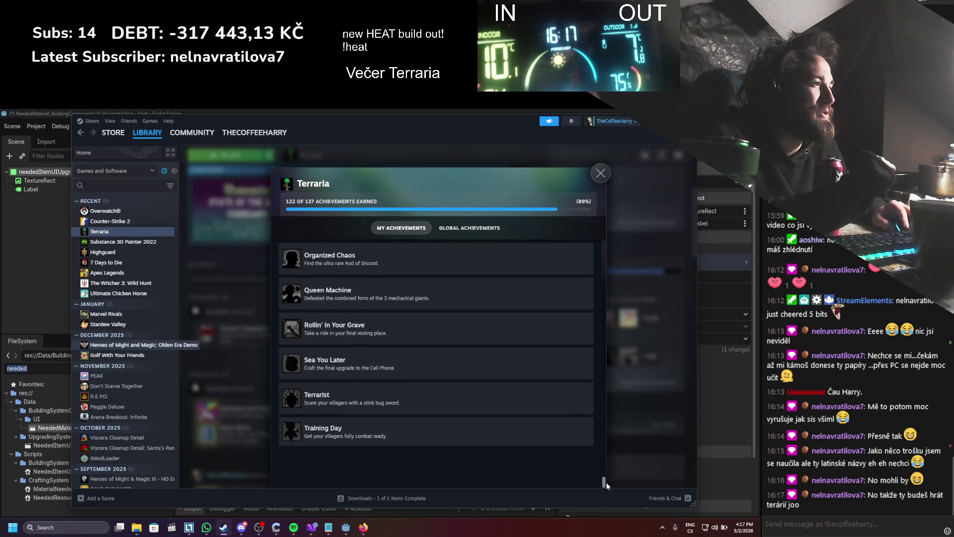
scroll(441, 362, up, 2)
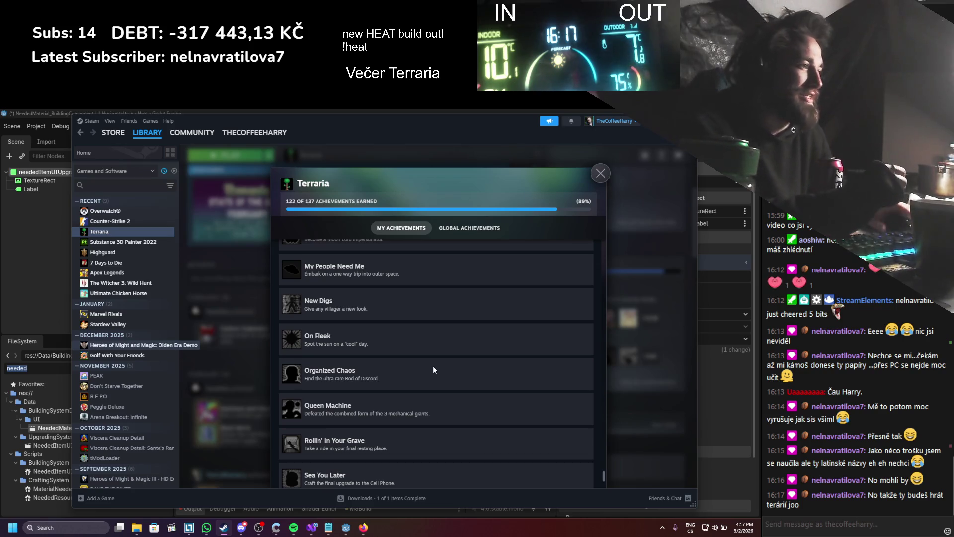
scroll(435, 367, down, 3)
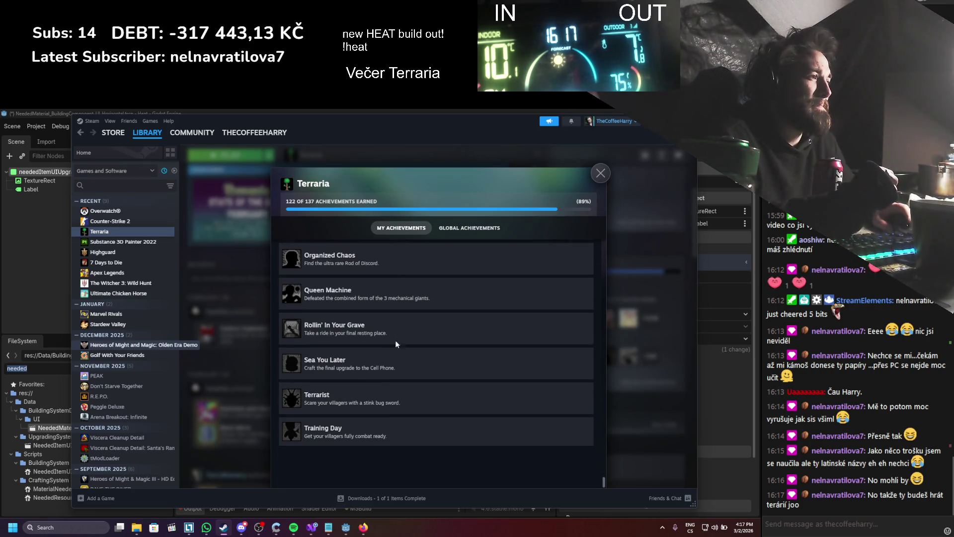
scroll(375, 377, up, 10)
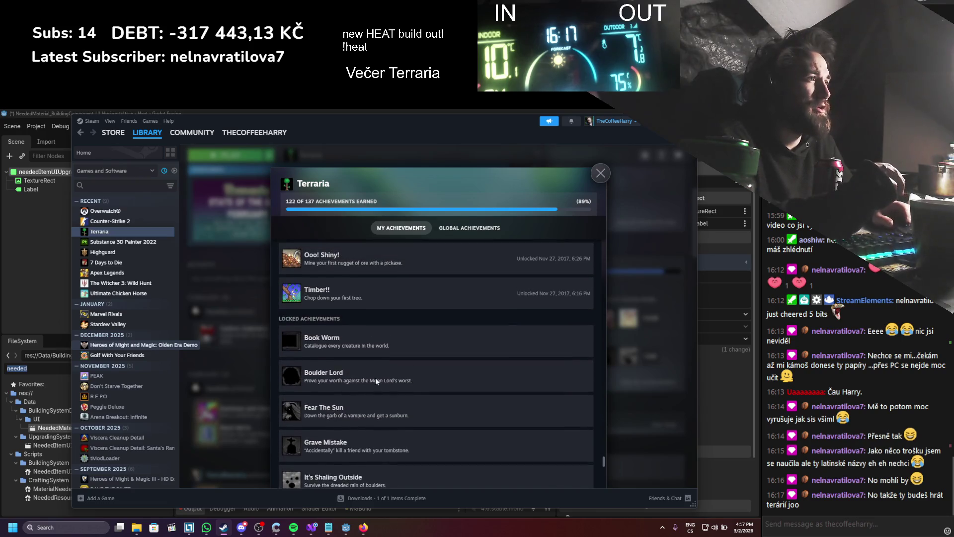
scroll(375, 378, down, 1)
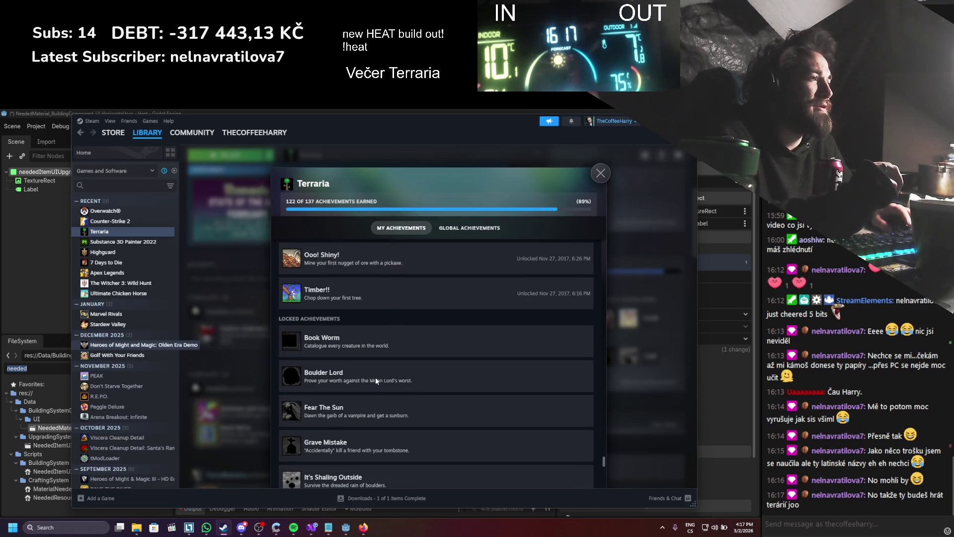
scroll(375, 377, down, 6)
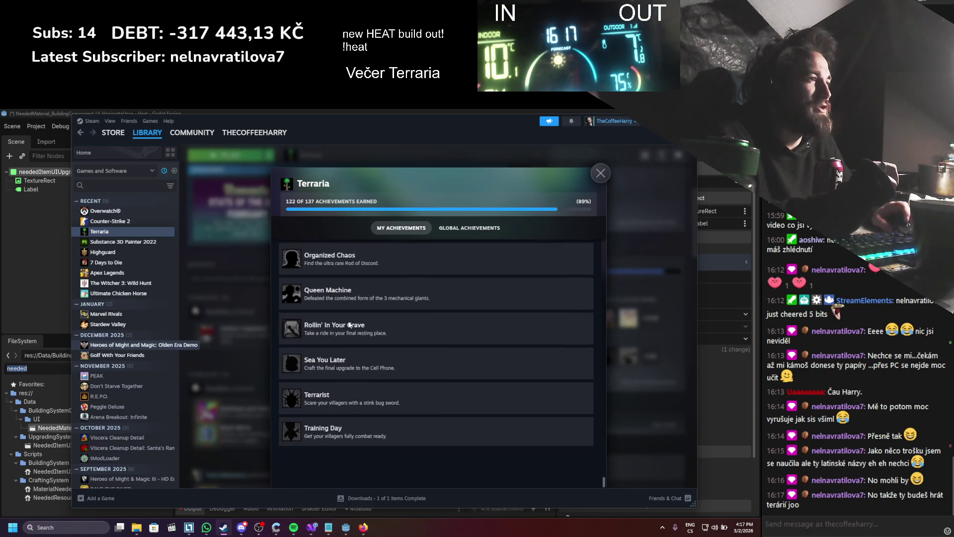
scroll(370, 367, up, 5)
scroll(372, 356, down, 8)
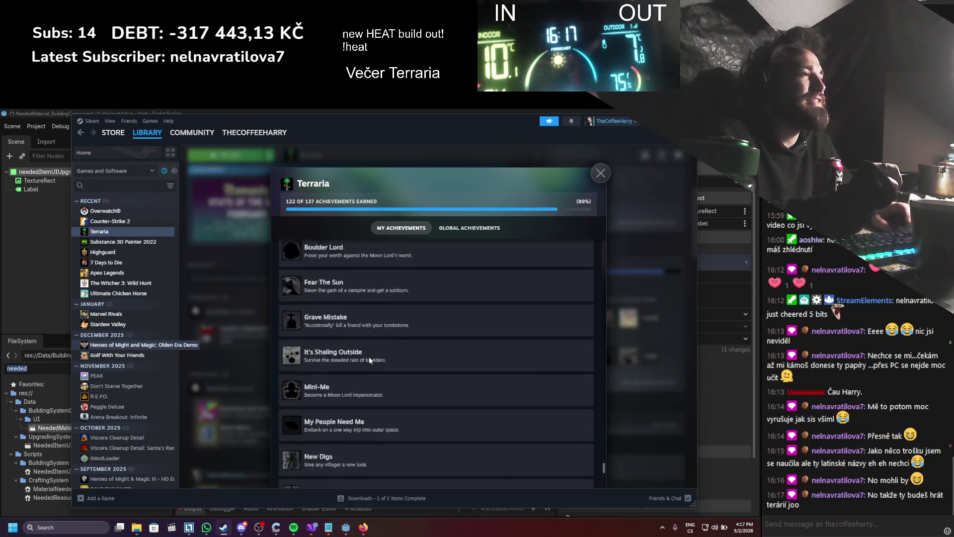
key(Escape)
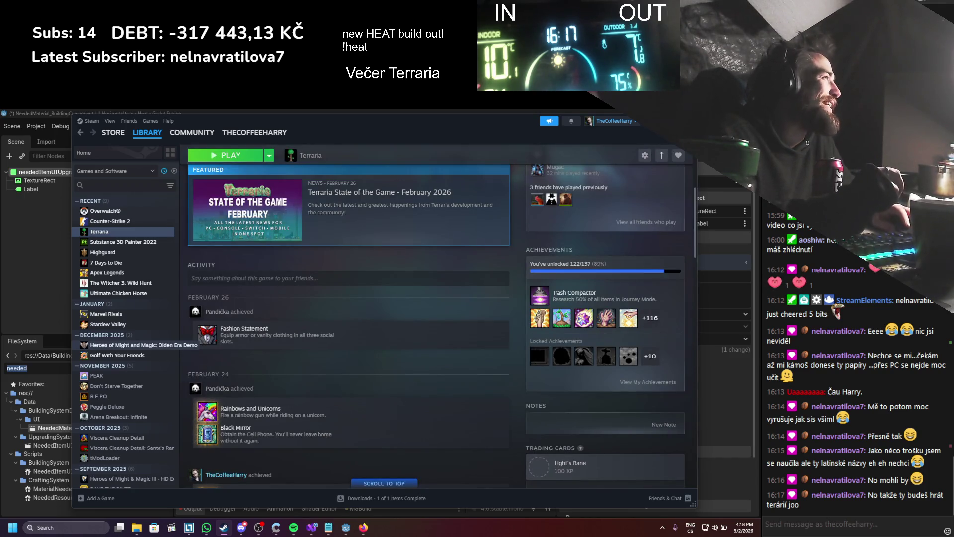
key(alt+Tab)
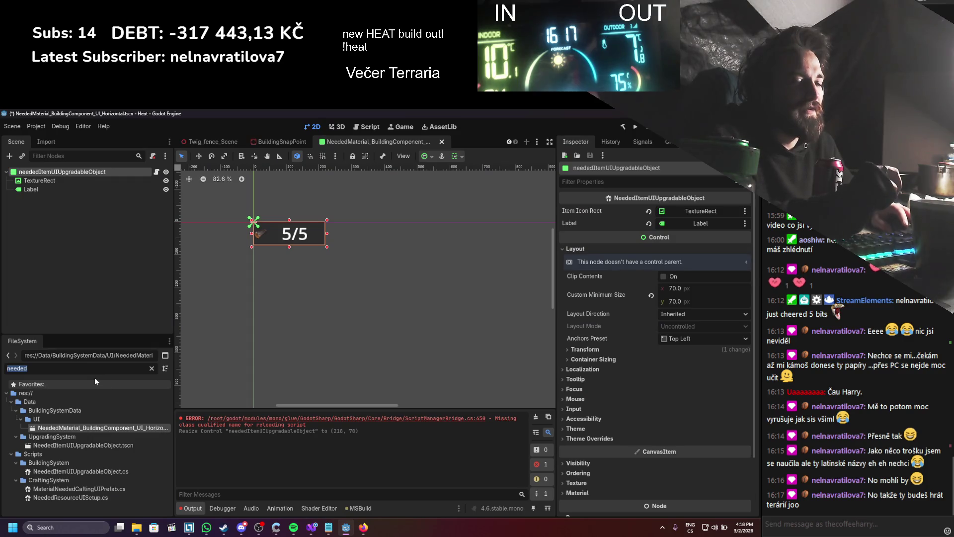
- Filter the files and start deleting the UpgradeMaterials UI scene, then cancel
text(upgr)
text(ada)
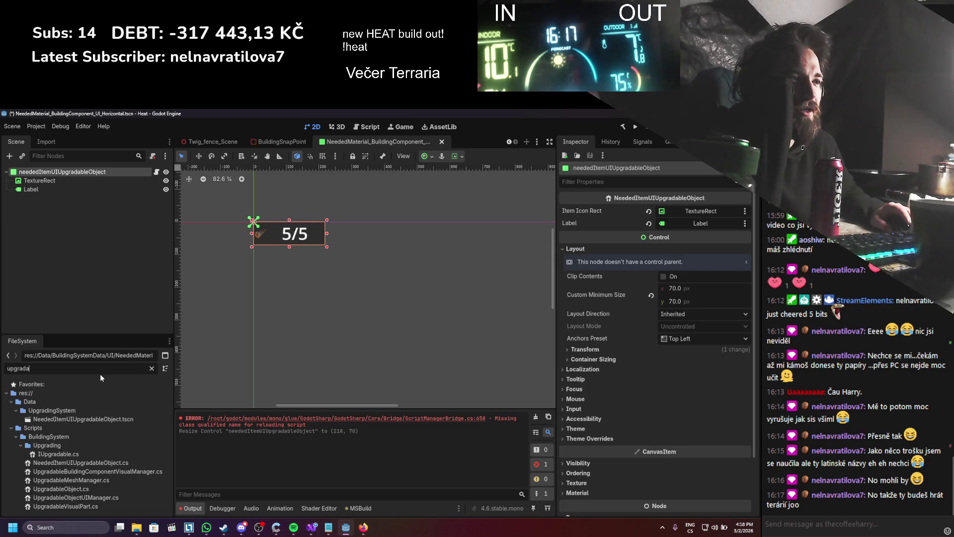
key(BackSpace)
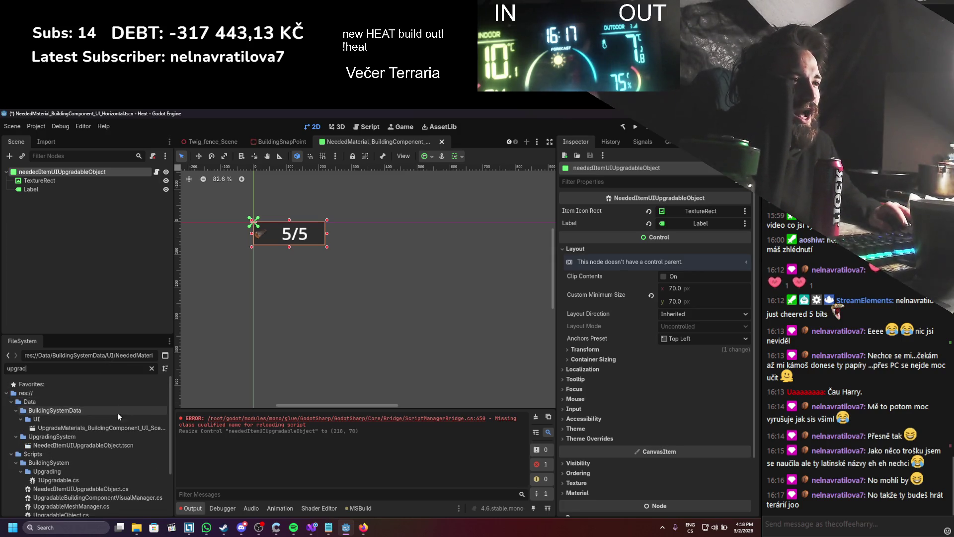
right_click(115, 426)
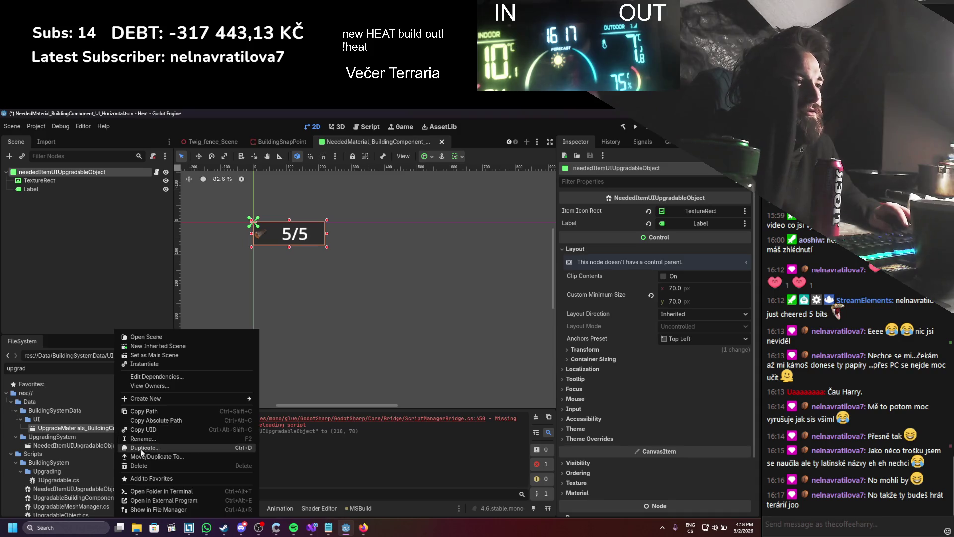
click(142, 466)
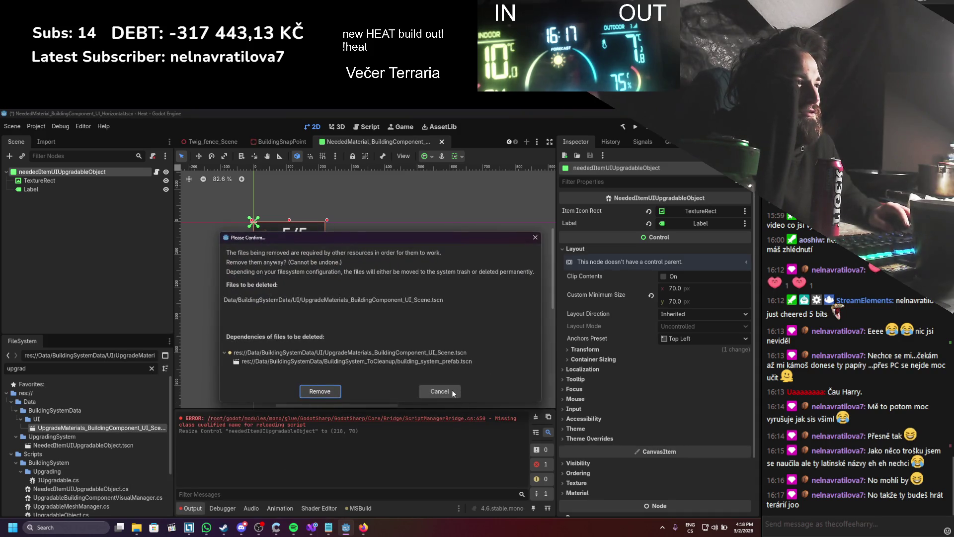
click(452, 390)
- Clear the filter and move NeededItemUIUpgradableObject.cs into Scripts/BuildingSystem/UI
click(152, 368)
scroll(135, 434, down, 3)
scroll(135, 435, down, 10)
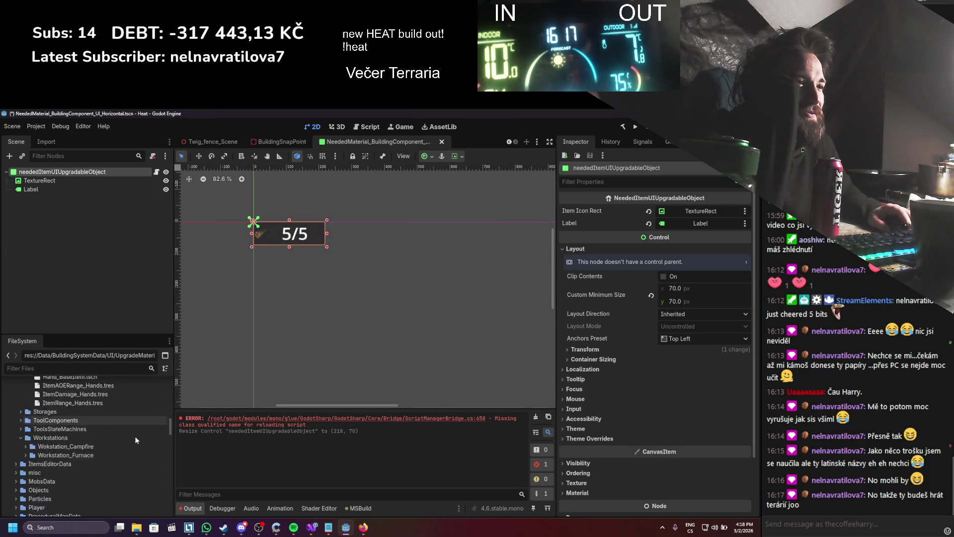
click(117, 435)
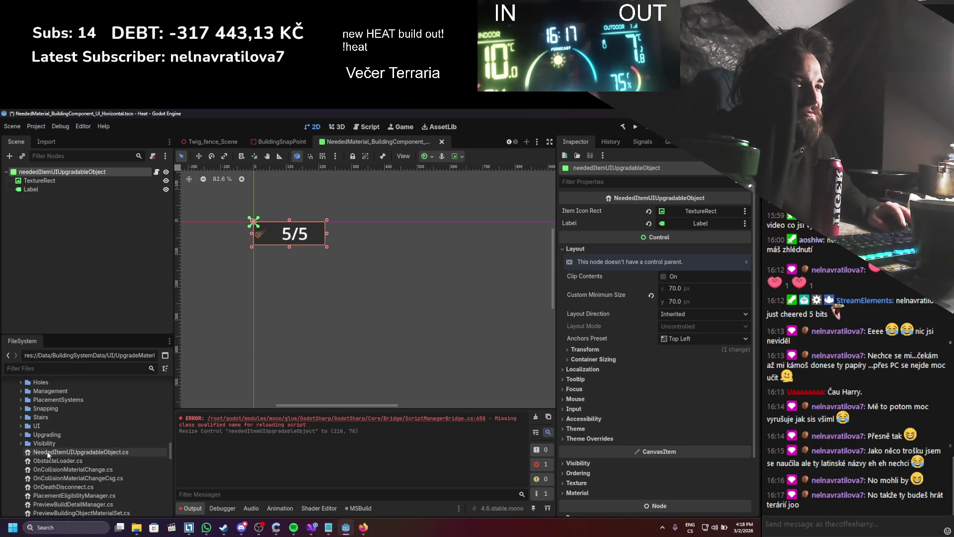
drag(51, 453, 56, 426)
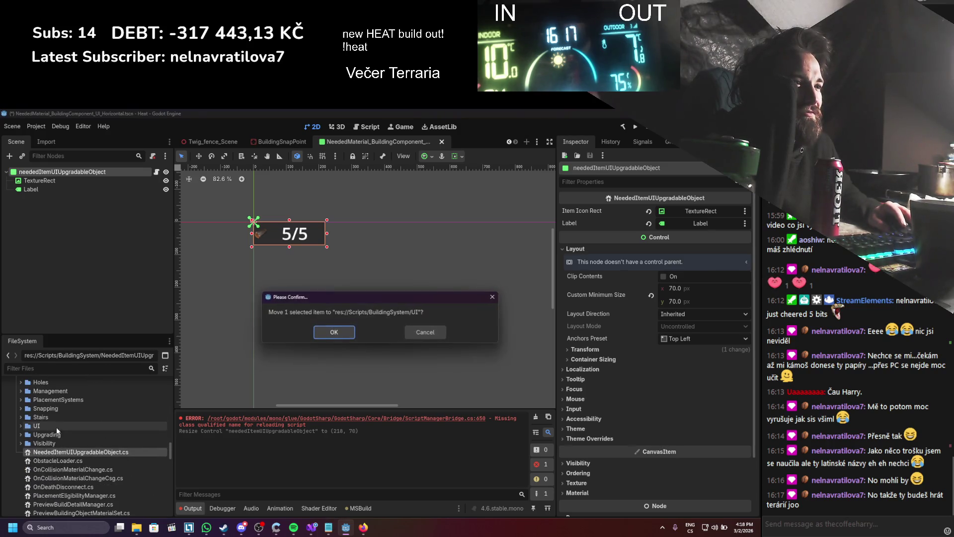
click(318, 332)
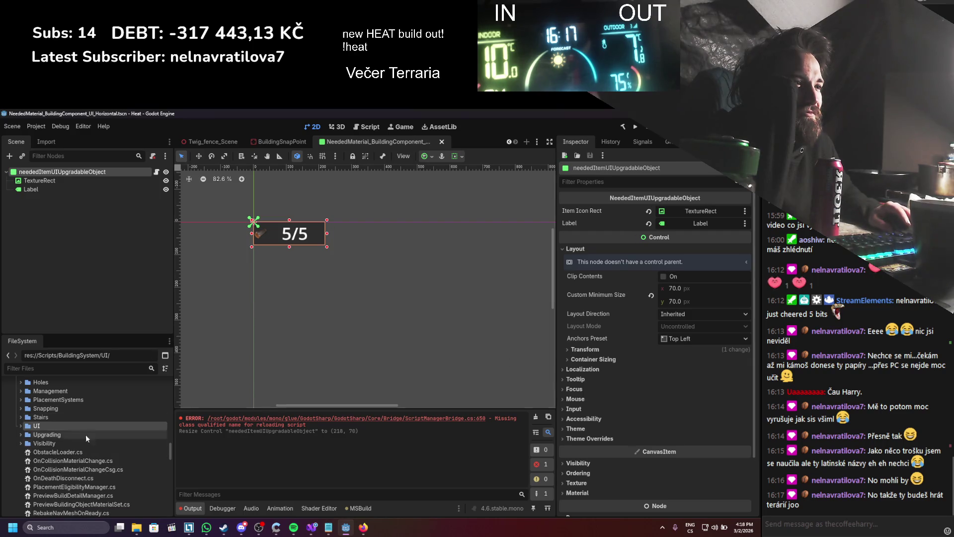
double_click(53, 451)
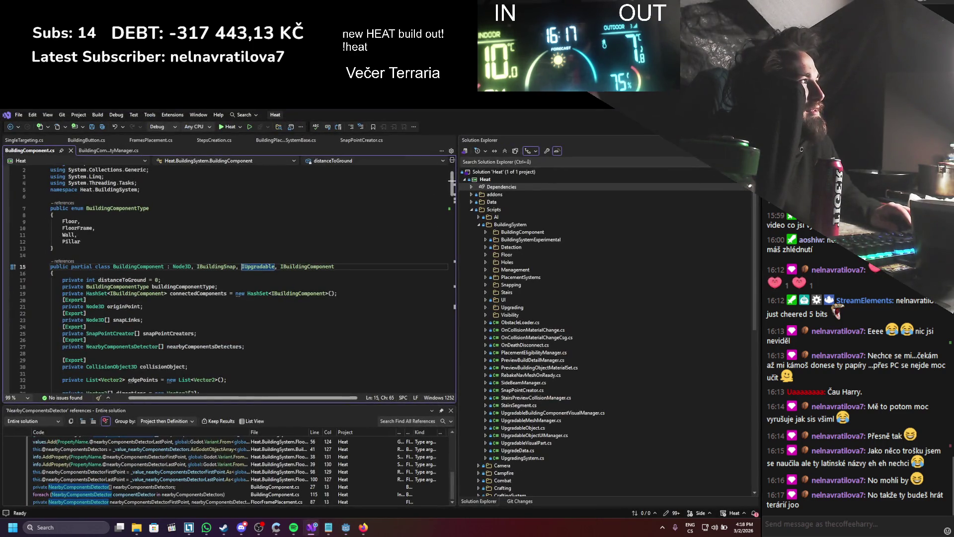
- Open ObstacleLoader.cs in Visual Studio and list every reference to it
key(alt+Tab)
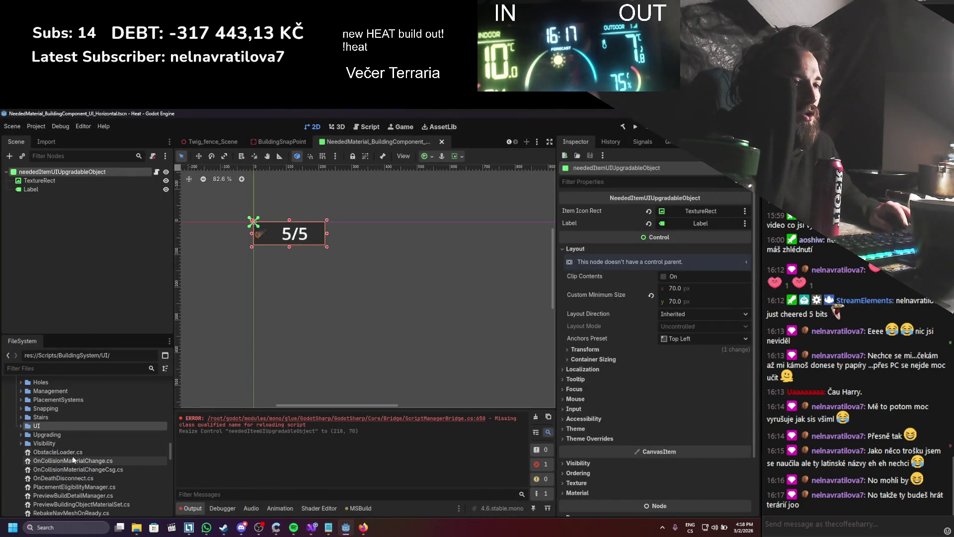
double_click(70, 455)
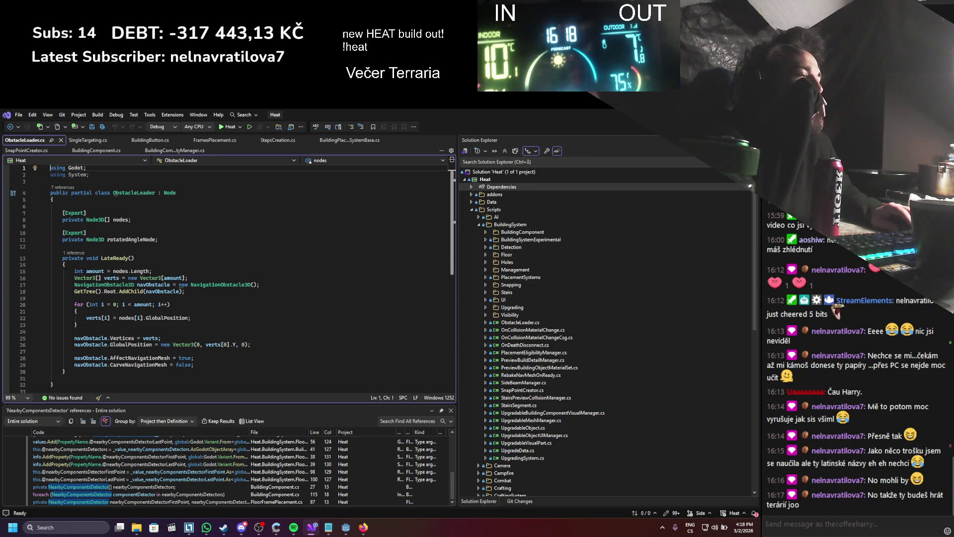
right_click(126, 194)
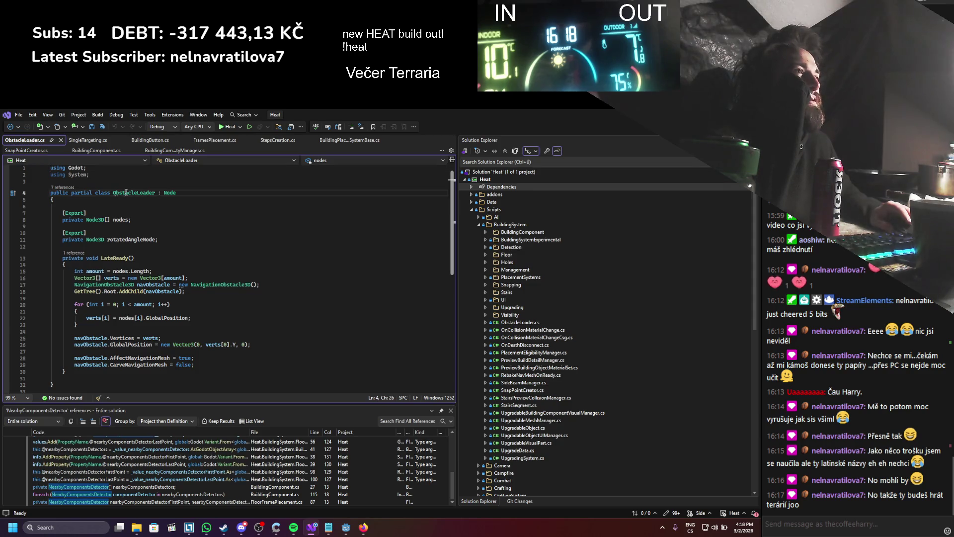
click(146, 270)
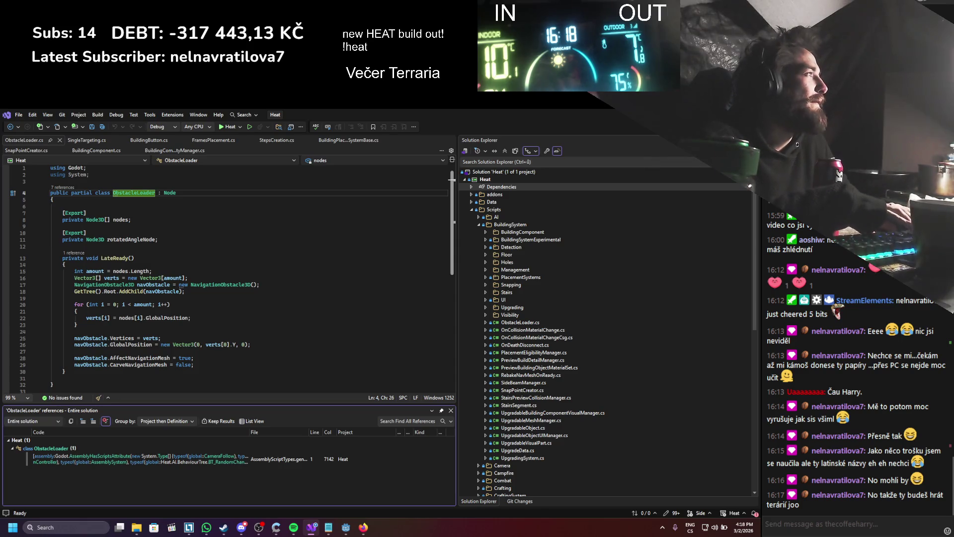
- Delete ObstacleLoader.cs from the Godot project and open OnCollisionMaterialChange.cs
key(alt+Tab)
right_click(86, 451)
click(111, 466)
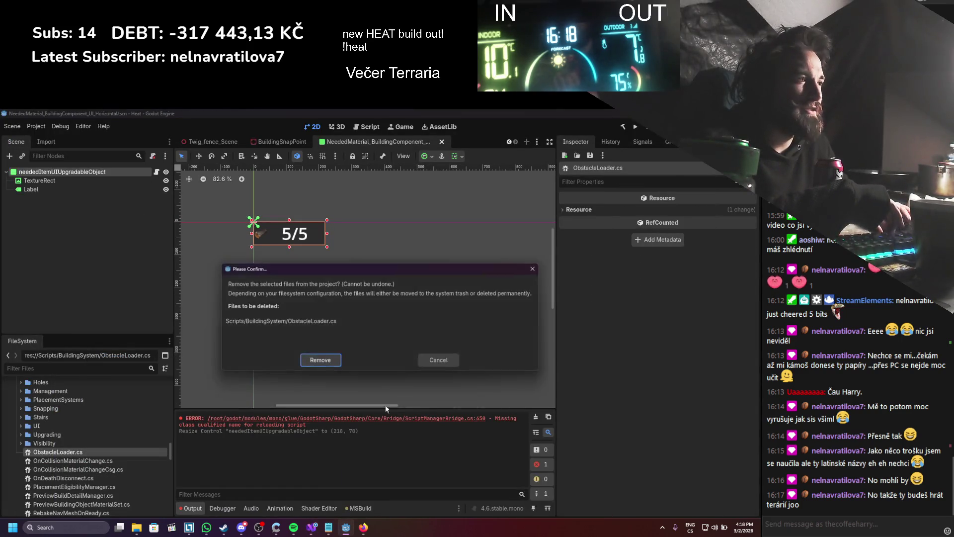
click(333, 363)
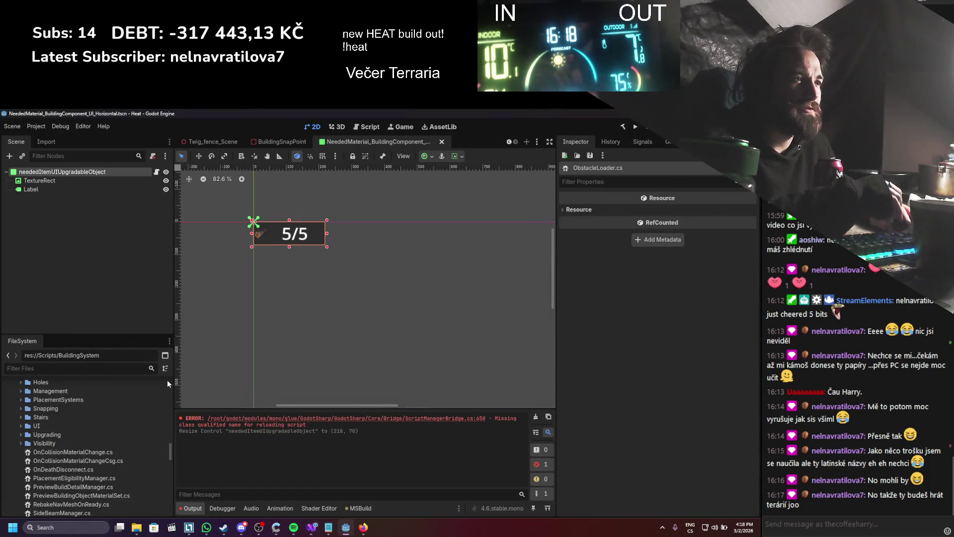
double_click(106, 451)
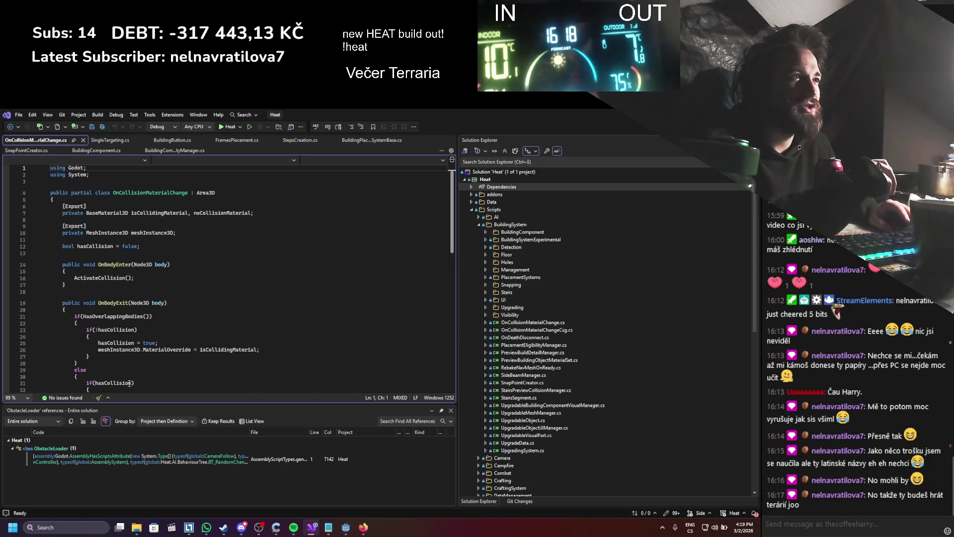
- Review OnCollisionMaterialChange.cs and open OnCollisionMaterialChangeCsg.cs in Visual Studio
scroll(140, 376, down, 5)
scroll(150, 366, up, 5)
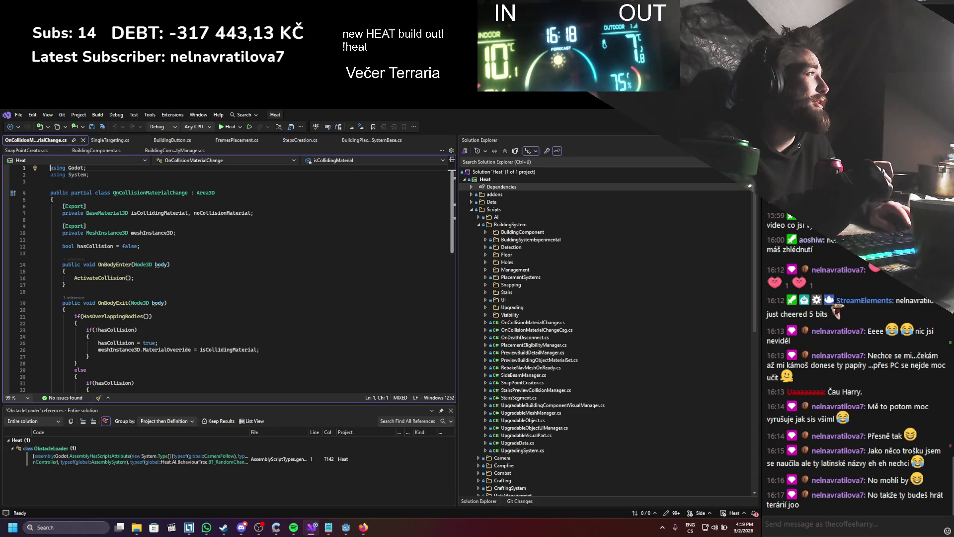
key(alt+Tab)
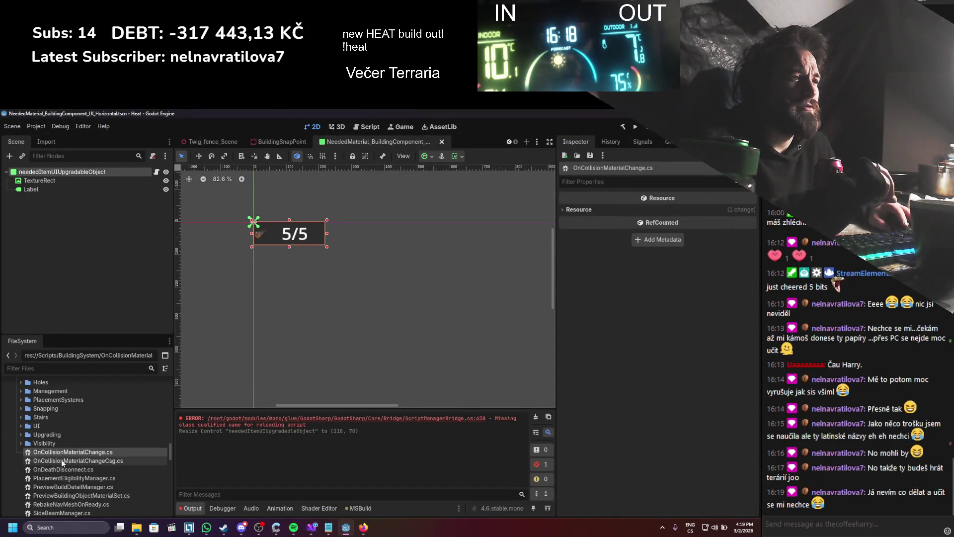
double_click(61, 460)
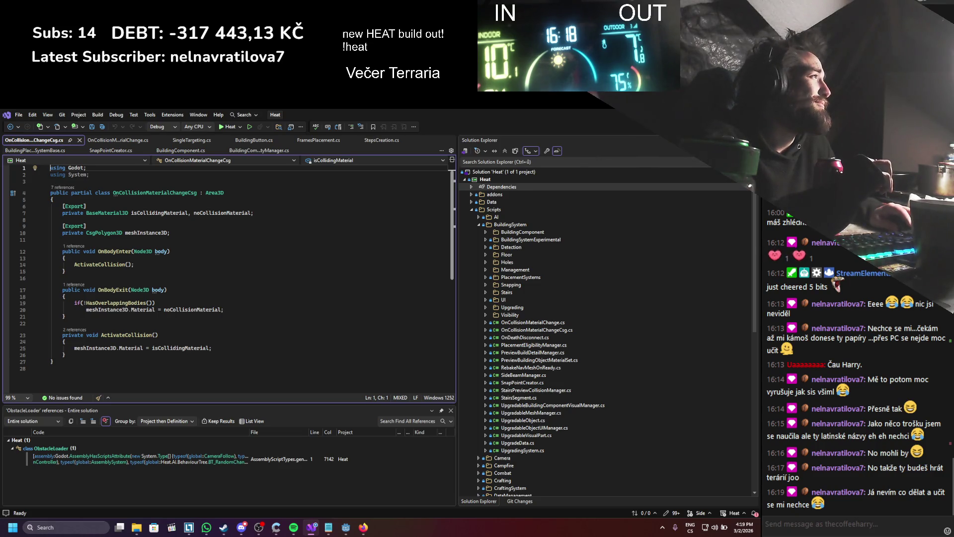
key(alt+Tab)
- Attempt deleting both OnCollision scripts, backing out since the Csg one has a dependent scene
right_click(68, 450)
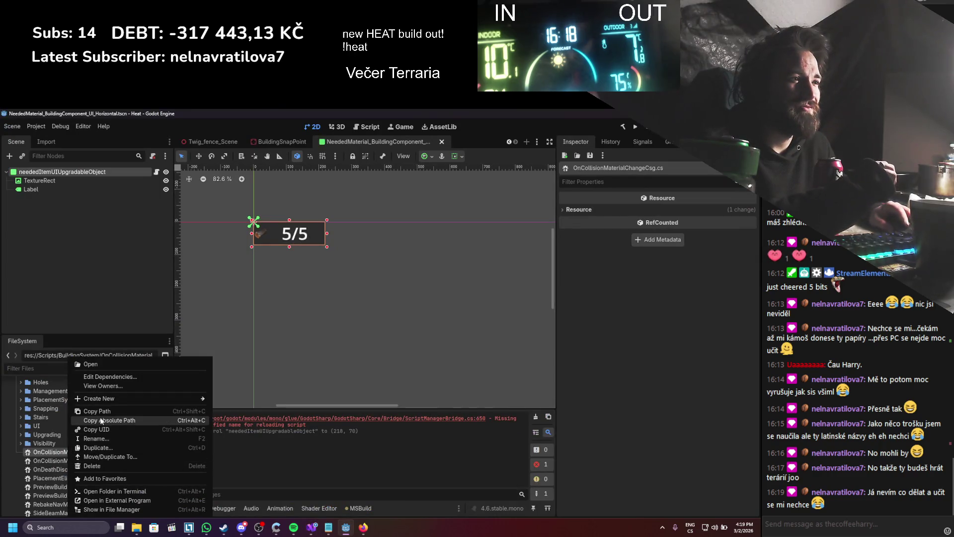
click(41, 461)
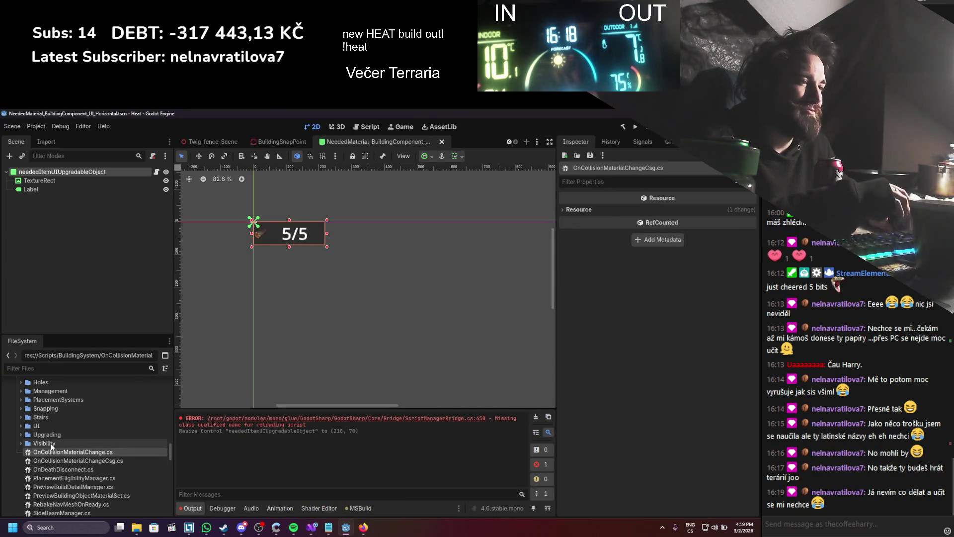
right_click(57, 452)
click(72, 465)
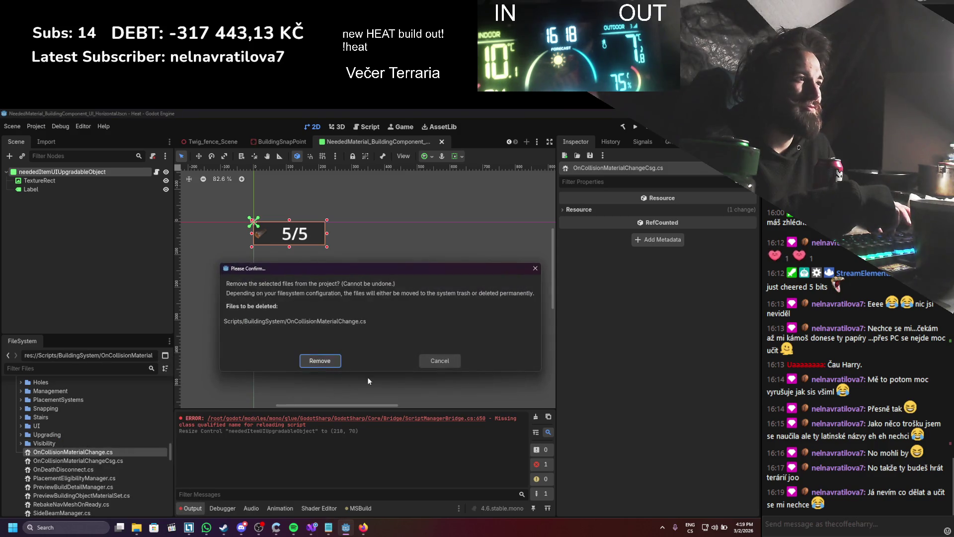
click(437, 360)
right_click(107, 460)
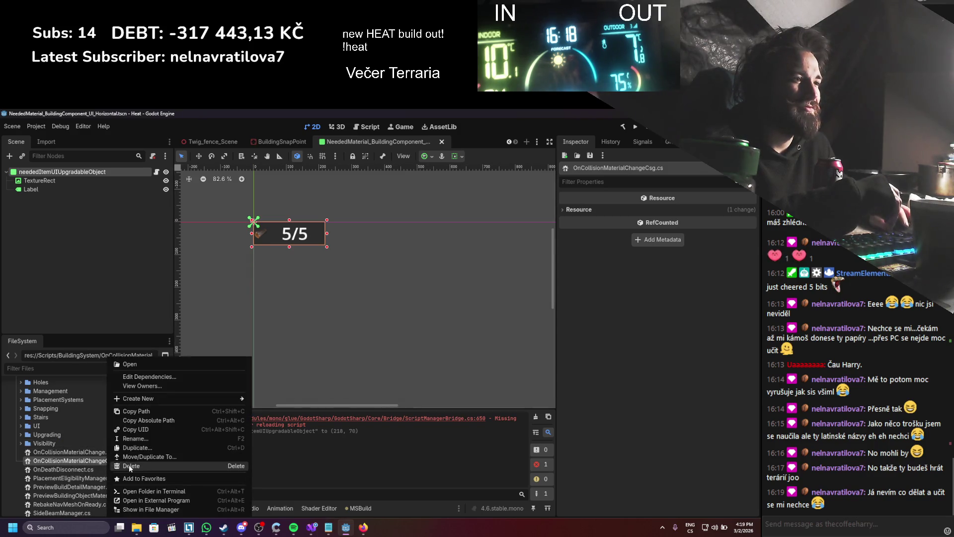
click(129, 466)
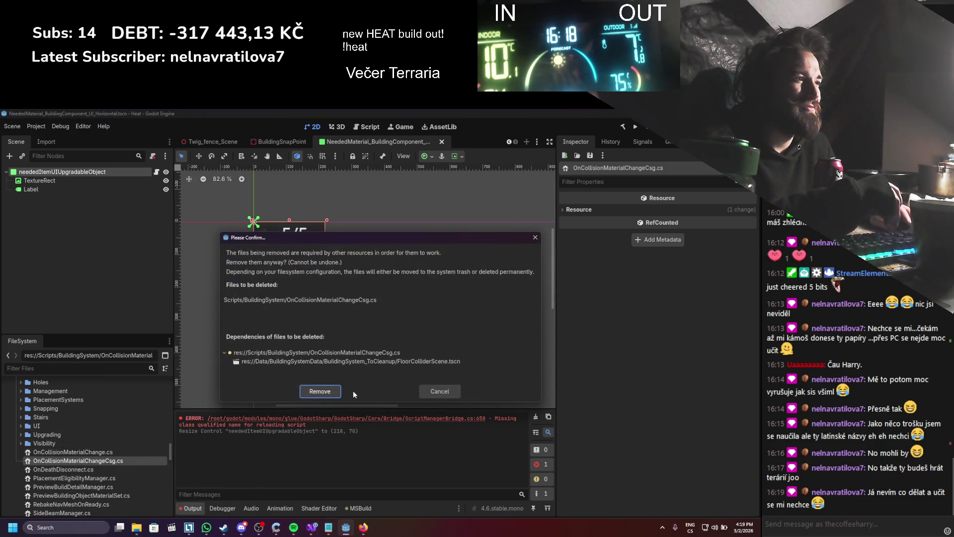
click(435, 386)
- Reopen OnCollisionMaterialChange.cs and list every reference to its class
click(98, 452)
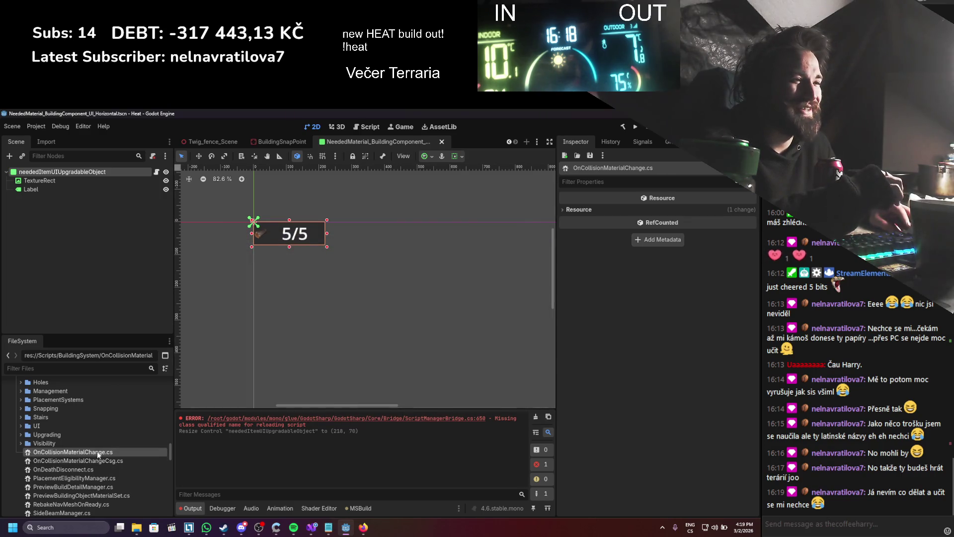
double_click(98, 453)
right_click(168, 196)
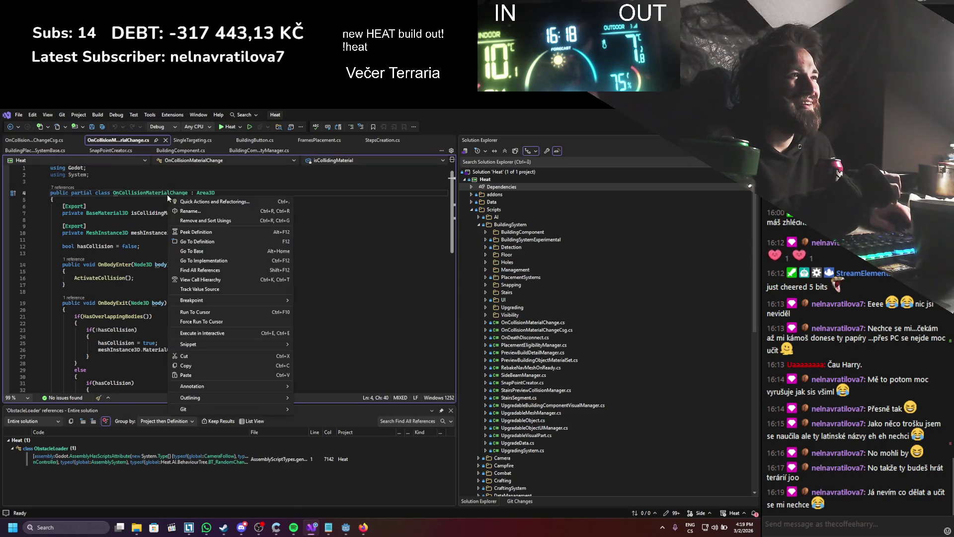
click(186, 270)
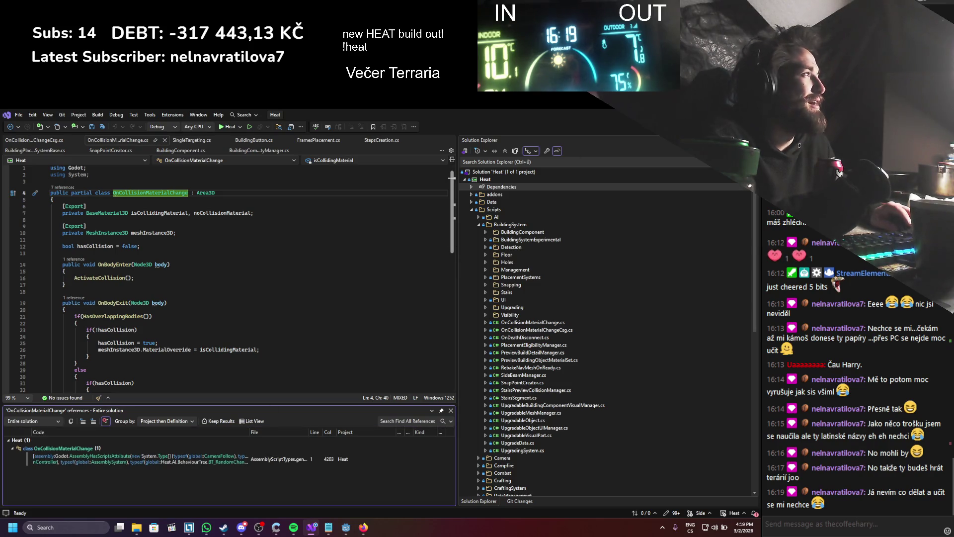
- Delete OnCollisionMaterialChange.cs from the project and build the .NET solution
key(alt+Tab)
right_click(82, 455)
click(100, 466)
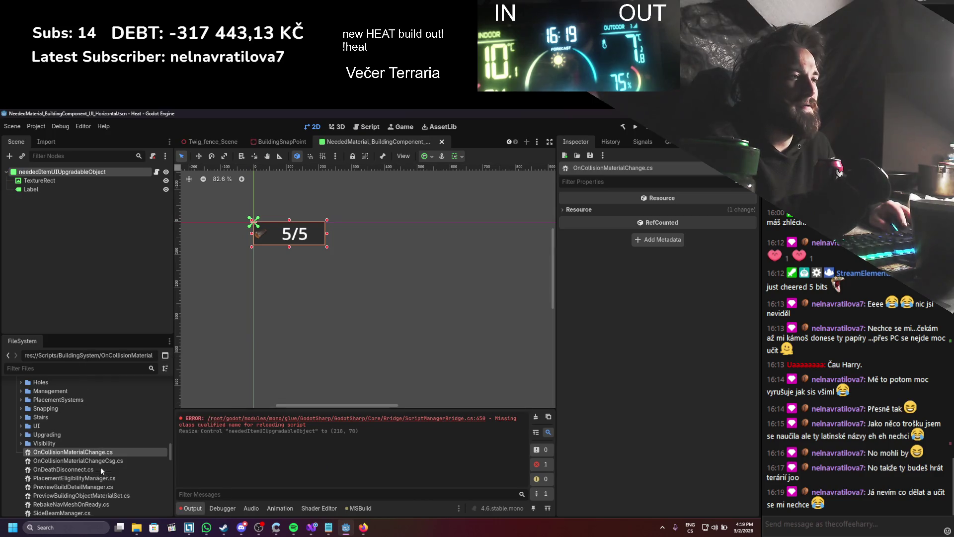
click(342, 359)
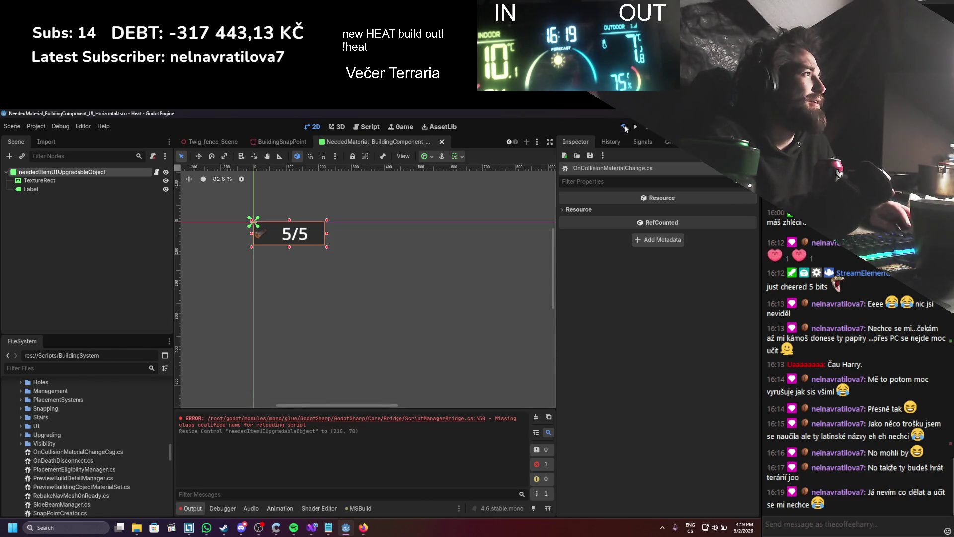
key(alt+b)
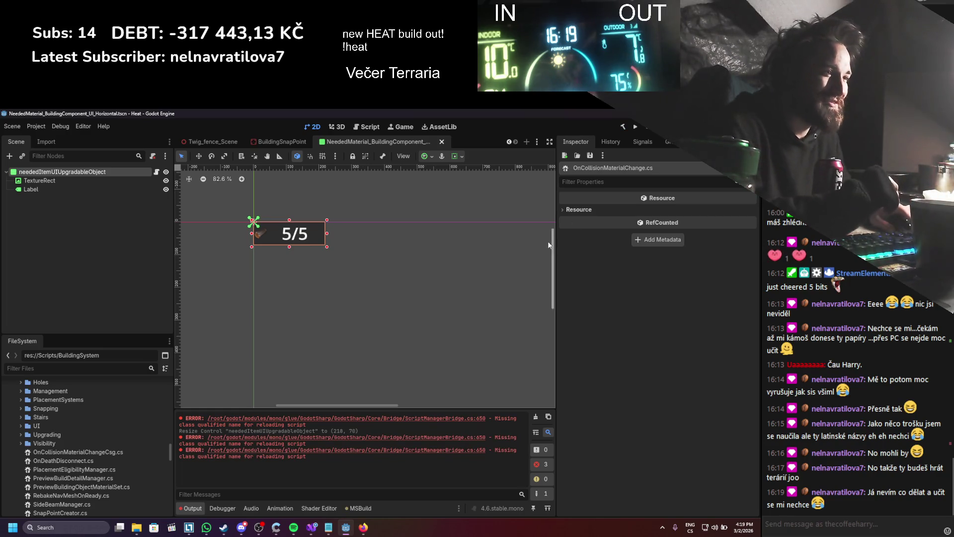
- Look up every reference to the OnCollisionMaterialChangeCsg class in Visual Studio
double_click(89, 451)
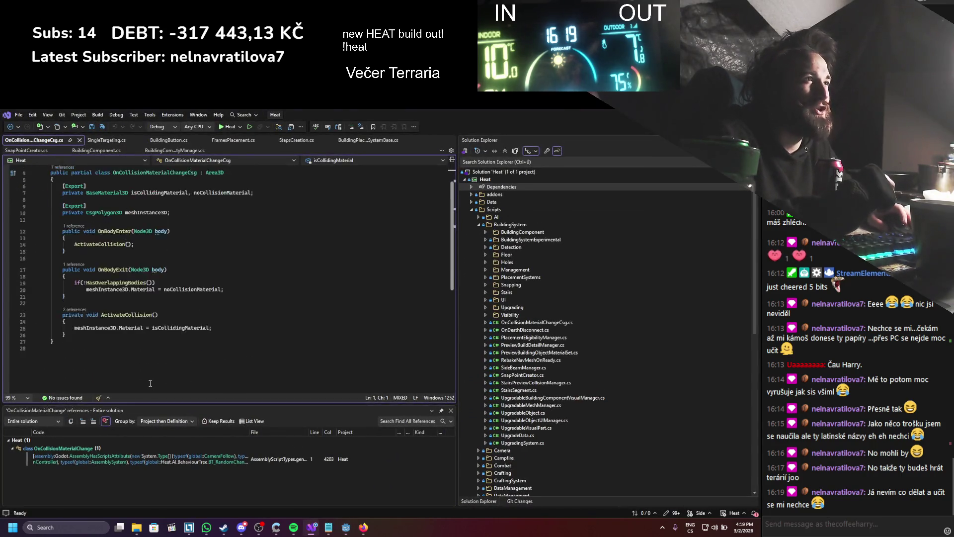
right_click(151, 189)
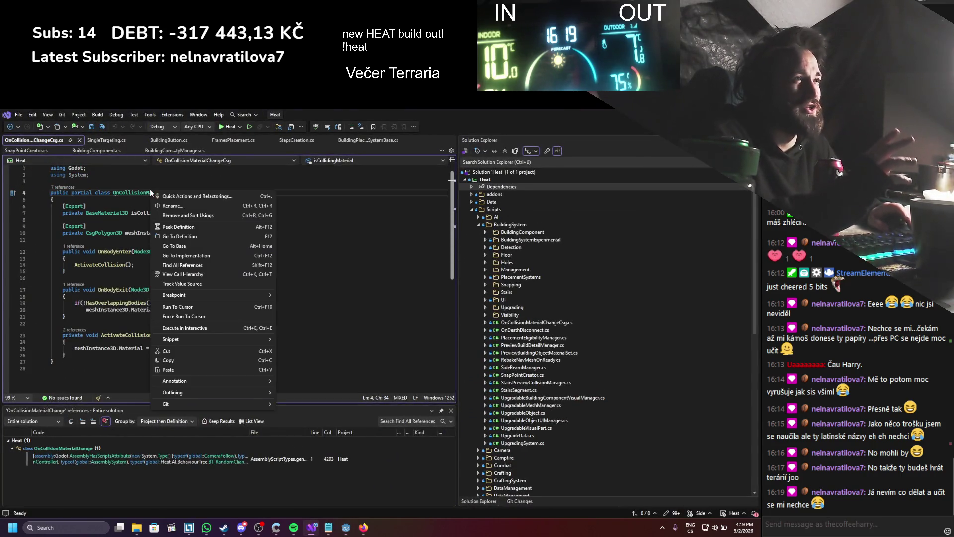
click(177, 264)
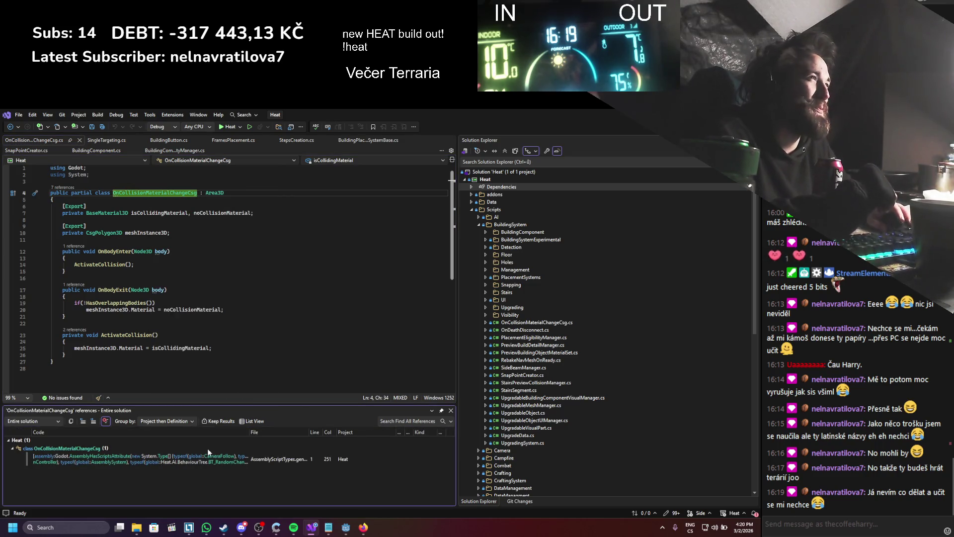
mouse_move(153, 195)
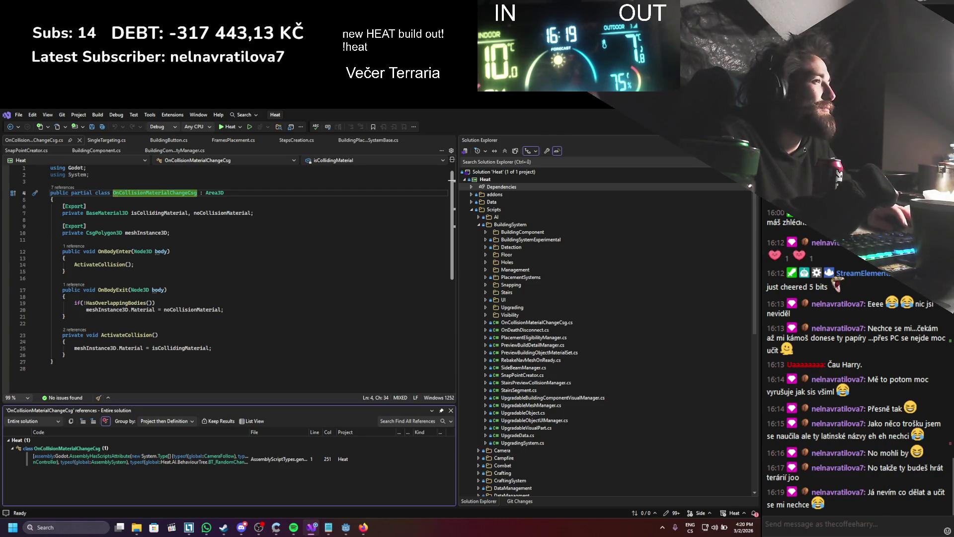
key(alt+Tab)
- Keep OnCollisionMaterialChangeCsg.cs instead of deleting it, and move it into the Detection folder
right_click(127, 454)
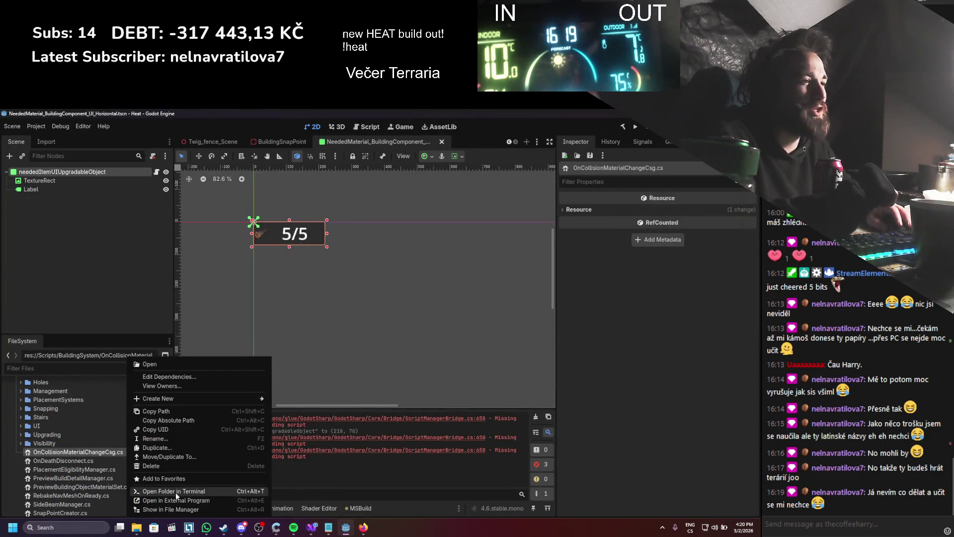
click(164, 467)
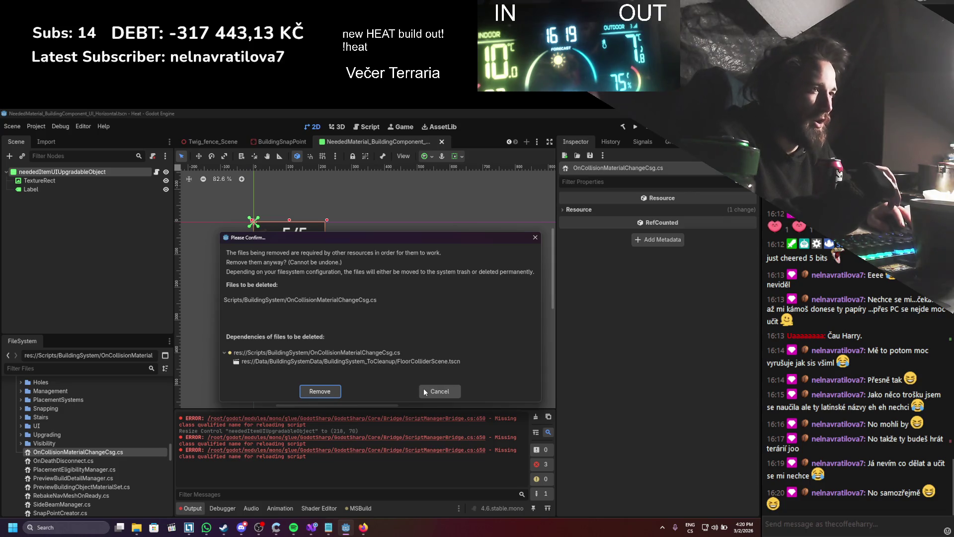
click(425, 391)
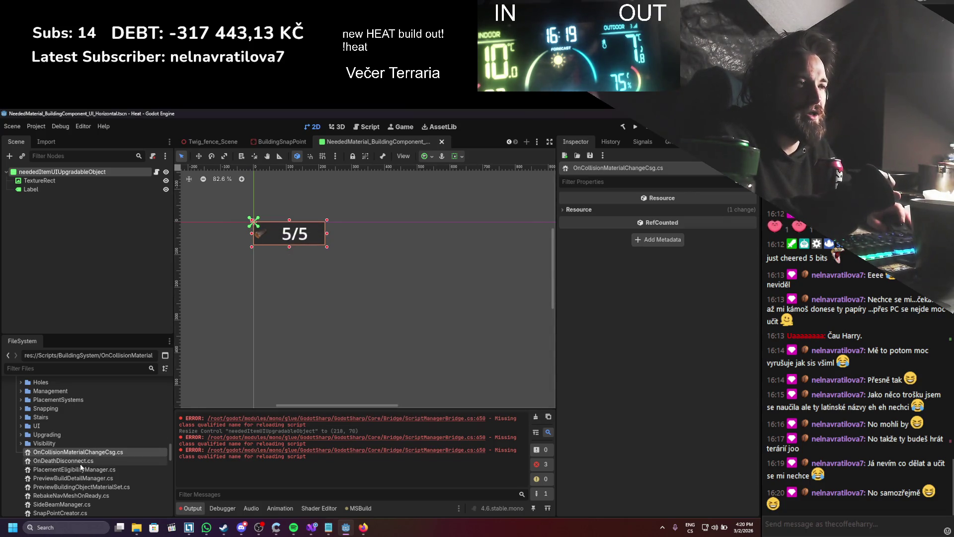
scroll(65, 470, up, 1)
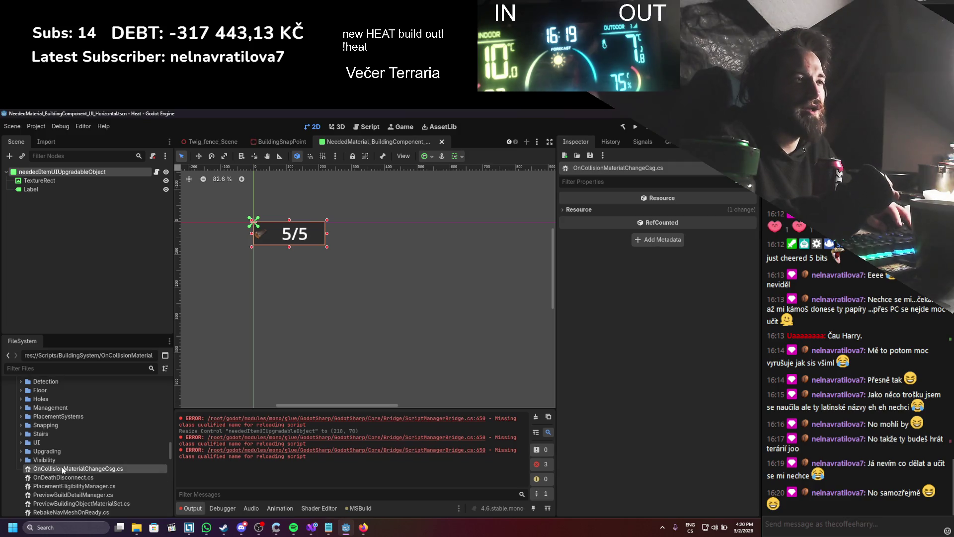
scroll(61, 473, up, 1)
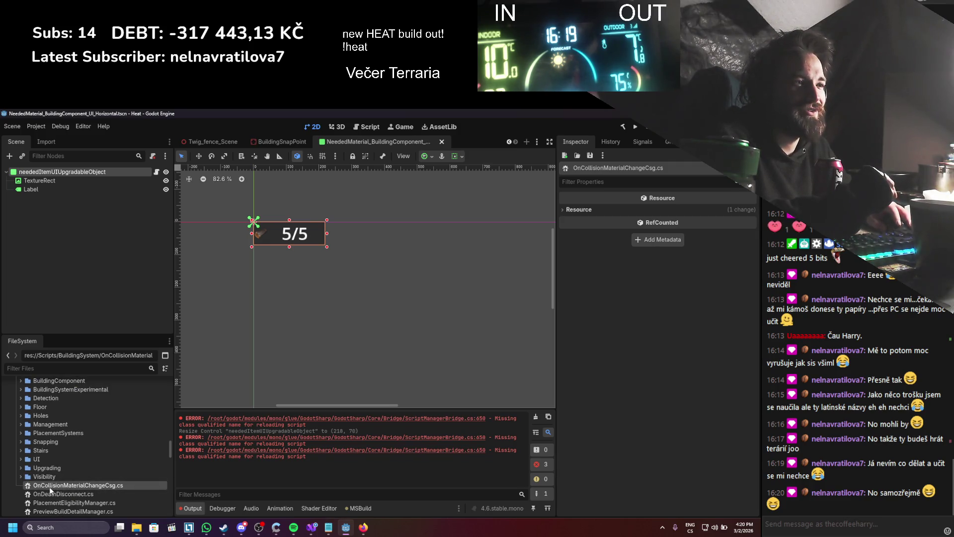
scroll(49, 491, up, 1)
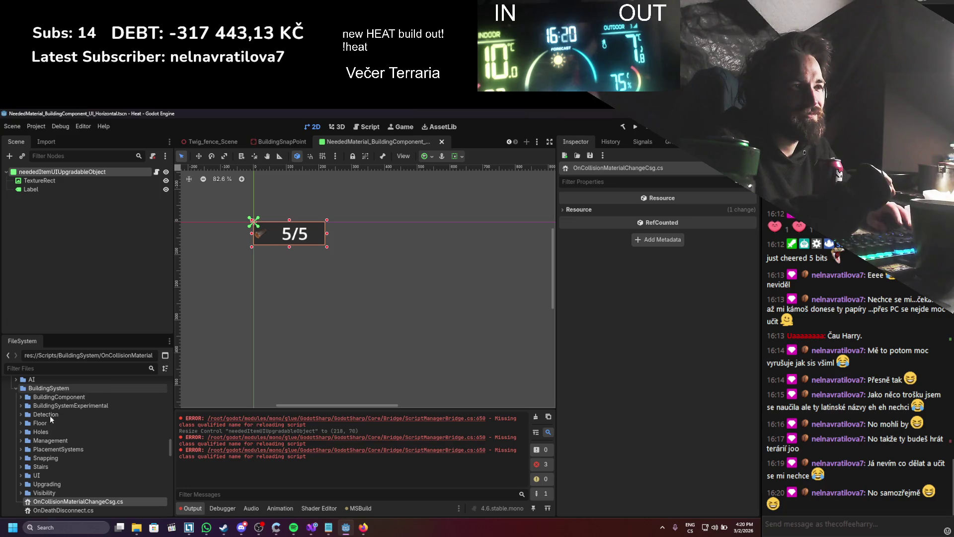
mouse_move(75, 501)
mouse_down()
mouse_move(50, 460)
mouse_move(50, 419)
mouse_up()
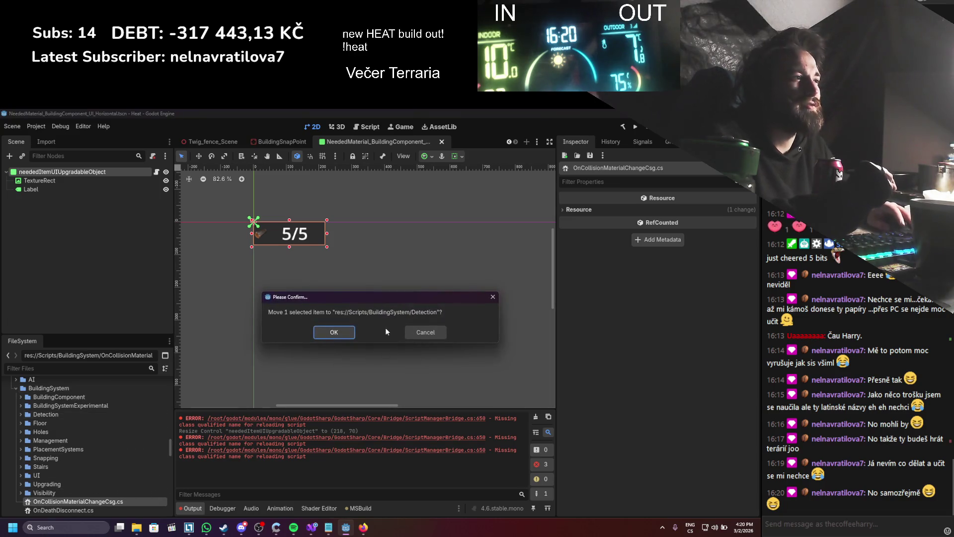
click(321, 334)
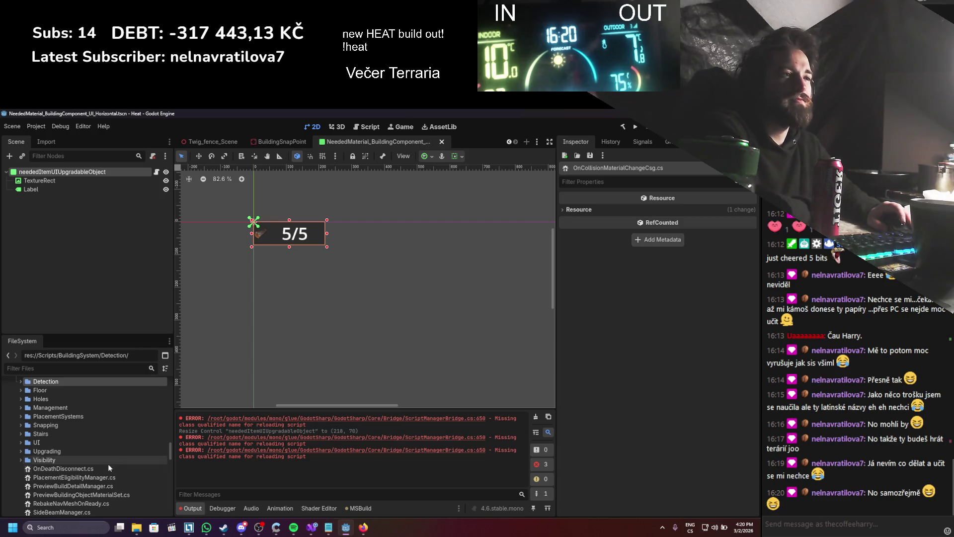
double_click(72, 469)
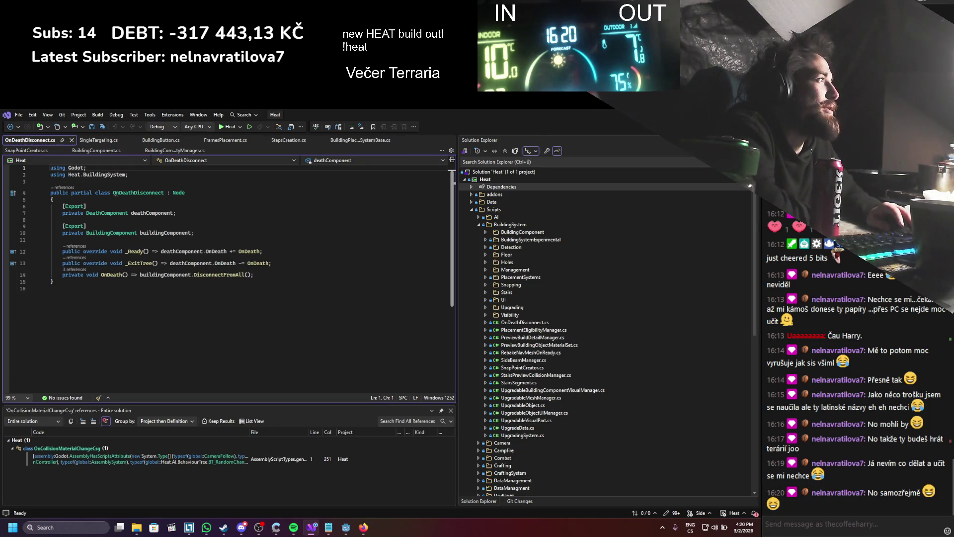
- Start deleting OnDeathDisconnect.cs, then cancel to double-check it in Visual Studio first
right_click(348, 269)
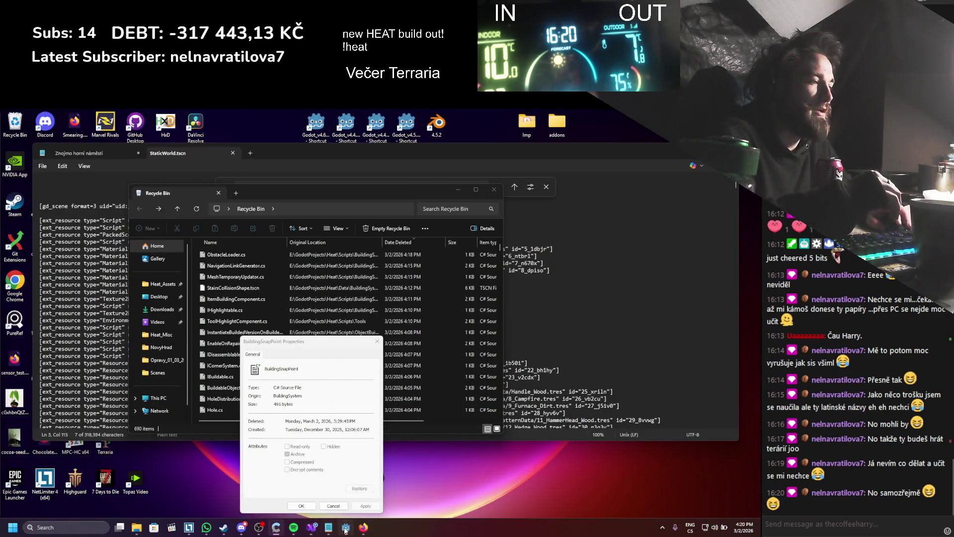
key(alt+Tab)
right_click(140, 470)
click(157, 466)
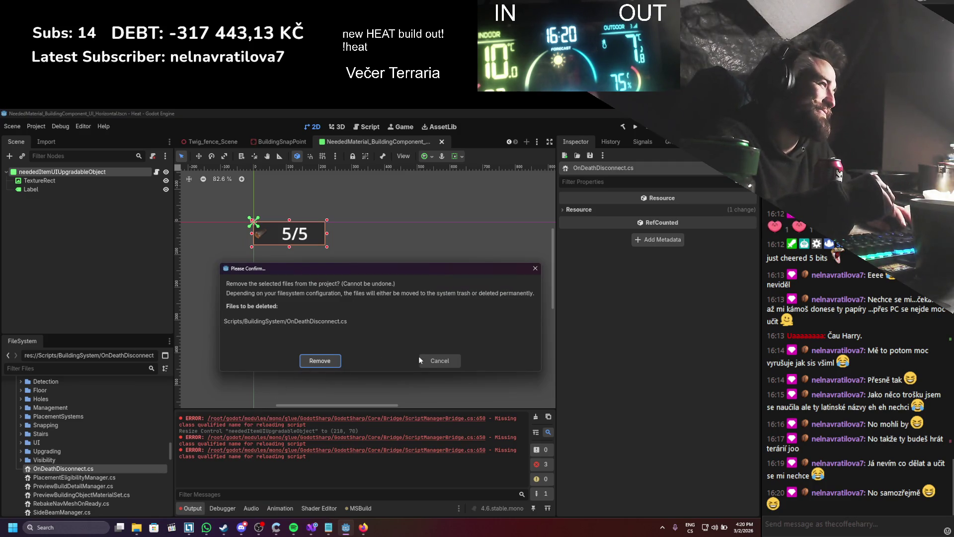
click(432, 359)
click(312, 527)
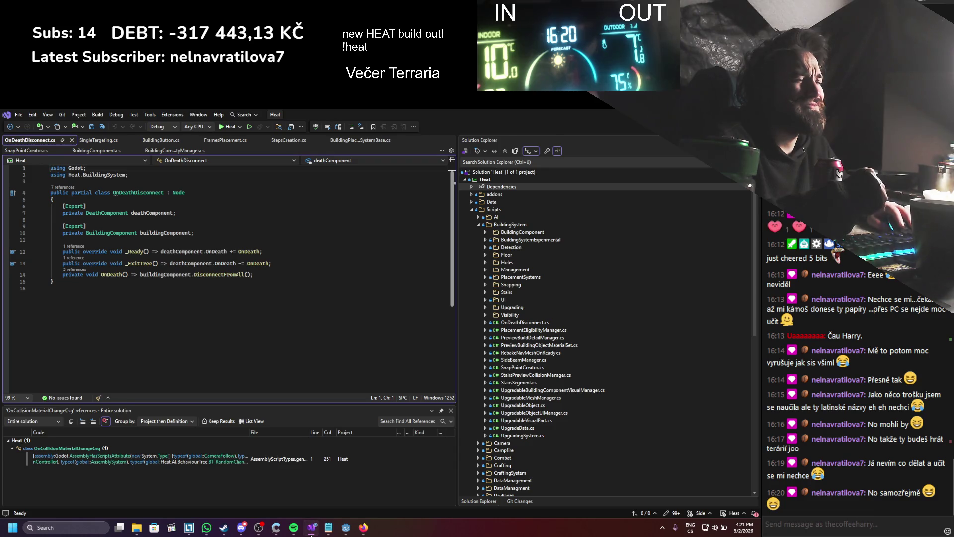
click(312, 528)
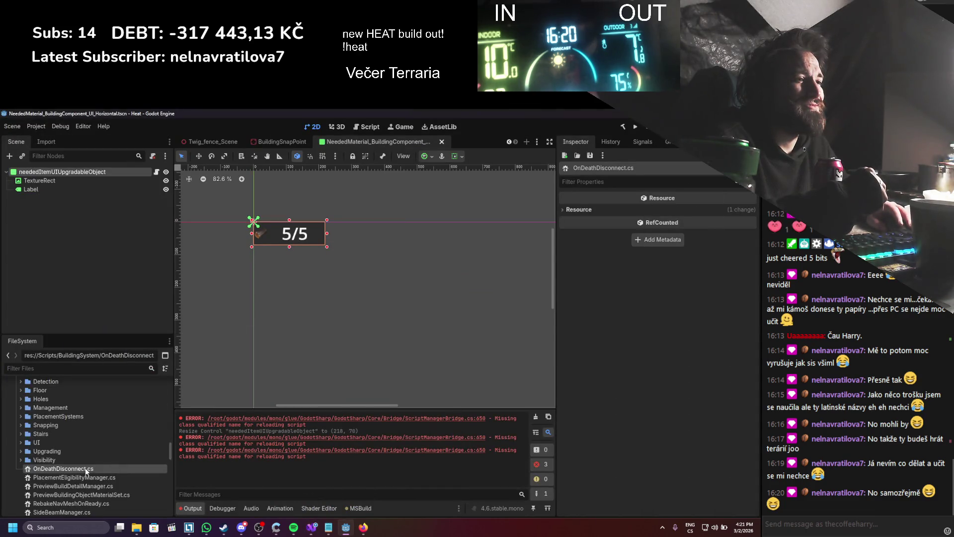
- Remove OnDeathDisconnect.cs from the project and return to Visual Studio
mouse_move(85, 467)
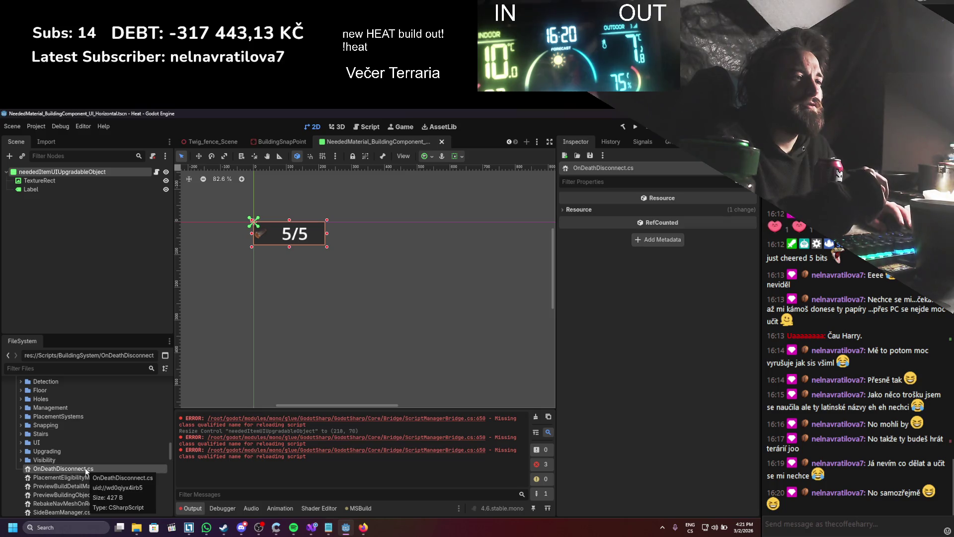
right_click(87, 471)
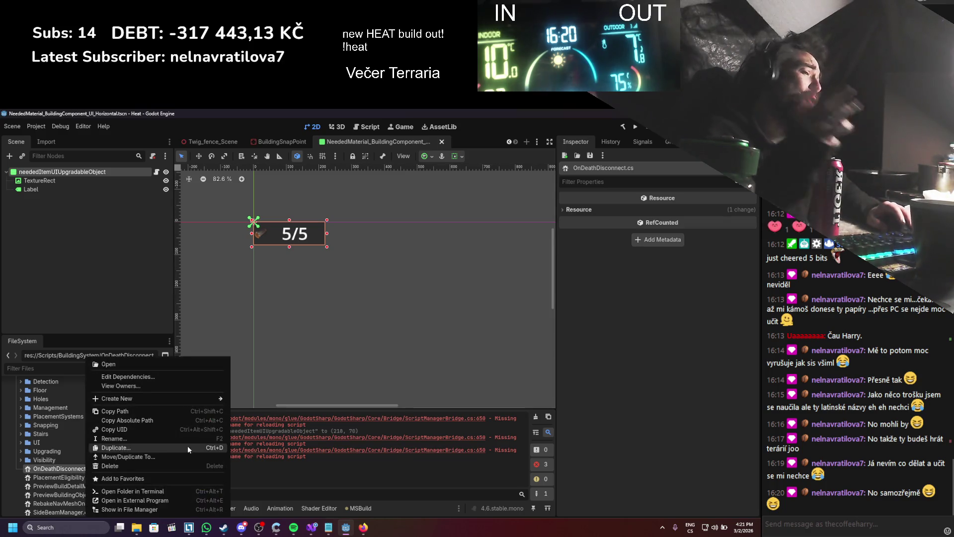
click(148, 465)
click(320, 361)
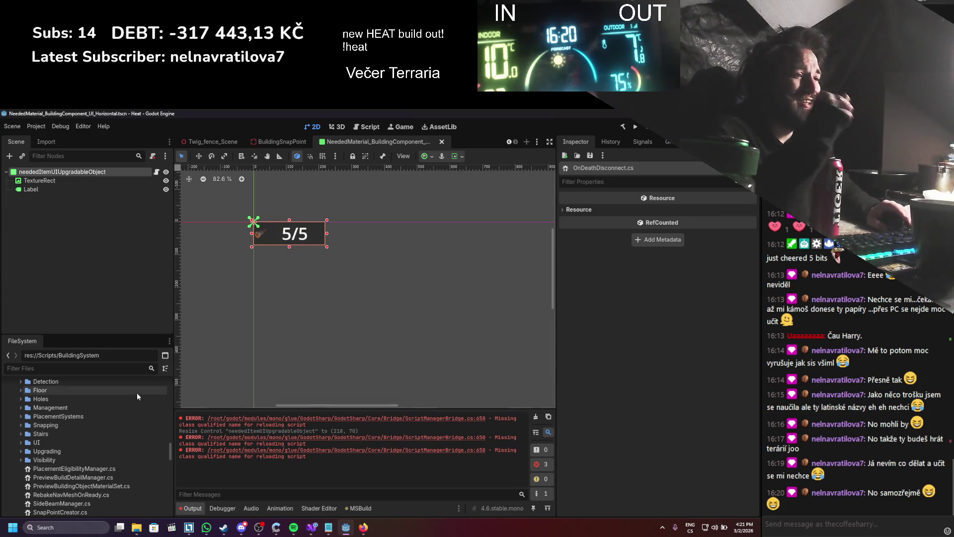
key(alt+Tab)
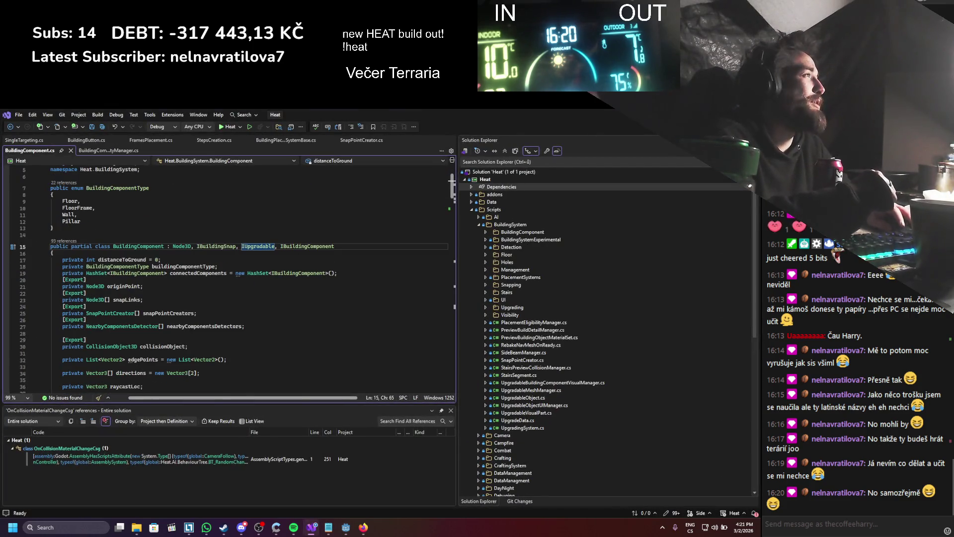
- Clear the old errors from Godot's Output log and browse the PlacementSystems folder
key(alt+Tab)
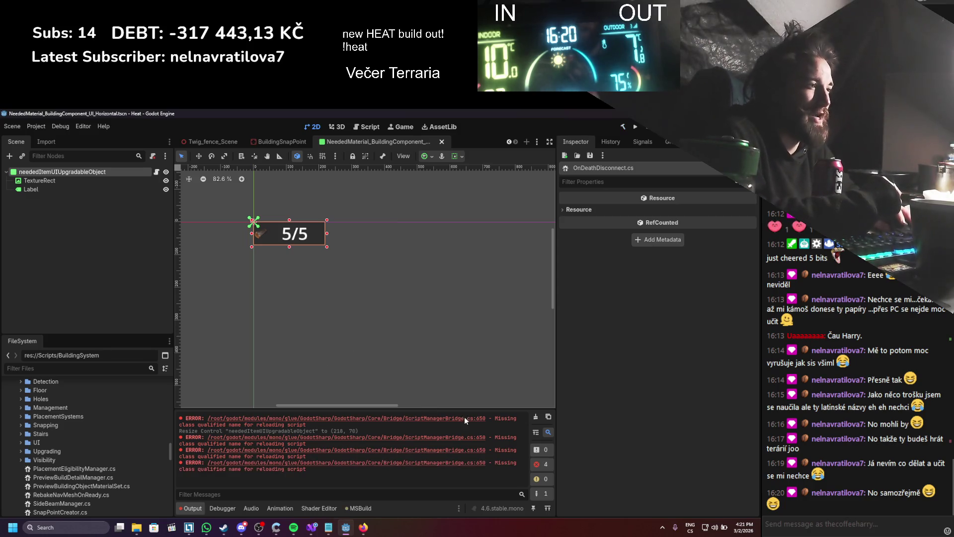
click(535, 418)
scroll(124, 466, down, 1)
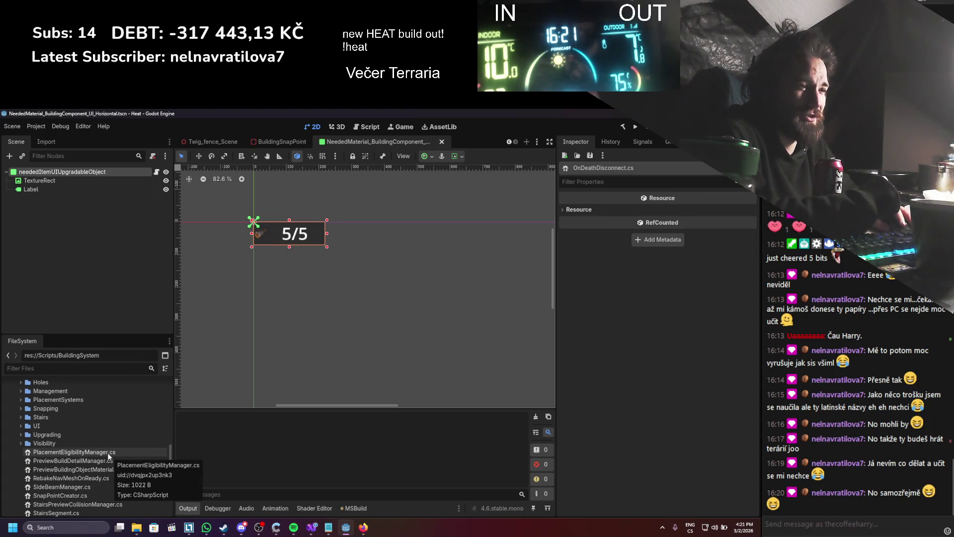
click(21, 401)
click(21, 400)
scroll(20, 391, up, 2)
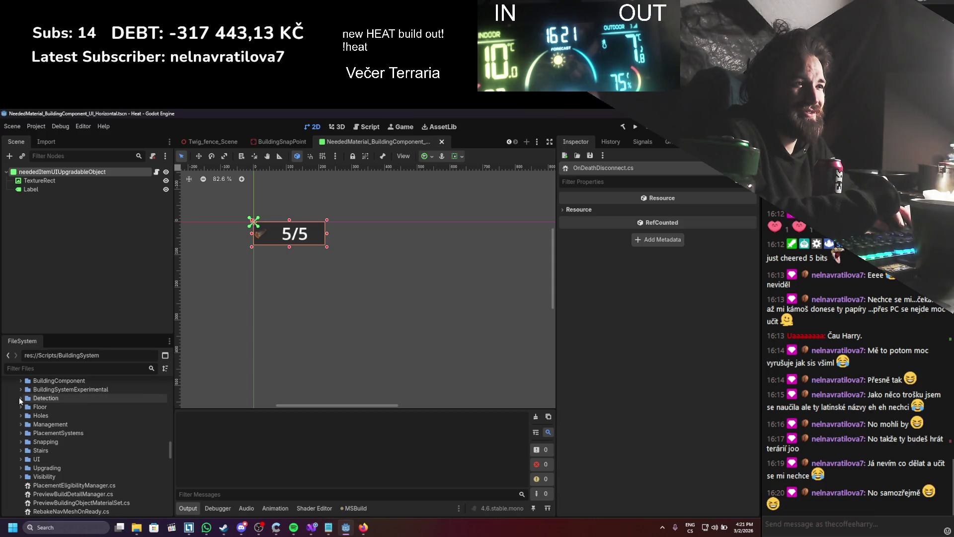
- Drag PlacementEligibilityManager.cs into the BuildingSystem/Detection folder and confirm the move
click(19, 398)
click(19, 398)
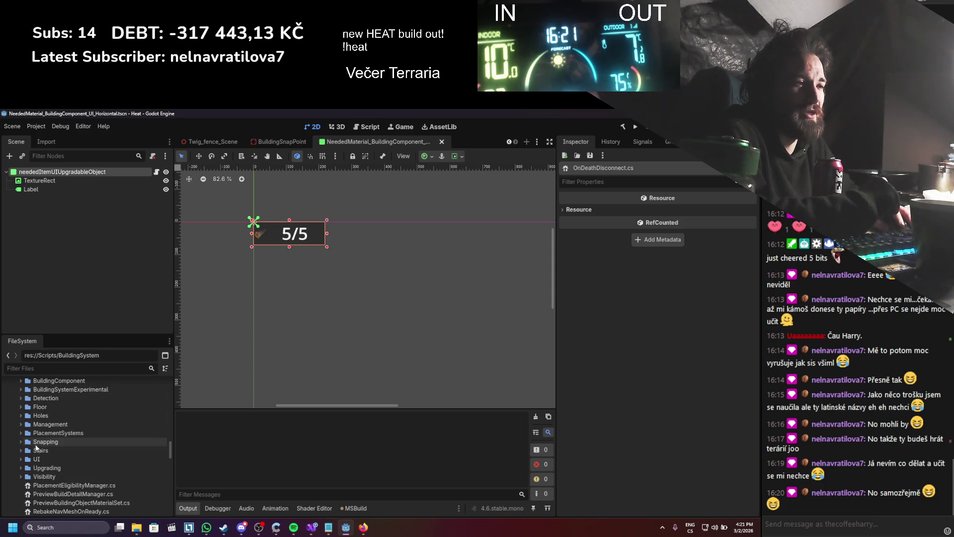
click(48, 485)
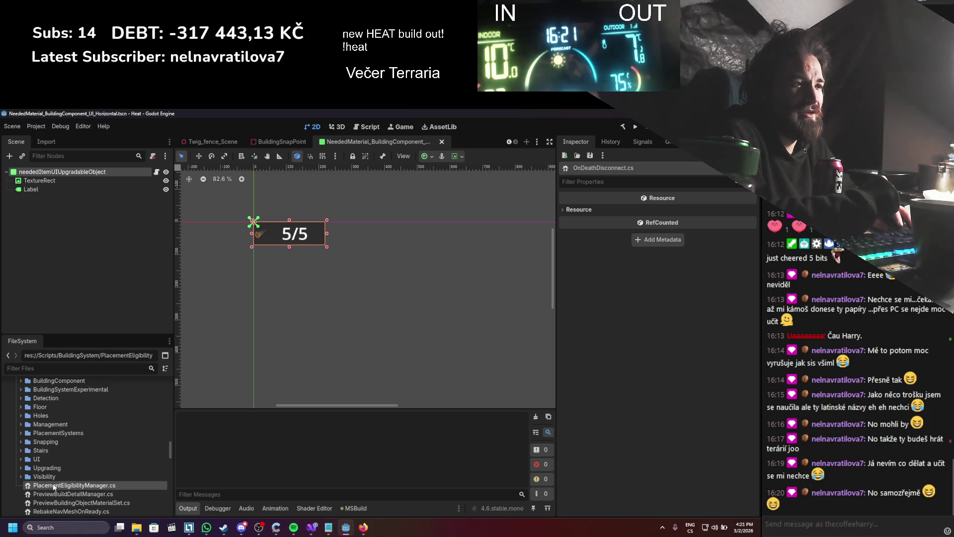
double_click(53, 485)
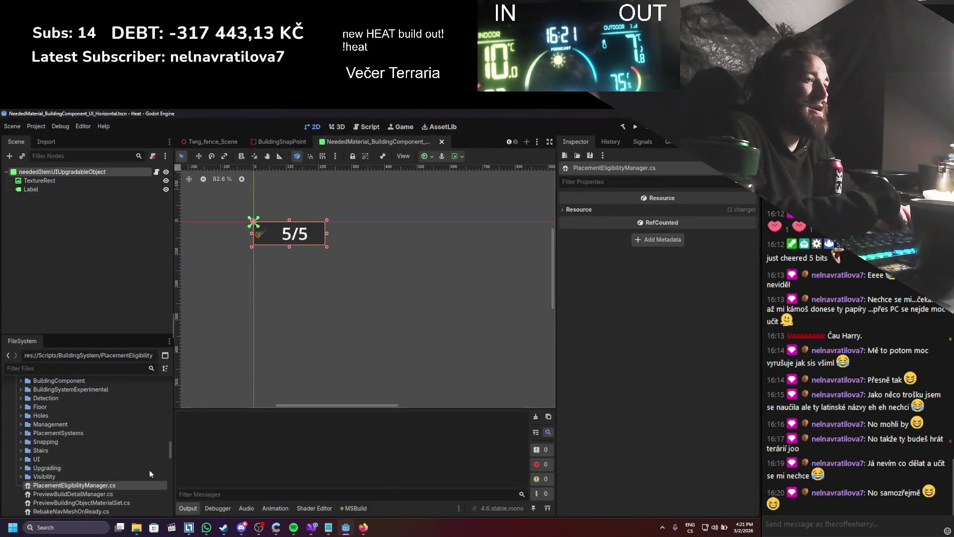
mouse_move(149, 469)
mouse_down()
mouse_move(64, 463)
mouse_move(68, 402)
mouse_up()
click(334, 332)
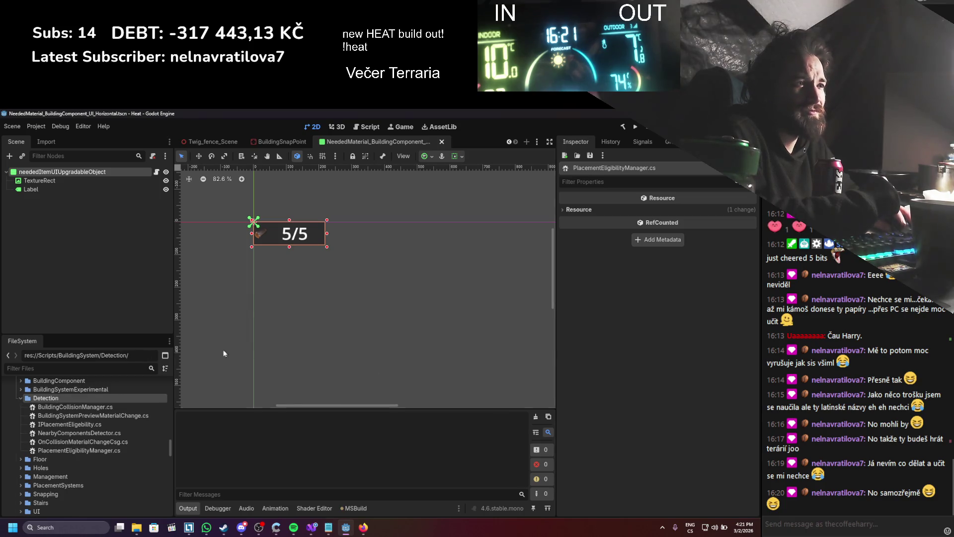
click(21, 398)
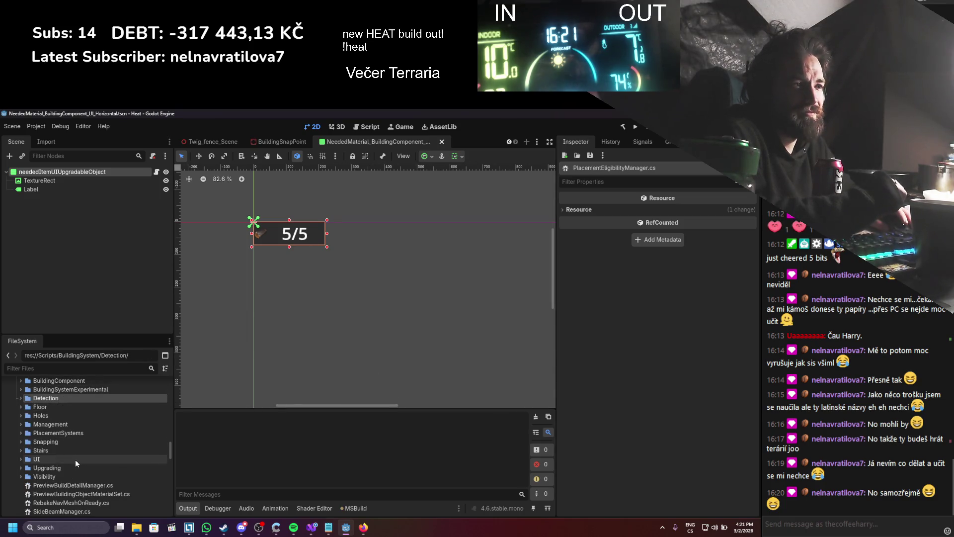
key(alt+Tab)
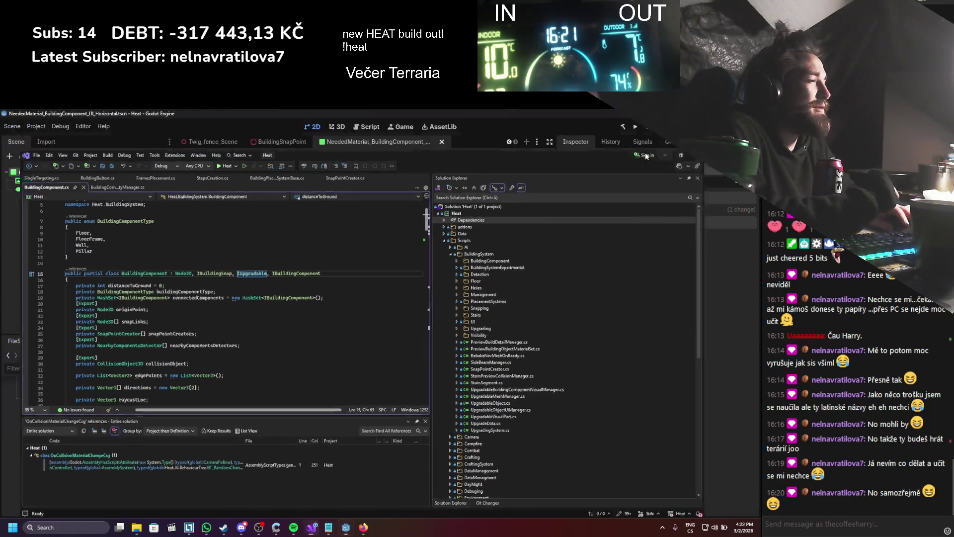
- Review PreviewBuildDetailManager.cs and list the scenes that own it
key(alt+Tab)
scroll(97, 451, down, 1)
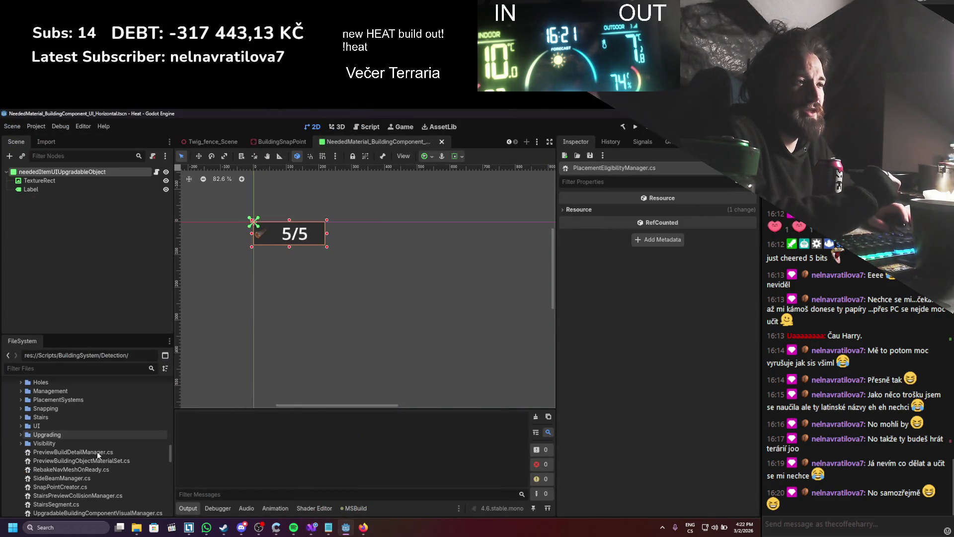
double_click(102, 451)
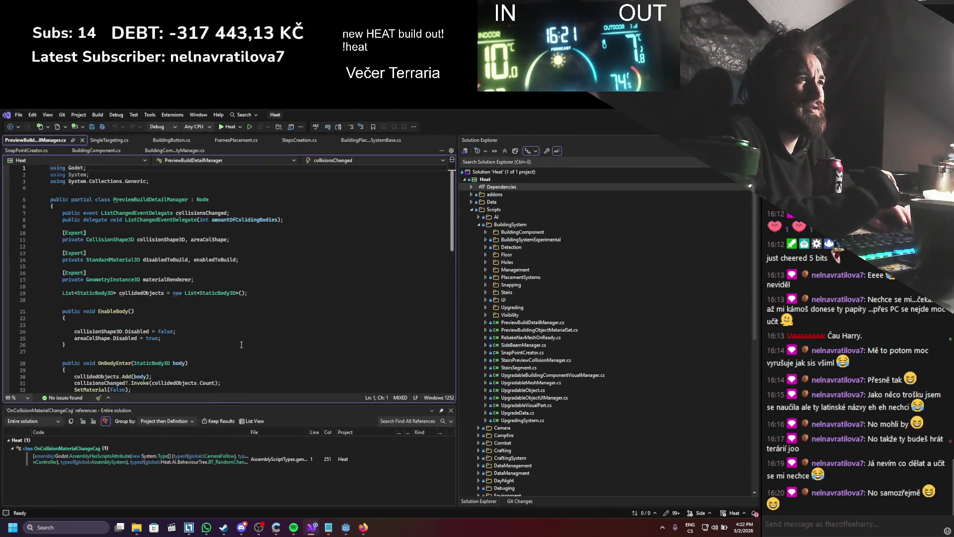
scroll(249, 333, down, 5)
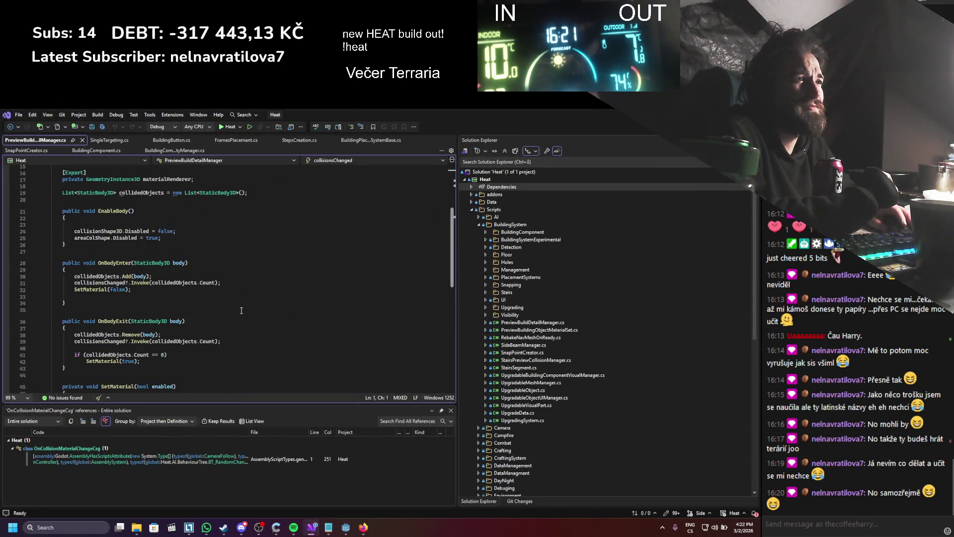
scroll(241, 311, up, 3)
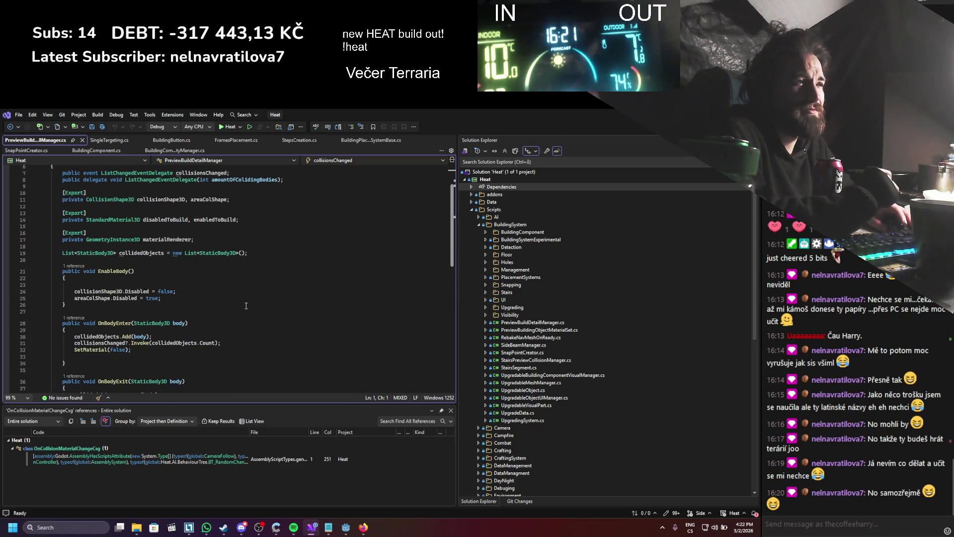
scroll(247, 306, down, 4)
key(alt+Tab)
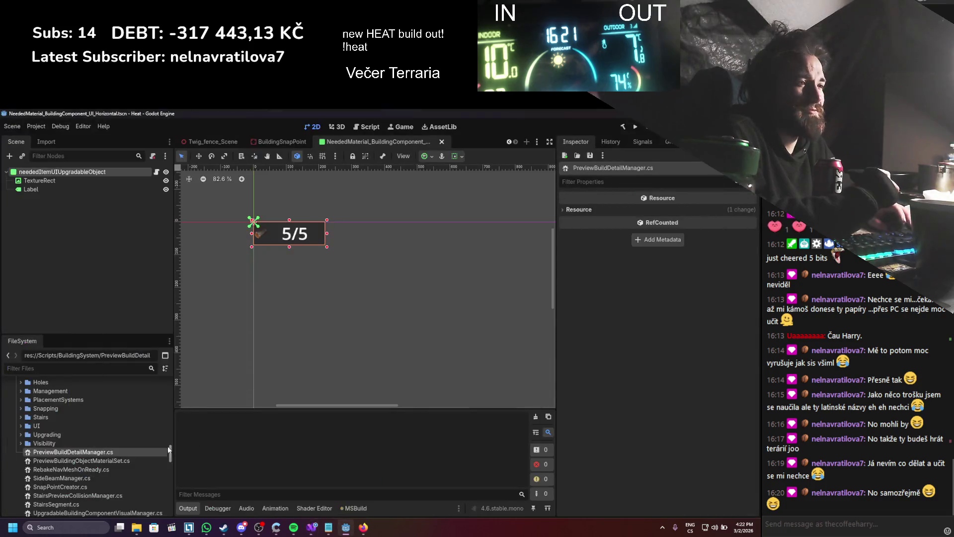
right_click(94, 453)
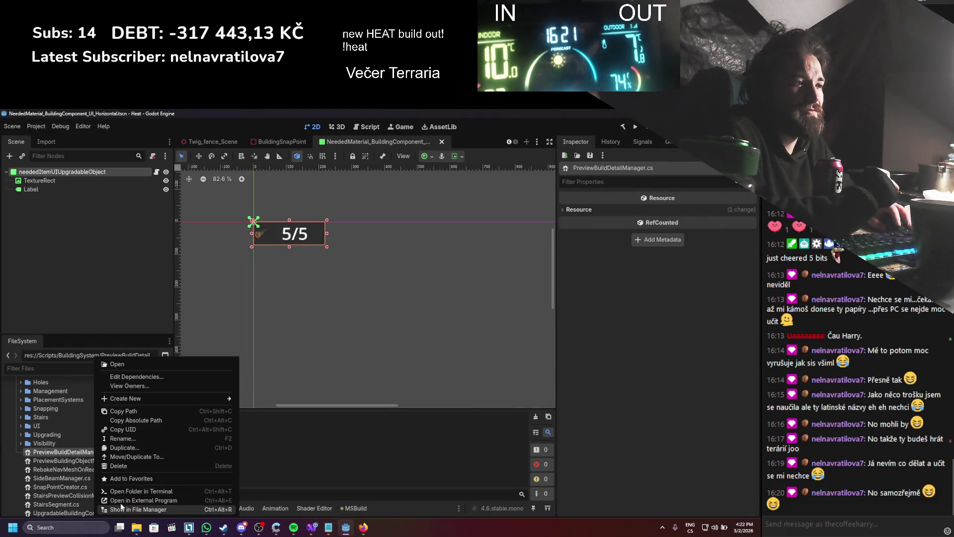
click(144, 385)
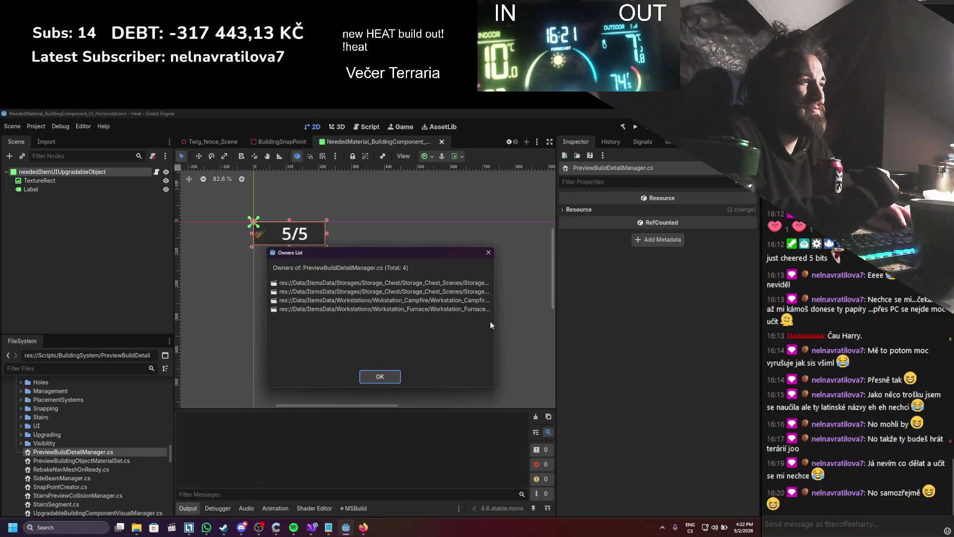
mouse_move(494, 323)
mouse_down()
mouse_move(577, 319)
mouse_move(654, 297)
mouse_up()
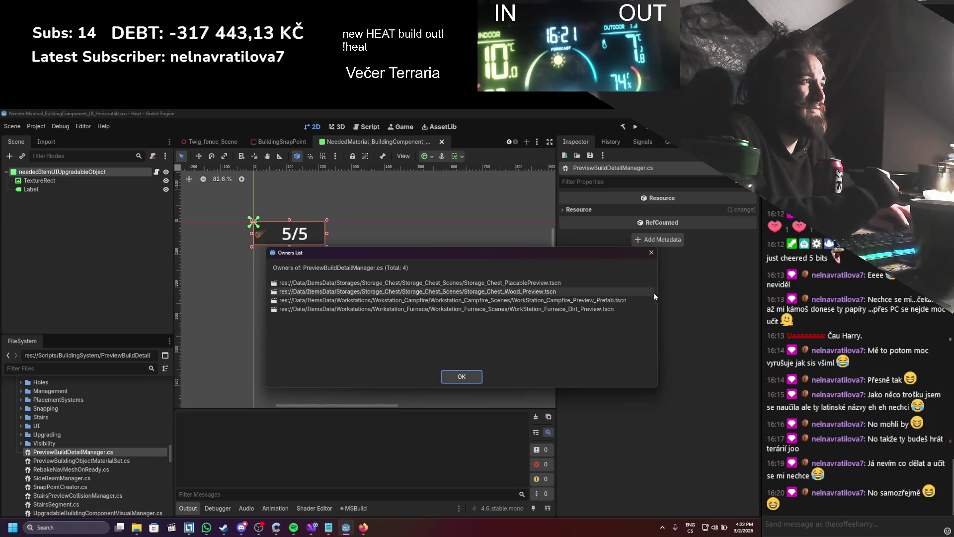
click(652, 253)
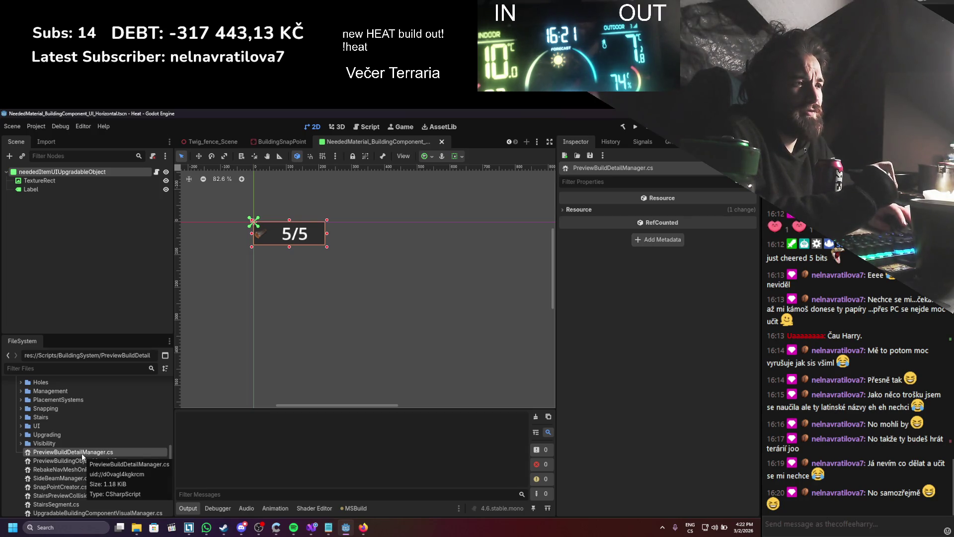
- Move PreviewBuildDetailManager.cs into the ObjectBuilding folder
double_click(82, 452)
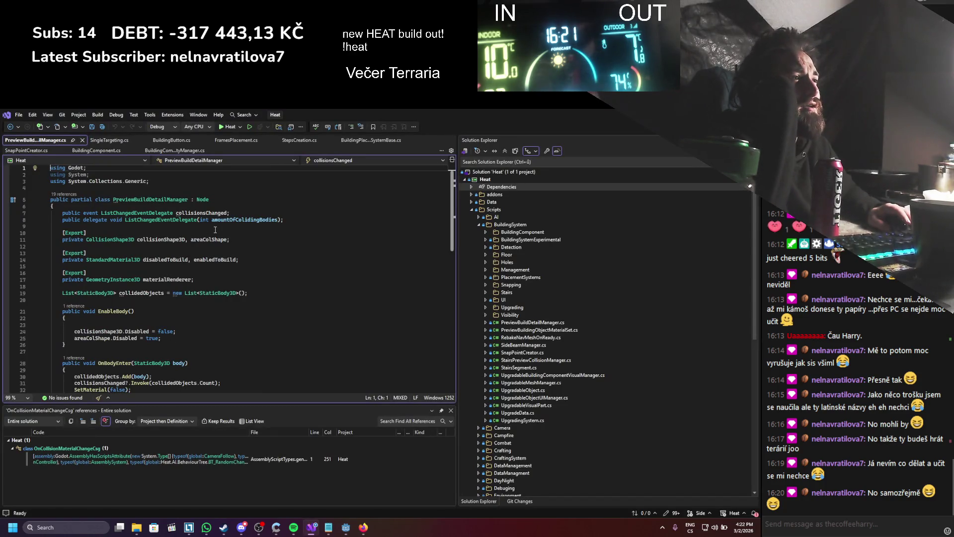
scroll(215, 230, down, 5)
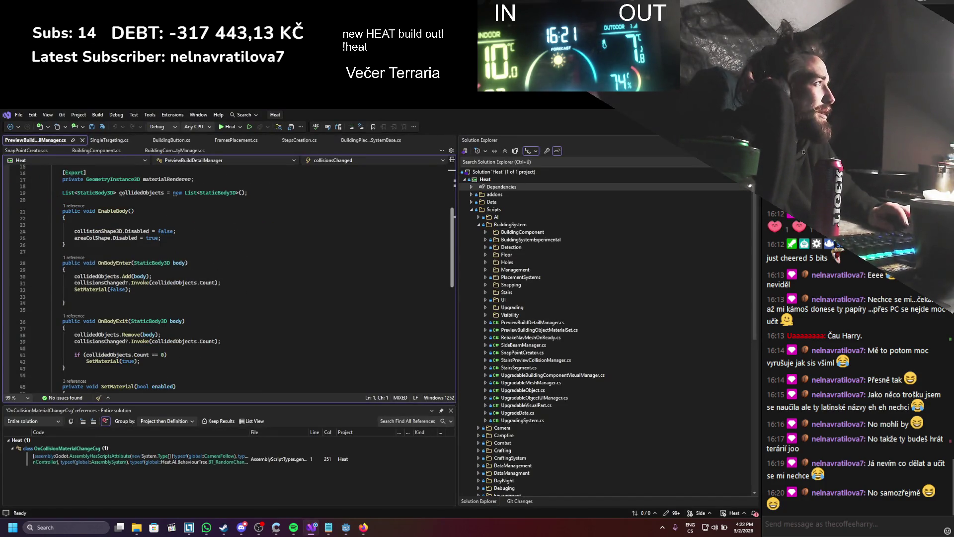
key(alt+Tab)
scroll(97, 497, down, 3)
mouse_move(98, 519)
mouse_down()
mouse_move(101, 387)
mouse_move(99, 402)
mouse_move(52, 420)
mouse_move(75, 407)
mouse_up()
key(Return)
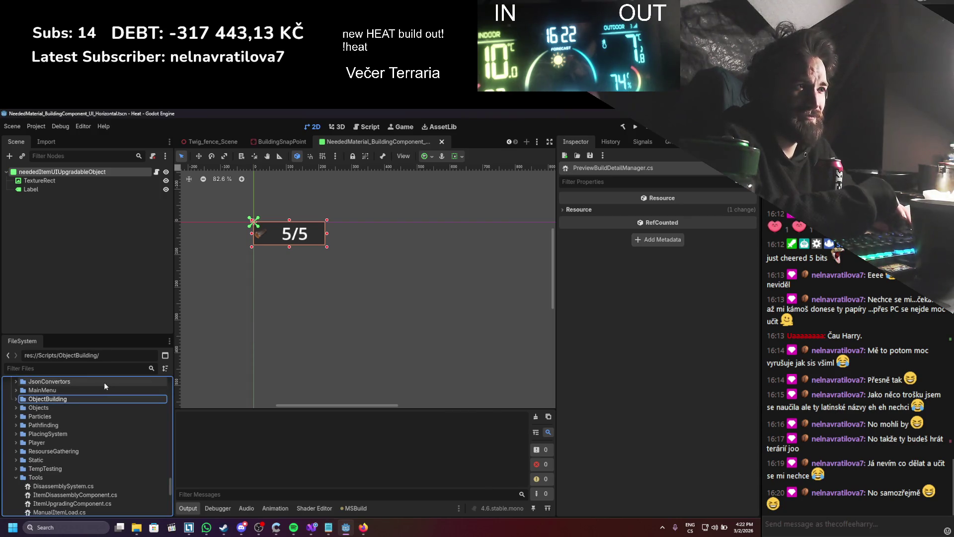
scroll(73, 483, down, 5)
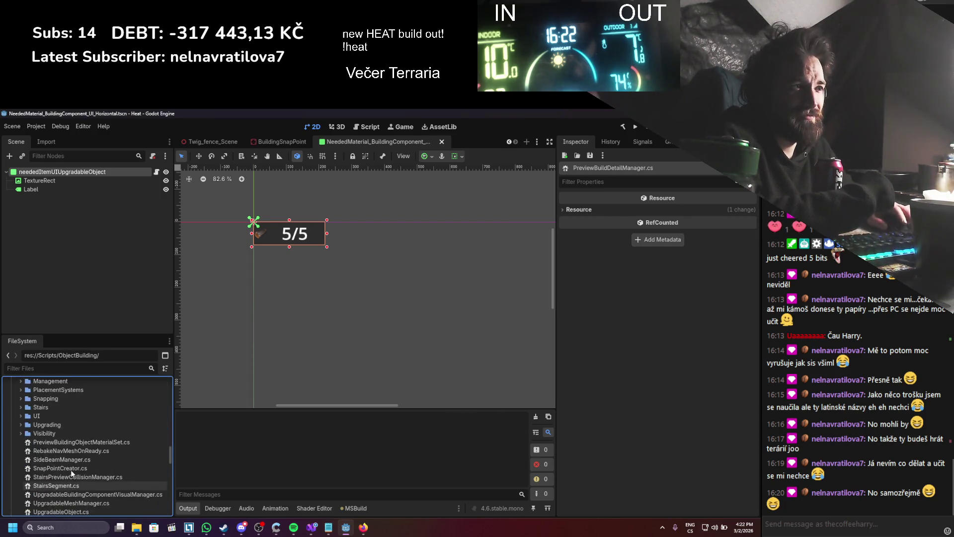
- Find all references to PreviewBuildingObjectMaterialSet in Visual Studio
key(alt+Tab)
scroll(340, 271, up, 1)
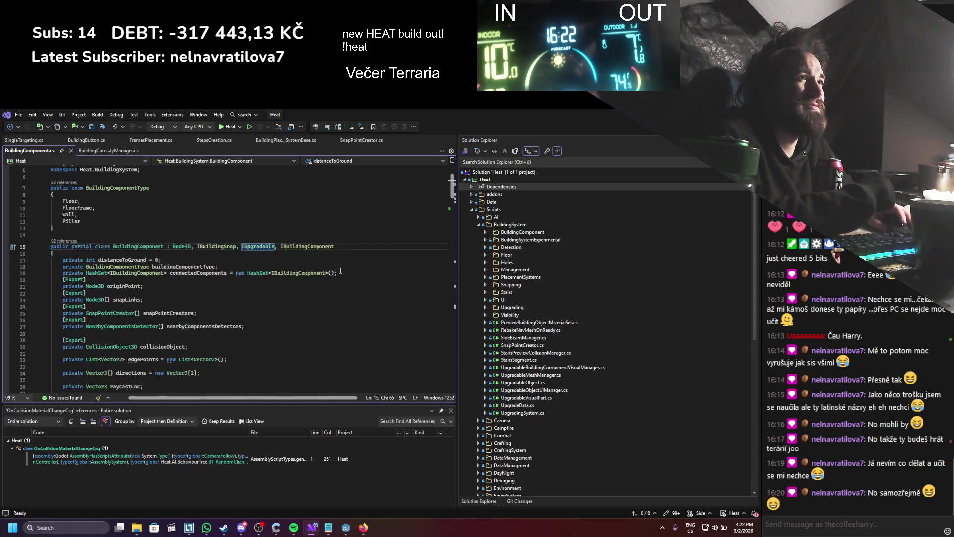
key(alt+Tab)
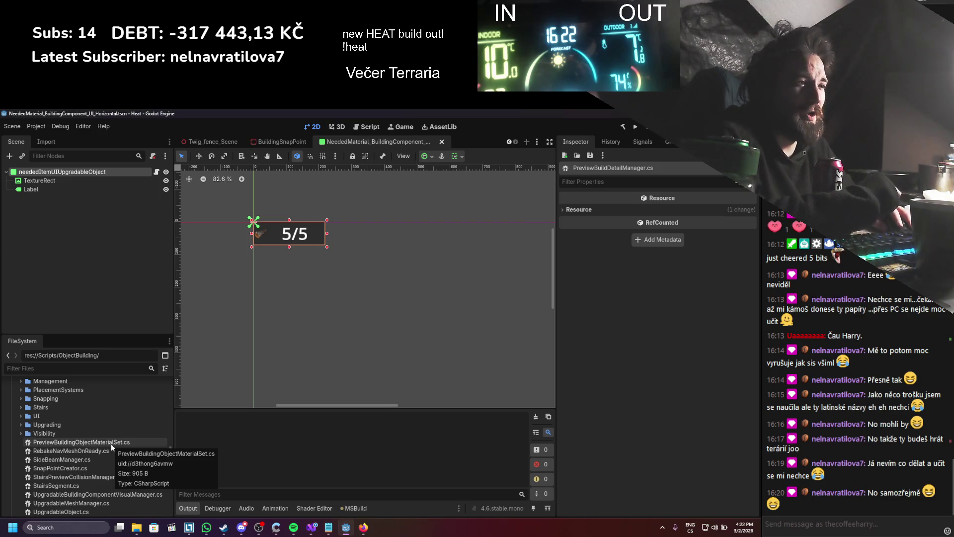
double_click(111, 444)
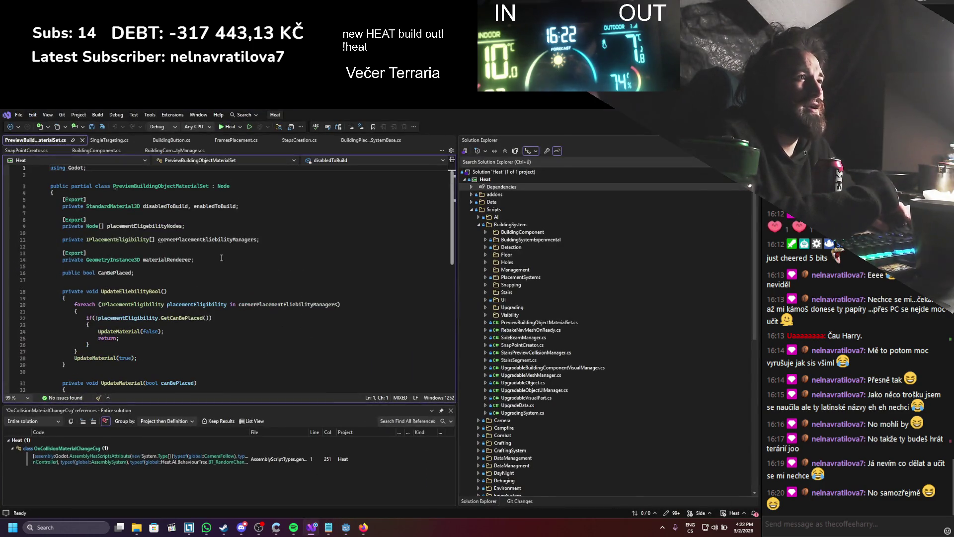
right_click(205, 188)
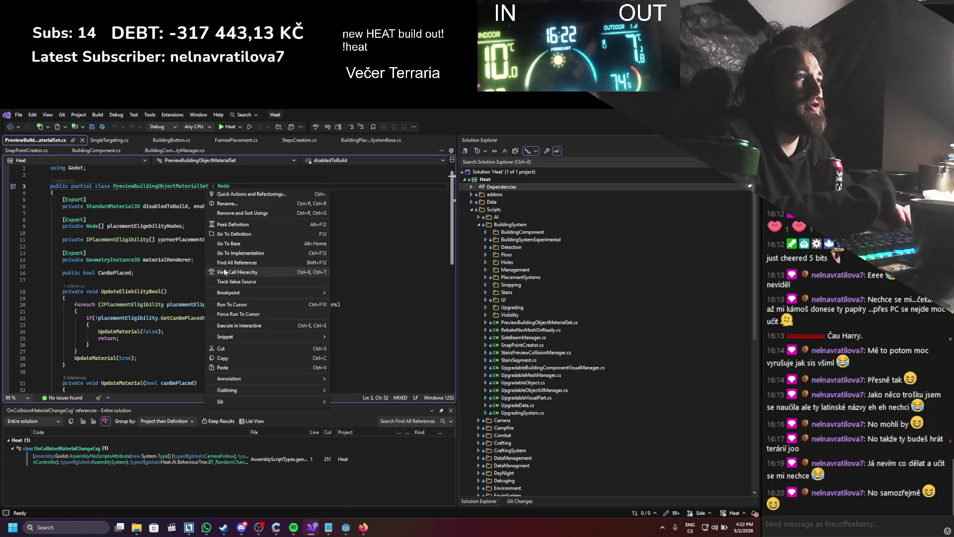
click(233, 264)
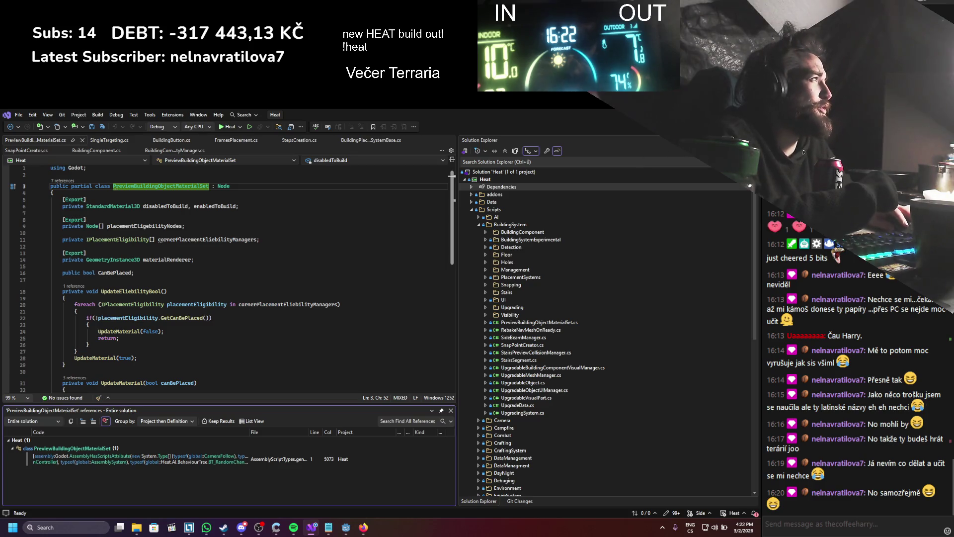
key(alt+Tab)
right_click(61, 443)
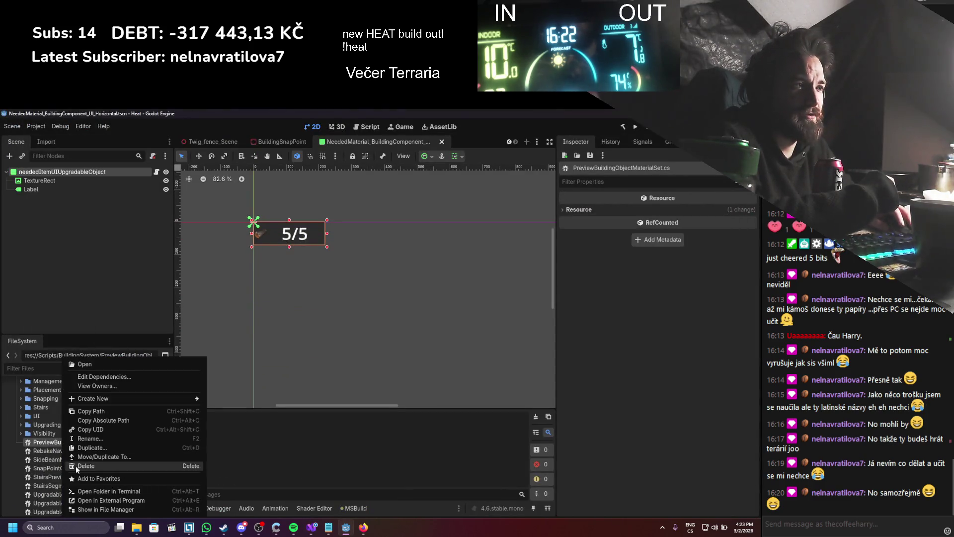
- Cancel deleting PreviewBuildingObjectMaterialSet.cs and move it into the Visibility folder
click(75, 466)
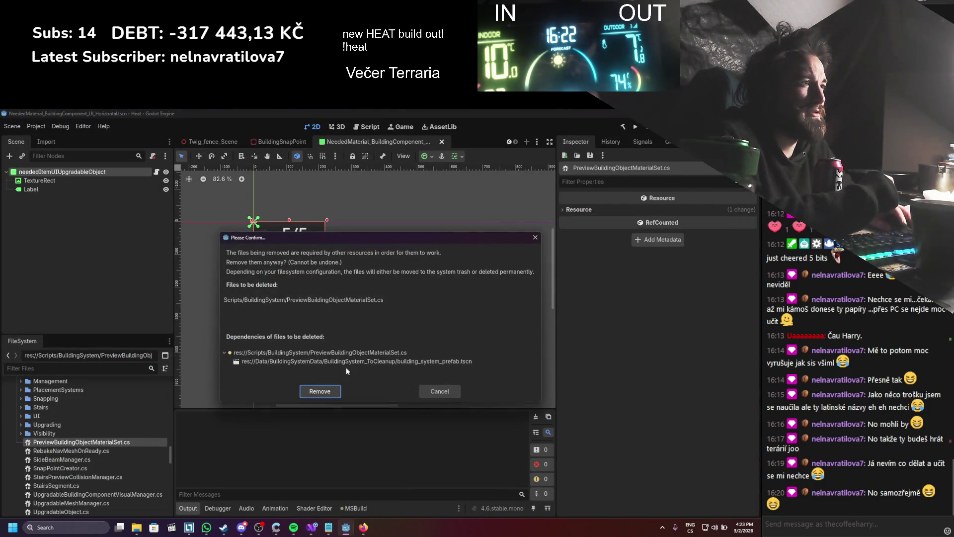
click(437, 392)
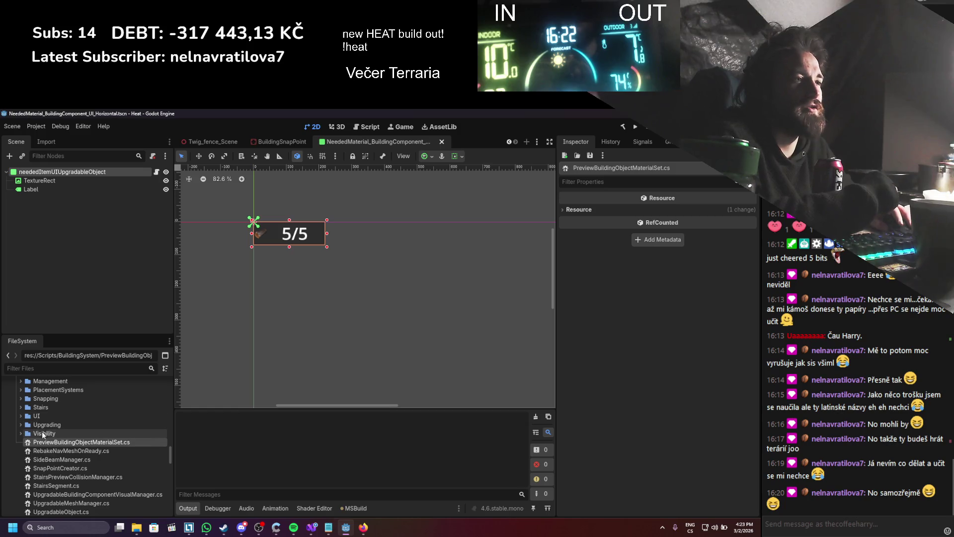
mouse_move(56, 444)
mouse_down()
mouse_move(59, 385)
mouse_move(66, 502)
mouse_move(56, 478)
mouse_up()
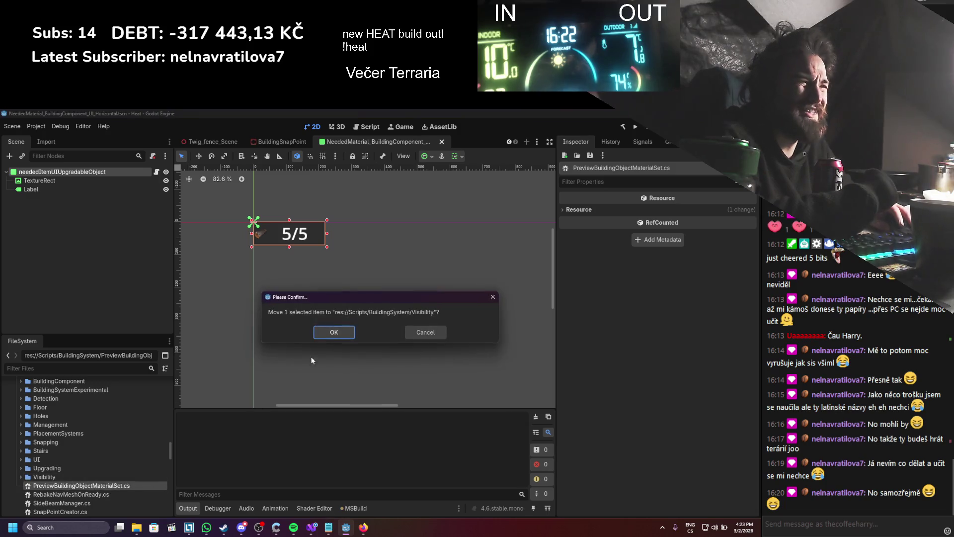
click(333, 332)
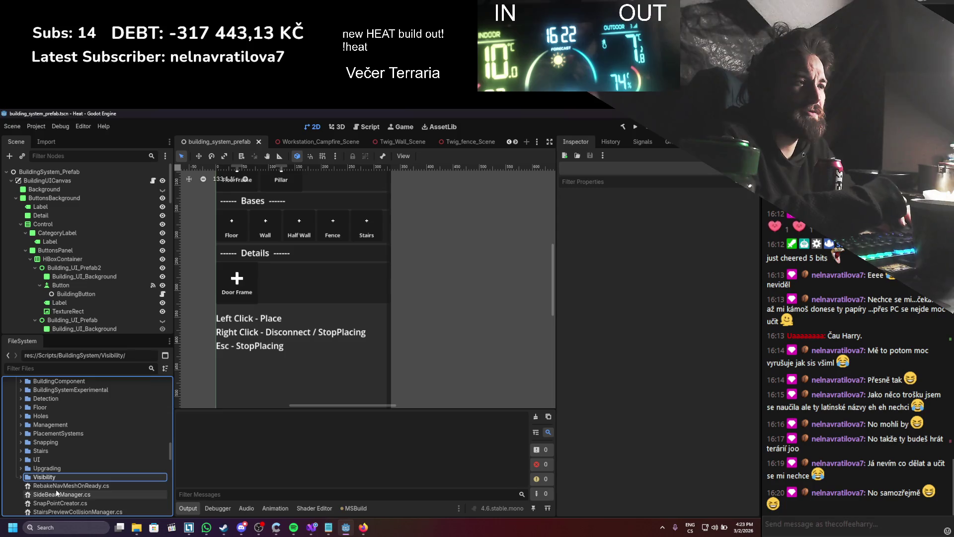
- Open RebakeNavMeshOnReady.cs in Visual Studio for review
click(58, 485)
double_click(58, 485)
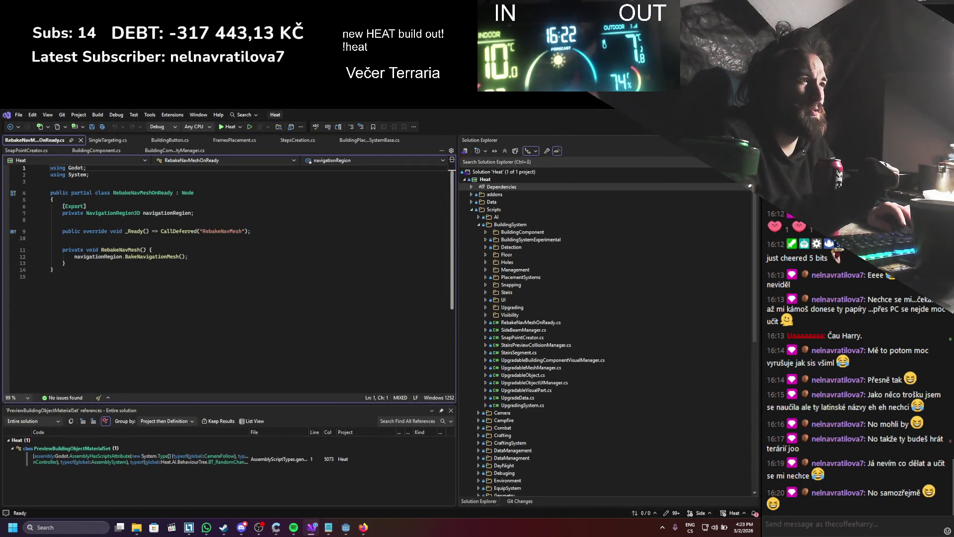
key(alt+Tab)
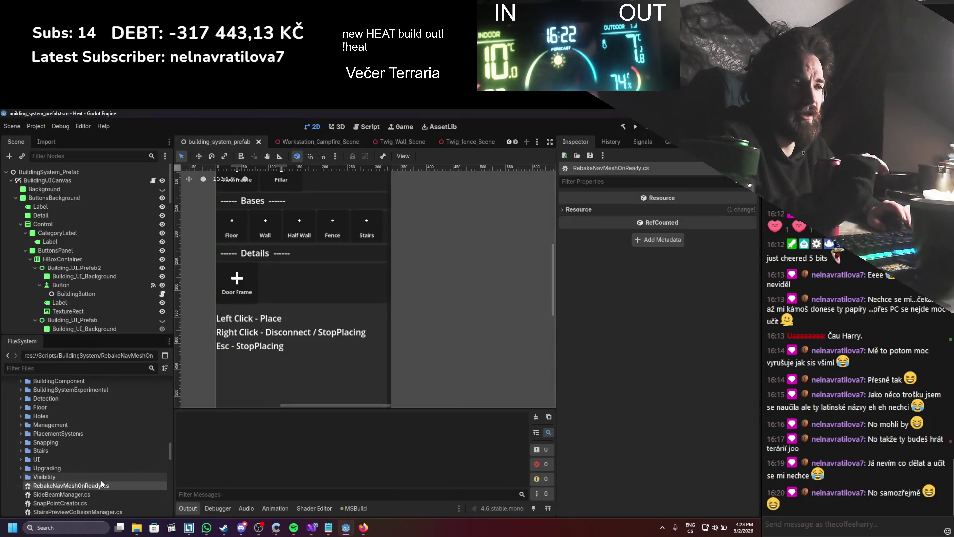
- Delete RebakeNavMeshOnReady.cs from the project
right_click(101, 486)
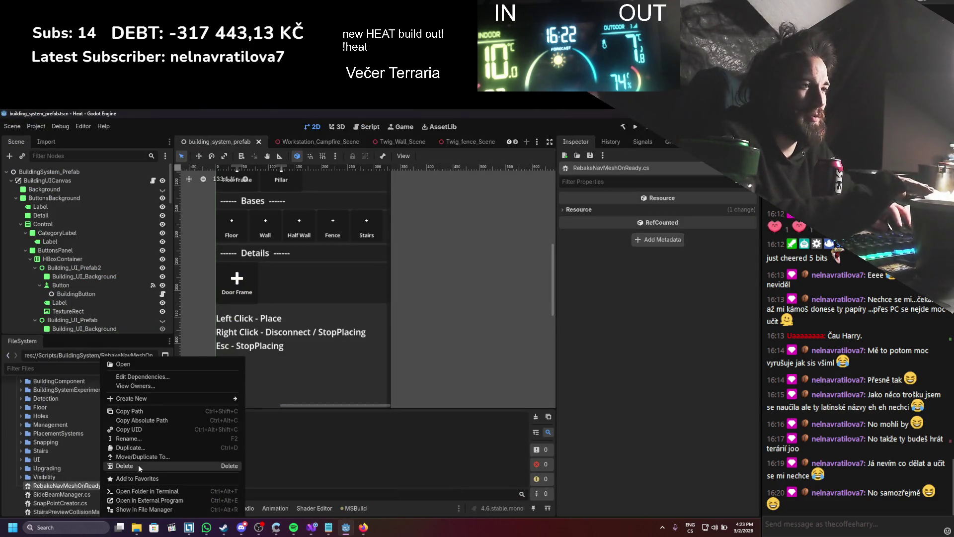
click(139, 464)
click(318, 361)
key(alt+Tab)
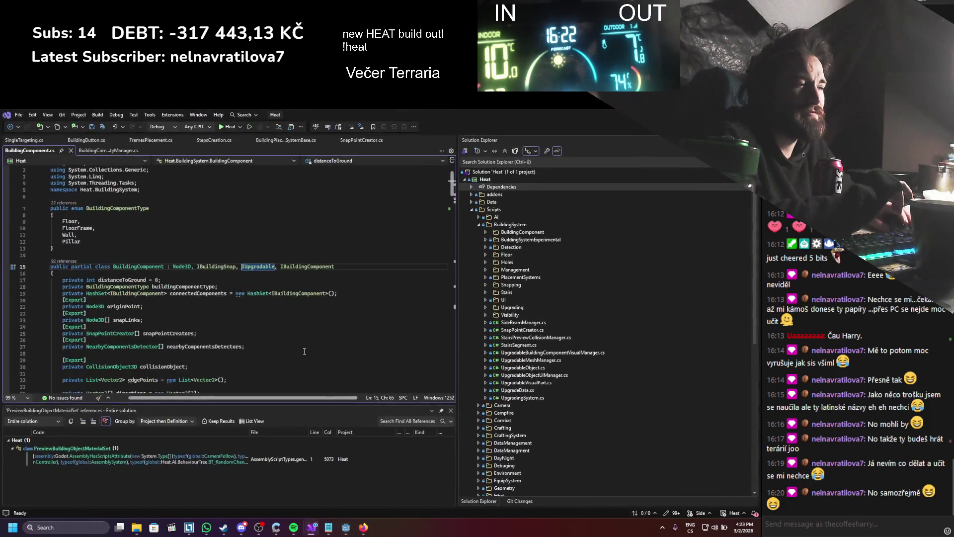
key(alt+Tab)
- Read through SideBeamManager.cs and find all references to the SideBeamManager class
double_click(106, 487)
scroll(223, 291, down, 1)
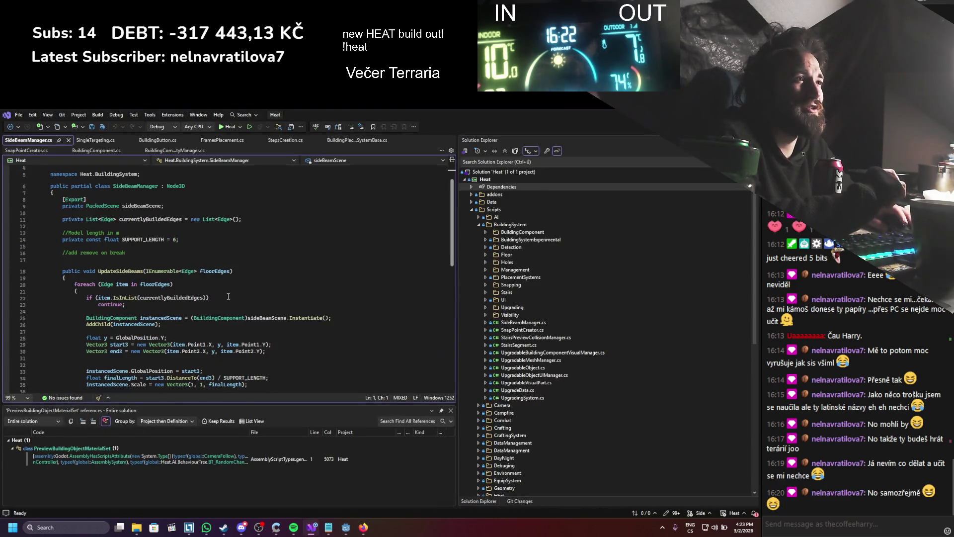
scroll(229, 300, down, 4)
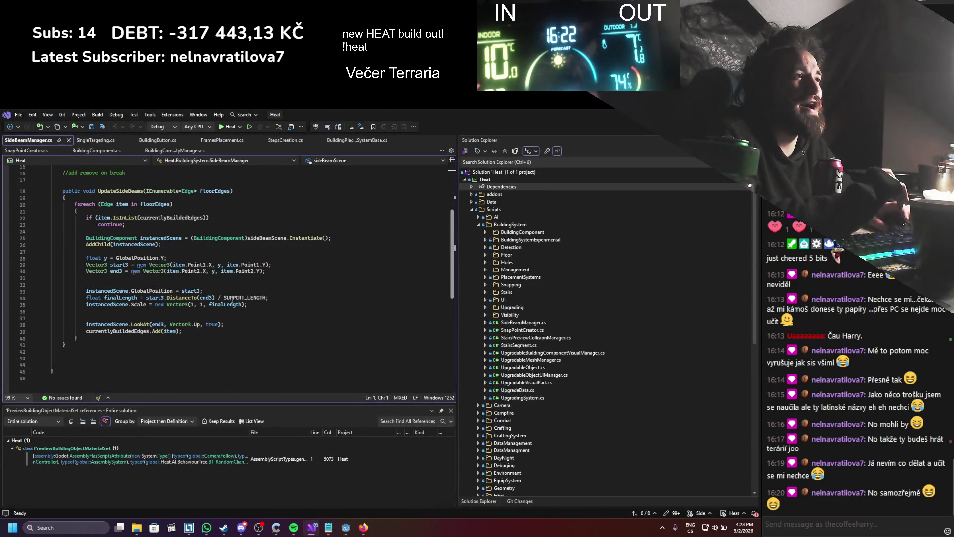
scroll(234, 299, up, 5)
scroll(342, 228, down, 4)
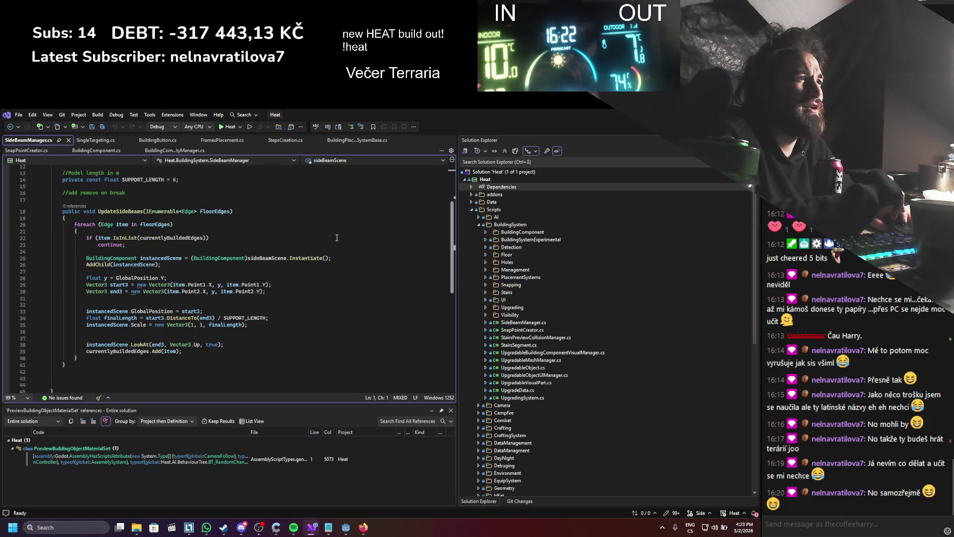
scroll(338, 236, up, 4)
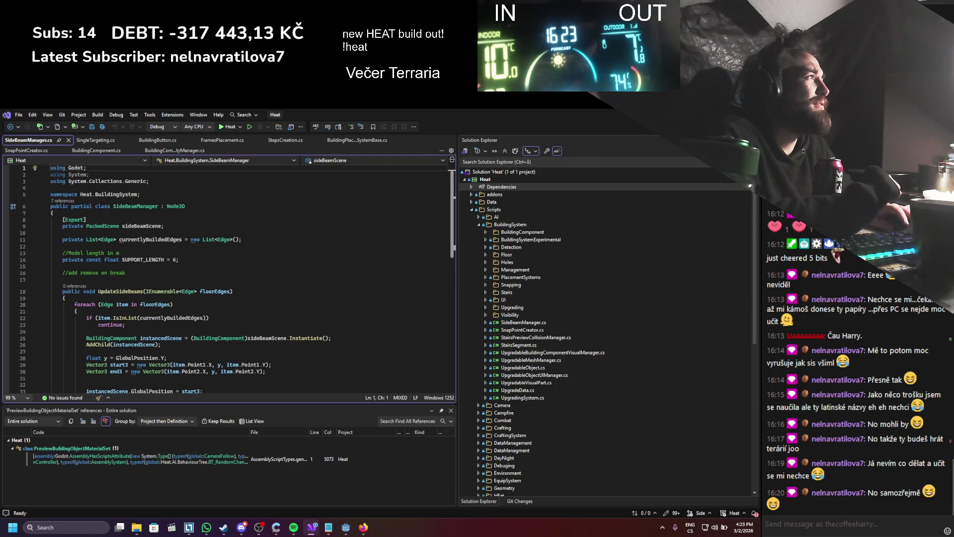
key(alt+Tab)
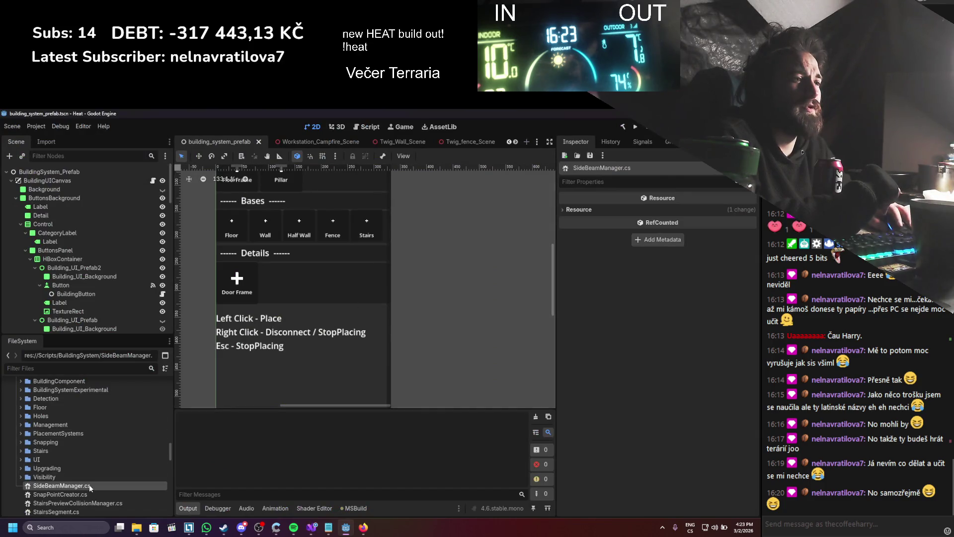
double_click(89, 484)
right_click(120, 208)
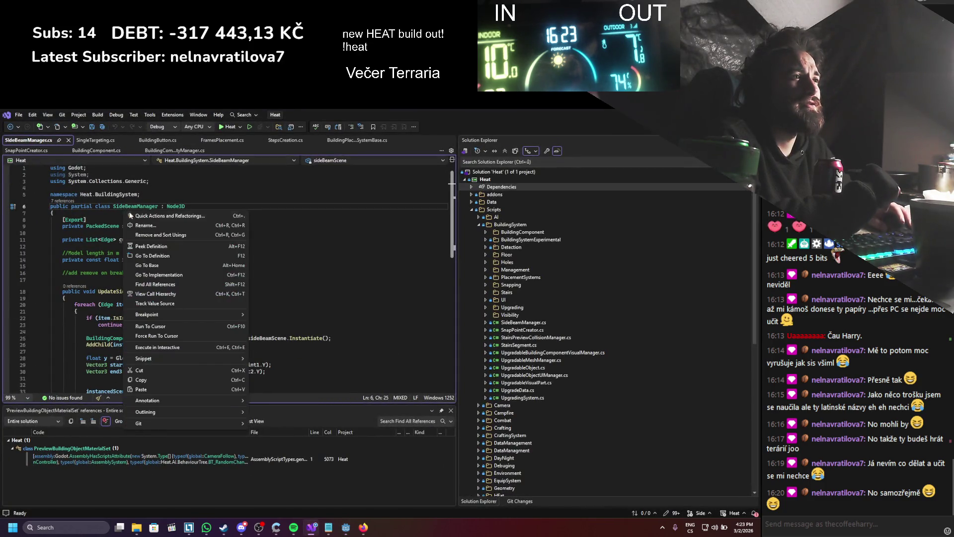
click(159, 285)
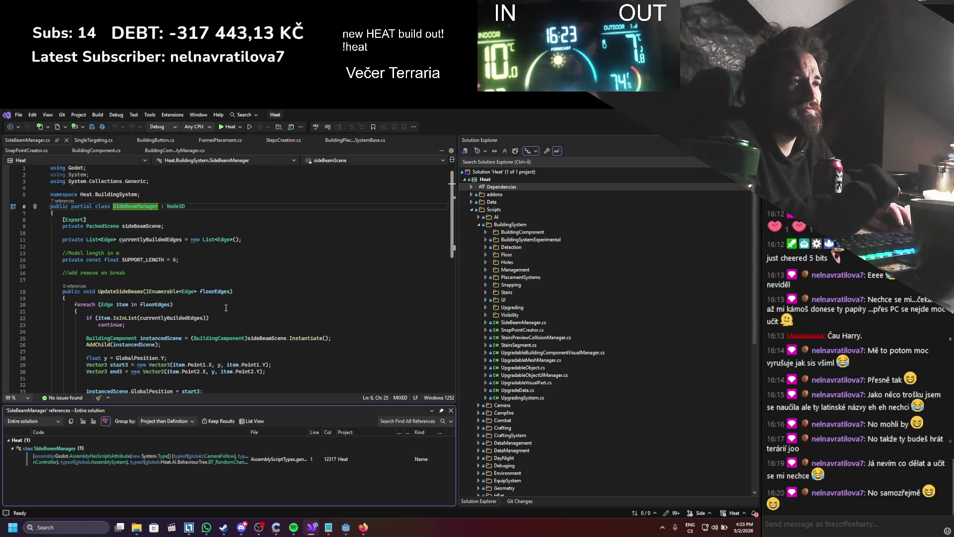
- Delete SideBeamManager.cs and select SnapPointCreator.cs next
key(alt+Tab)
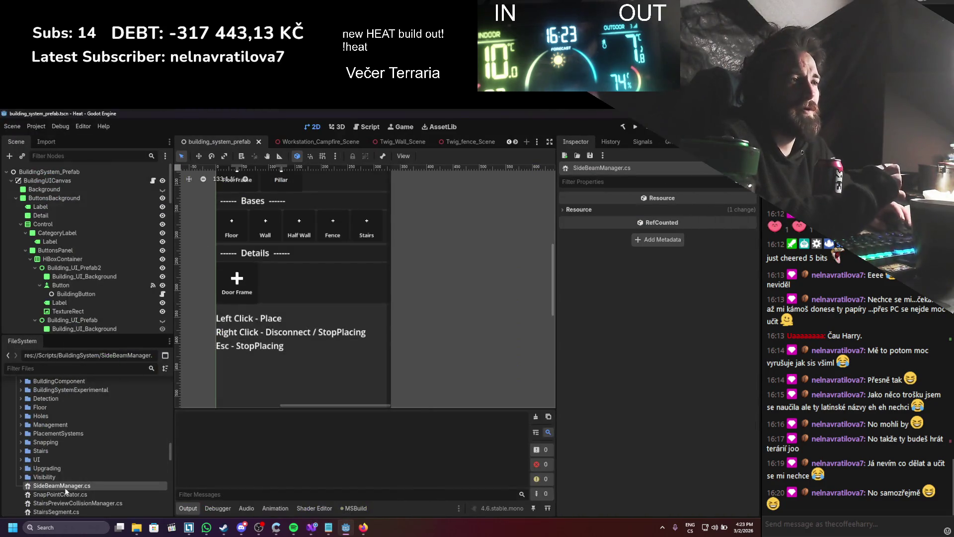
right_click(67, 486)
click(94, 466)
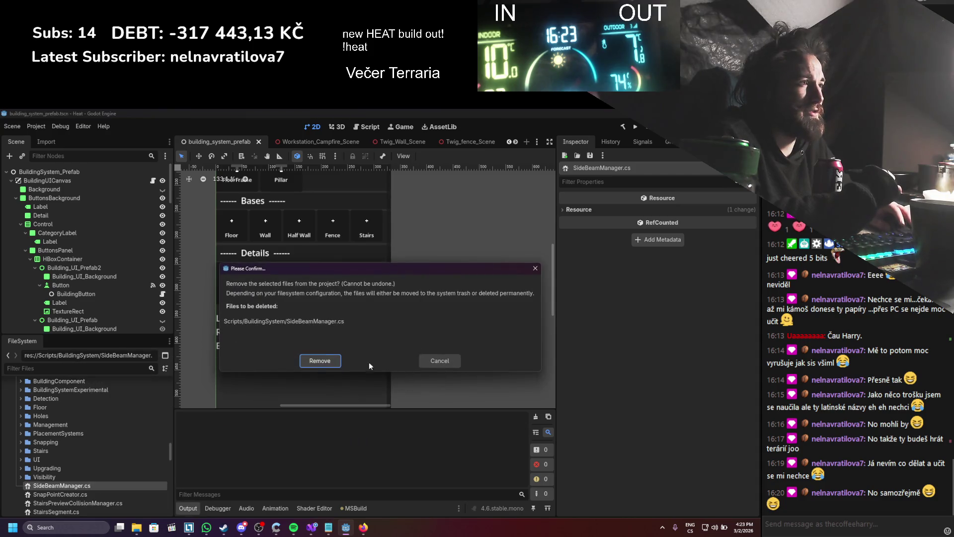
key(Return)
scroll(82, 455, down, 3)
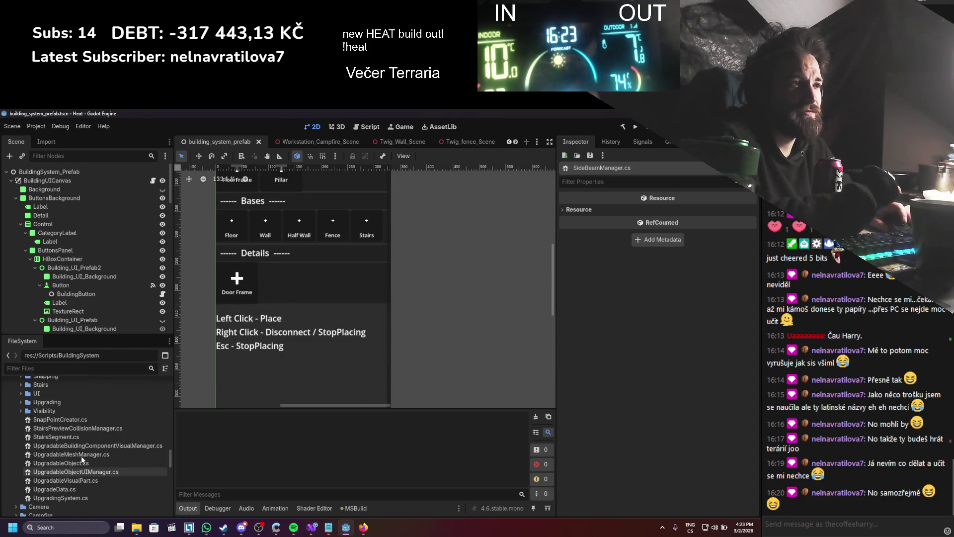
click(73, 419)
- Review SnapPointCreator.cs in Visual Studio and locate it in the system file browser
double_click(74, 419)
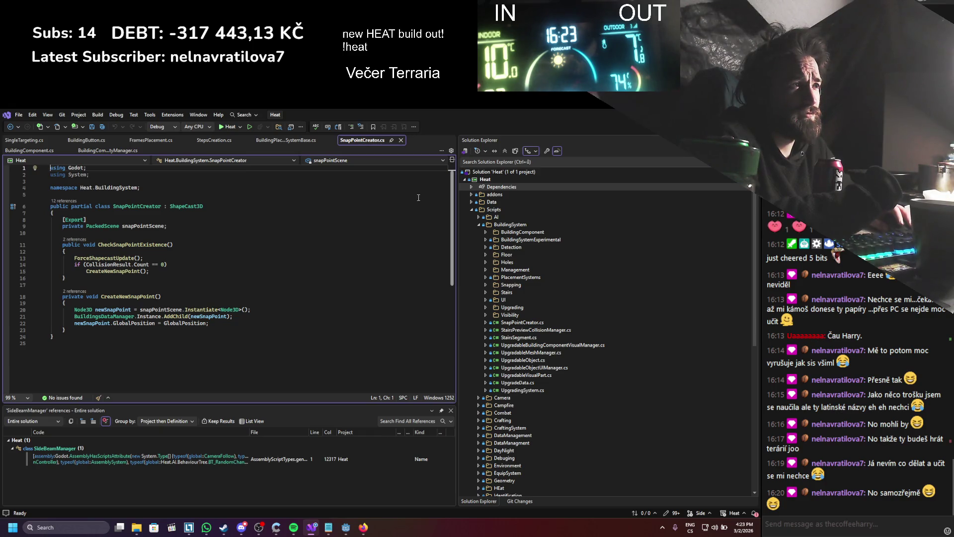
key(alt+Tab)
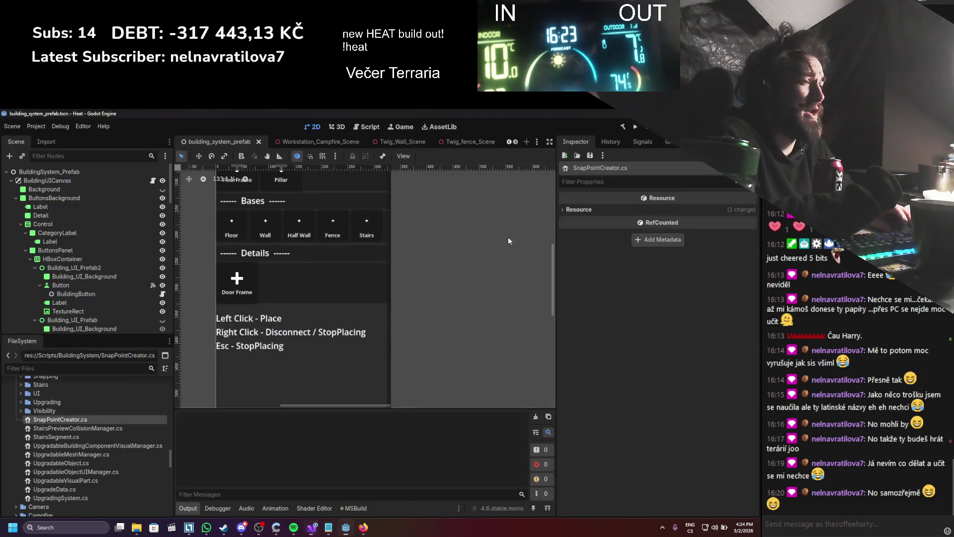
double_click(111, 420)
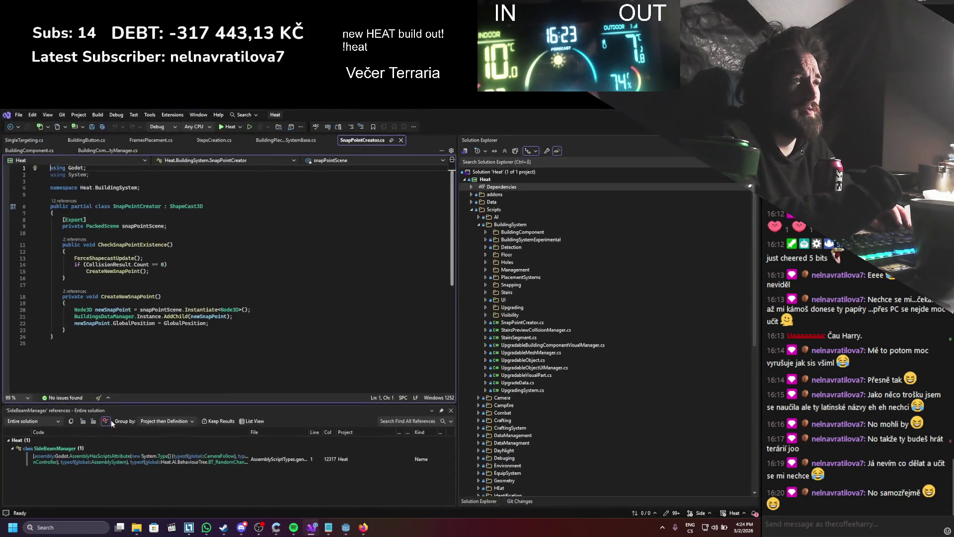
key(alt+Tab)
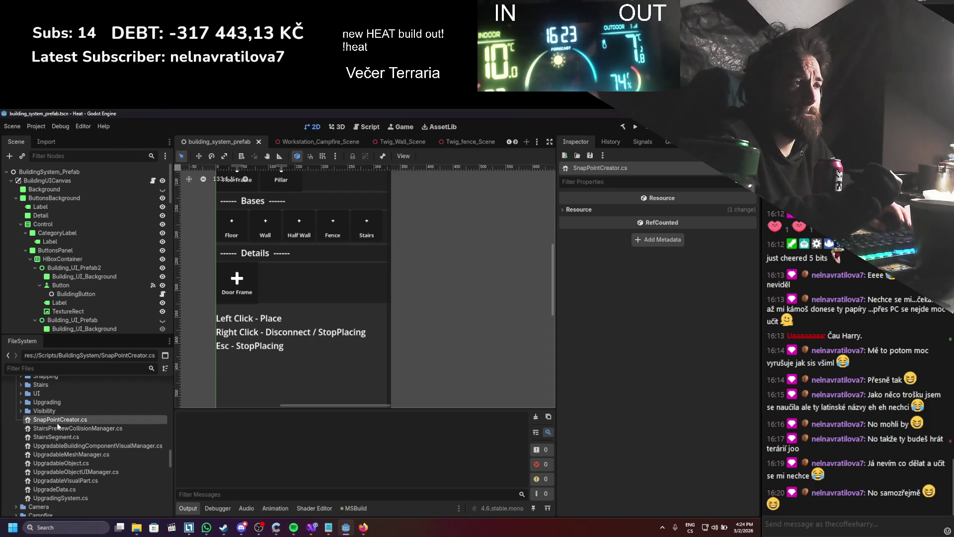
right_click(59, 420)
click(94, 507)
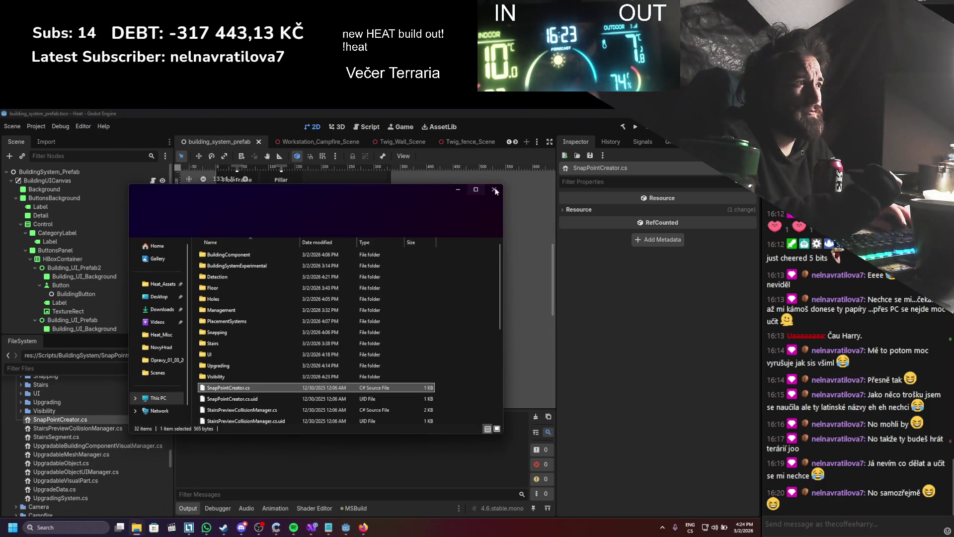
click(70, 420)
- Cancel deleting SnapPointCreator.cs and move it into the Snapping folder instead
right_click(70, 420)
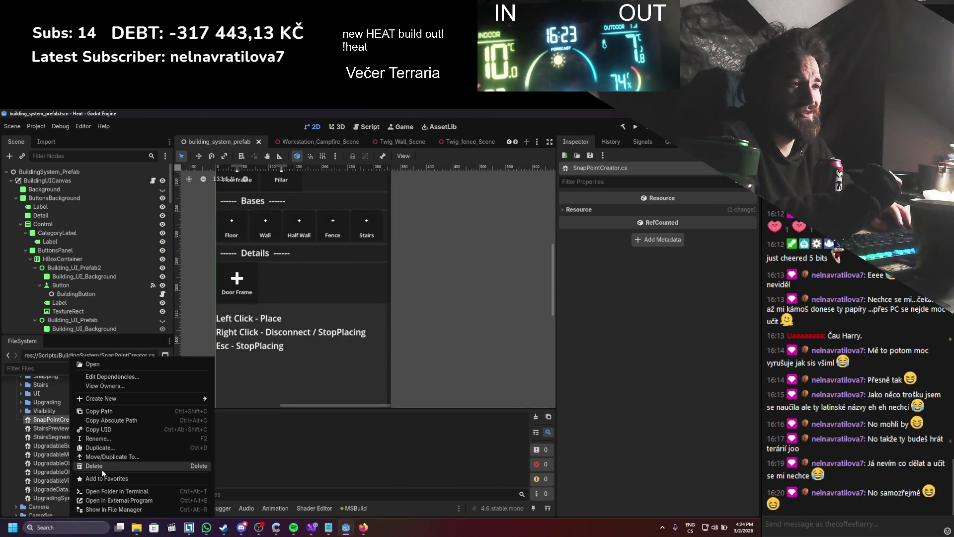
click(102, 469)
click(440, 392)
scroll(89, 458, up, 2)
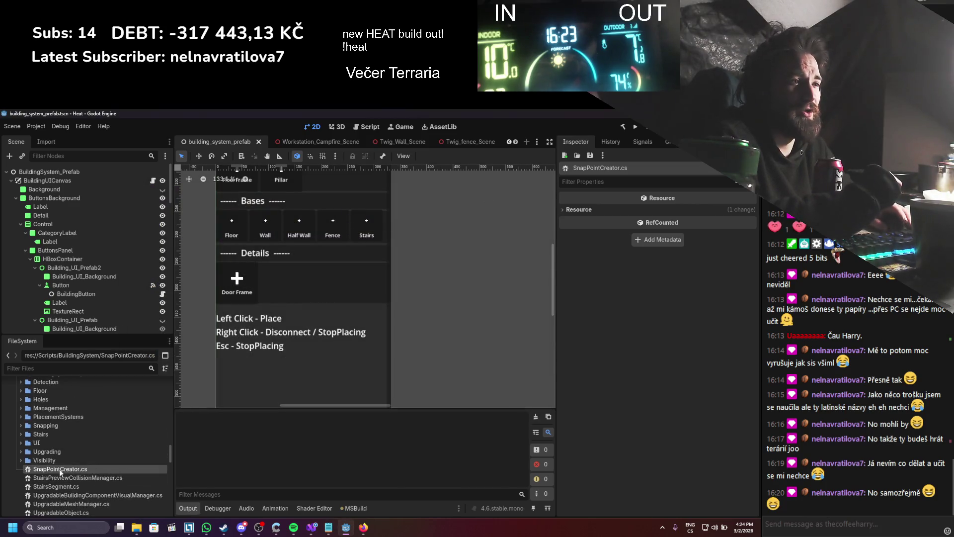
drag(49, 474, 48, 431)
click(335, 332)
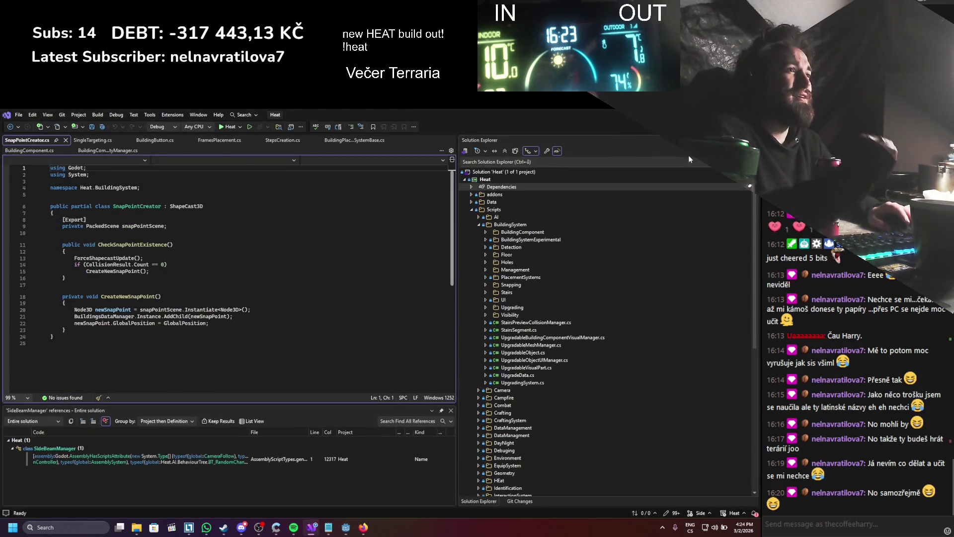
key(alt+Tab)
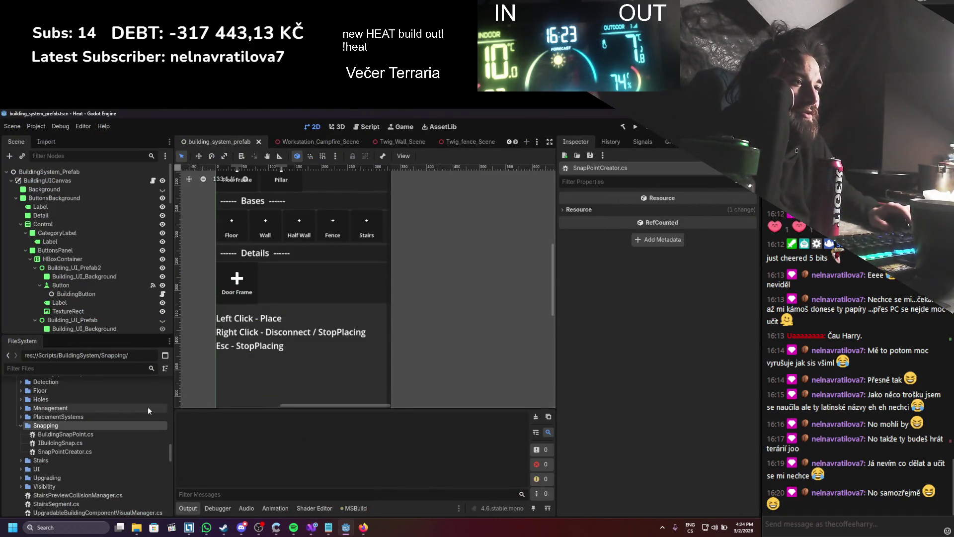
- Open and read through StairsPreviewCollisionManager.cs in Visual Studio
scroll(128, 426, down, 1)
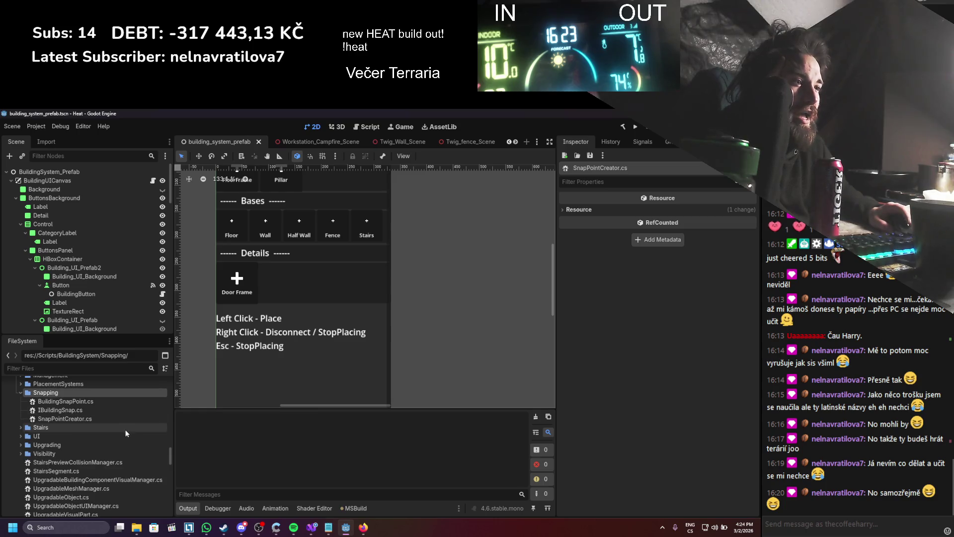
click(96, 462)
double_click(96, 463)
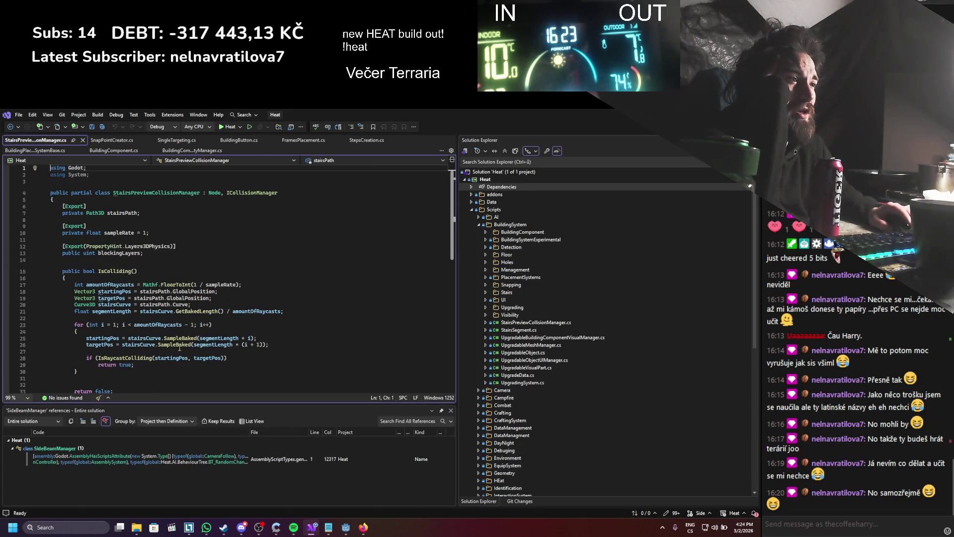
scroll(180, 348, down, 3)
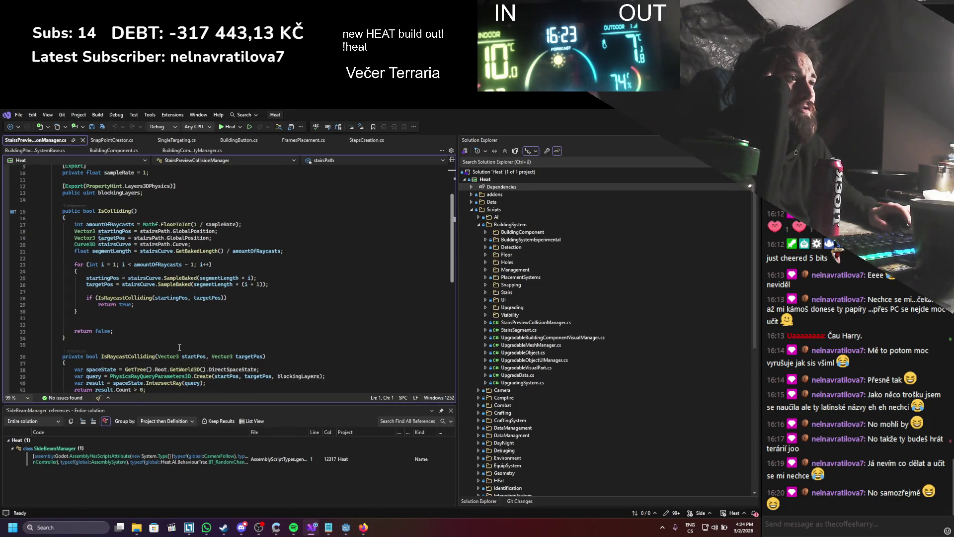
scroll(179, 347, down, 2)
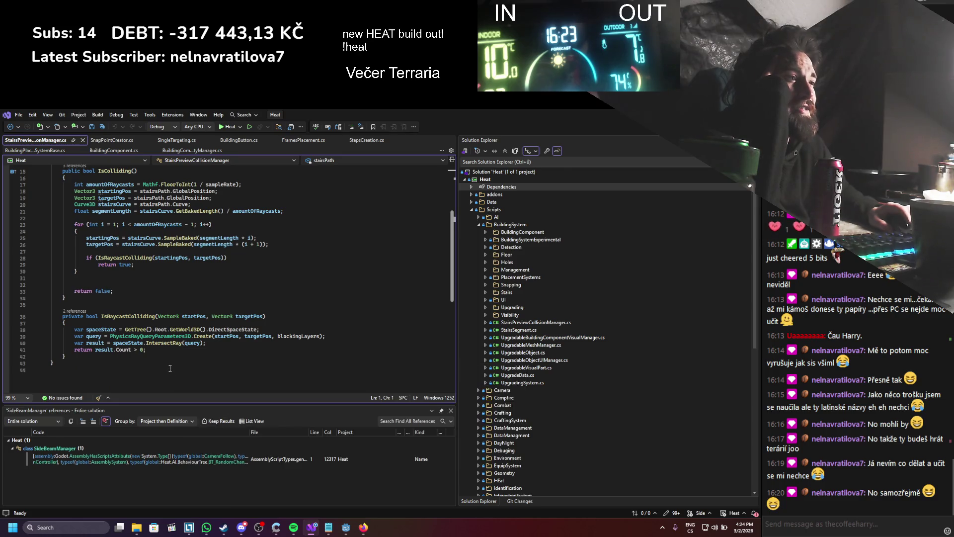
scroll(175, 355, up, 5)
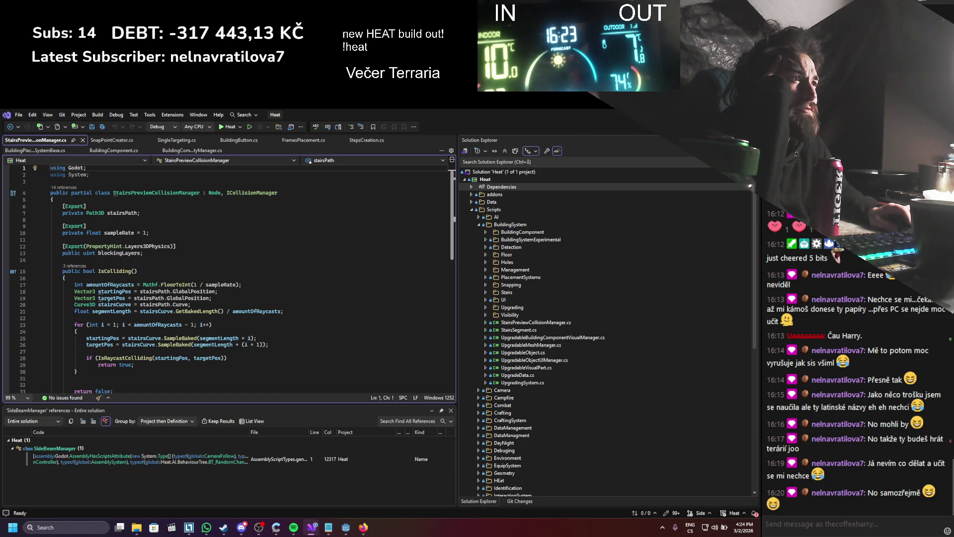
key(alt+Tab)
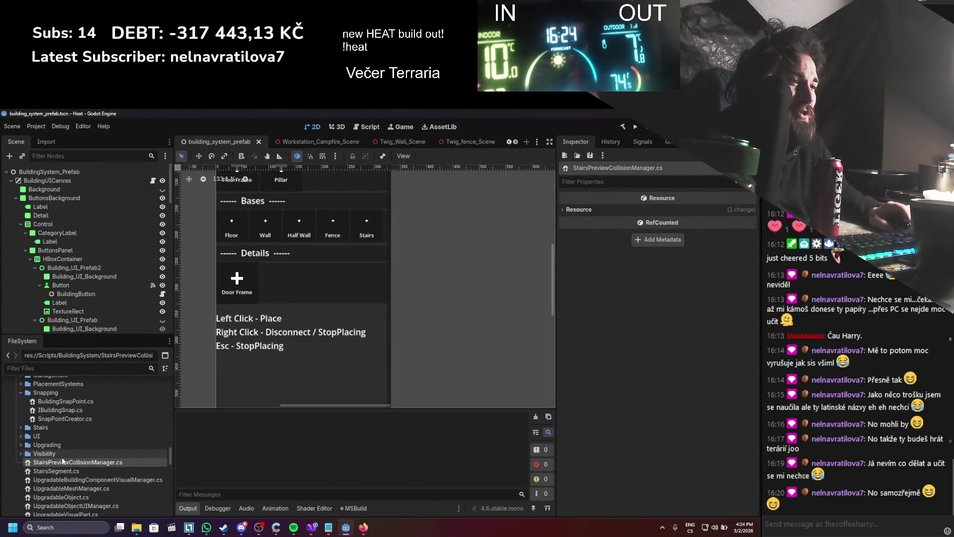
- Cancel deleting StairsPreviewCollisionManager.cs and move it into the Detection folder
right_click(64, 455)
click(95, 464)
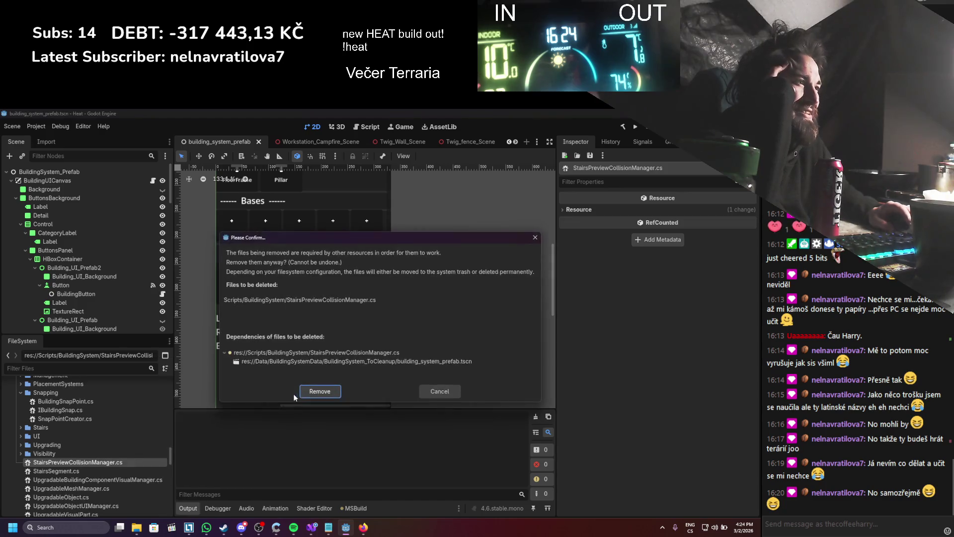
click(425, 391)
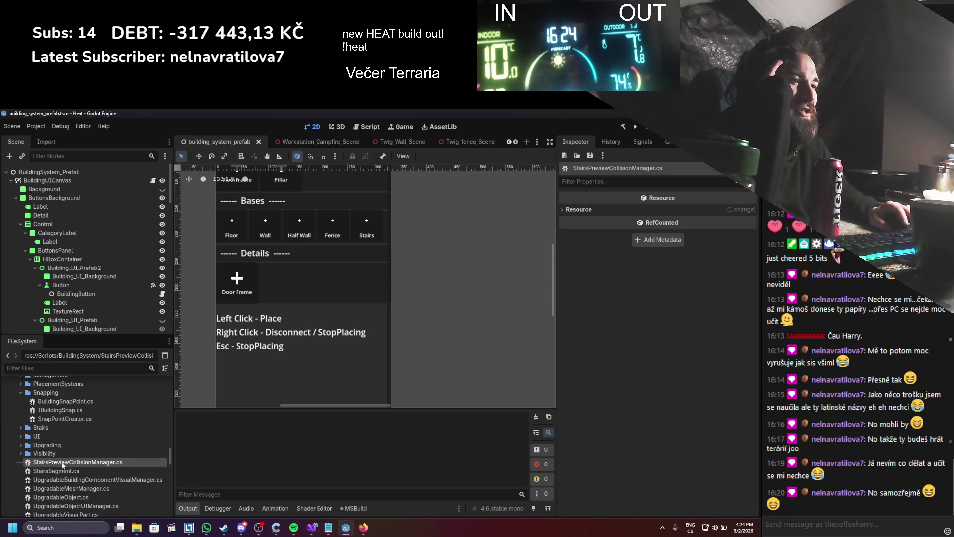
mouse_move(65, 462)
mouse_down()
mouse_move(77, 393)
mouse_move(61, 423)
mouse_up()
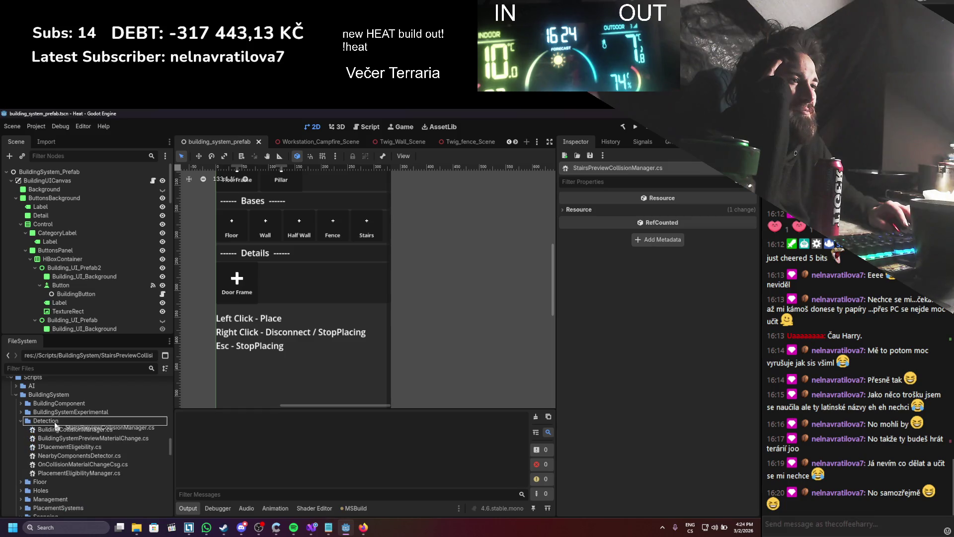
click(318, 331)
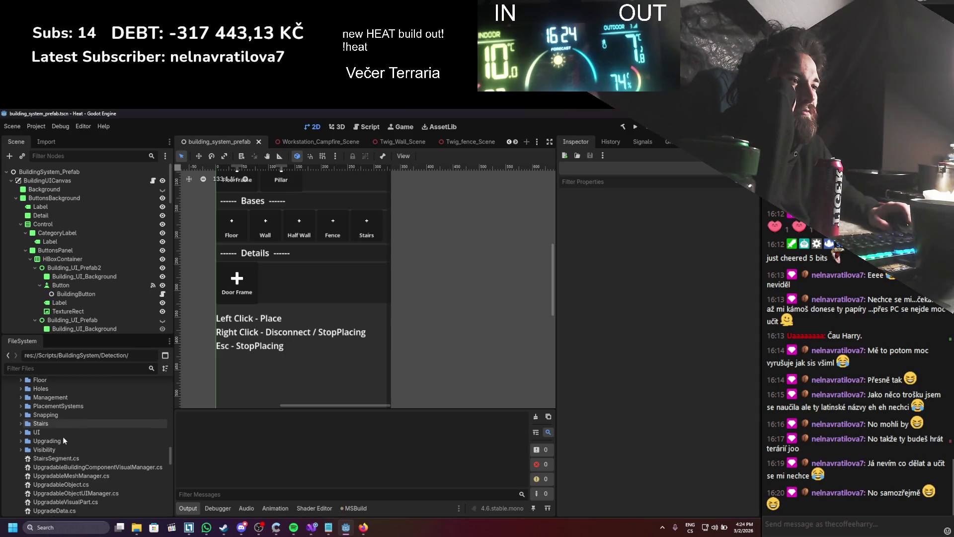
key(alt+Tab)
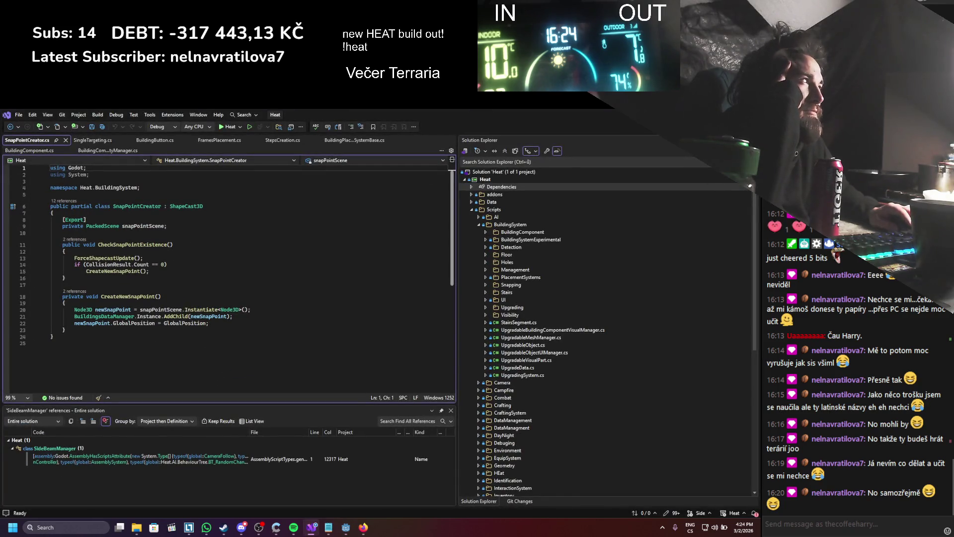
- Inspect the generated AssemblyScriptTypes reference and find all references to StairsSegment
key(alt+Tab)
key(alt+Tab)
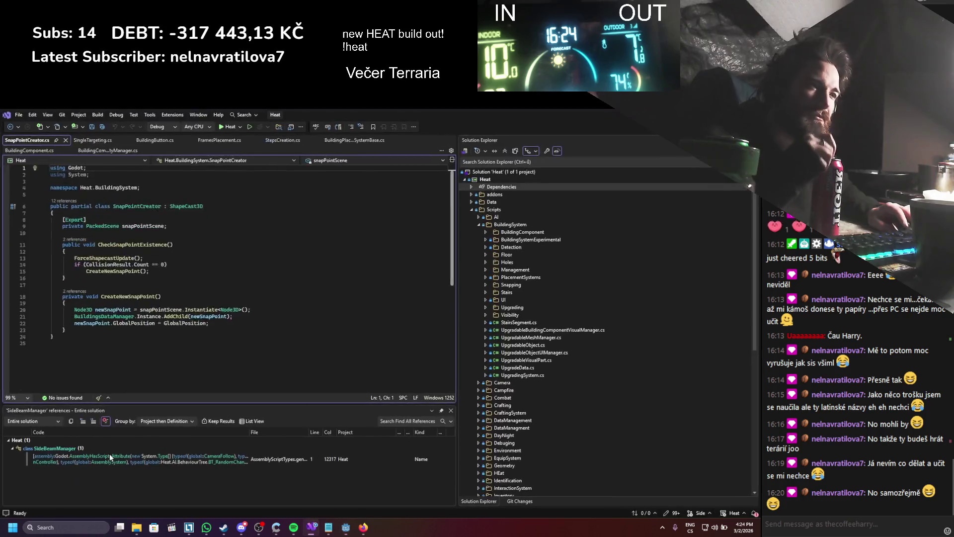
double_click(109, 453)
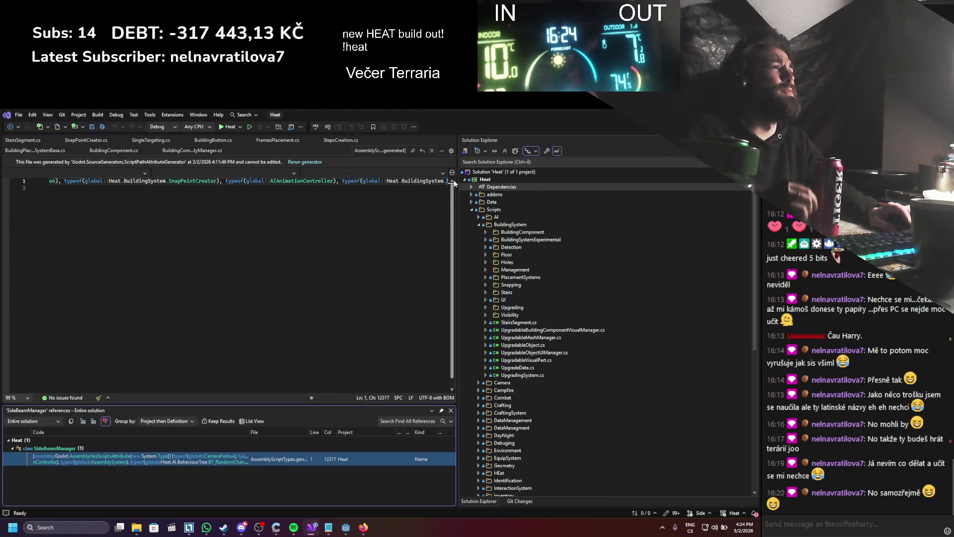
click(432, 151)
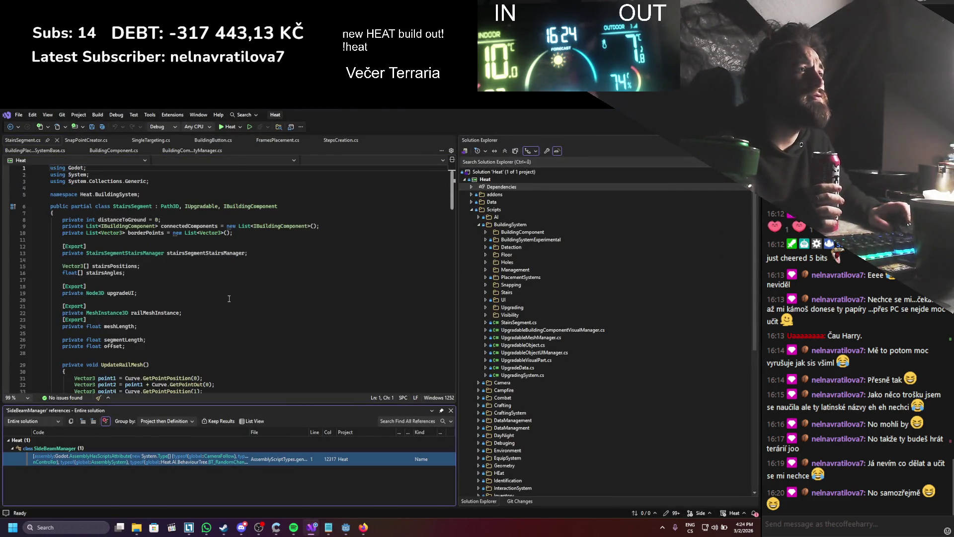
right_click(128, 207)
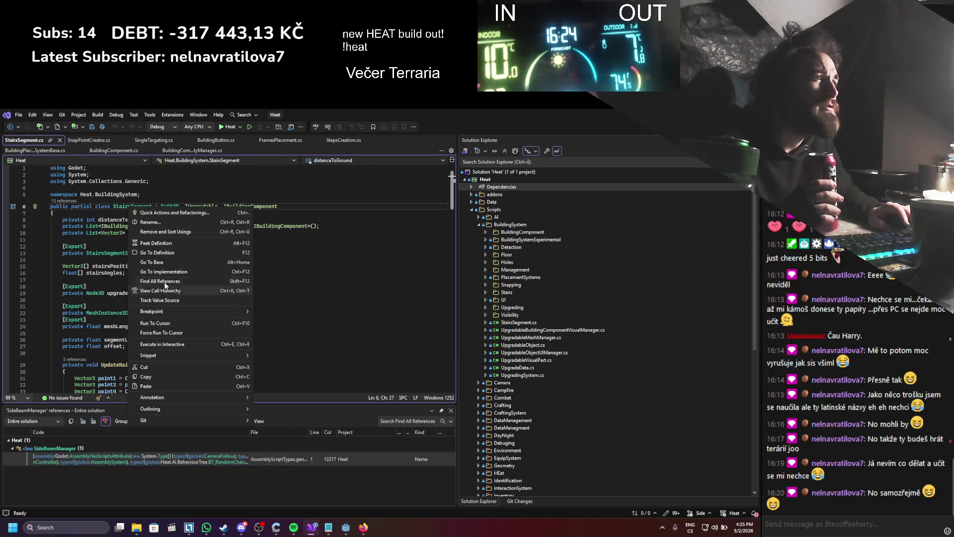
click(199, 280)
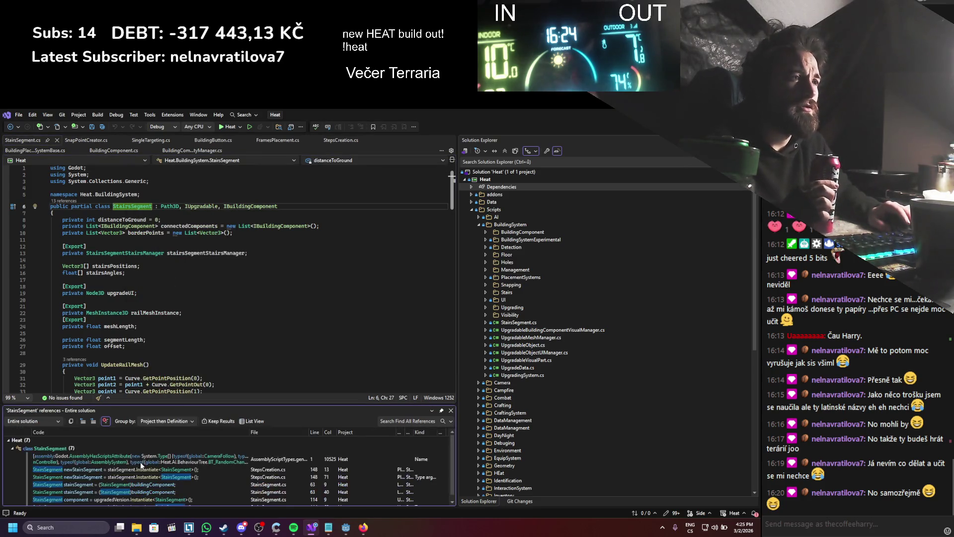
mouse_move(143, 465)
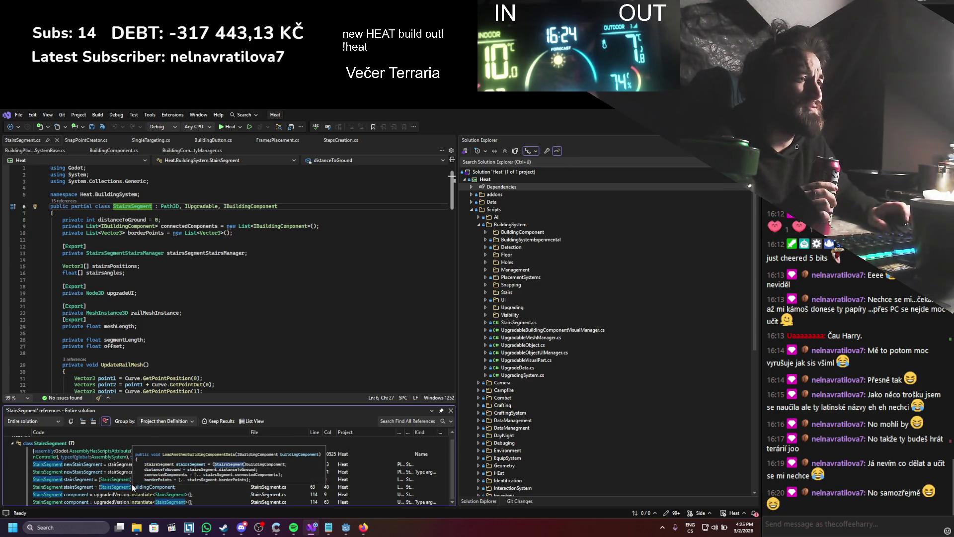
scroll(167, 343, down, 15)
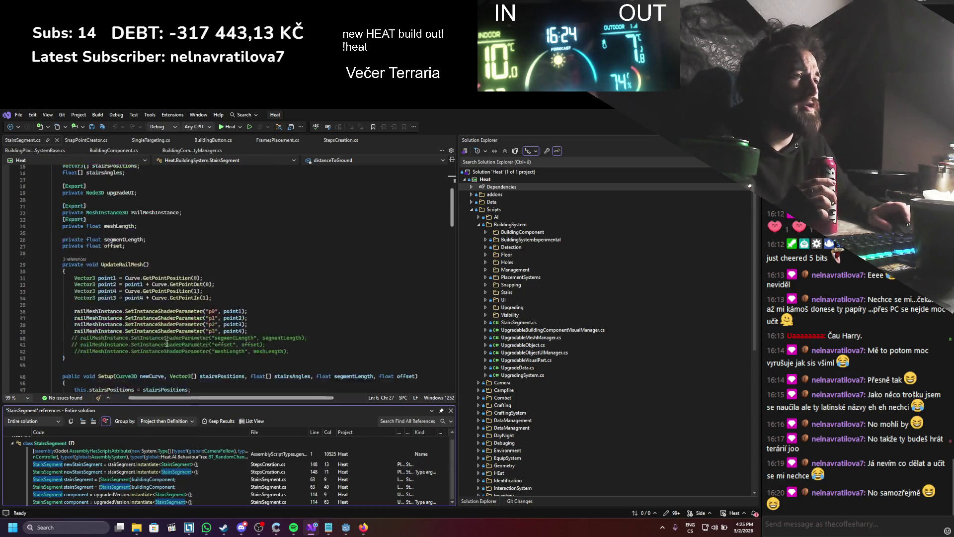
scroll(167, 343, down, 12)
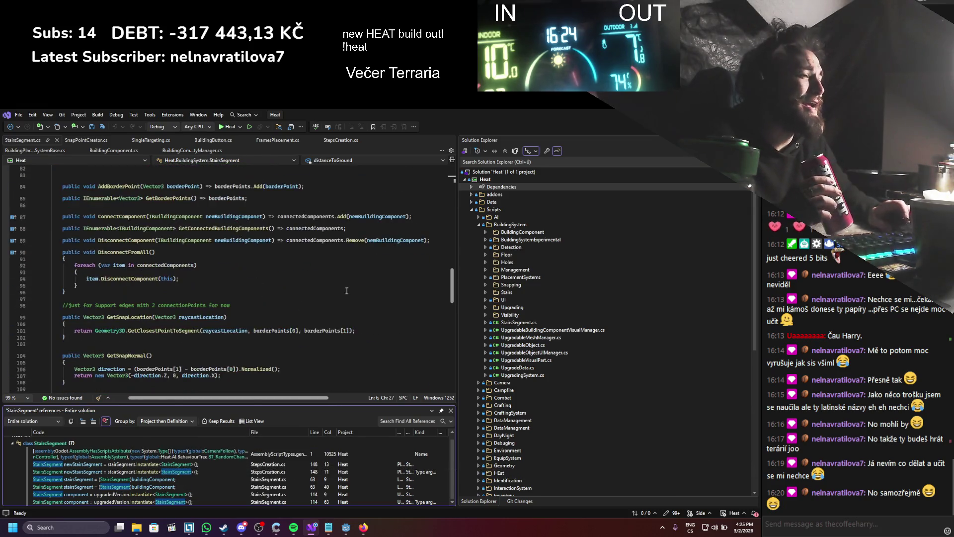
- Move StairsSegment.cs into the Stairs folder
key(alt+Tab)
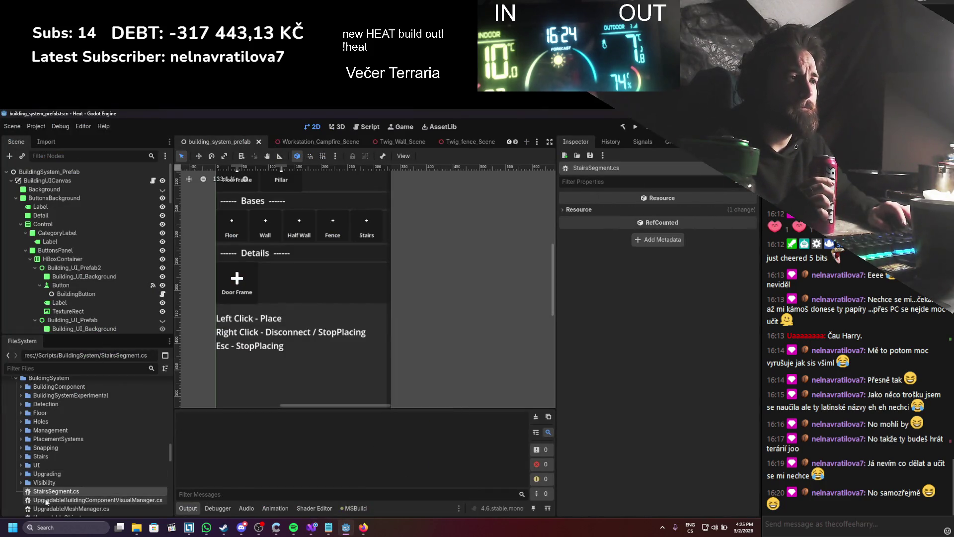
drag(51, 491, 52, 458)
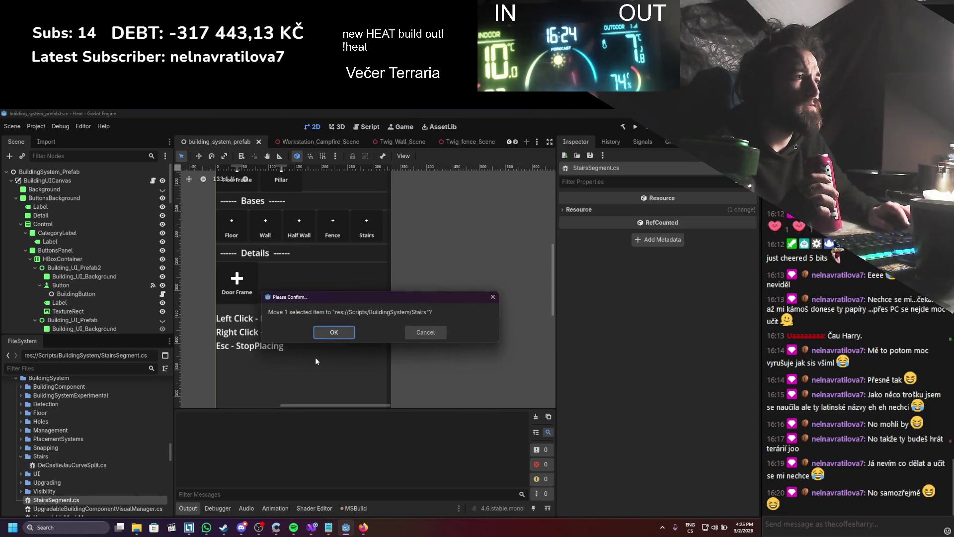
click(330, 332)
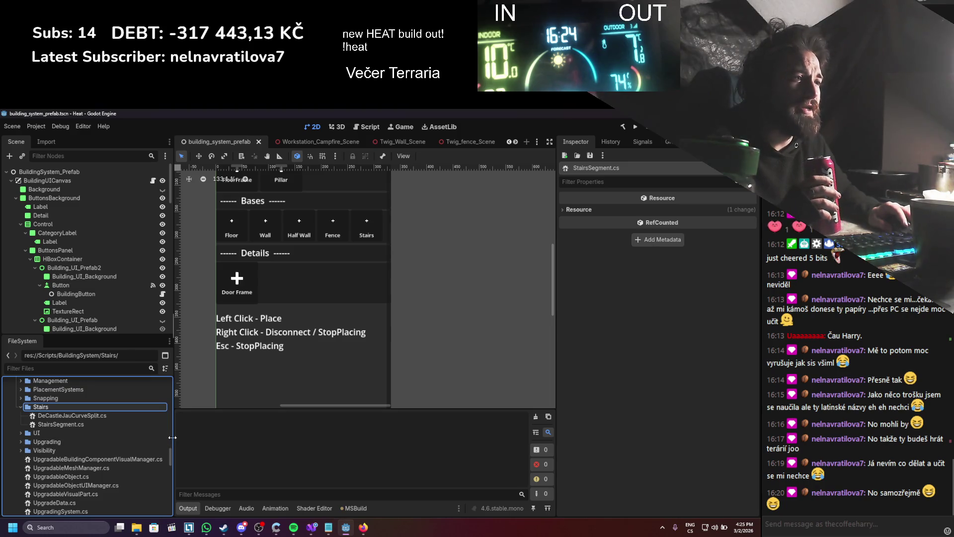
- Widen the FileSystem panel and open UpgradableBuildingComponentVisualManager.cs in Visual Studio
drag(172, 437, 180, 437)
double_click(80, 459)
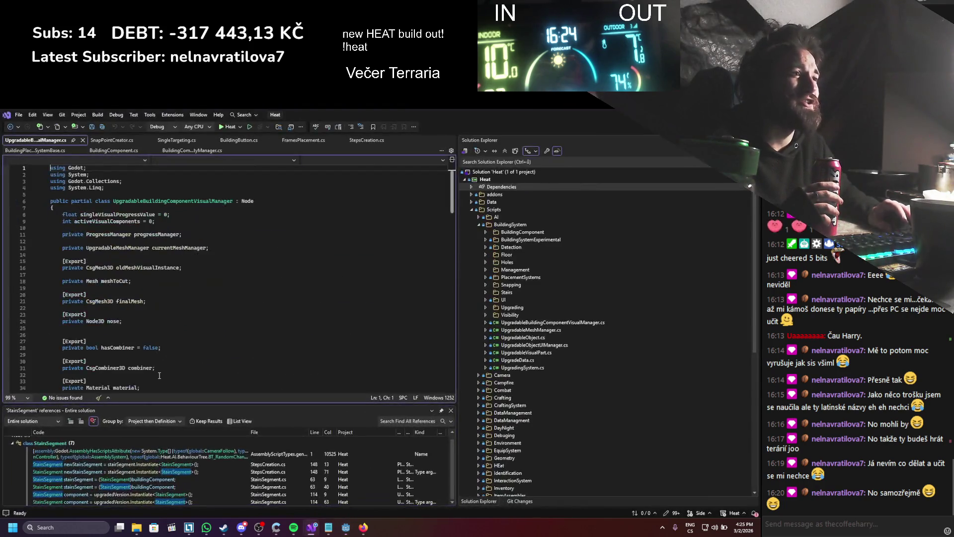
scroll(160, 368, down, 1)
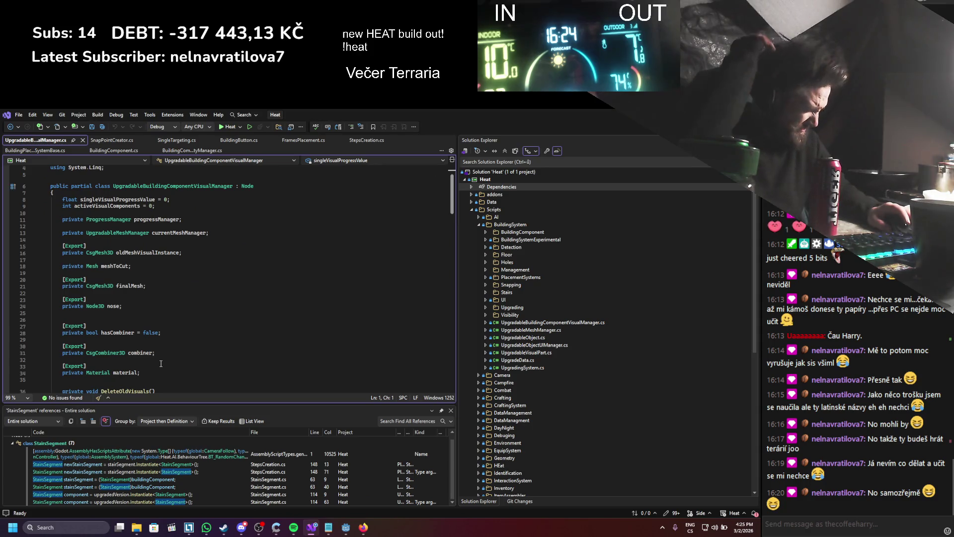
- Check references to UpgradableBuildingComponentVisualManager, then delete UpgradableBuildingComponentVisualManager.cs from the project
right_click(151, 186)
click(187, 259)
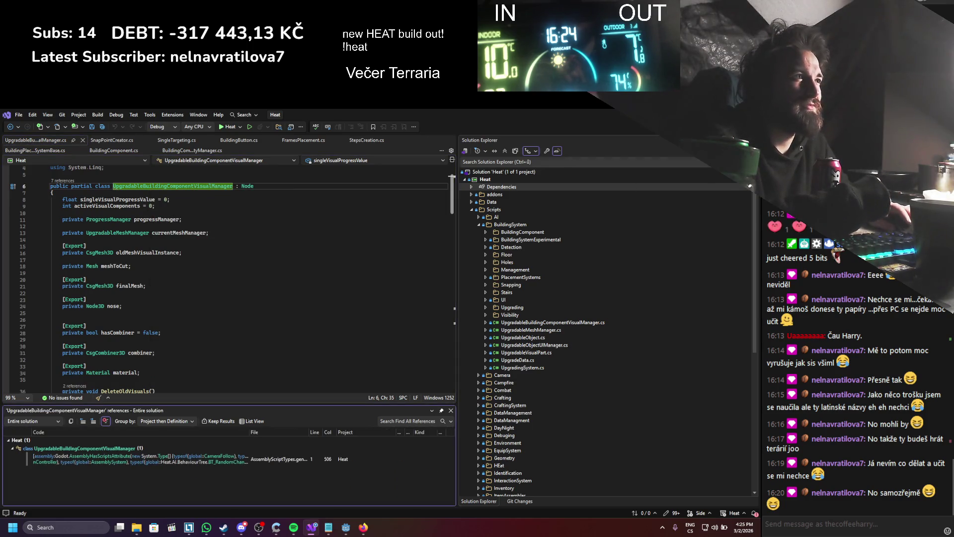
key(alt+Tab)
right_click(115, 460)
click(130, 465)
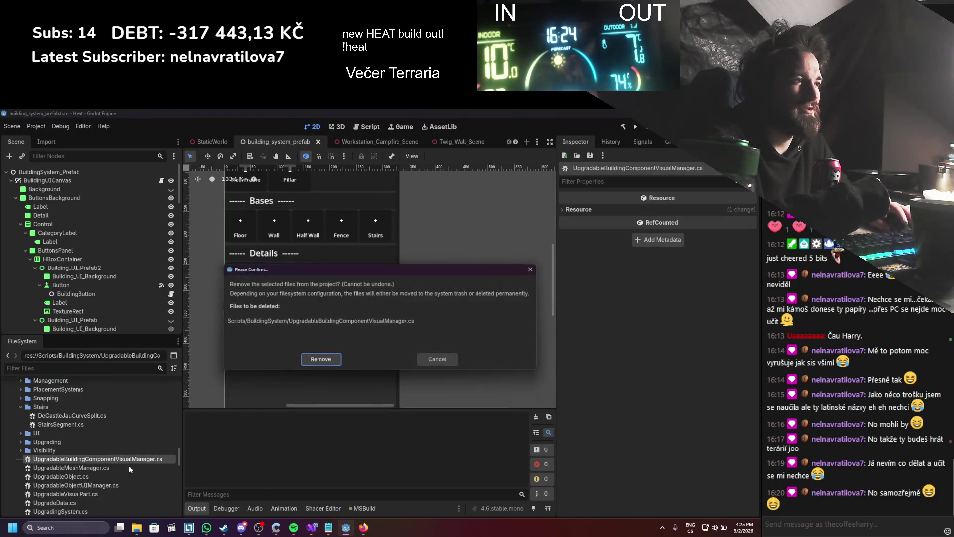
click(319, 360)
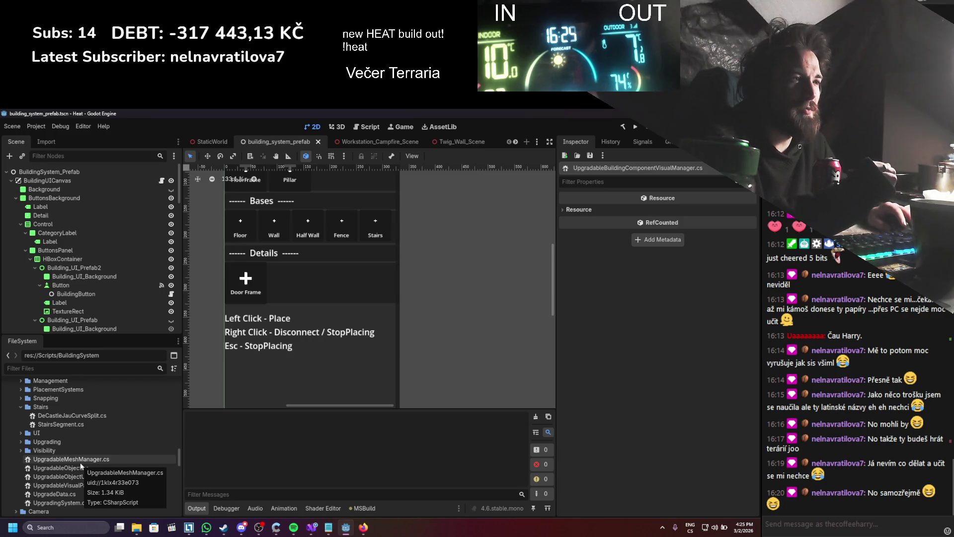
- Review UpgradableMeshManager's references and generated code, then delete UpgradableMeshManager.cs
double_click(80, 462)
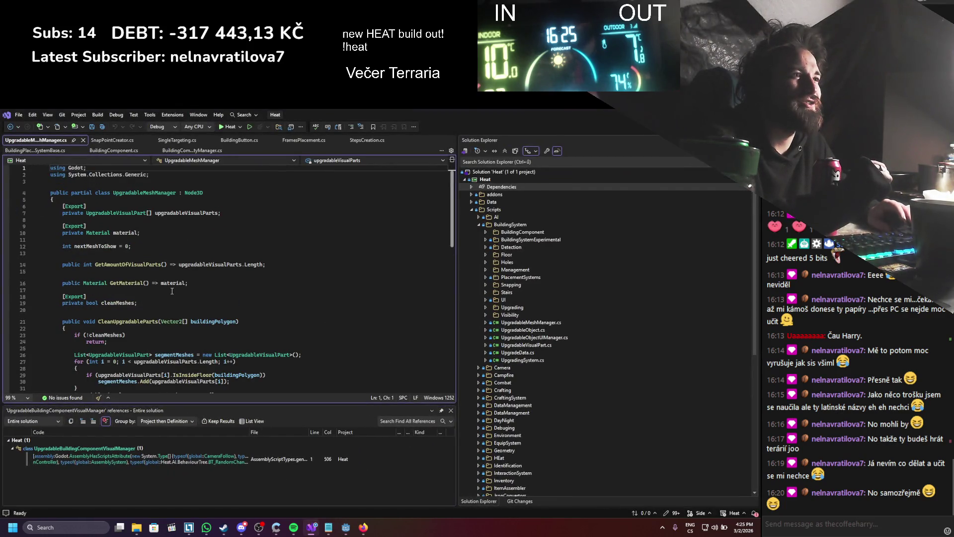
right_click(138, 193)
click(199, 271)
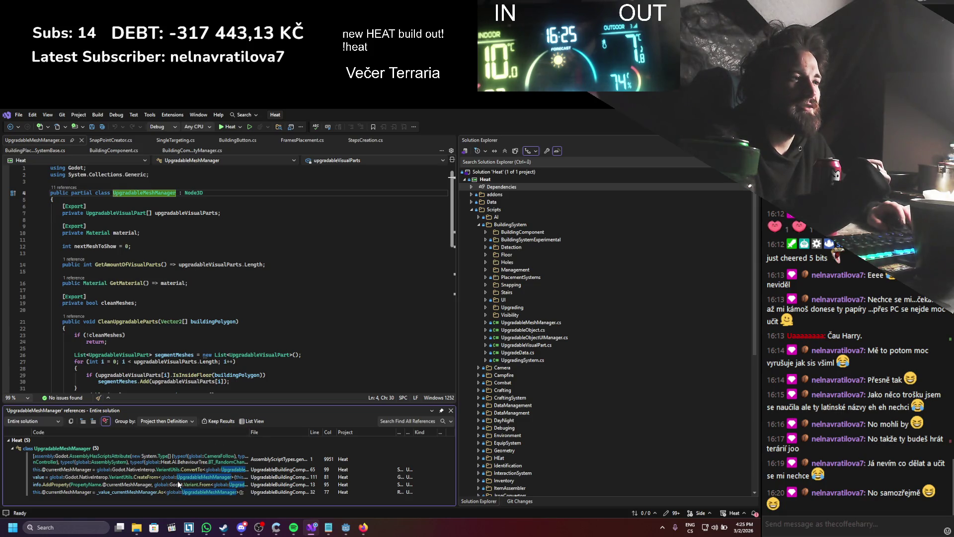
mouse_move(174, 476)
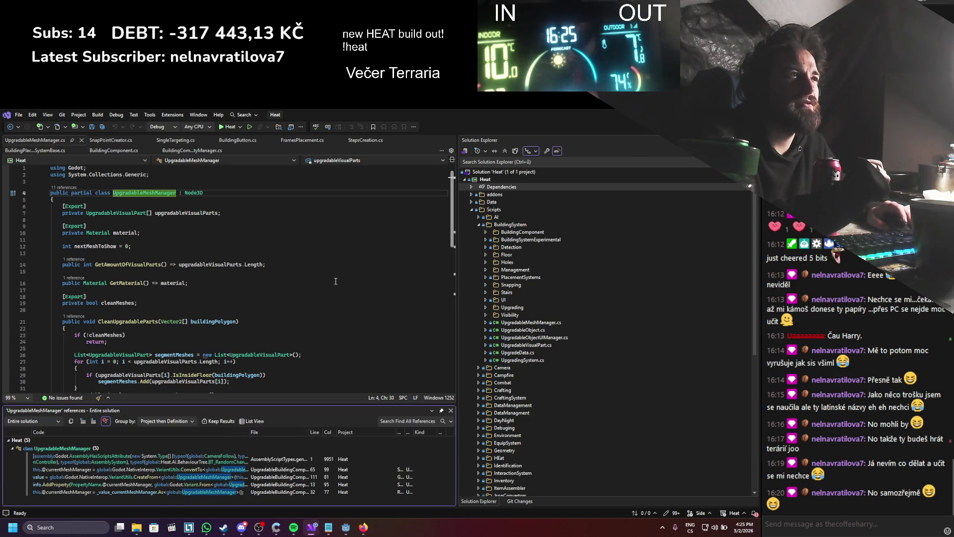
click(154, 477)
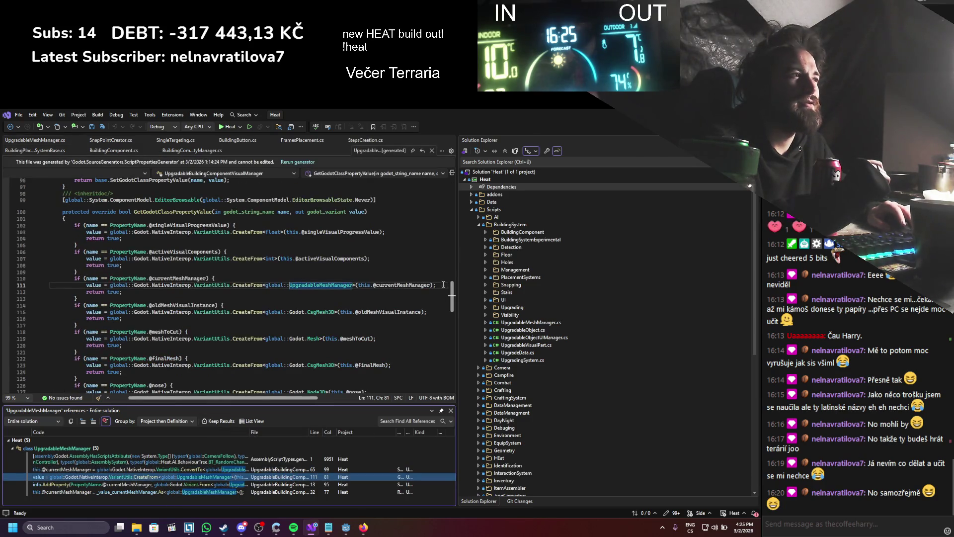
click(433, 151)
key(alt+Tab)
right_click(114, 459)
click(129, 466)
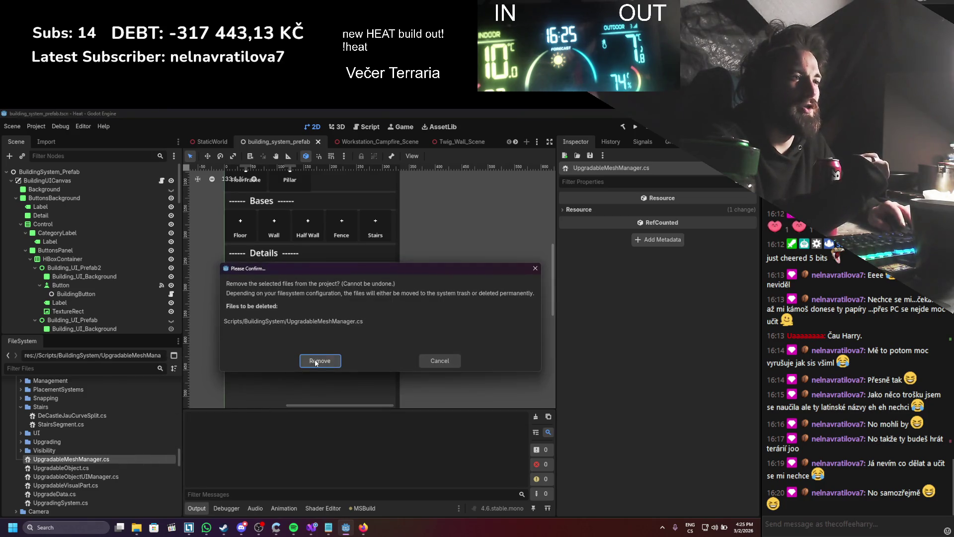
click(317, 362)
key(alt+Tab)
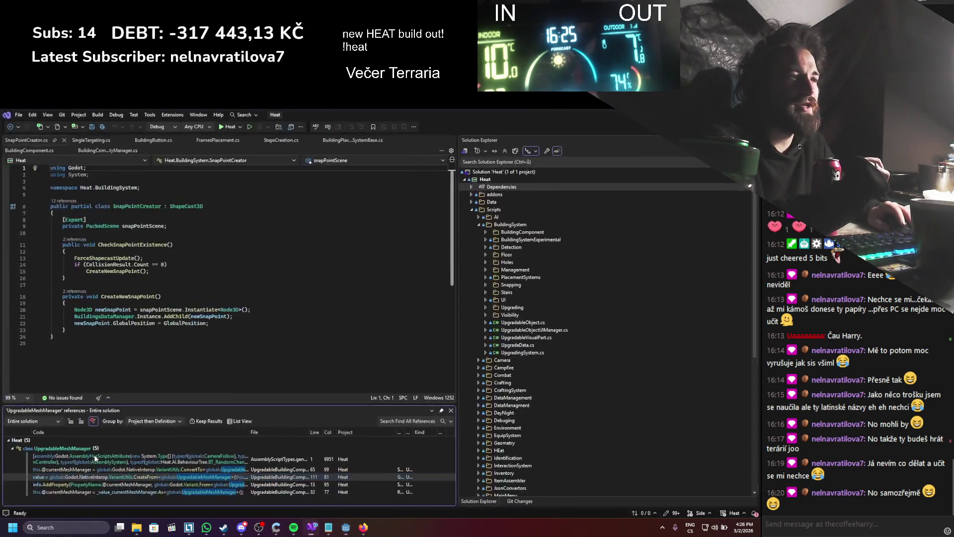
- Review UpgradableObject.cs and cancel its deletion because scenes depend on it
double_click(94, 454)
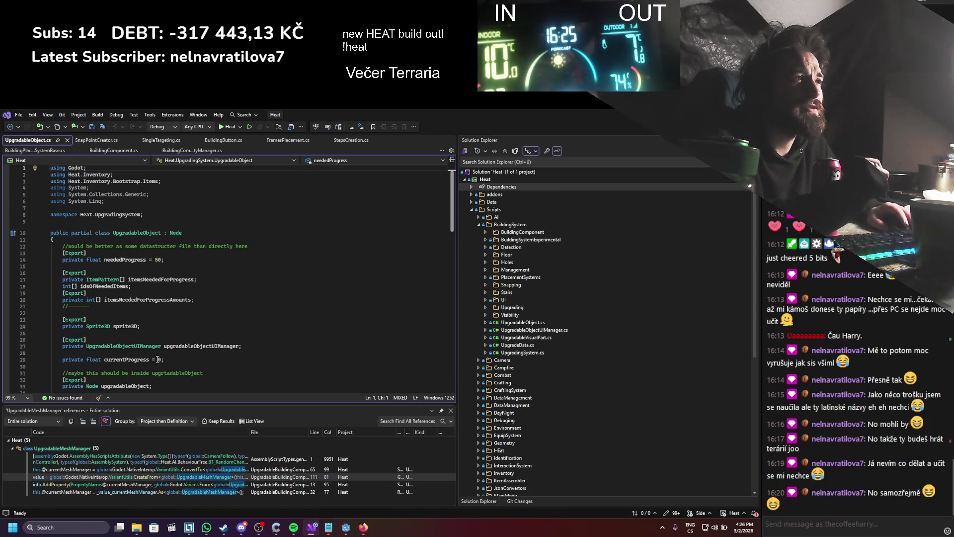
scroll(158, 358, down, 11)
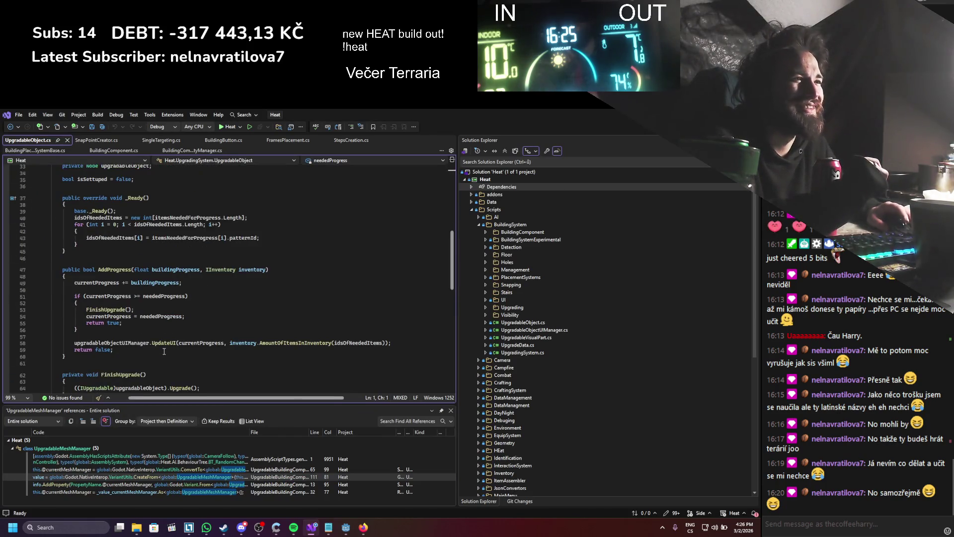
scroll(164, 352, down, 8)
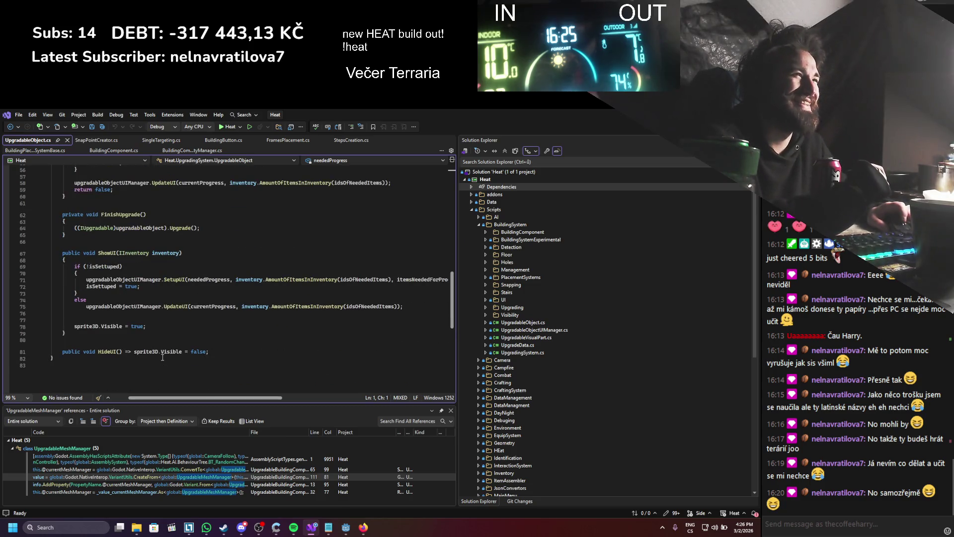
scroll(163, 358, up, 10)
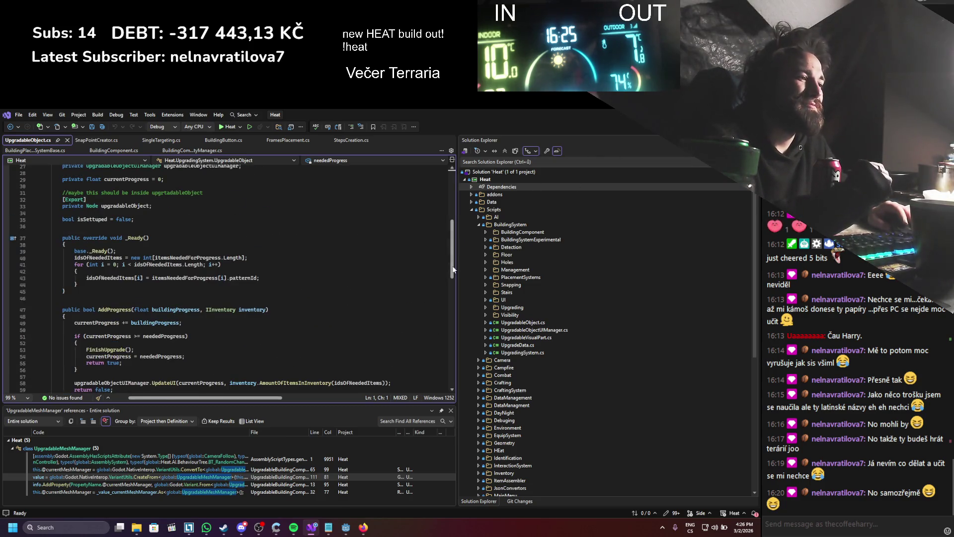
key(alt+Tab)
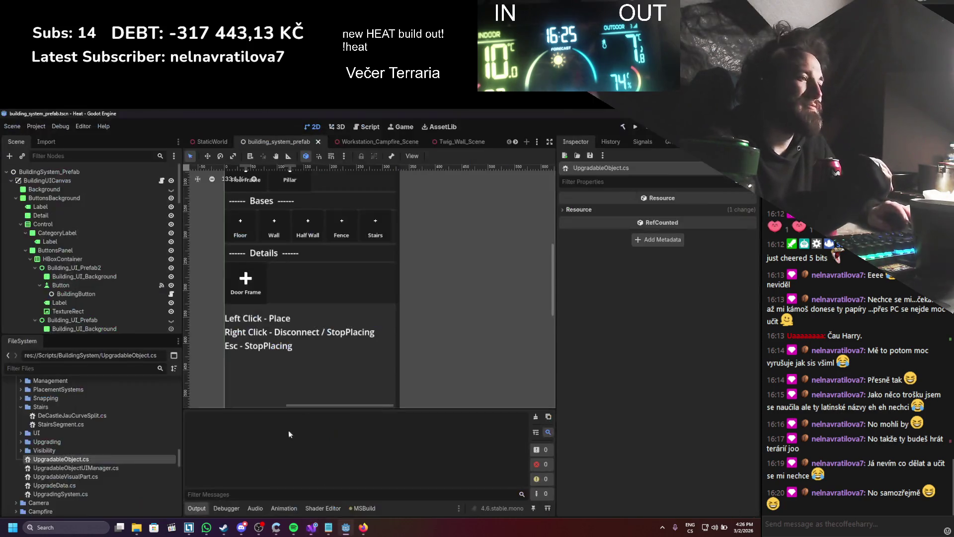
right_click(114, 460)
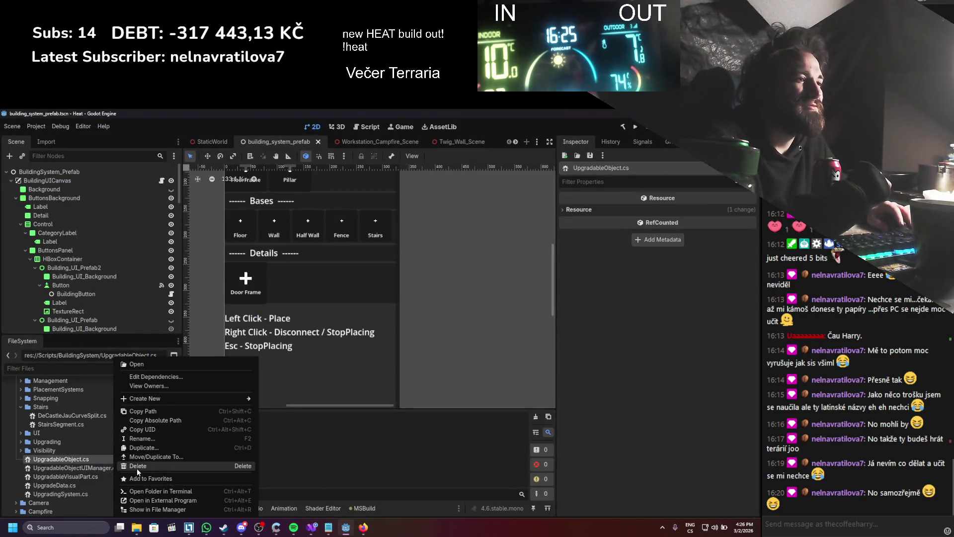
click(136, 467)
scroll(453, 358, down, 5)
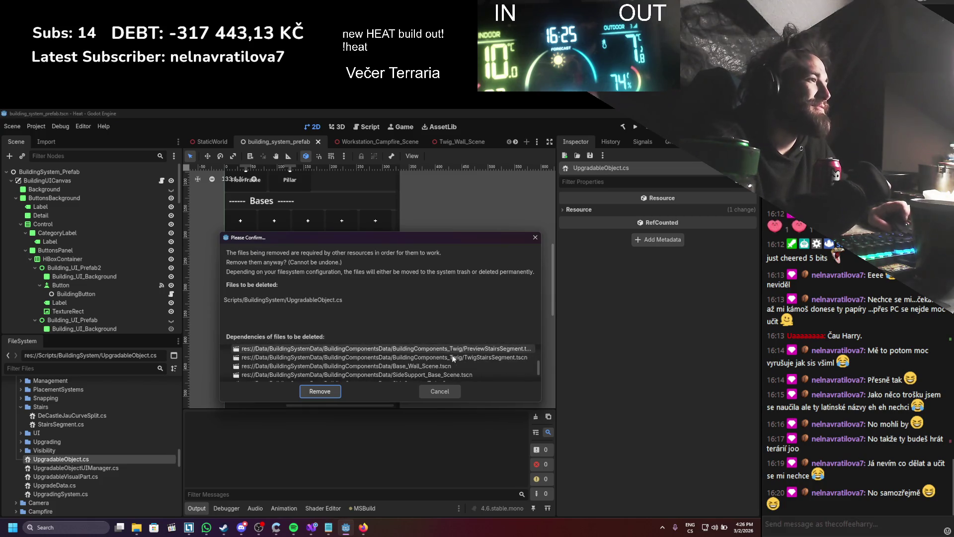
click(439, 390)
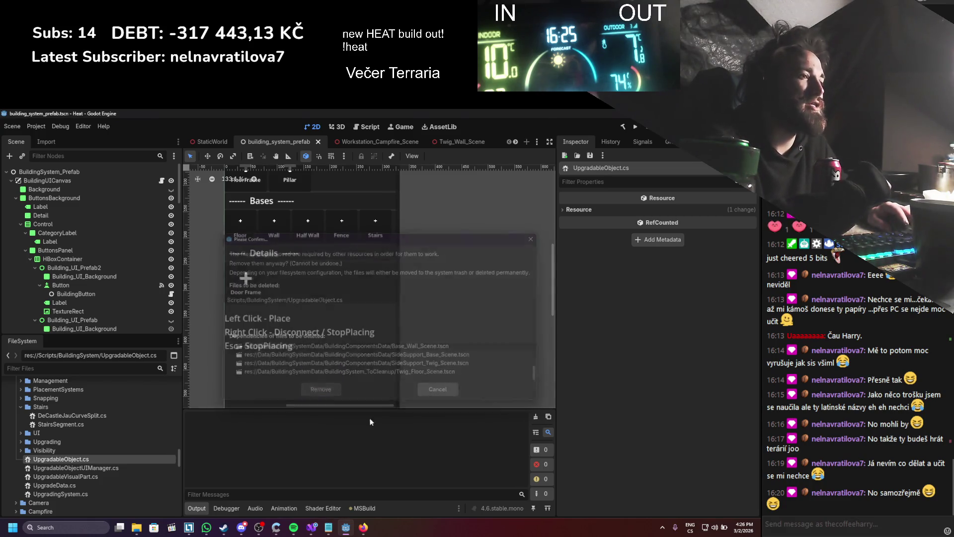
- Move UpgradableObject.cs into the Upgrading folder and verify it landed there
scroll(149, 463, up, 2)
scroll(119, 474, up, 1)
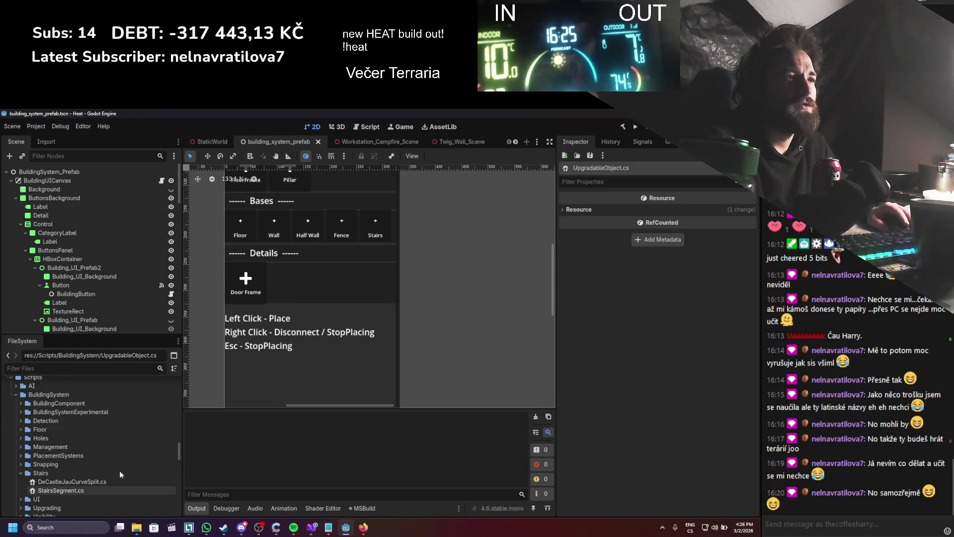
drag(60, 507, 52, 492)
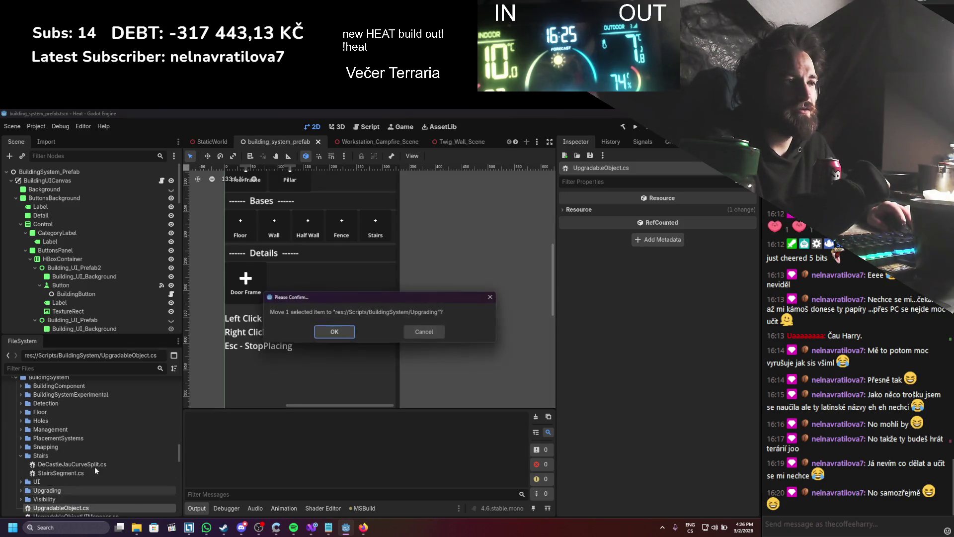
key(Return)
key(alt+Tab)
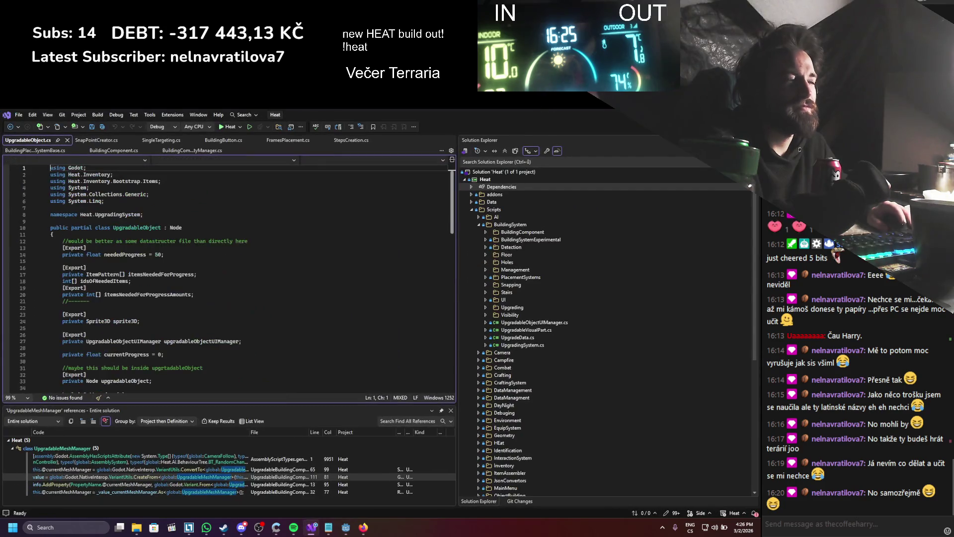
key(alt+Tab)
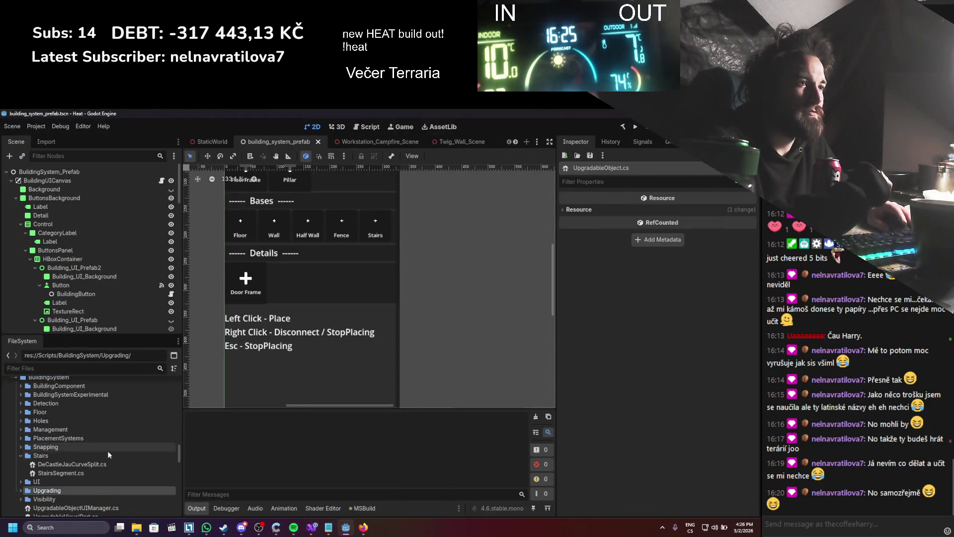
scroll(32, 469, down, 2)
click(20, 455)
click(20, 456)
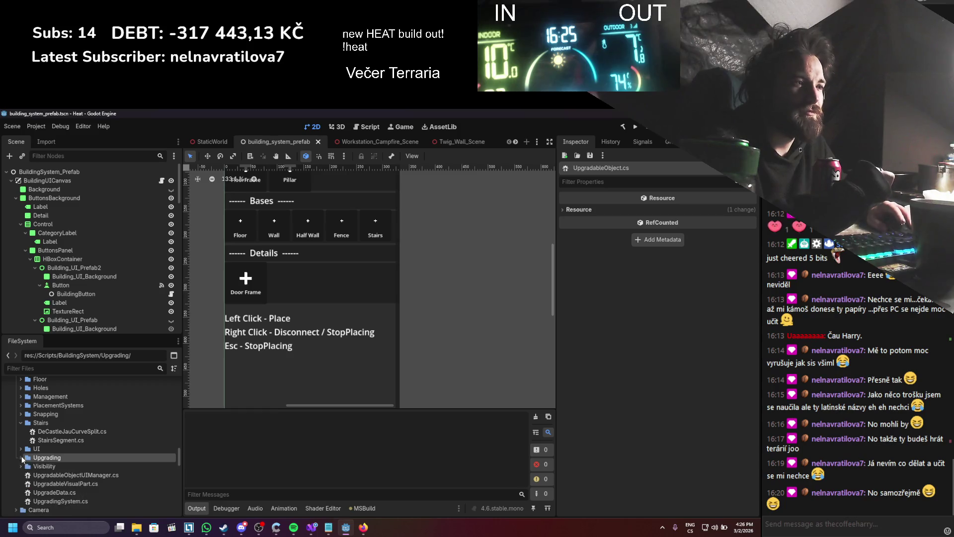
scroll(78, 461, down, 1)
- Check UpgradableVisualPart's references, keep the file, and move UpgradableVisualPart.cs into the Upgrading folder
double_click(79, 467)
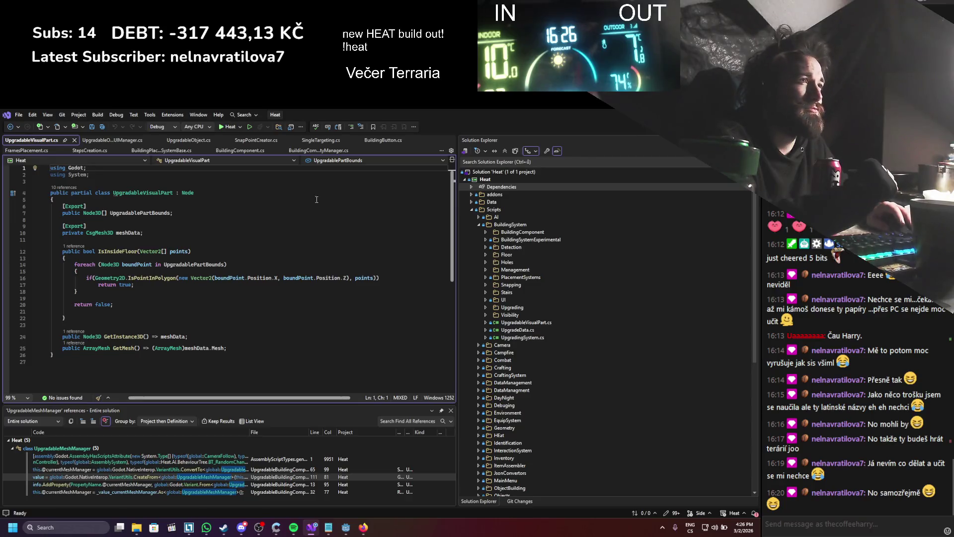
right_click(156, 194)
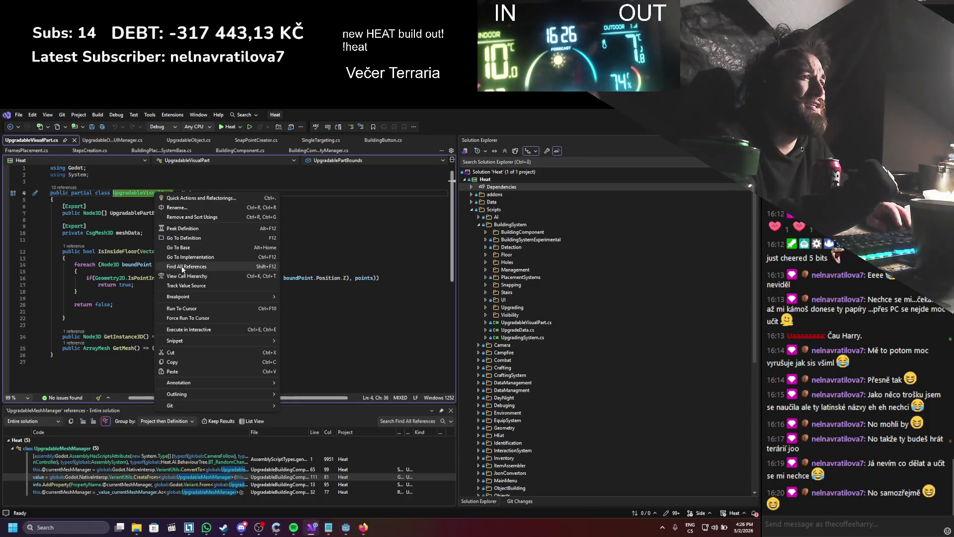
click(183, 267)
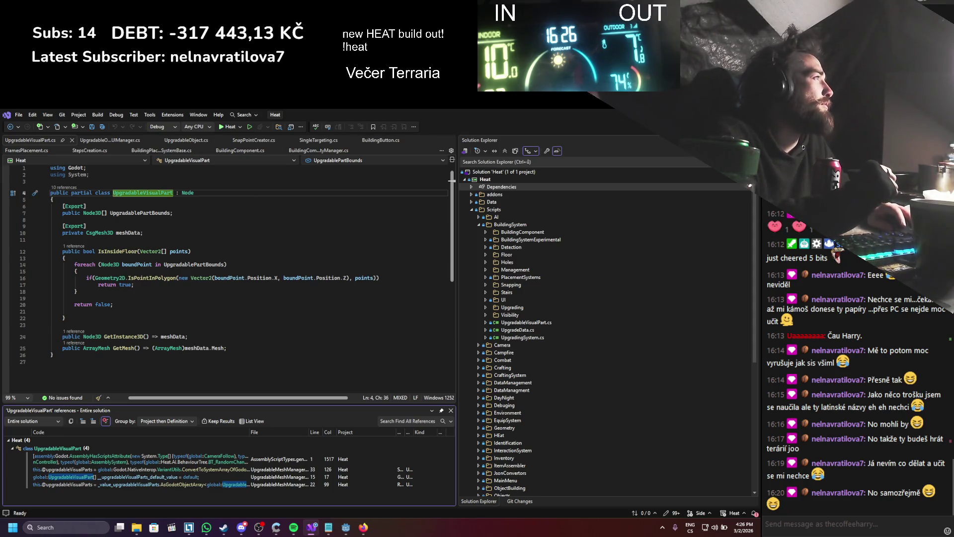
key(alt+Tab)
right_click(101, 458)
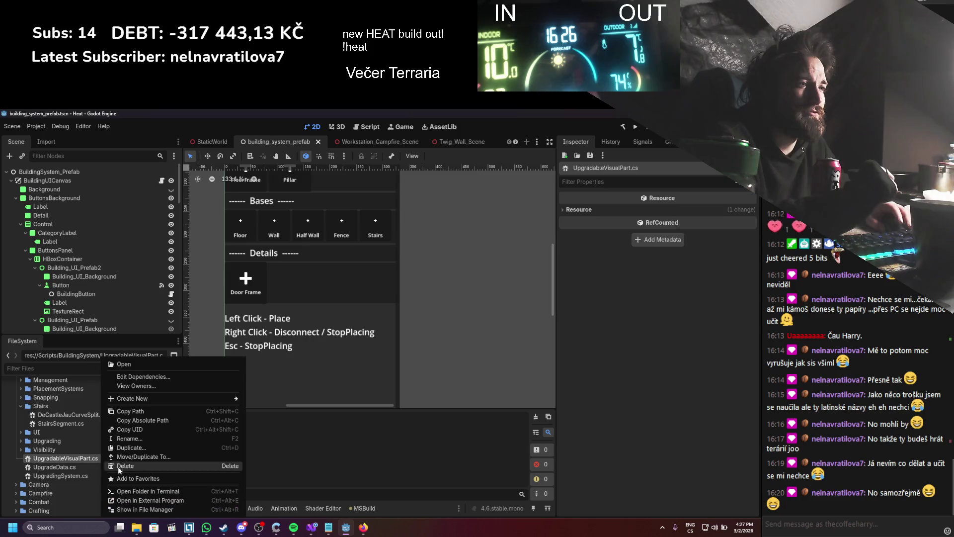
click(117, 465)
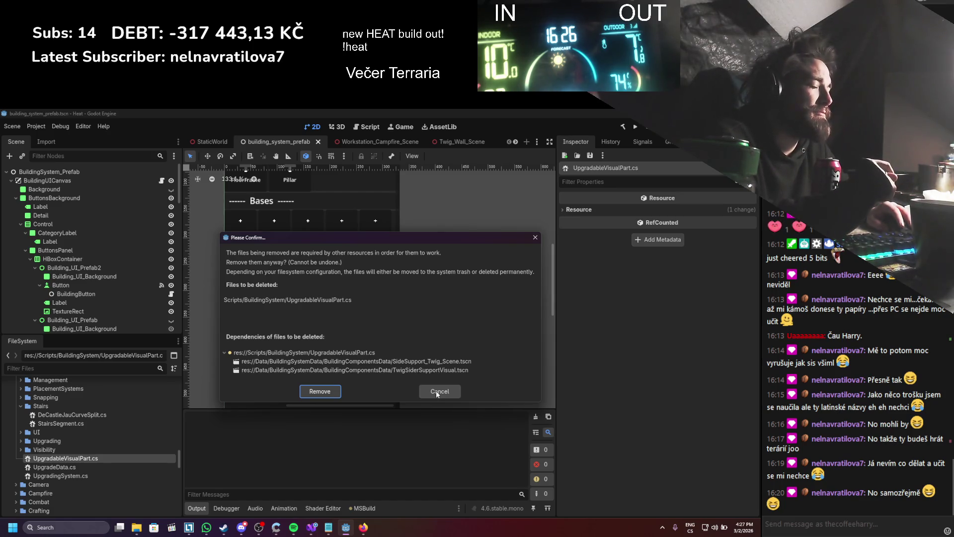
click(436, 390)
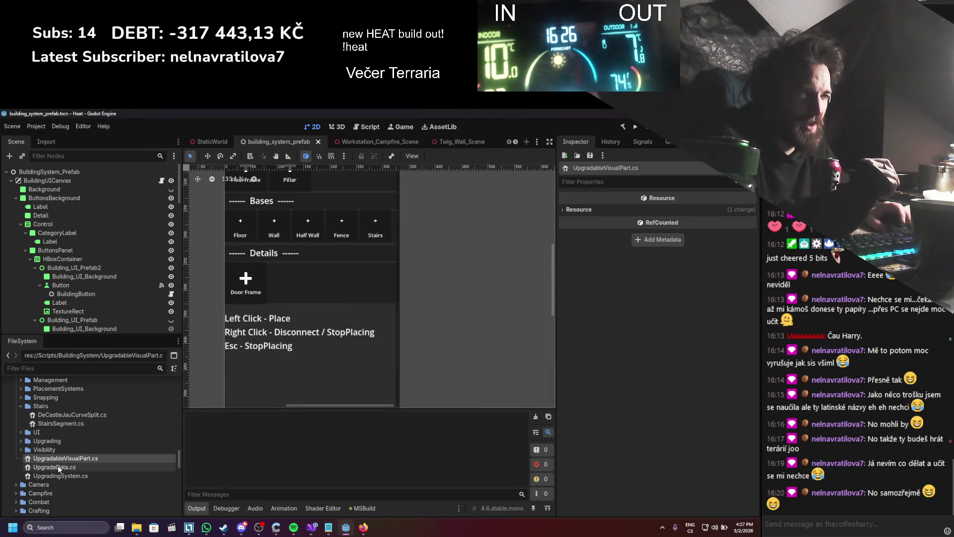
scroll(57, 463, up, 1)
drag(50, 476, 50, 458)
click(337, 331)
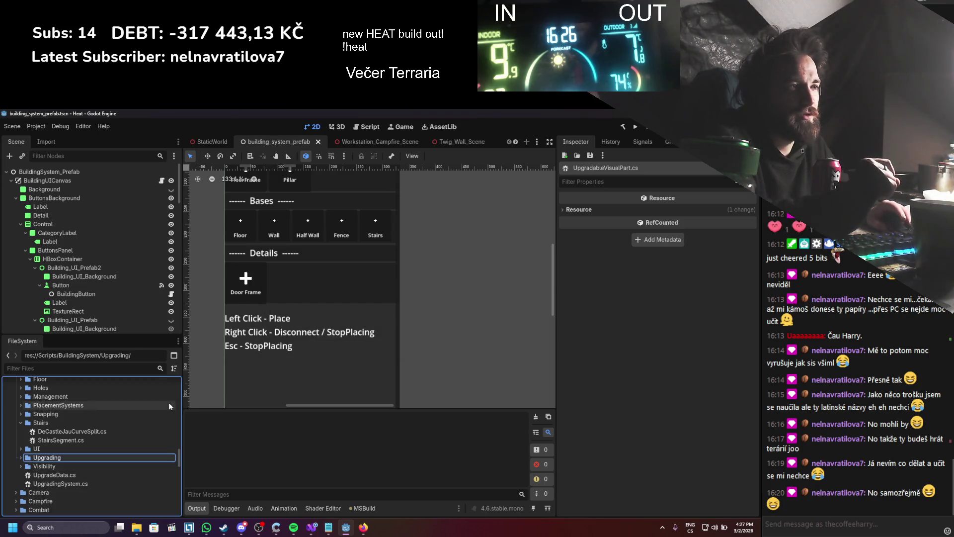
- Look over UpgradeData.cs, then bring up its file actions in Godot's FileSystem dock
click(68, 475)
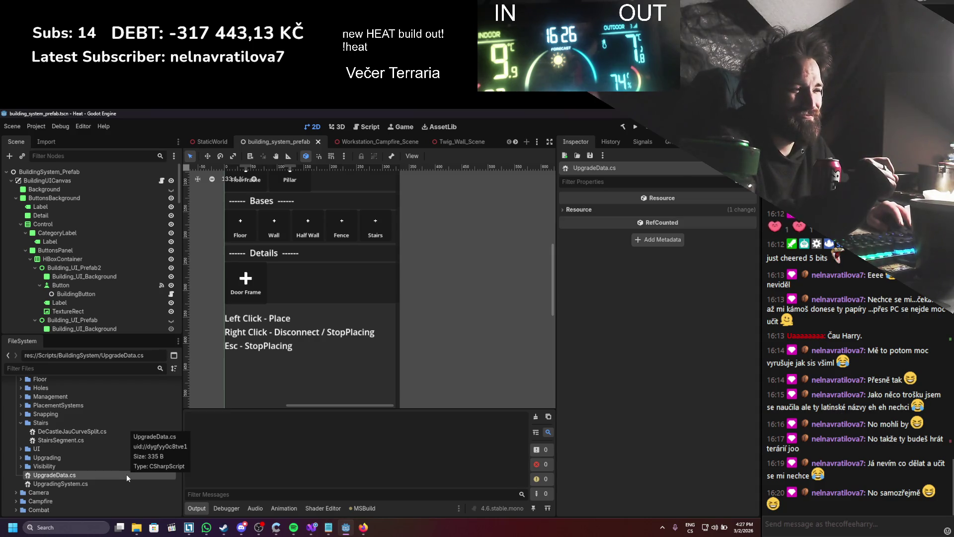
scroll(65, 443, up, 2)
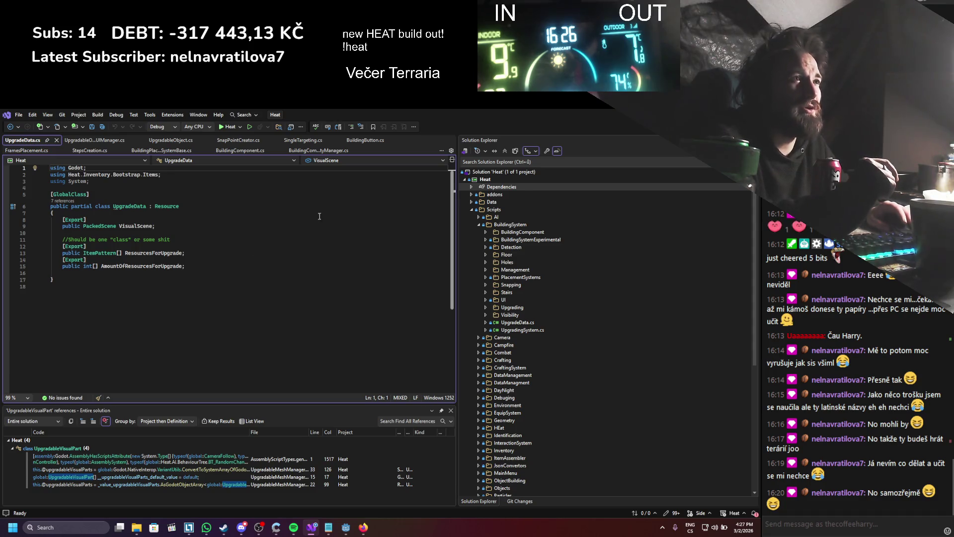
key(alt+Tab)
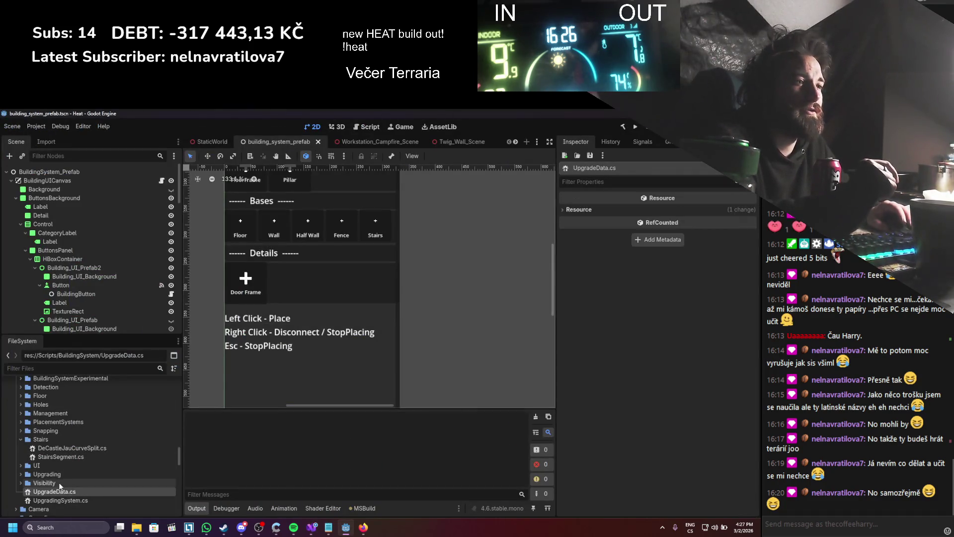
right_click(60, 491)
- Delete UpgradeData.cs from the BuildingSystem scripts
click(82, 466)
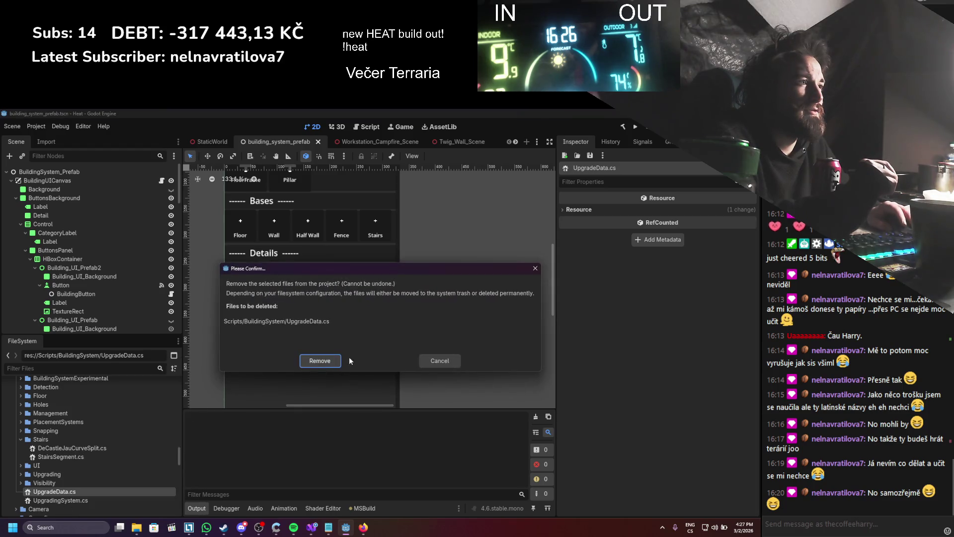
click(319, 361)
key(alt+Tab)
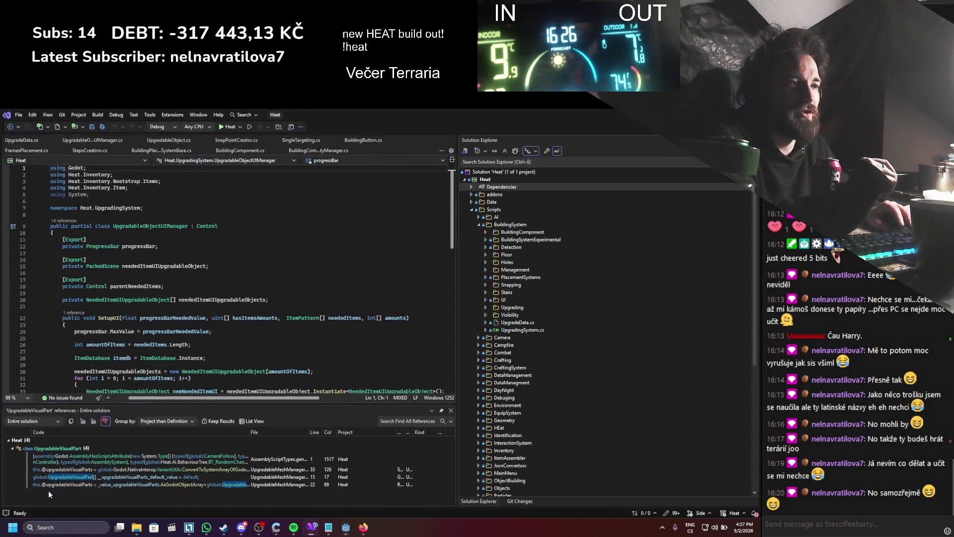
key(alt+Tab)
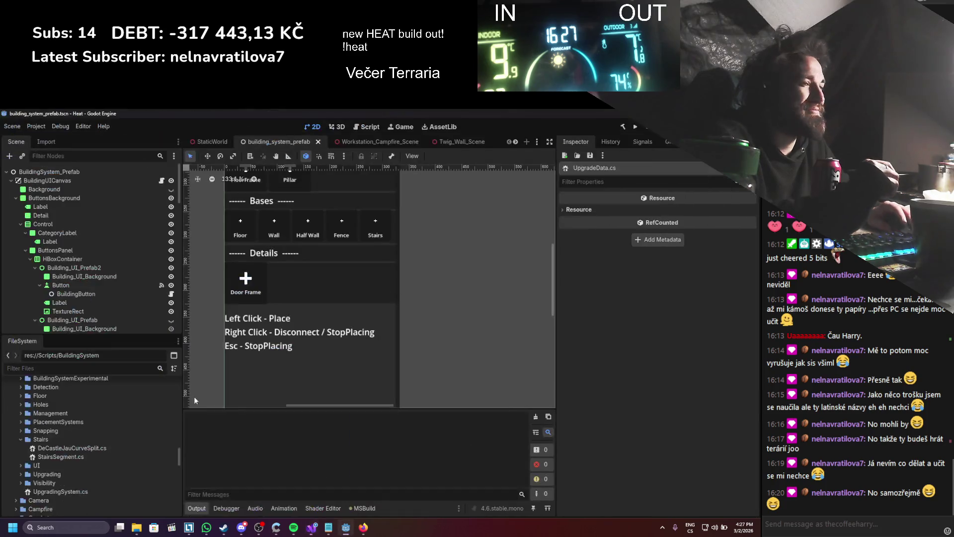
- Review UpgradingSystem.cs, then delete it from the project
double_click(69, 491)
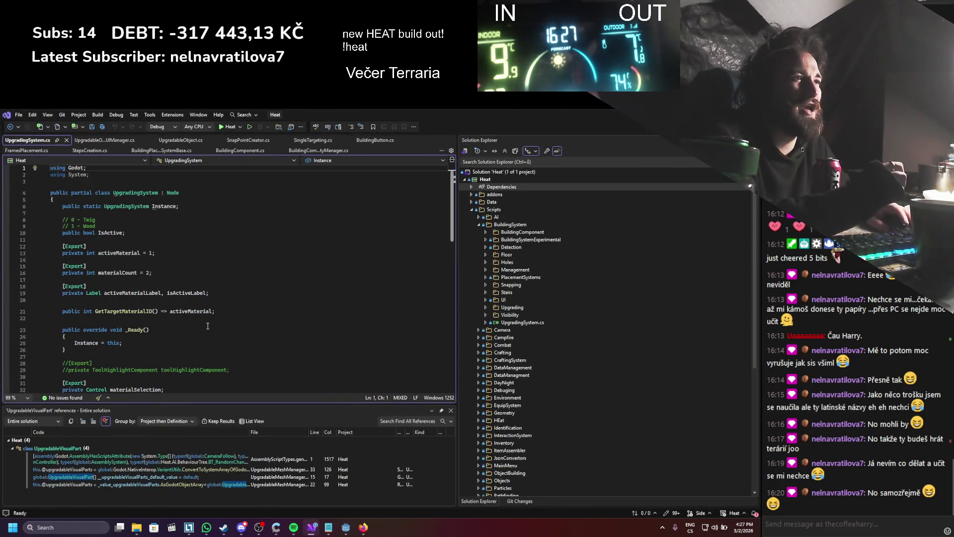
scroll(207, 325, down, 2)
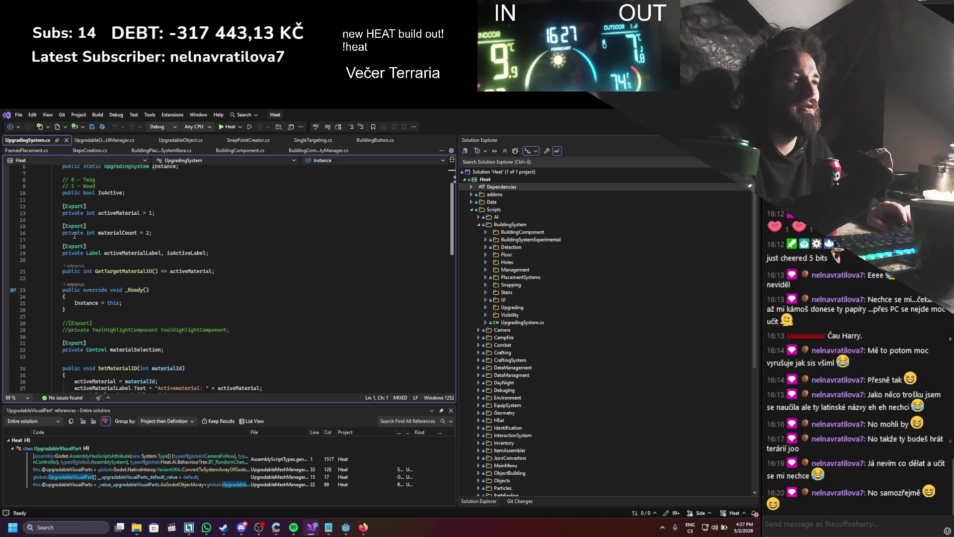
scroll(74, 235, up, 3)
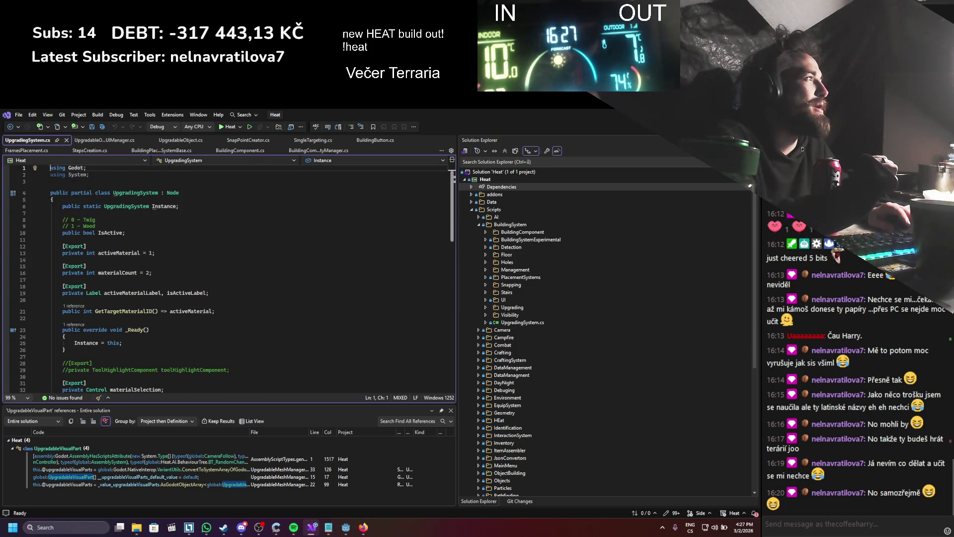
key(alt+Tab)
right_click(53, 484)
click(109, 452)
click(332, 361)
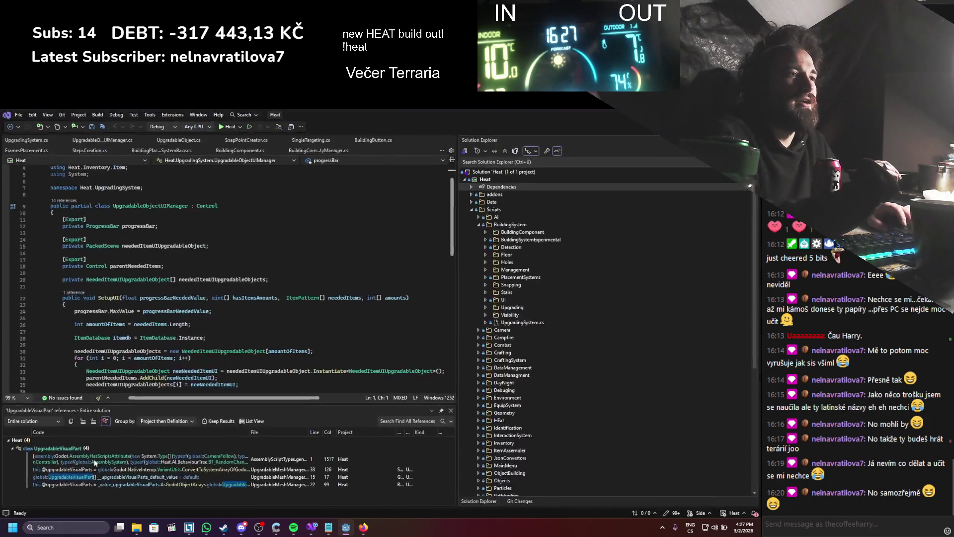
- Collapse the Stairs and BuildingSystem script folders in the FileSystem dock
key(alt+Tab)
scroll(349, 254, down, 3)
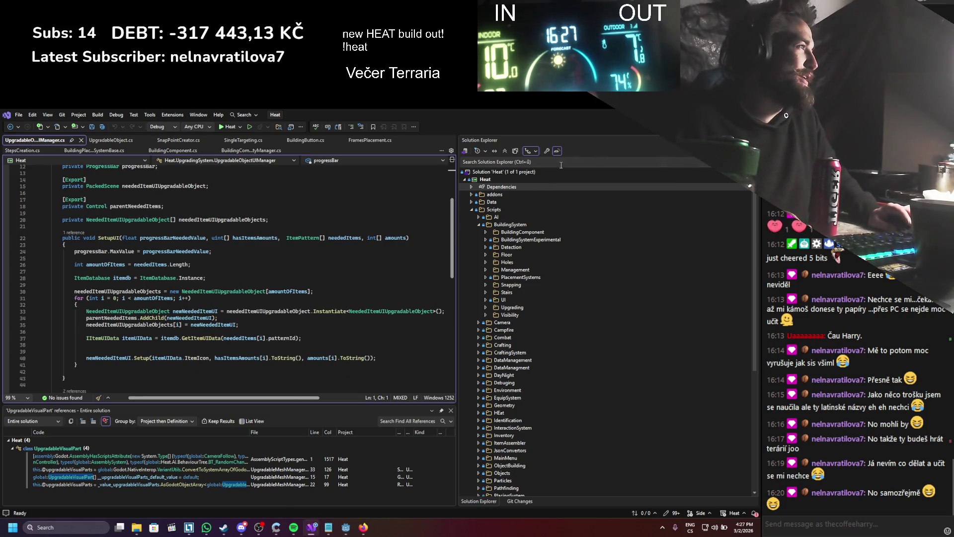
key(alt+Tab)
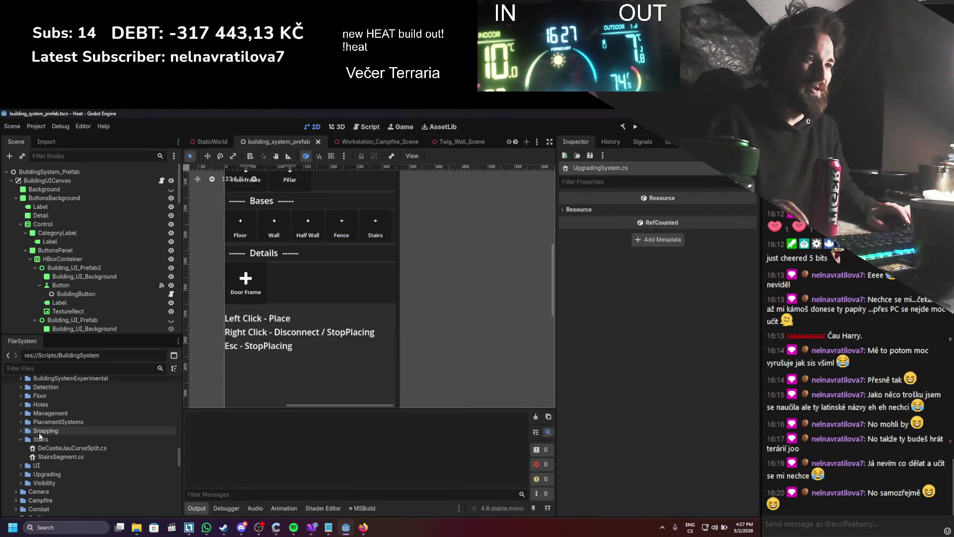
click(22, 440)
scroll(27, 442, up, 3)
click(21, 411)
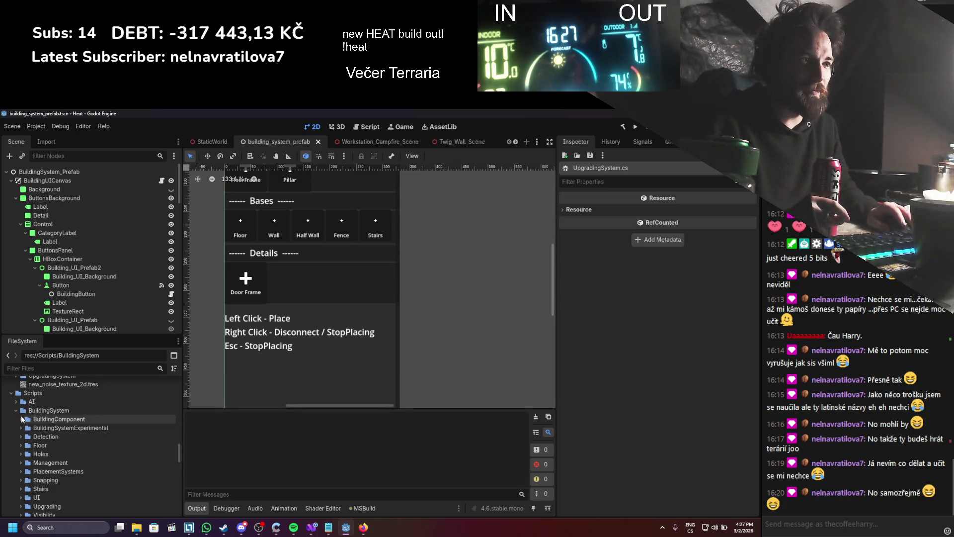
scroll(70, 427, down, 5)
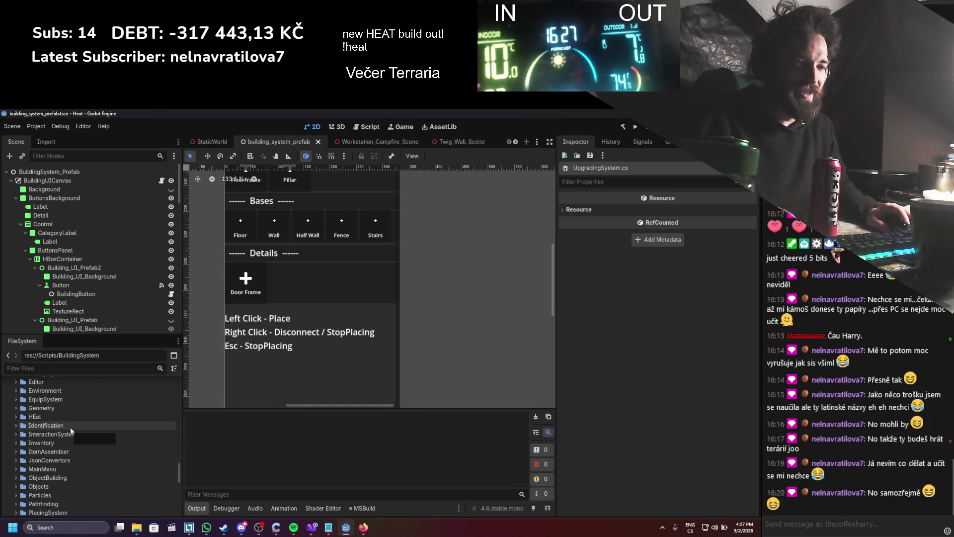
scroll(75, 429, down, 10)
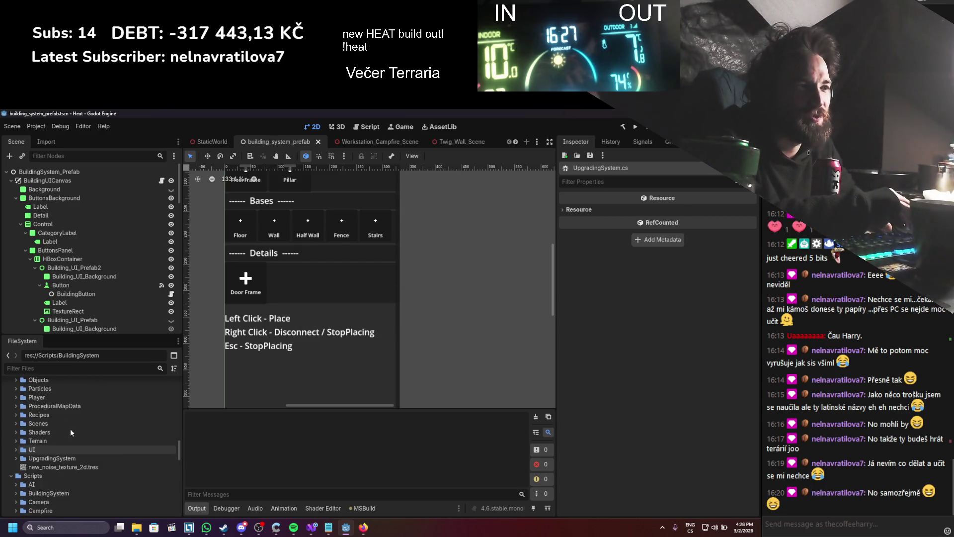
scroll(70, 429, up, 10)
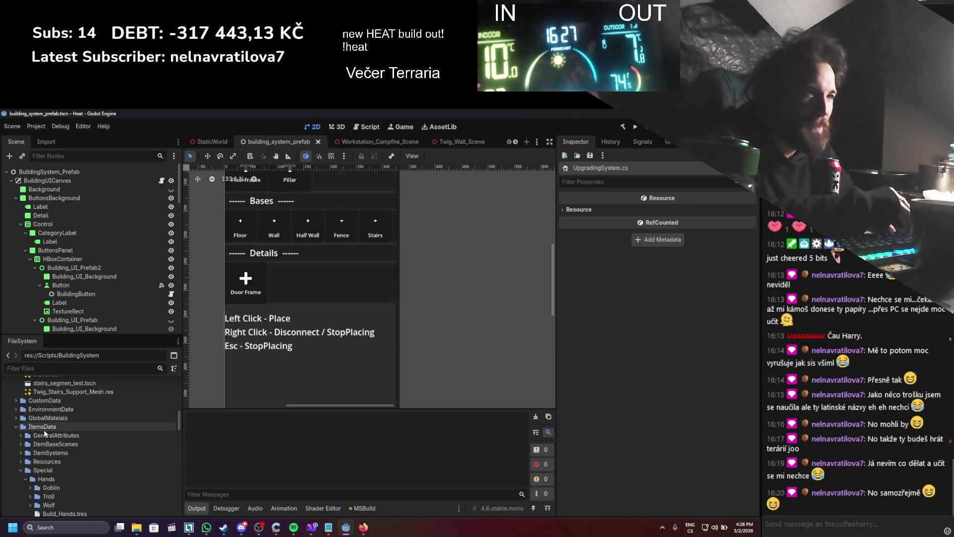
- Browse the EnvironmentData folder, then collapse the Data and ComponentScenes folders
click(16, 409)
scroll(21, 448, down, 1)
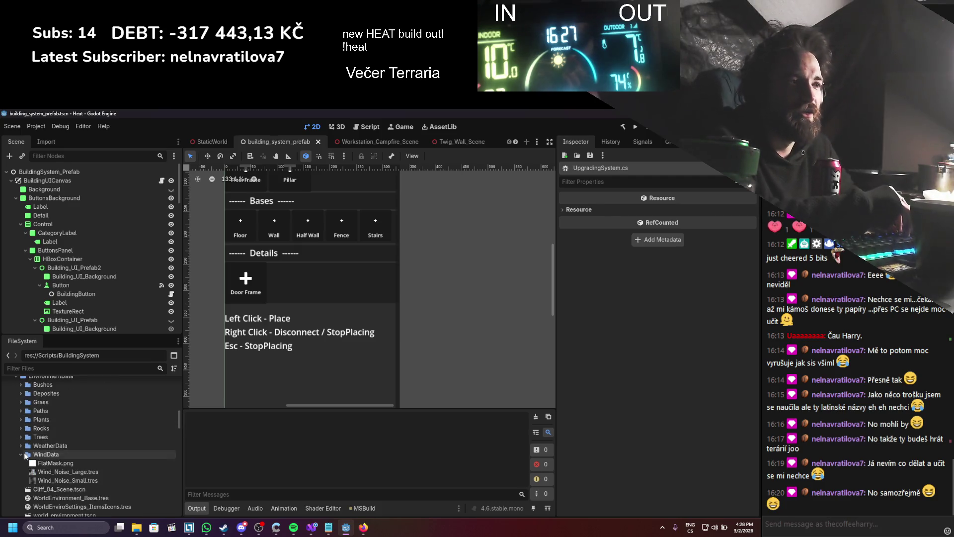
scroll(21, 455, down, 3)
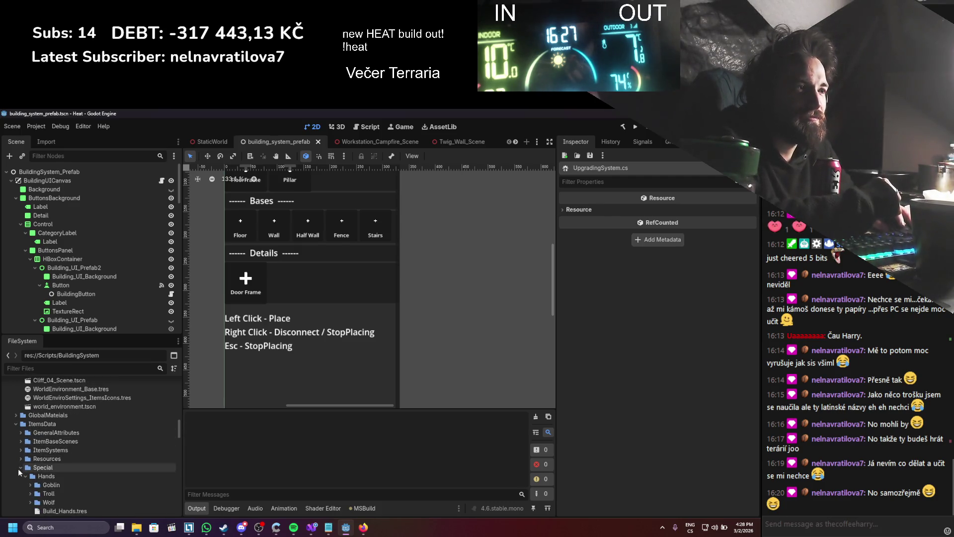
scroll(19, 468, down, 5)
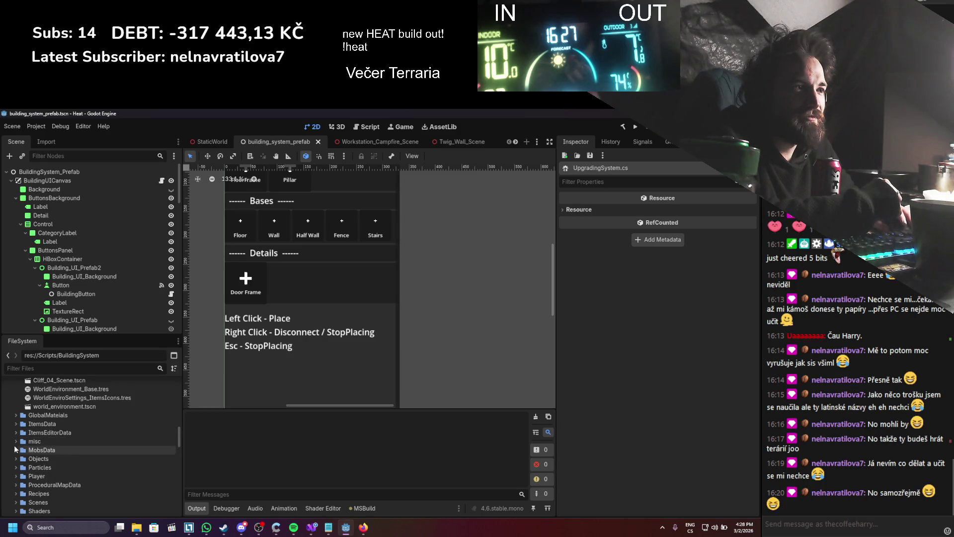
scroll(21, 456, down, 1)
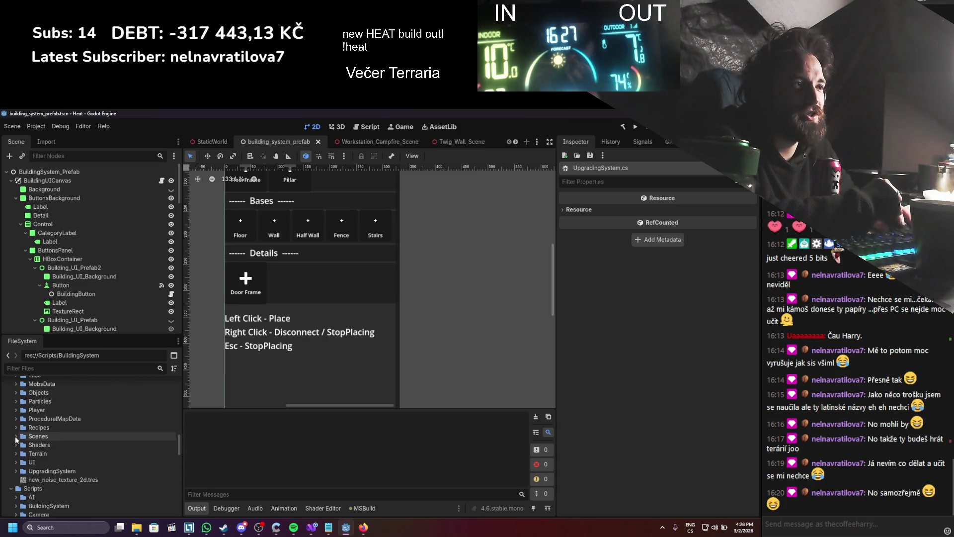
scroll(20, 442, up, 10)
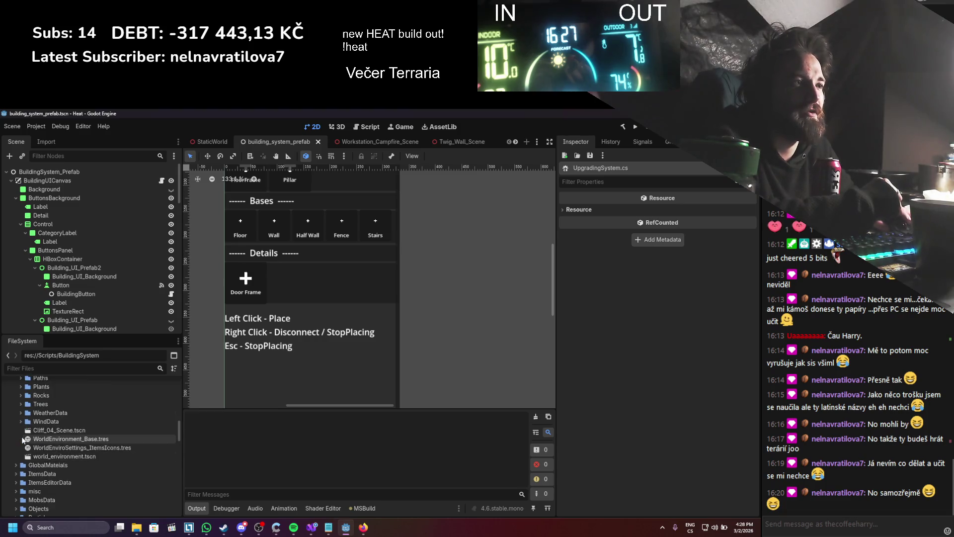
click(16, 409)
scroll(16, 423, down, 2)
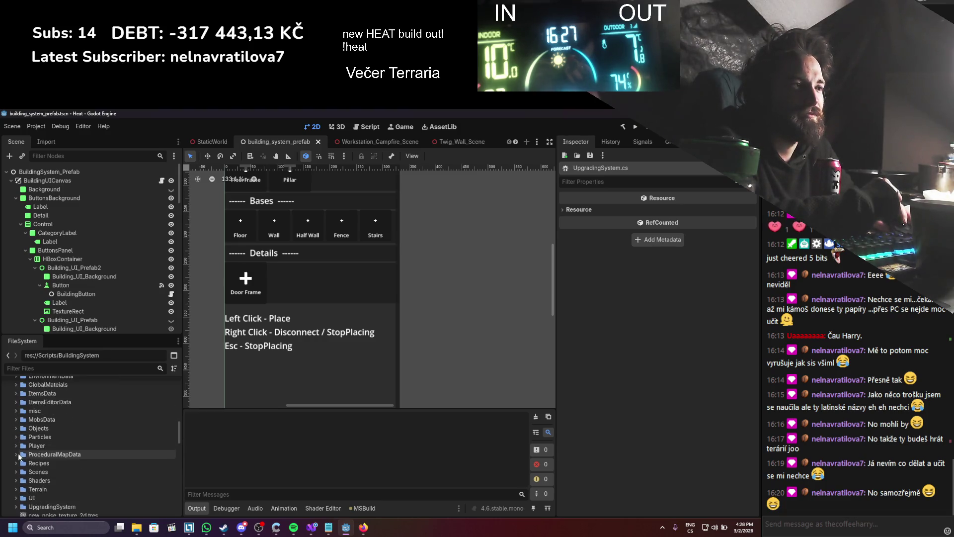
scroll(17, 472, up, 5)
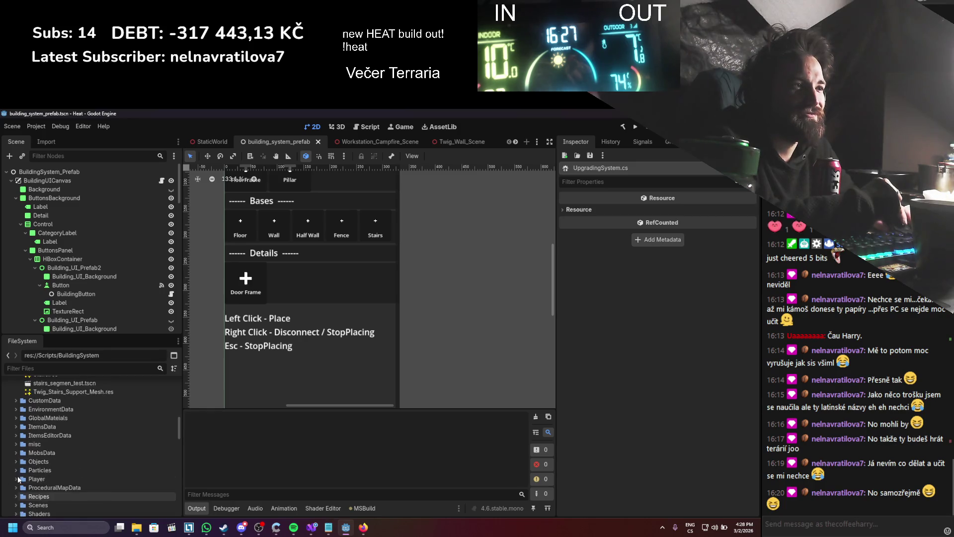
scroll(17, 472, up, 10)
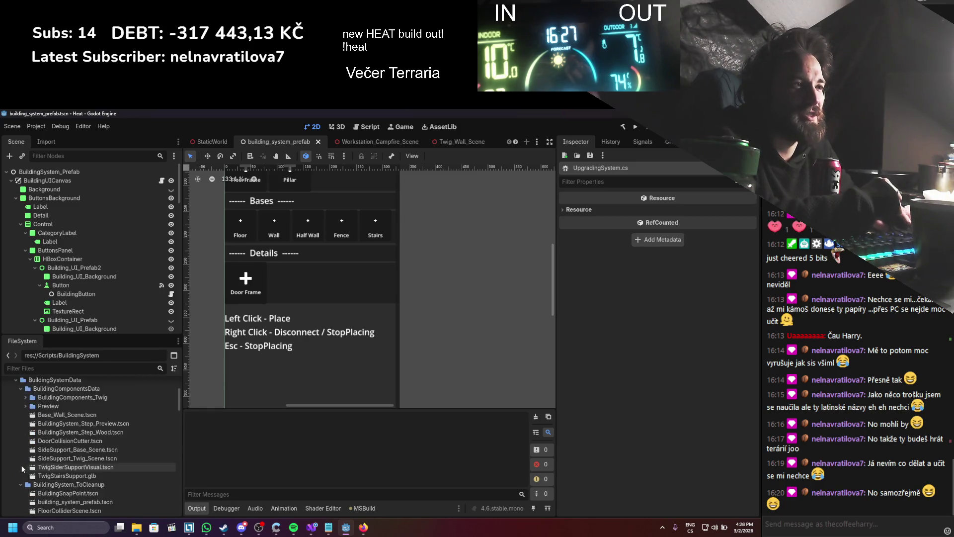
click(11, 437)
click(11, 385)
scroll(14, 436, up, 3)
scroll(20, 433, down, 1)
- Expand Scripts/AI/BeahaviourTree/Old to list the old AI scripts
click(15, 420)
click(20, 429)
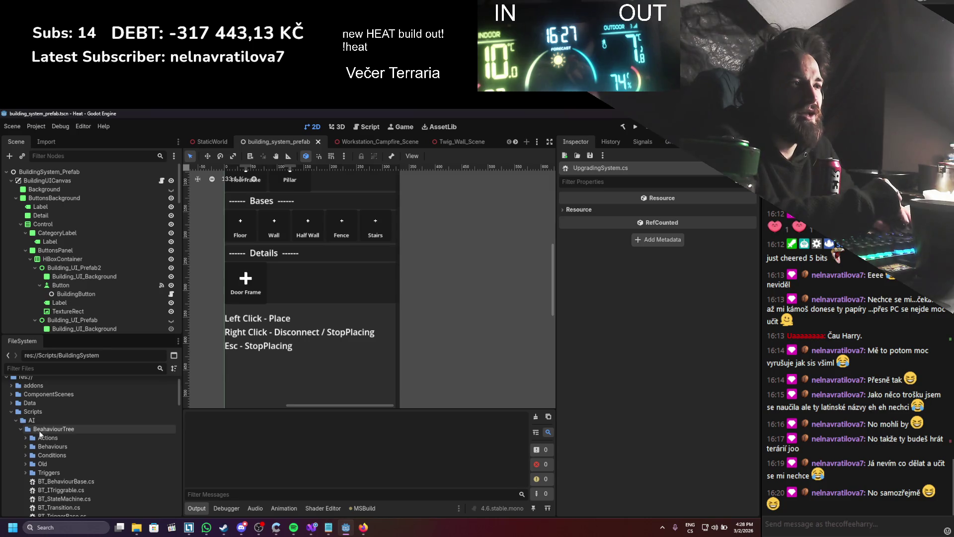
click(26, 464)
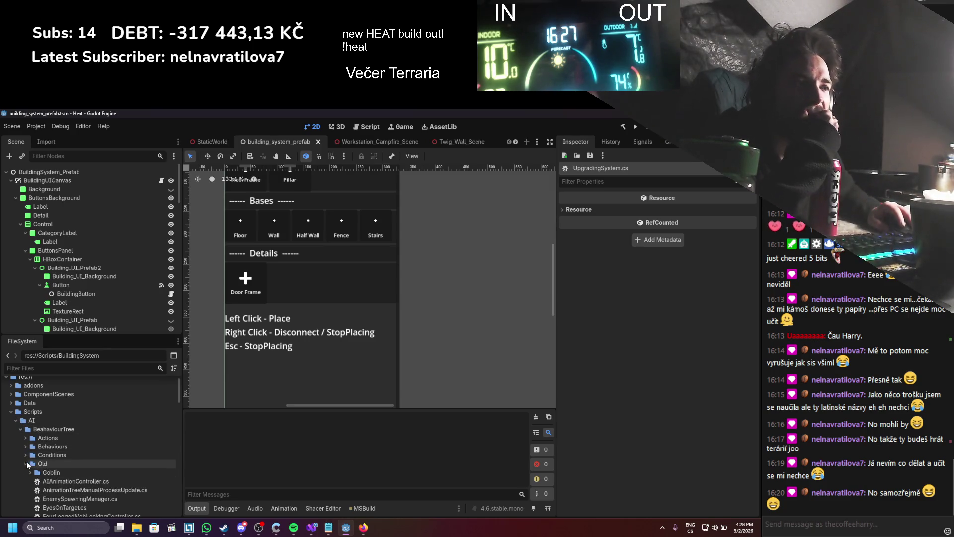
scroll(95, 438, down, 3)
scroll(95, 441, down, 2)
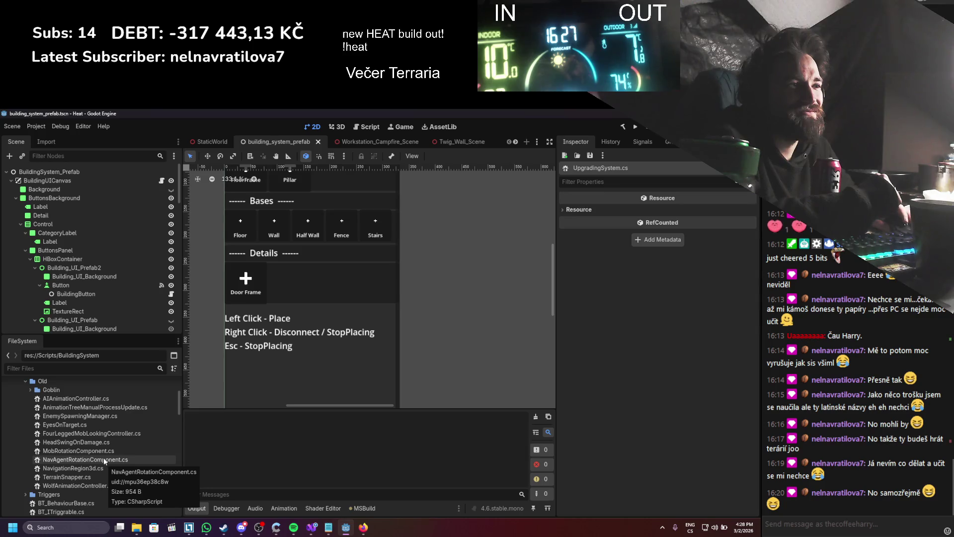
scroll(95, 452, down, 2)
scroll(94, 453, down, 2)
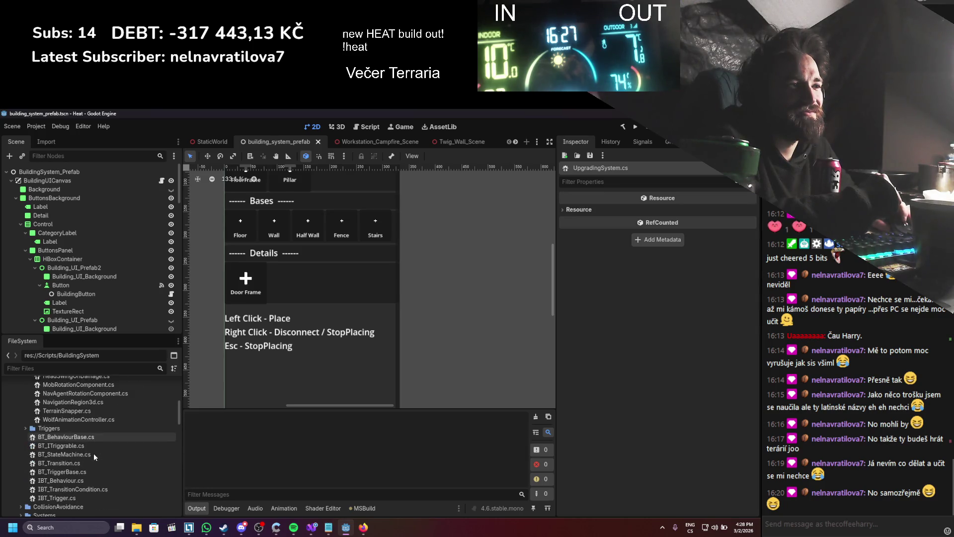
scroll(93, 452, up, 5)
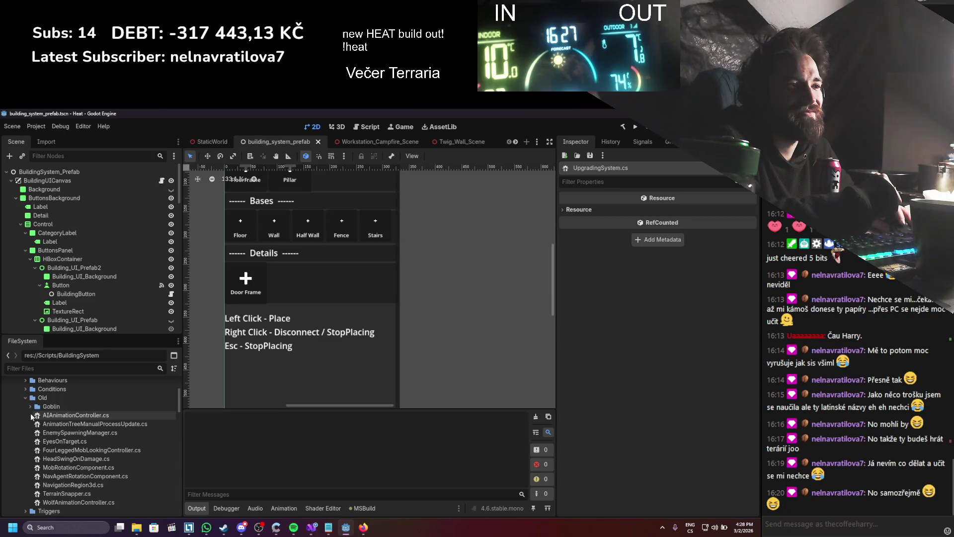
- Delete GoblinValues.cs and then the whole Goblin folder from the Old scripts
click(31, 406)
click(55, 415)
right_click(55, 415)
click(79, 465)
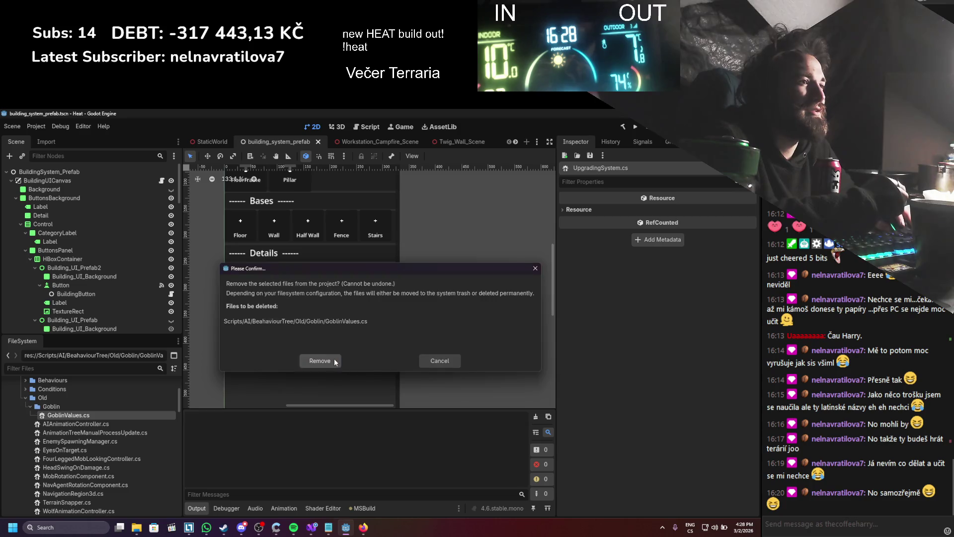
click(320, 361)
right_click(54, 406)
click(86, 472)
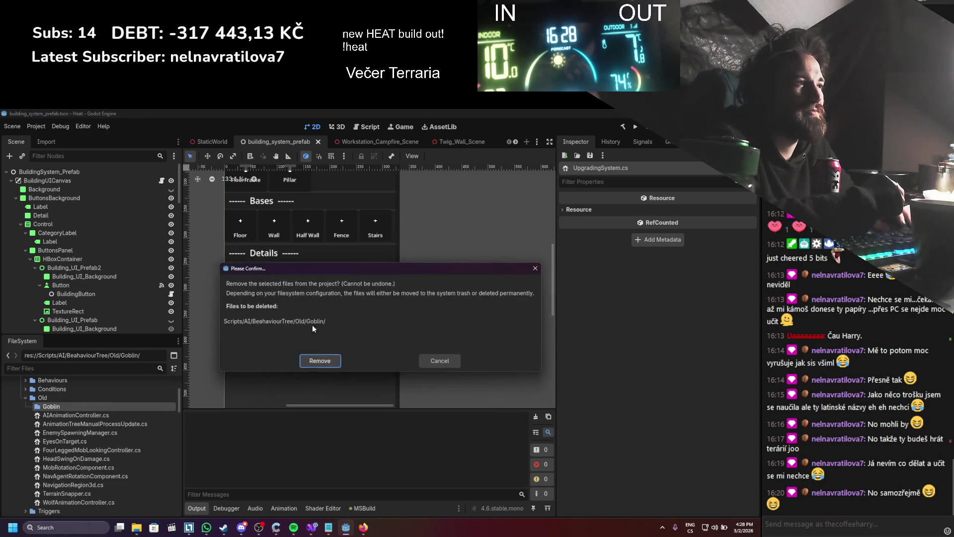
click(316, 365)
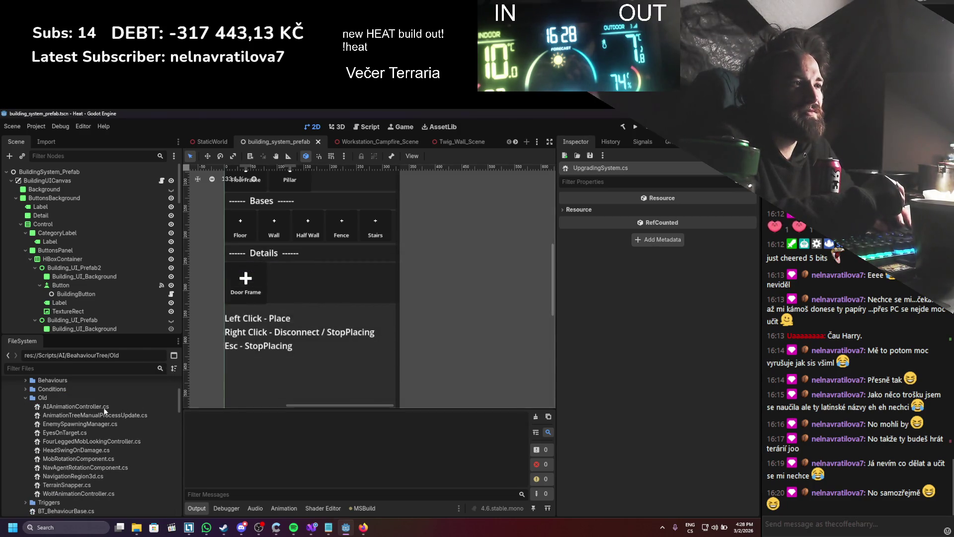
- Delete AIAnimationController.cs and filter the project files for 'goblin'
right_click(104, 409)
click(132, 468)
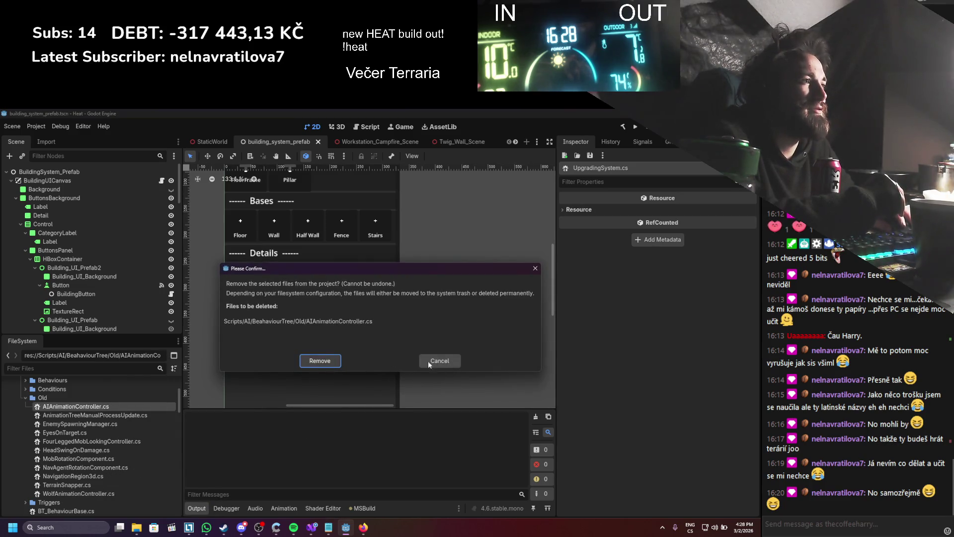
click(309, 362)
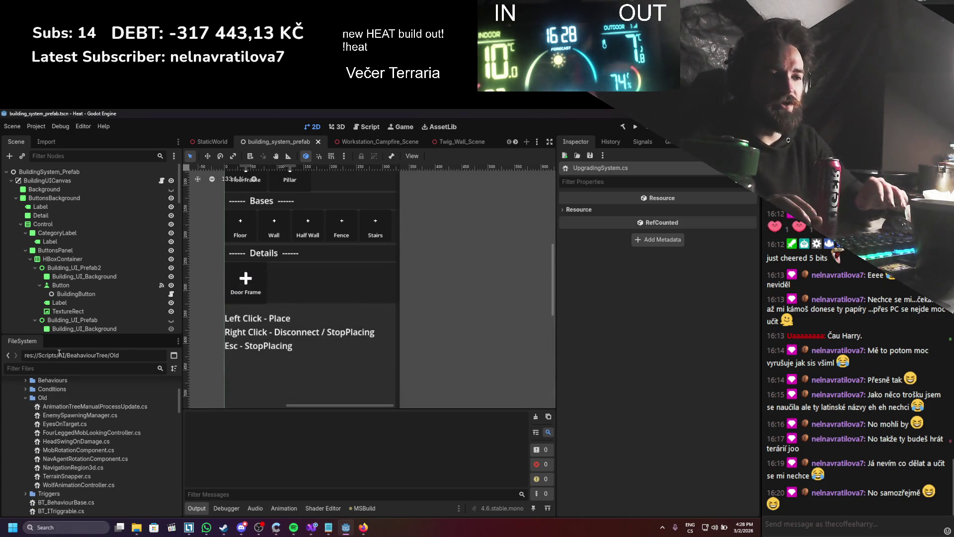
text(goblin)
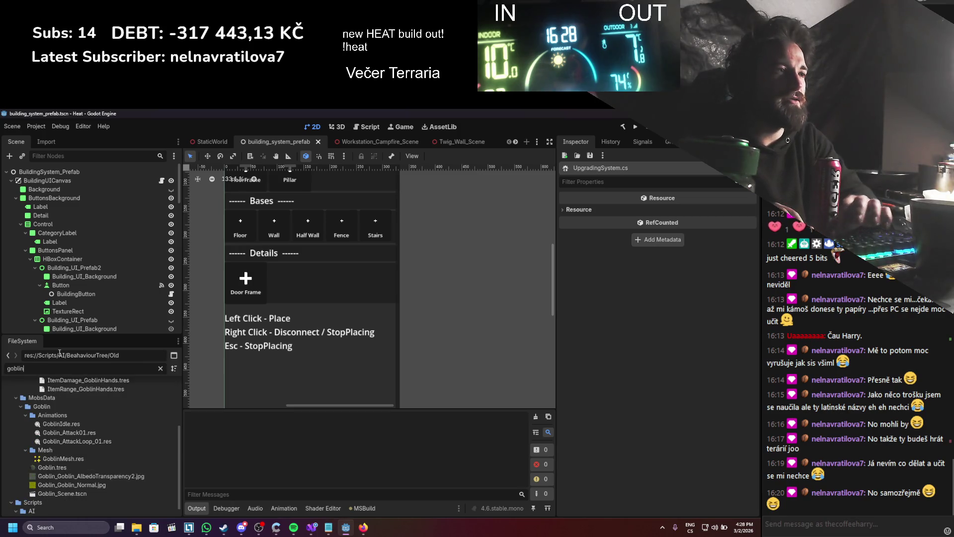
- Open Goblin_Scene.tscn, build the .NET project, and inspect the NavAgentRotationComponent.cs error
double_click(90, 493)
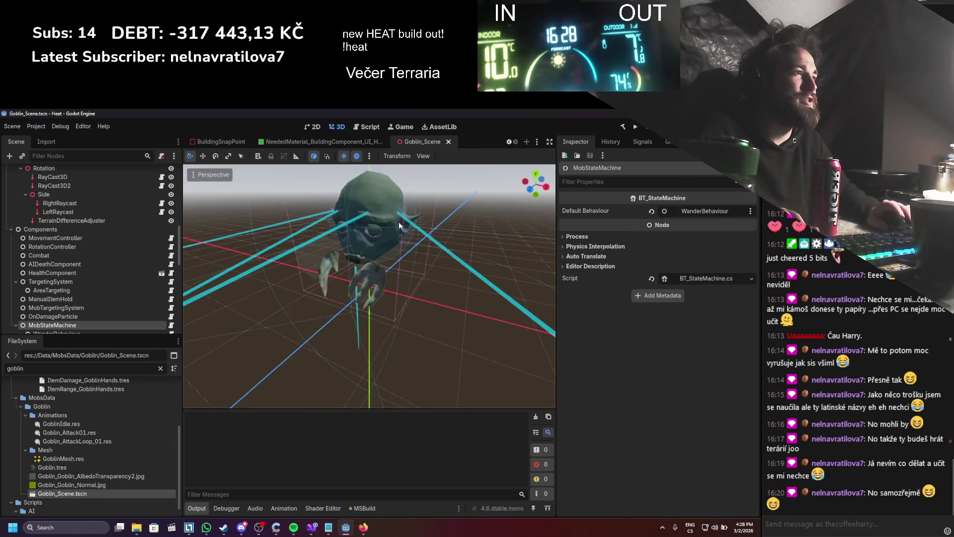
click(623, 126)
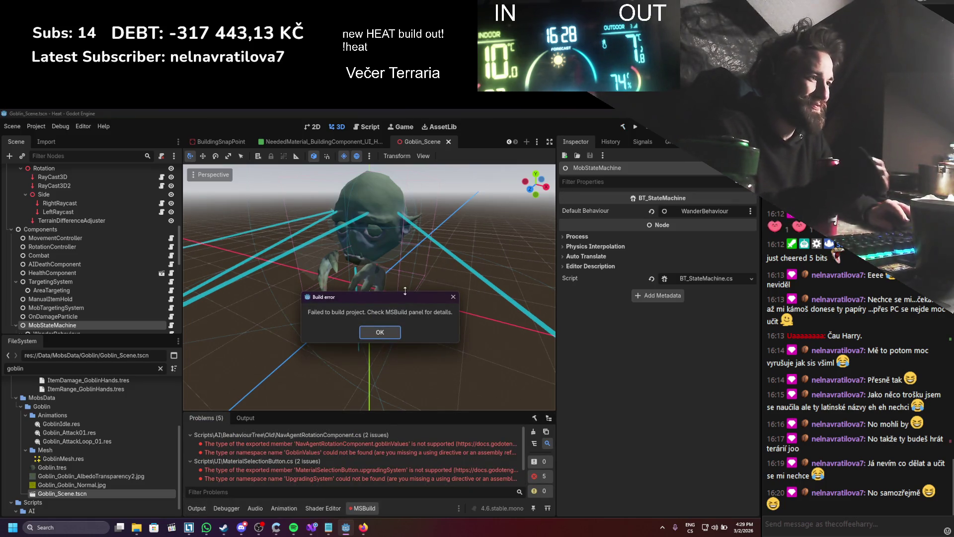
click(379, 336)
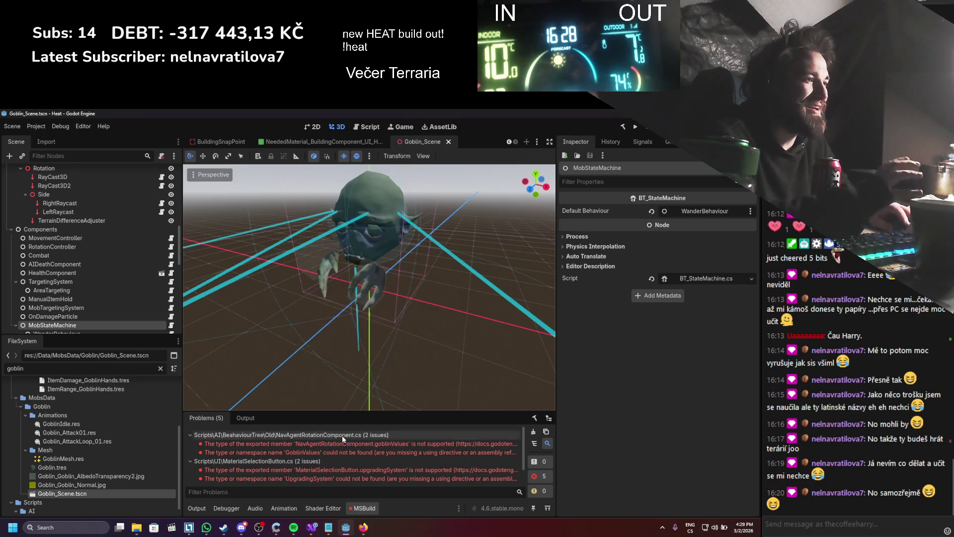
double_click(335, 439)
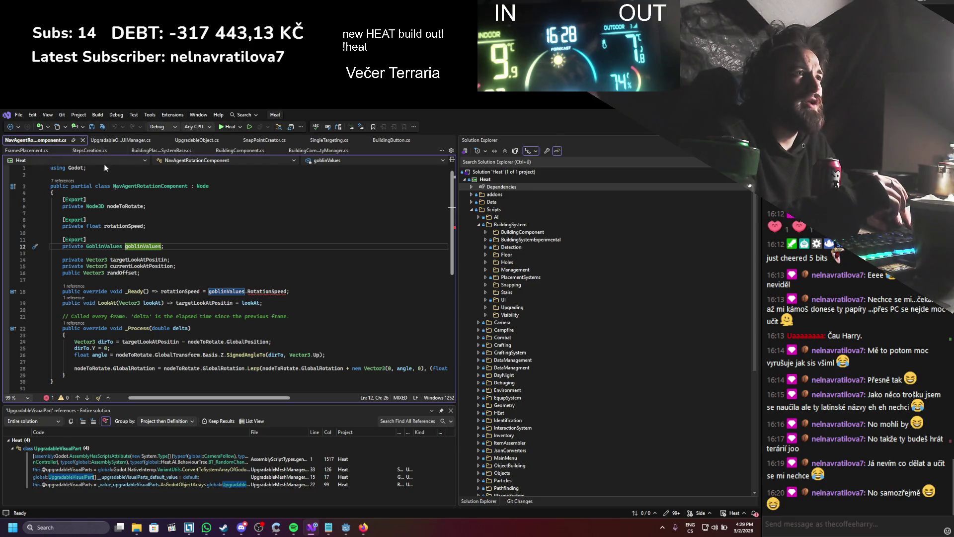
click(83, 141)
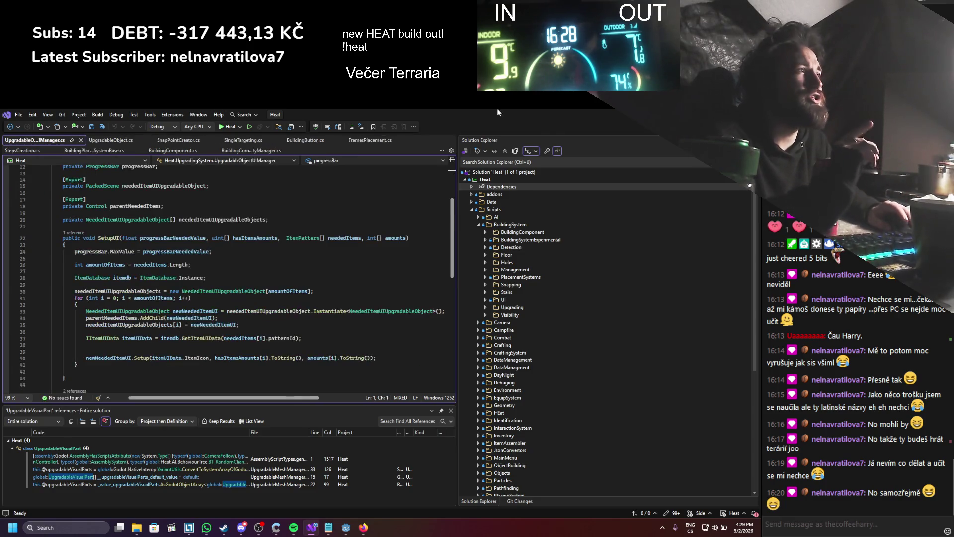
key(alt+Tab)
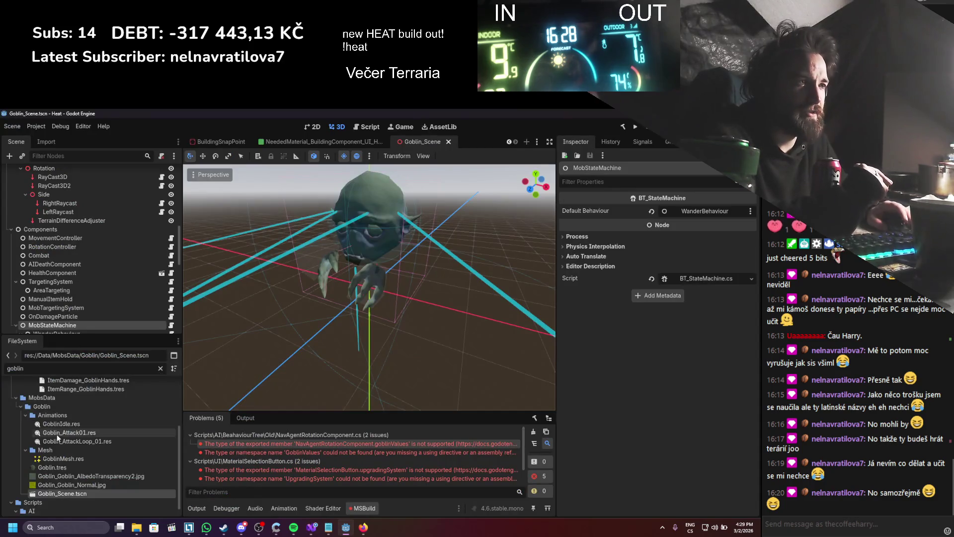
click(160, 368)
- Delete NavAgentRotationComponent.cs from the project
scroll(112, 446, down, 10)
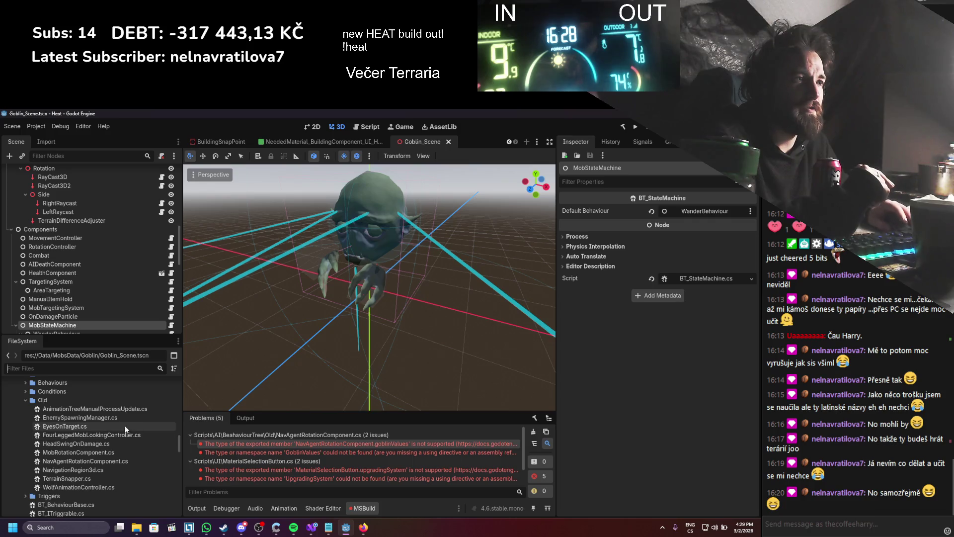
right_click(80, 462)
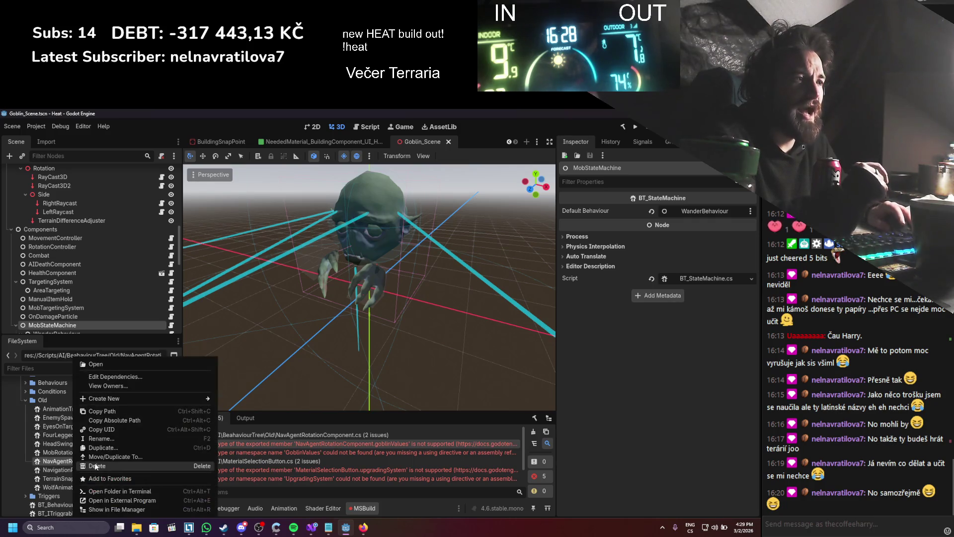
click(85, 466)
click(320, 360)
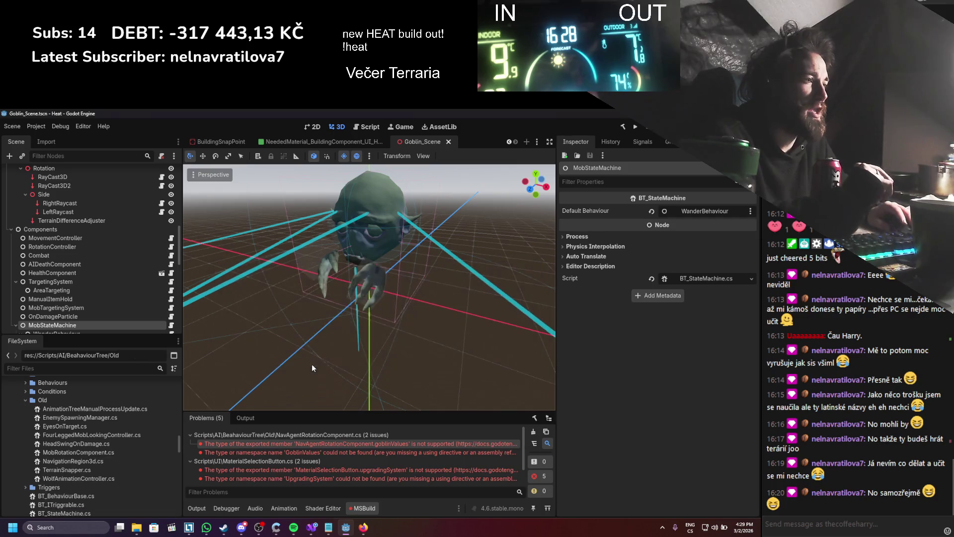
- Inspect the MaterialSelectionButton error, filter for 'materialsele', and delete MaterialSelectionButton.cs
scroll(312, 467, down, 1)
scroll(311, 467, down, 1)
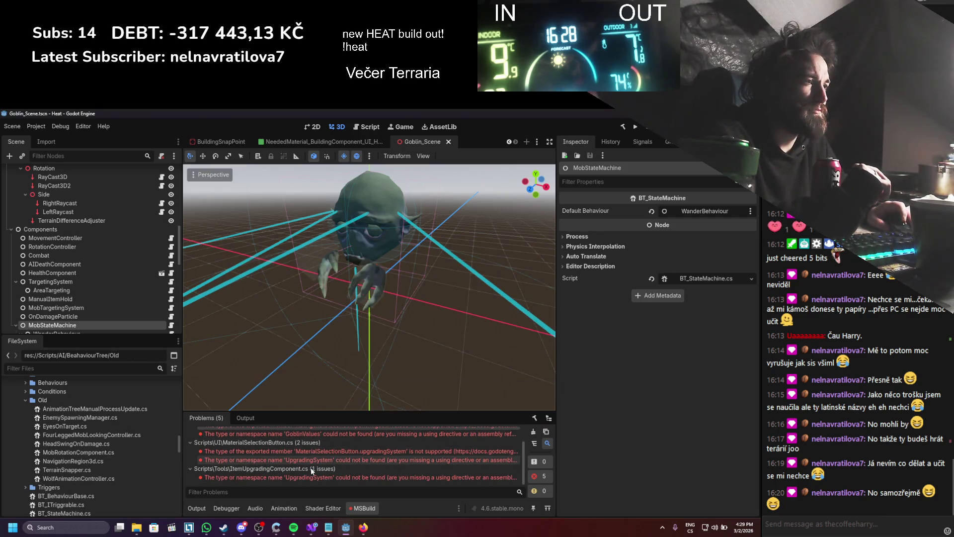
mouse_move(312, 452)
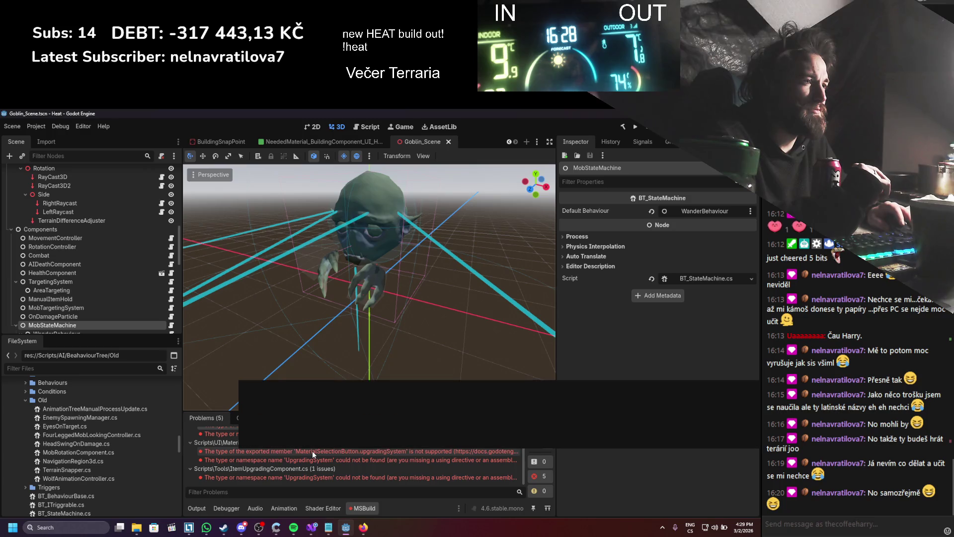
double_click(275, 452)
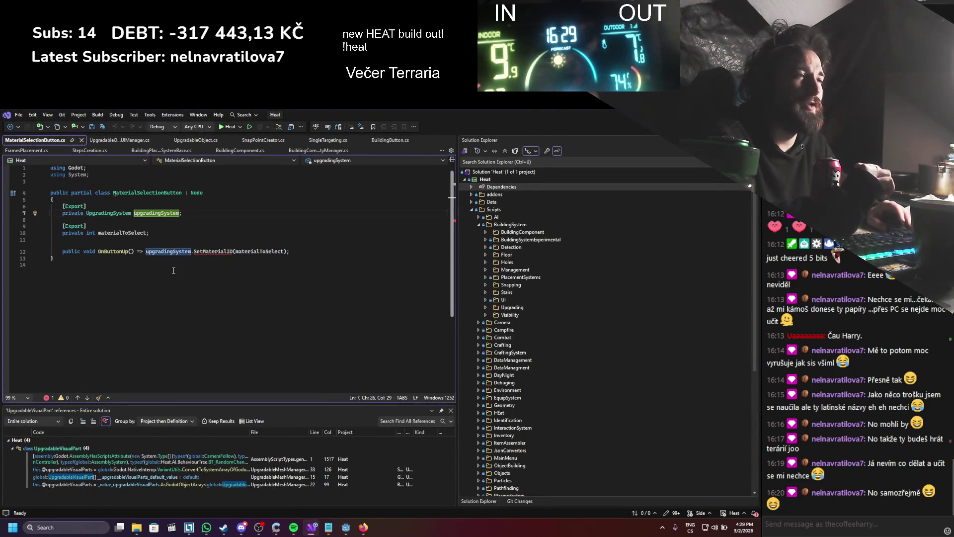
key(alt+Tab)
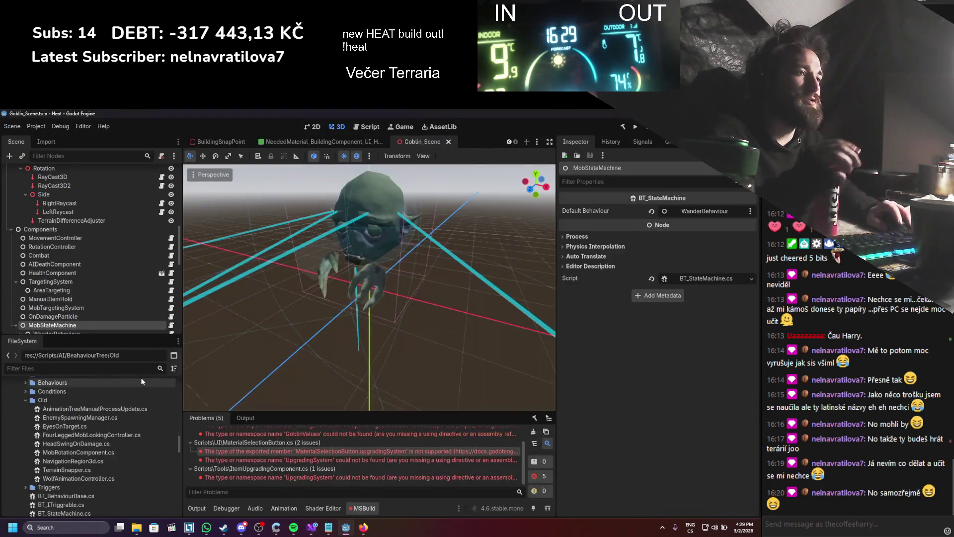
click(140, 369)
text(material)
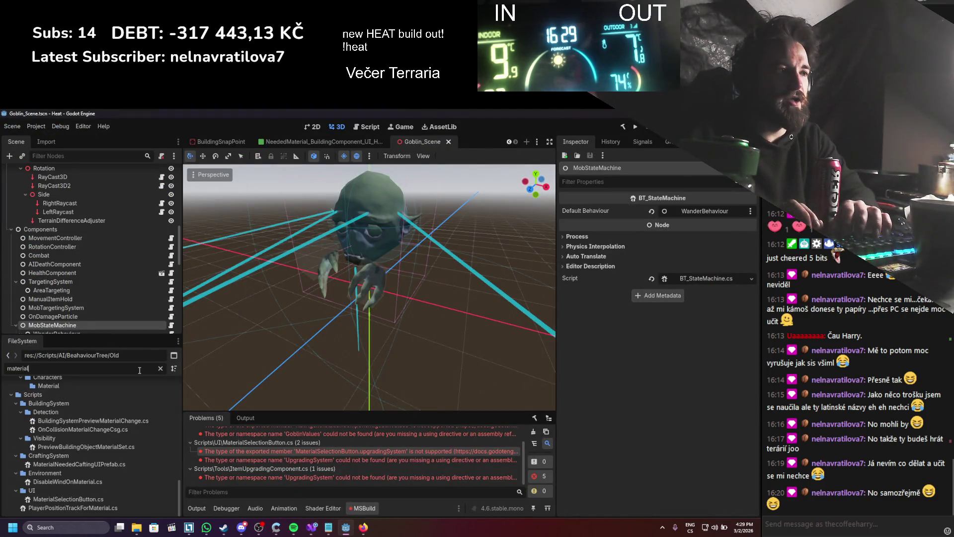
text(sele)
right_click(89, 419)
click(124, 465)
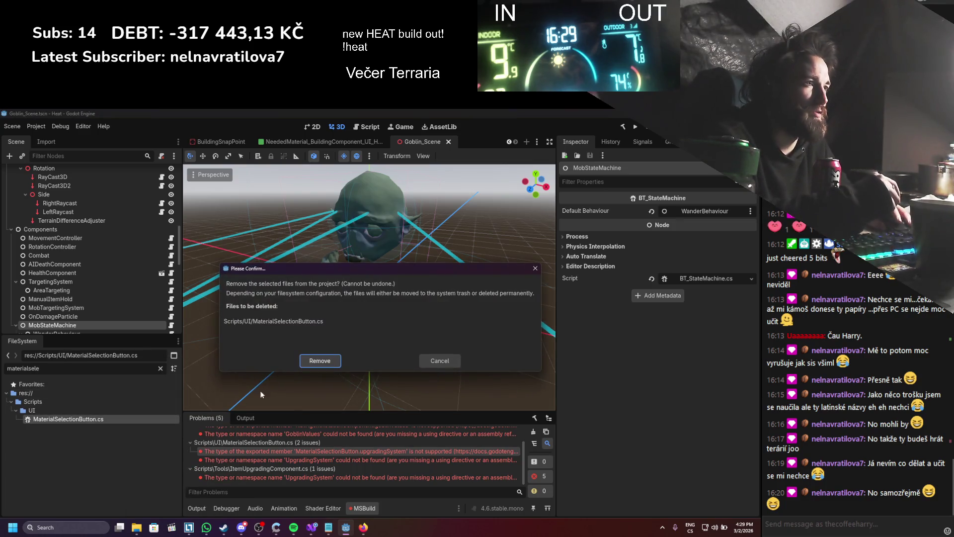
click(317, 361)
key(alt+Tab)
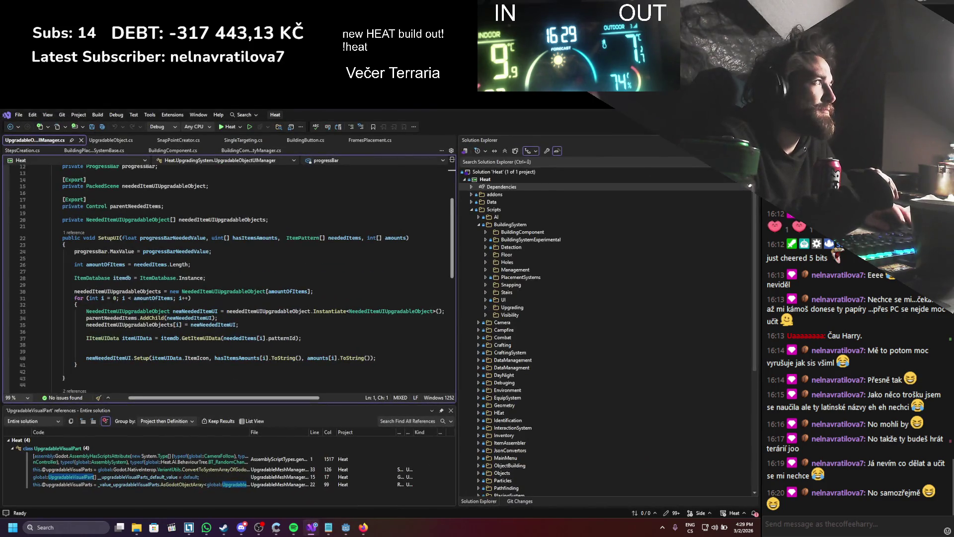
key(alt+Tab)
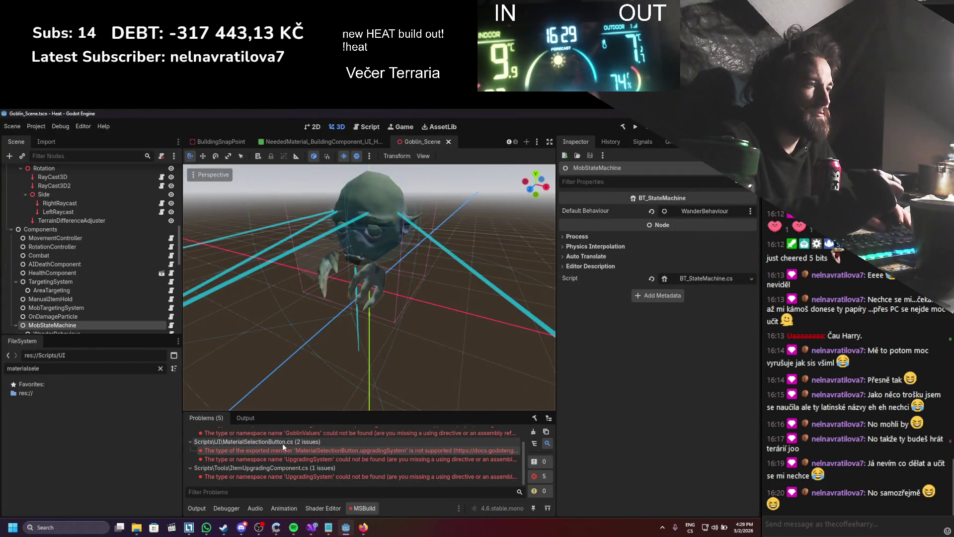
- Delete the upgradingSystem field and its Instance assignment from ItemUpgradingComponent.cs, then save it
double_click(285, 474)
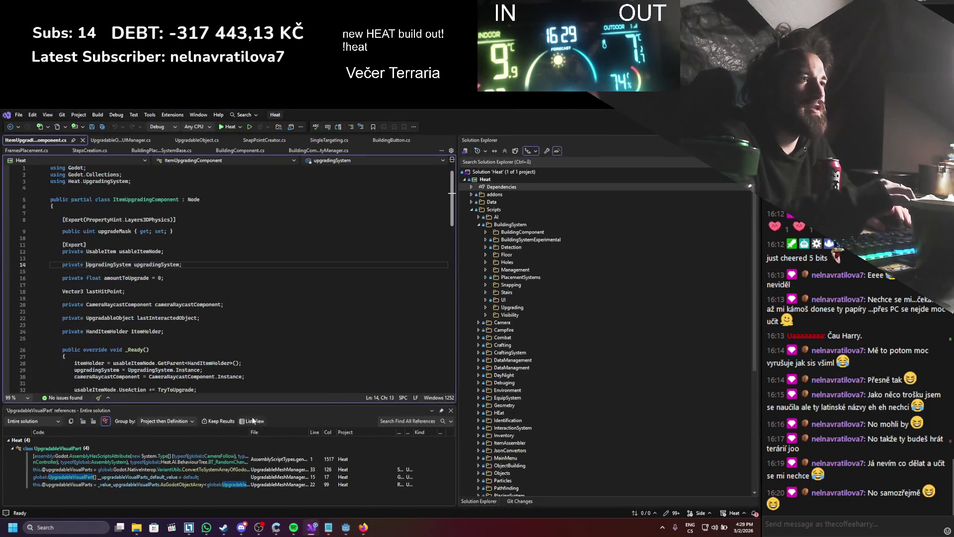
scroll(237, 337, down, 7)
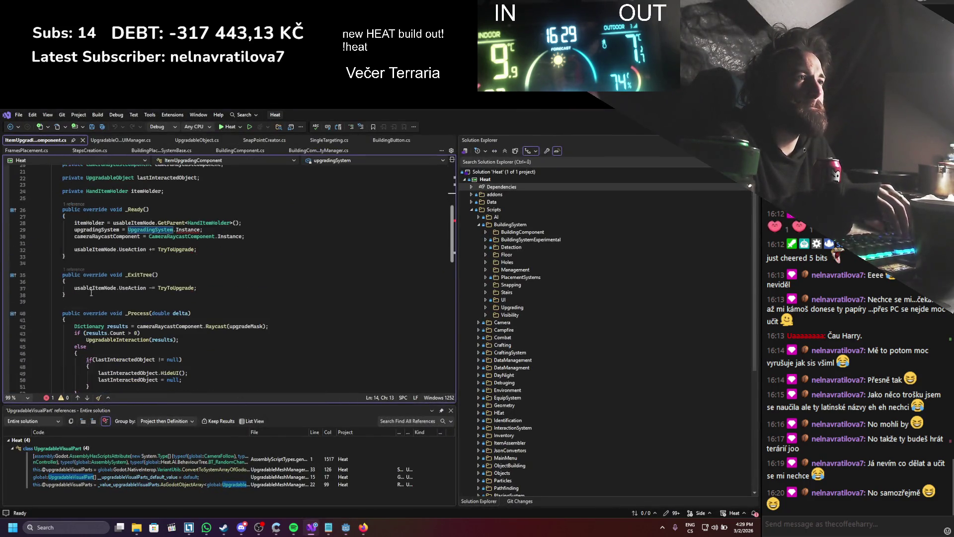
scroll(196, 331, up, 6)
drag(183, 244, 18, 239)
key(BackSpace)
key(BackSpace)
drag(189, 338, 50, 339)
key(BackSpace)
key(BackSpace)
scroll(173, 346, down, 12)
key(ctrl+s)
scroll(194, 338, up, 6)
scroll(201, 335, up, 8)
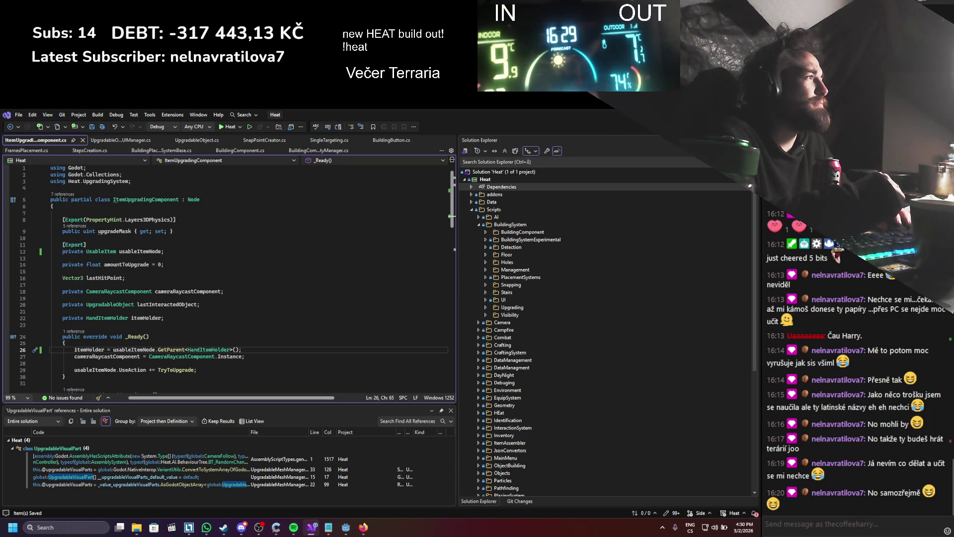
key(alt+Tab)
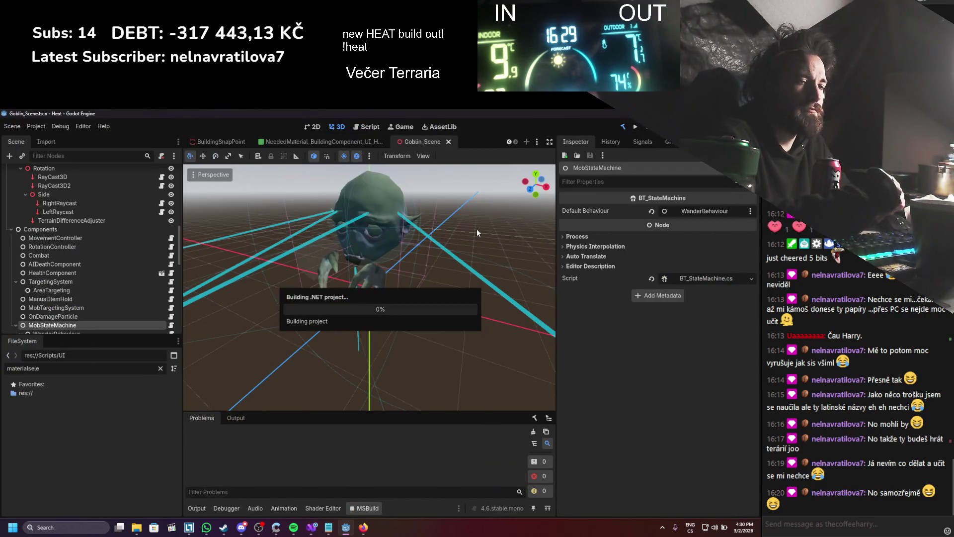
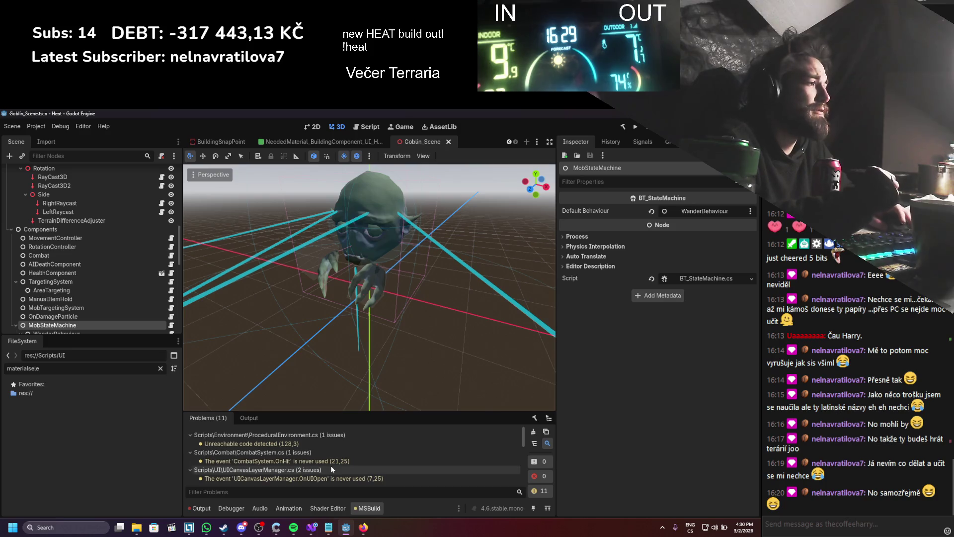
- Clear the FileSystem filter so the full project tree, including Scripts/AI, is visible
scroll(330, 465, down, 3)
click(160, 368)
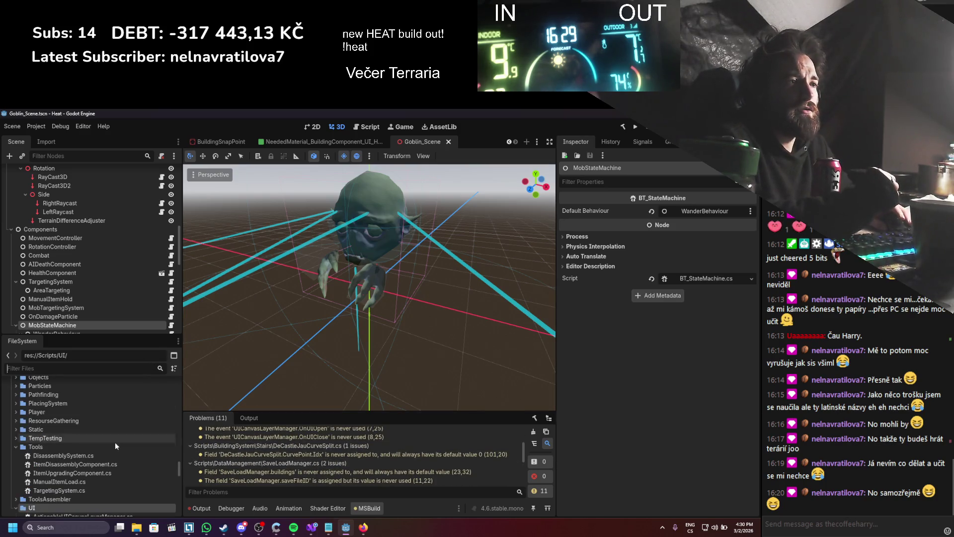
scroll(68, 482, up, 5)
scroll(71, 480, up, 6)
scroll(77, 482, down, 1)
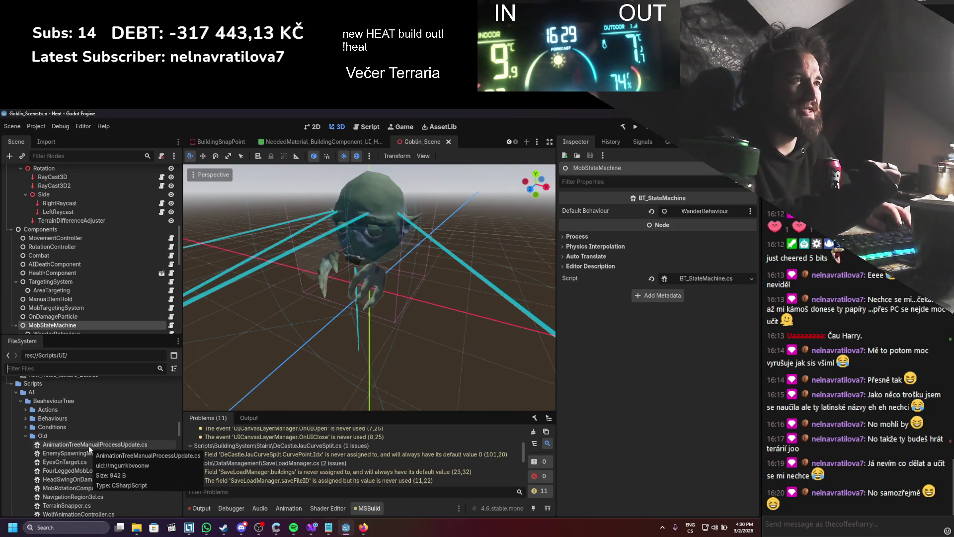
scroll(62, 223, up, 8)
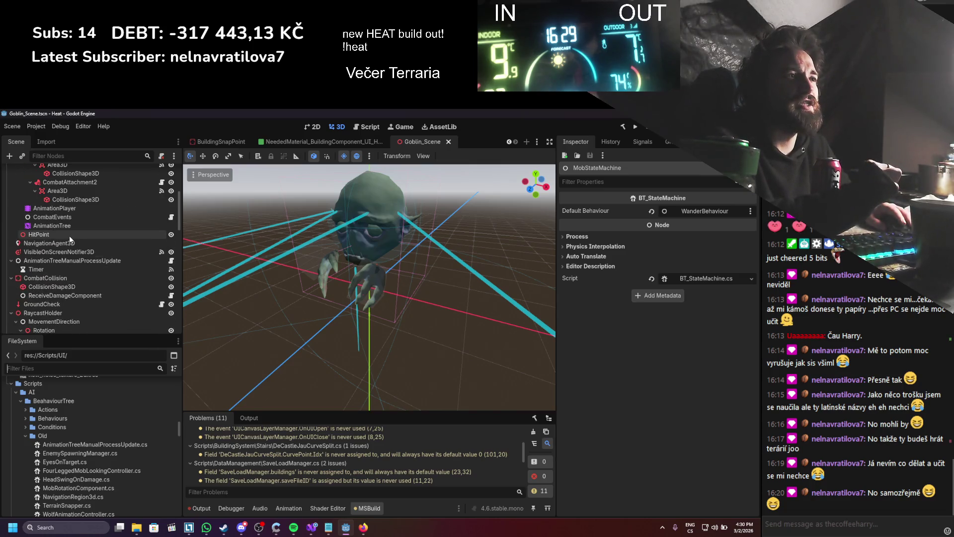
- Inspect AnimationTreeManualProcessUpdate's properties and collapse then re-expand the BeahaviourTree folder
click(58, 261)
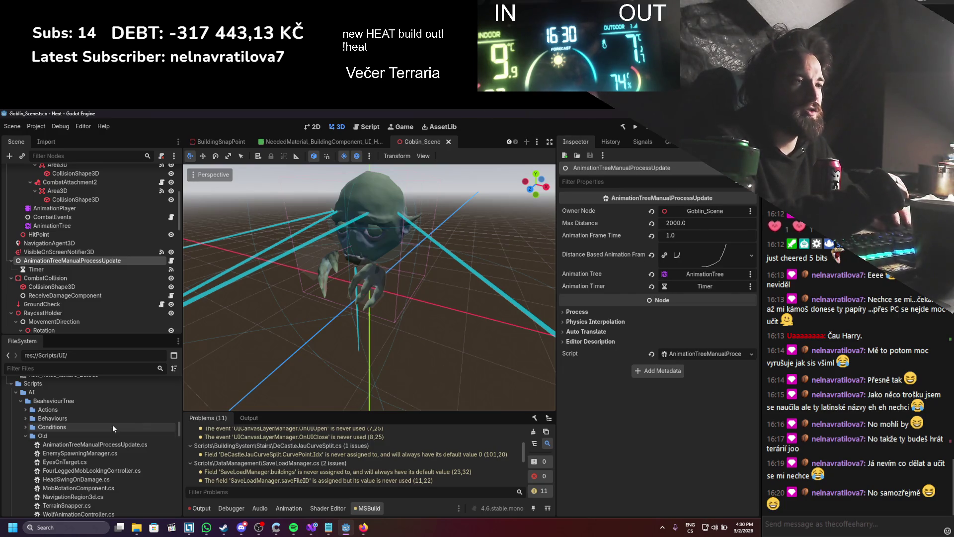
click(21, 401)
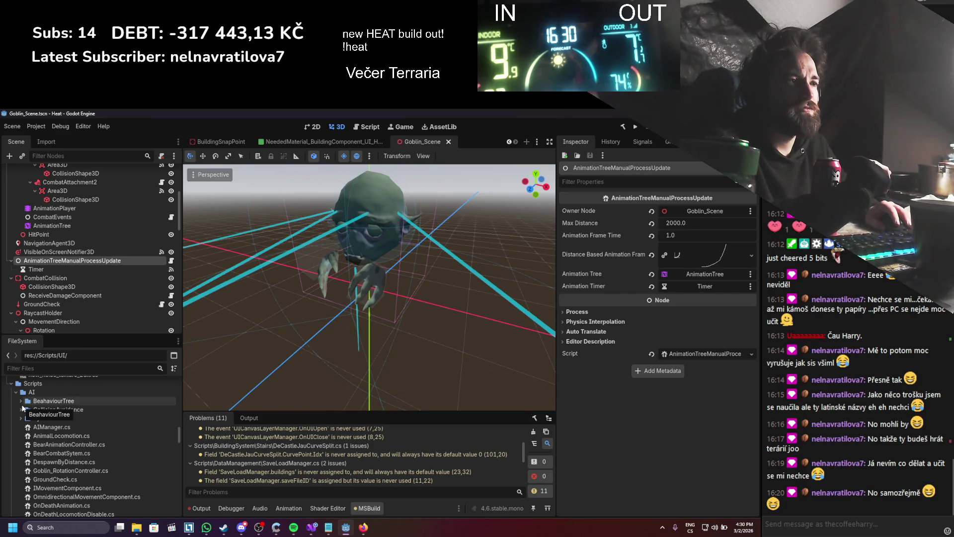
click(21, 401)
- Create an Animations folder under Scripts/AI and move AnimationTreeManualProcessUpdate.cs into it
right_click(28, 392)
mouse_move(73, 380)
click(187, 380)
text(Animations)
key(Return)
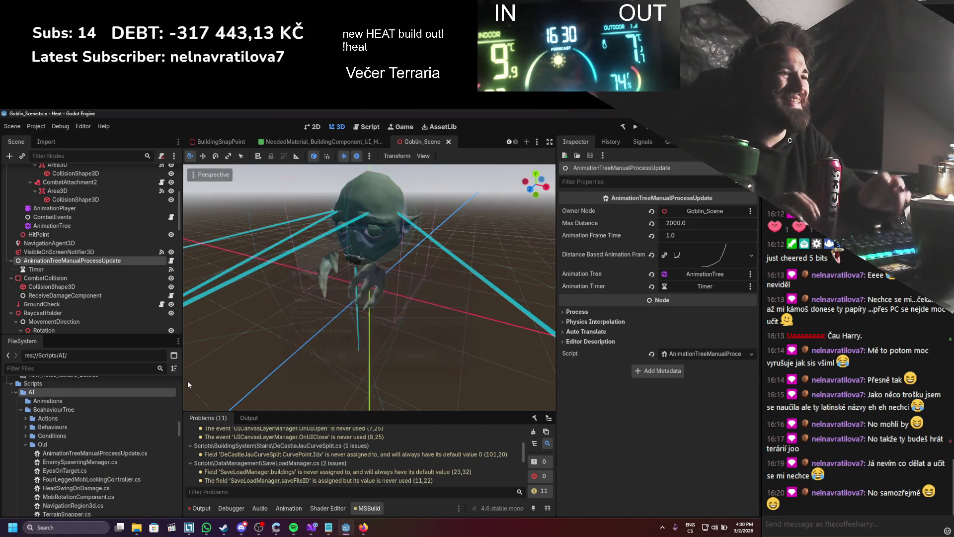
mouse_move(62, 454)
mouse_down()
mouse_move(78, 456)
mouse_move(52, 403)
mouse_up()
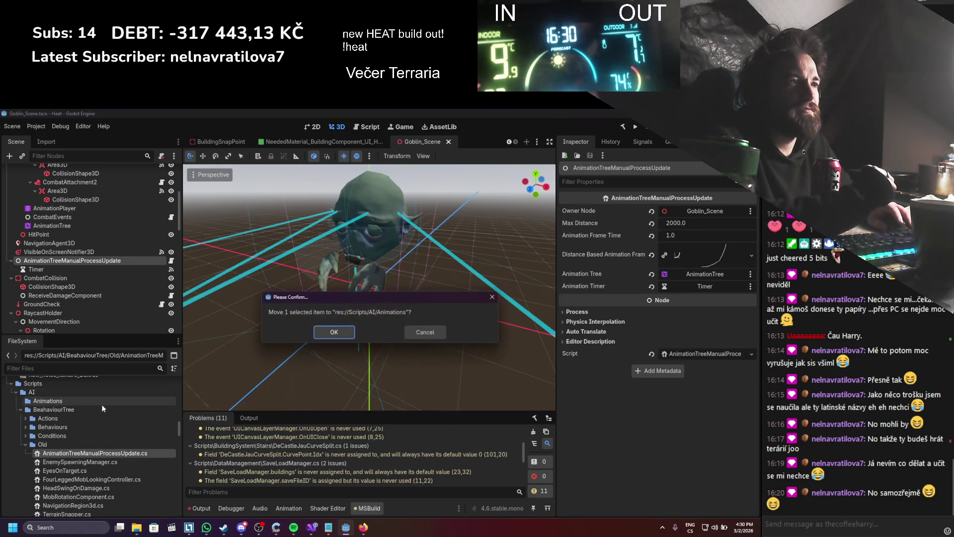
click(333, 337)
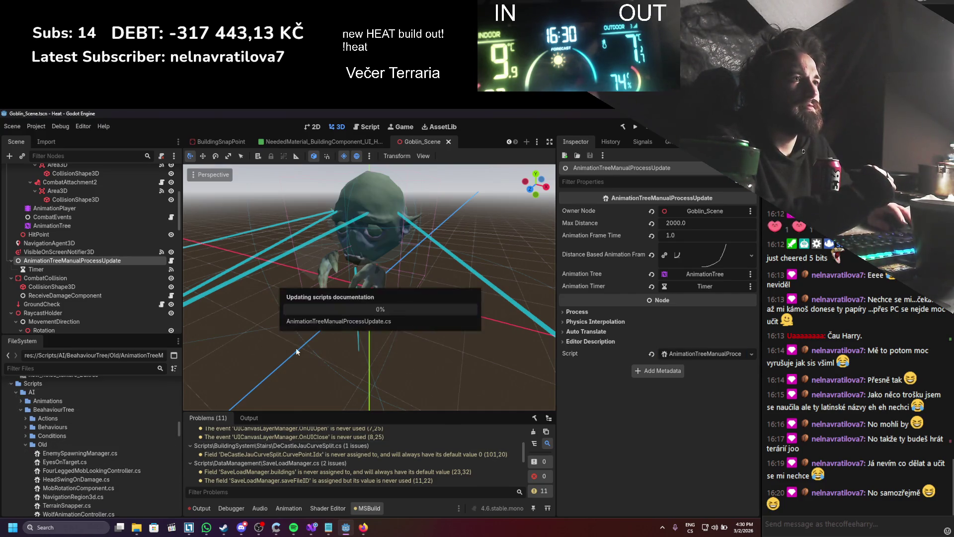
- Open EnemySpawningManager.cs in Visual Studio and look over its code
click(71, 454)
right_click(72, 454)
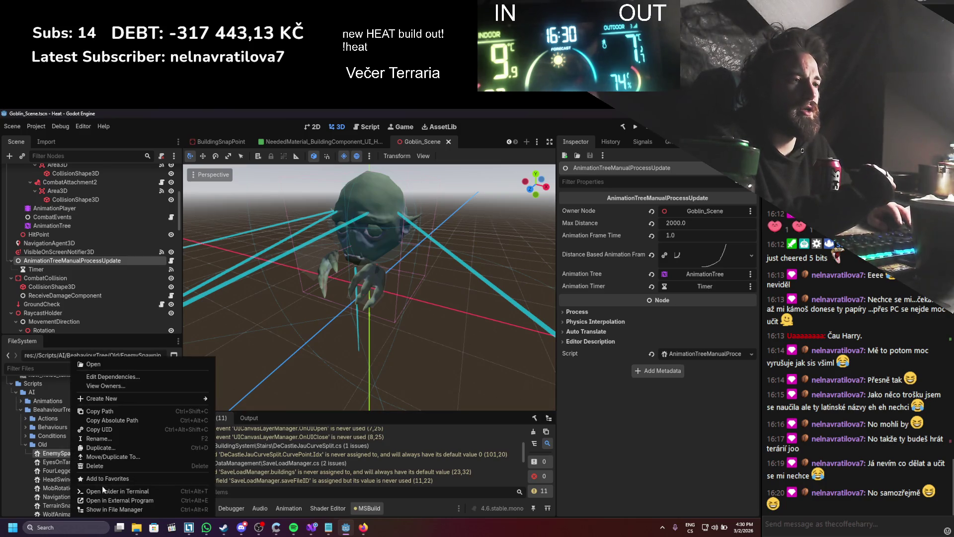
click(62, 455)
double_click(62, 454)
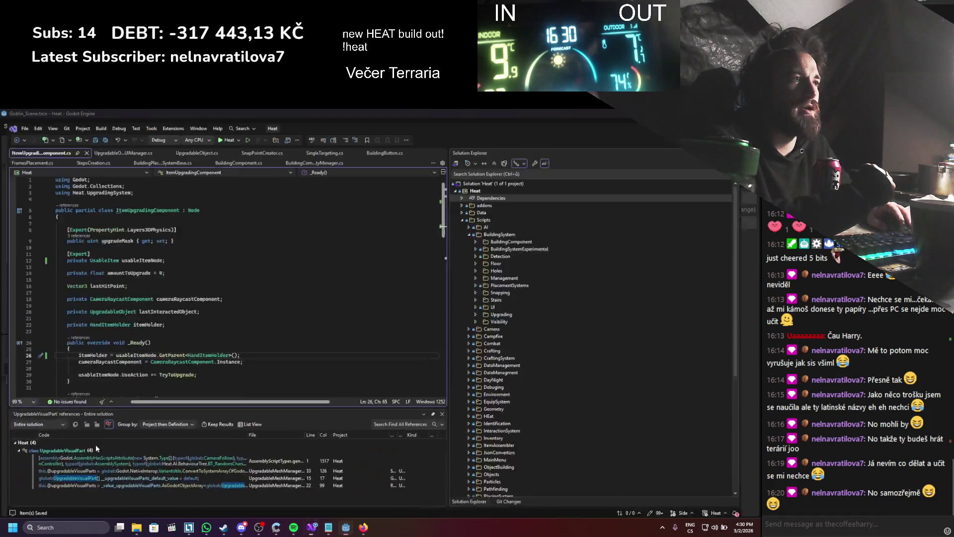
scroll(283, 321, down, 20)
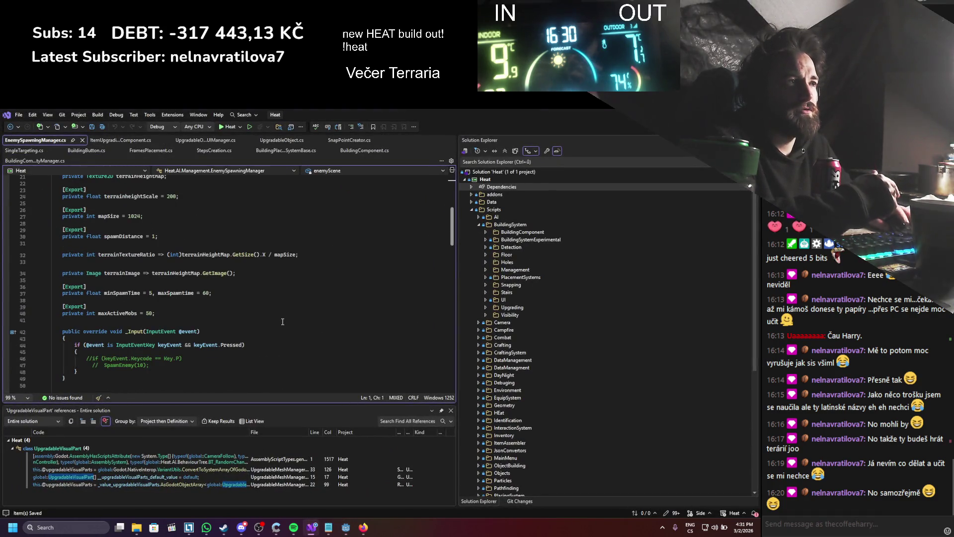
scroll(393, 270, down, 4)
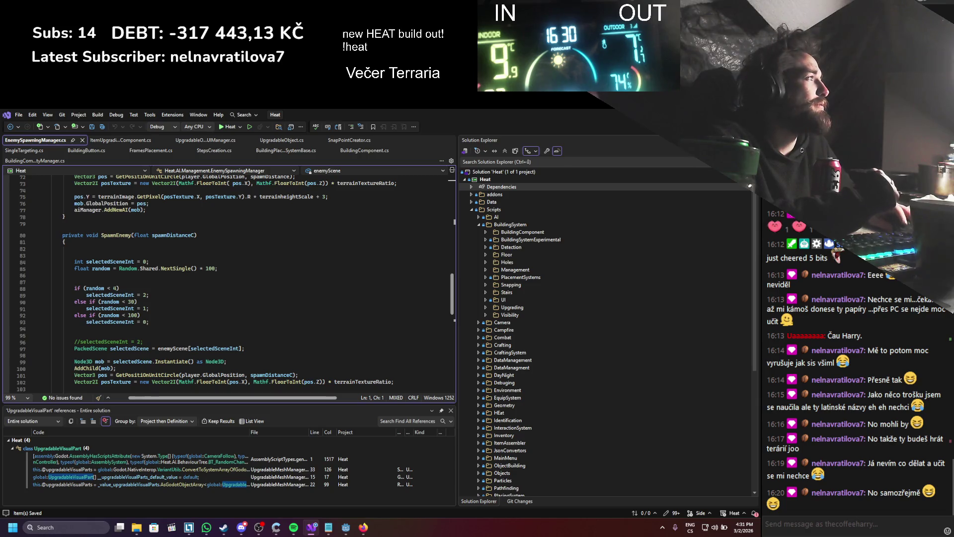
key(alt+Tab)
right_click(22, 386)
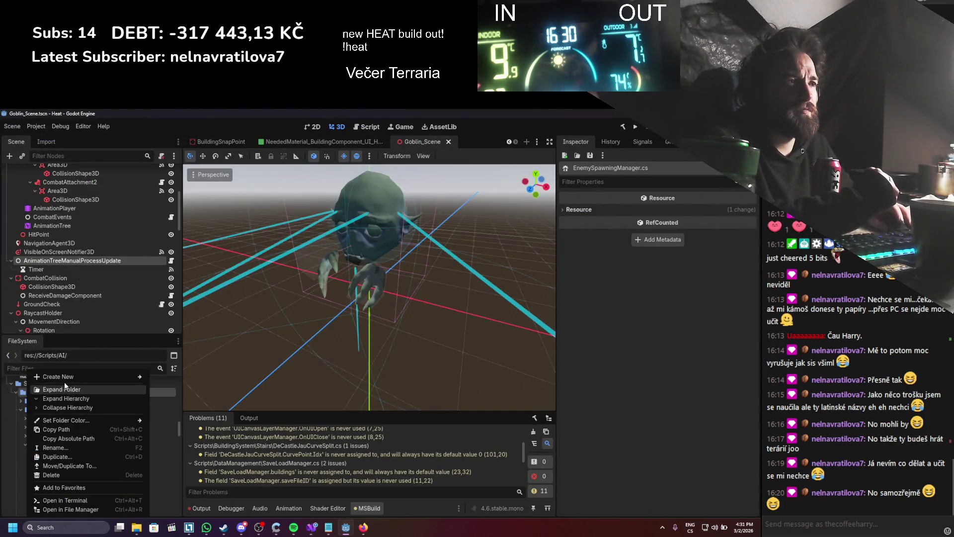
- Create a new folder named Spawning inside Scripts/AI
mouse_move(112, 373)
click(167, 377)
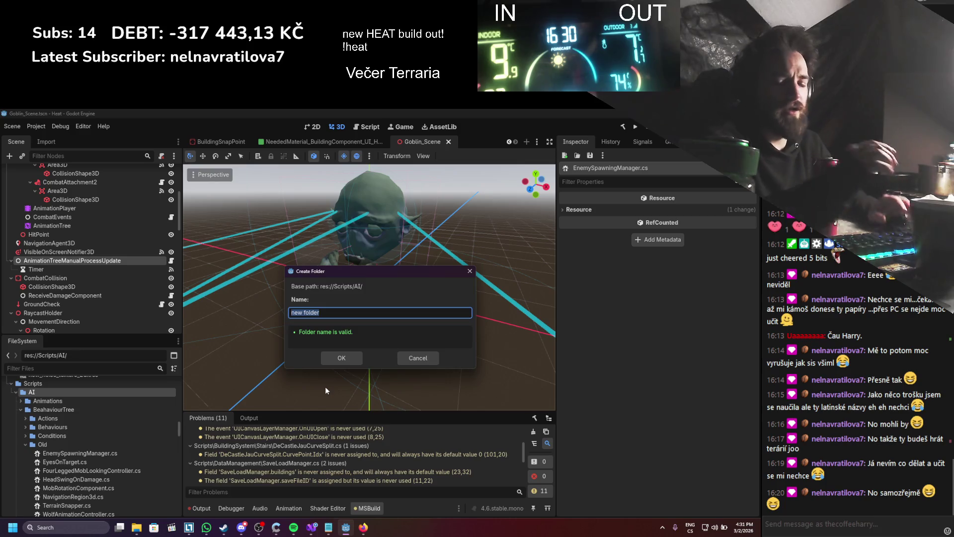
text(Spawning)
key(Return)
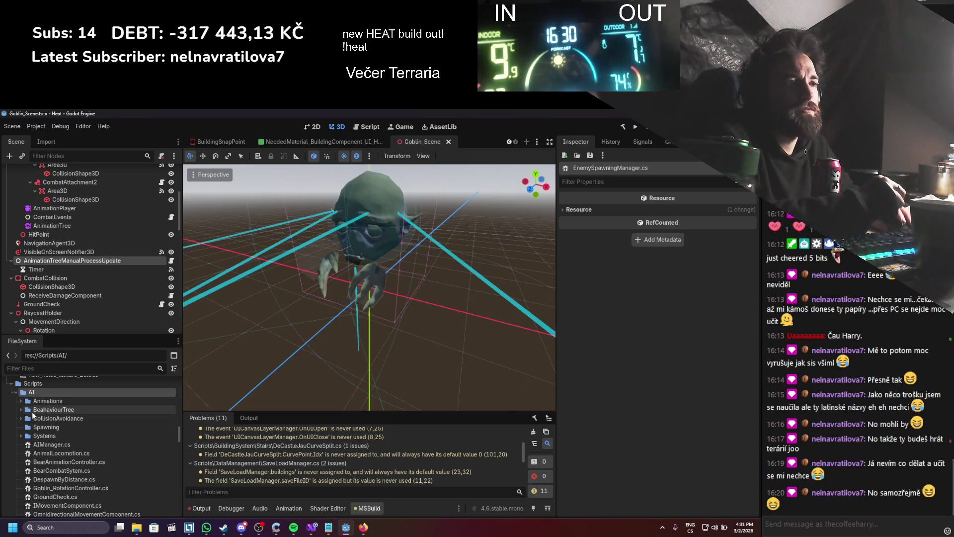
- Move EnemySpawningManager.cs into the Spawning folder and confirm the move
click(60, 453)
mouse_move(60, 453)
mouse_down()
mouse_move(70, 519)
mouse_move(52, 444)
mouse_up()
click(322, 334)
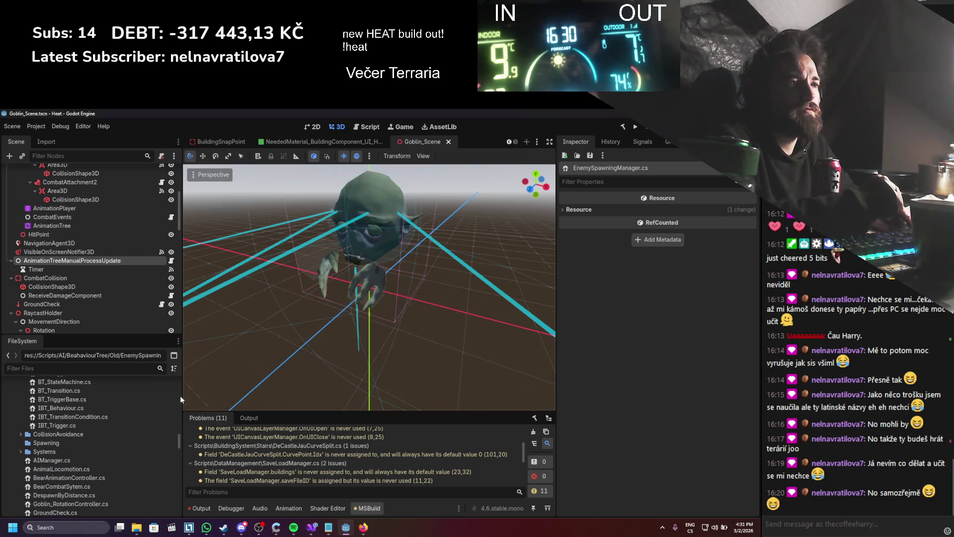
key(alt+Tab)
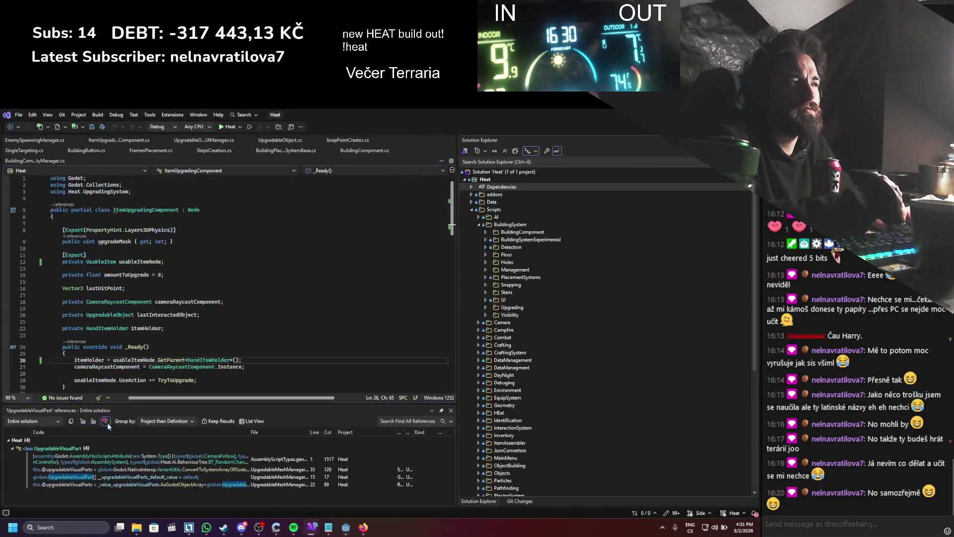
key(alt+Tab)
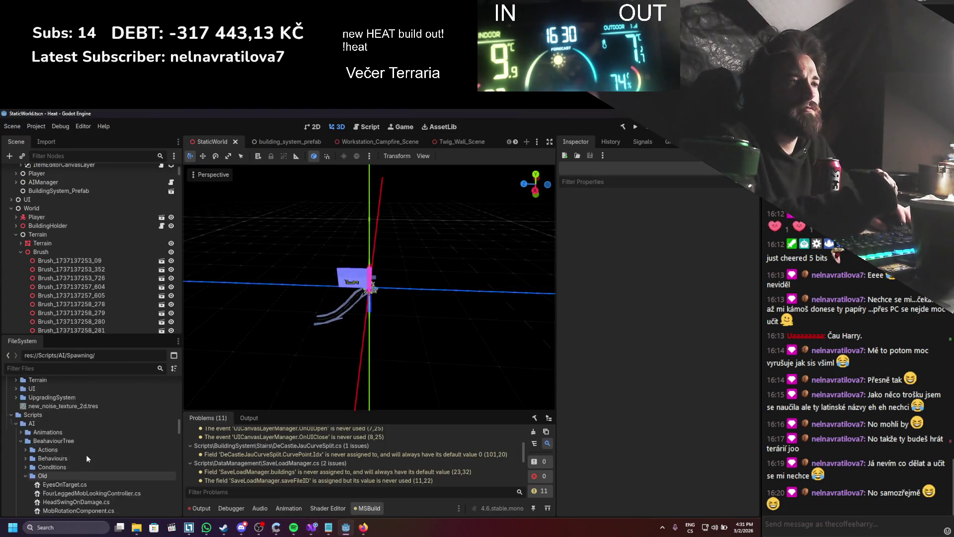
- Open EyesOnTarget.cs in Visual Studio and run Find All References on the EyesOnTarget class
double_click(77, 452)
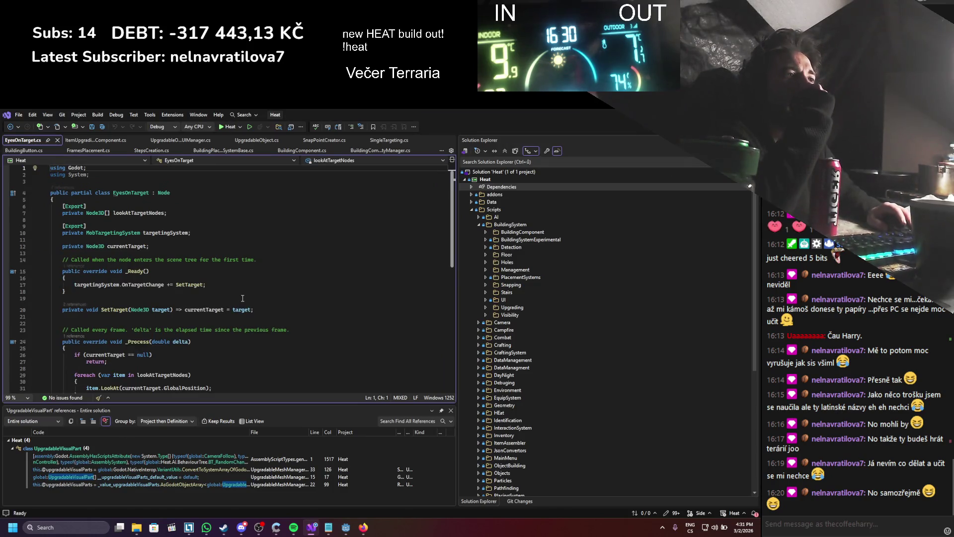
scroll(243, 298, down, 3)
scroll(242, 298, up, 3)
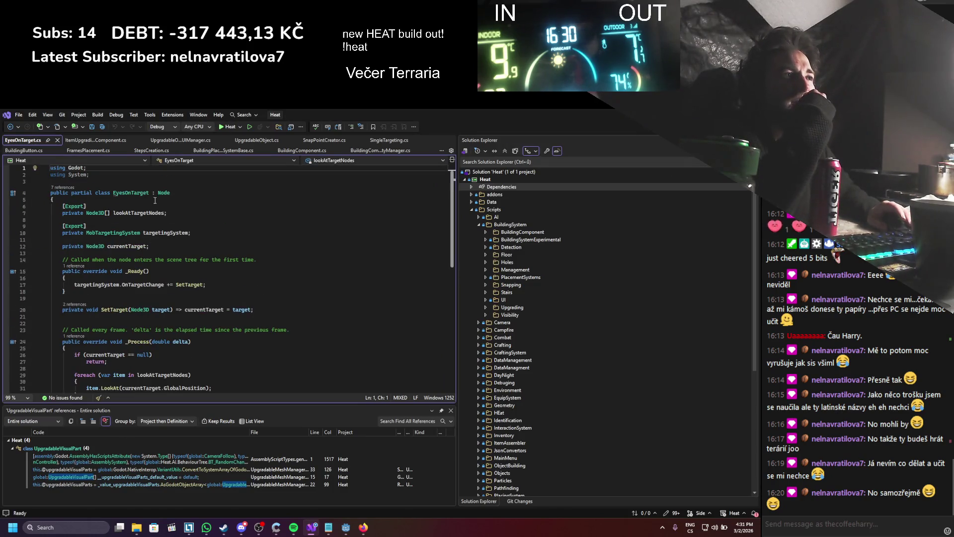
right_click(130, 194)
click(149, 266)
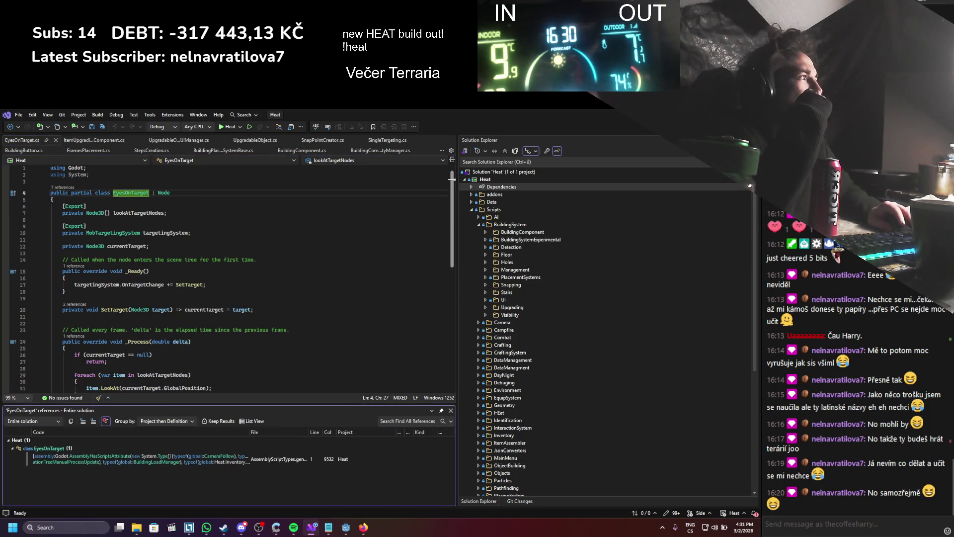
key(alt+Tab)
- Delete the unused EyesOnTarget.cs script from the Old folder
right_click(79, 451)
click(105, 466)
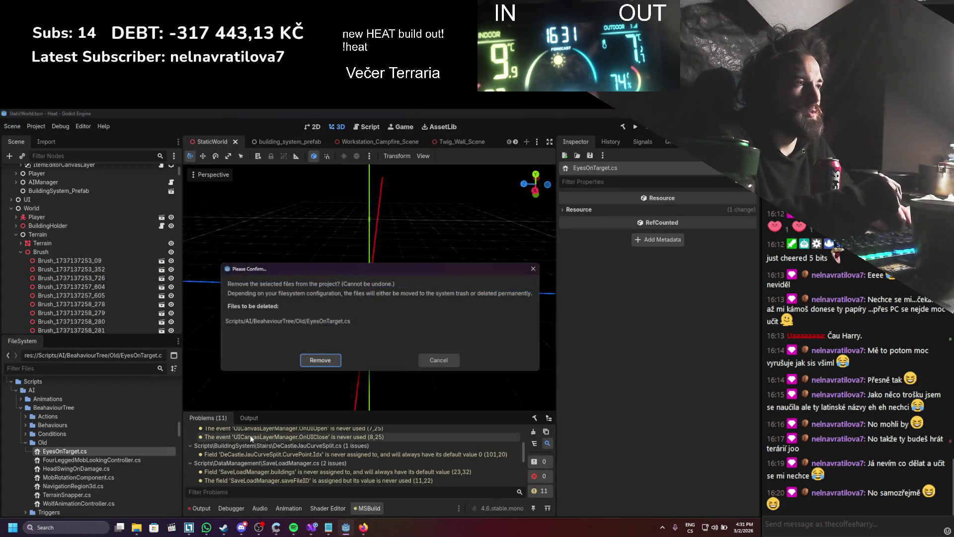
click(309, 359)
- Keep FourLeggedMobLookingController.cs after its dependency warning and open it in Visual Studio
click(106, 451)
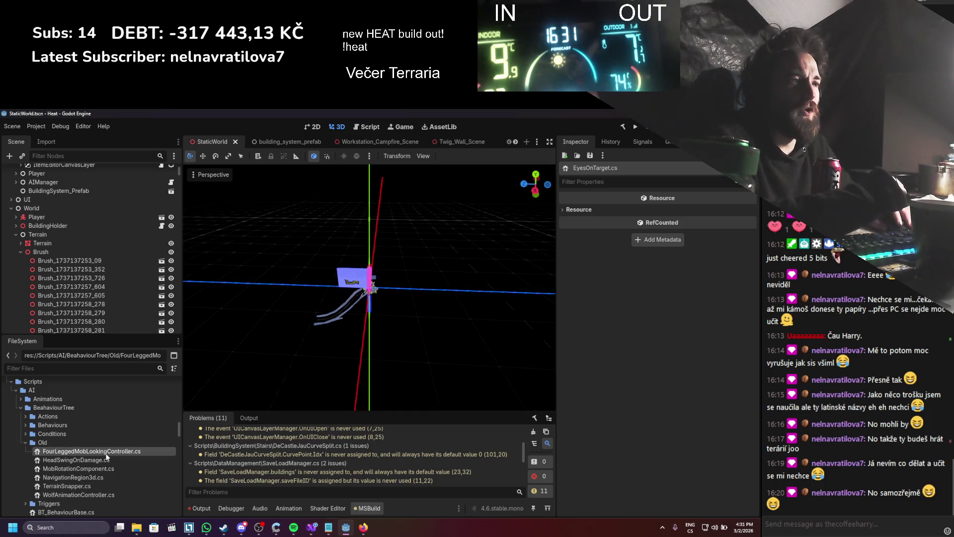
scroll(389, 144, down, 5)
scroll(389, 145, down, 2)
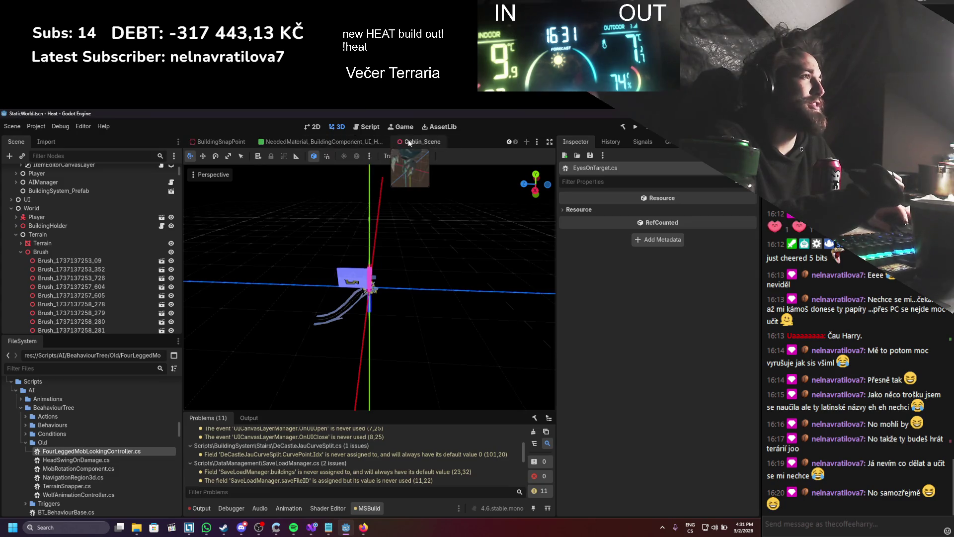
click(413, 140)
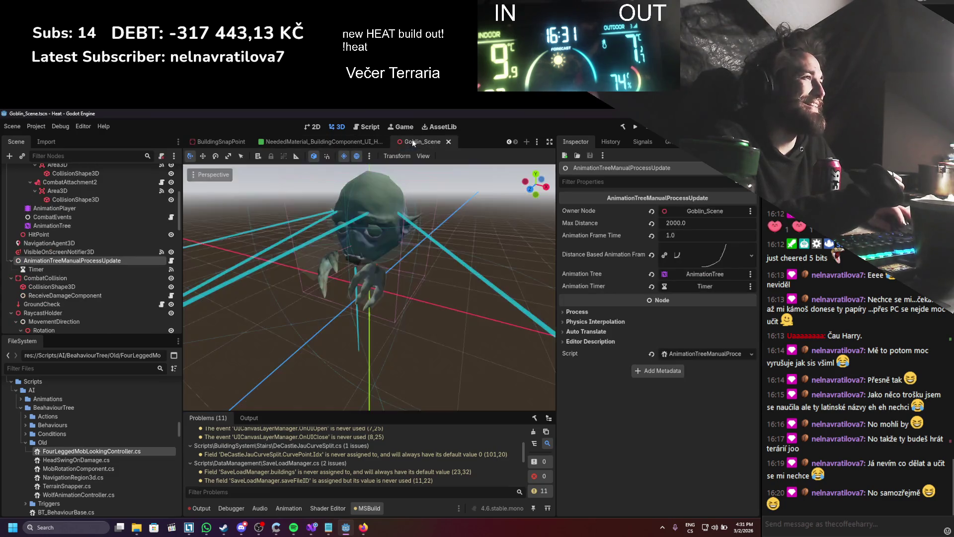
right_click(79, 452)
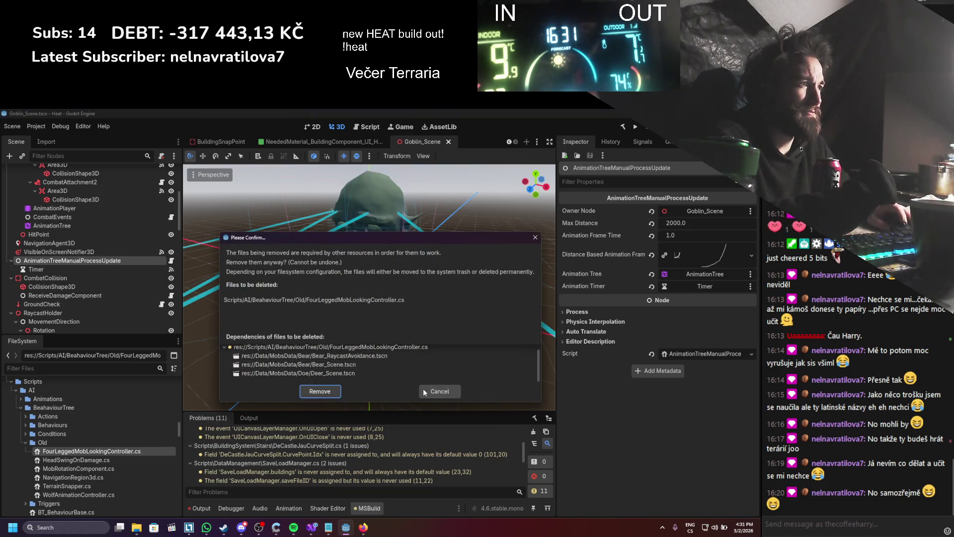
click(423, 390)
click(123, 453)
double_click(122, 453)
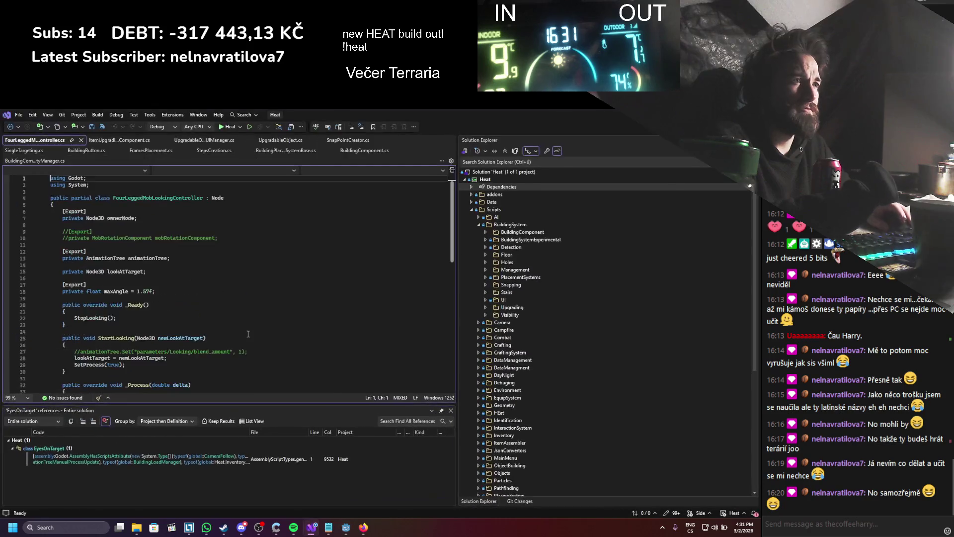
- Scroll through FourLeggedMobLookingController.cs, then close its tab in Visual Studio
scroll(238, 336, down, 4)
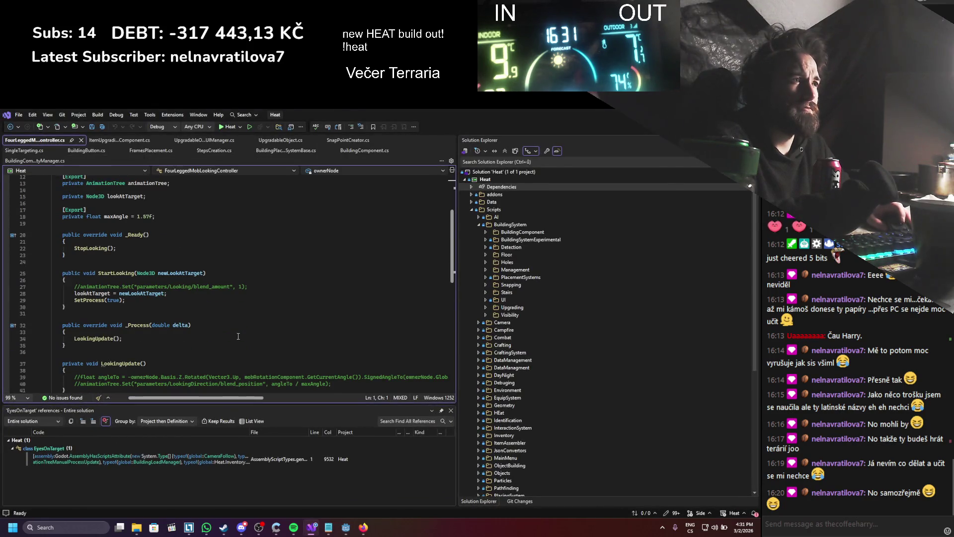
scroll(238, 336, down, 6)
scroll(242, 332, up, 6)
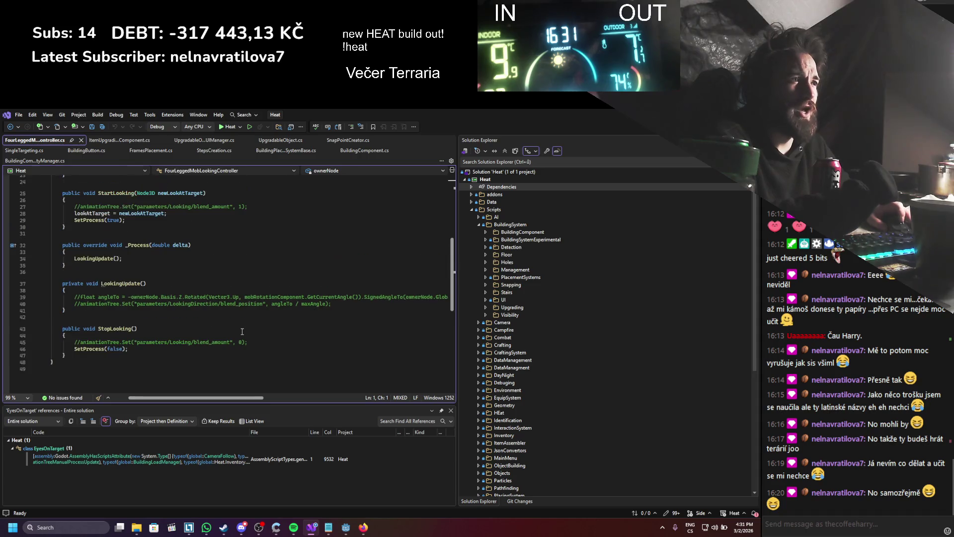
scroll(242, 331, up, 4)
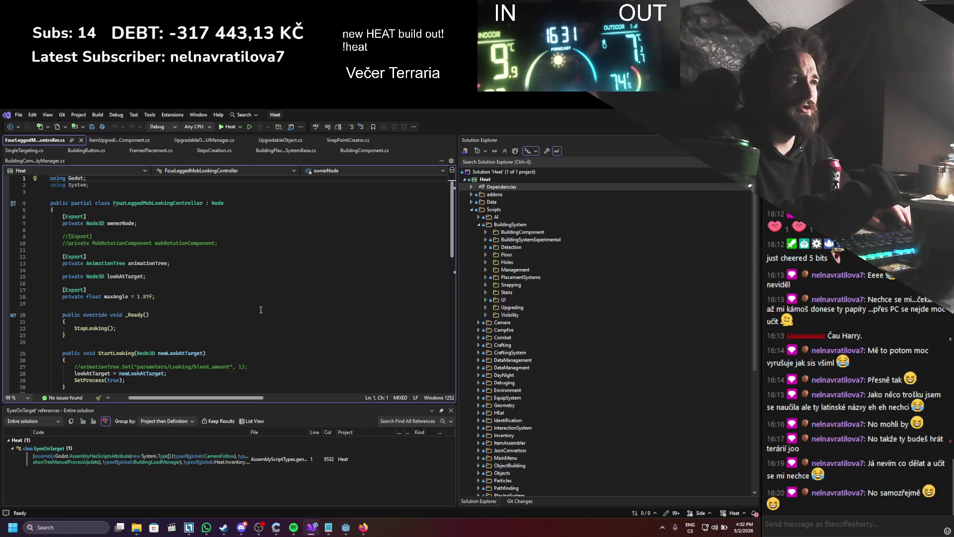
click(82, 139)
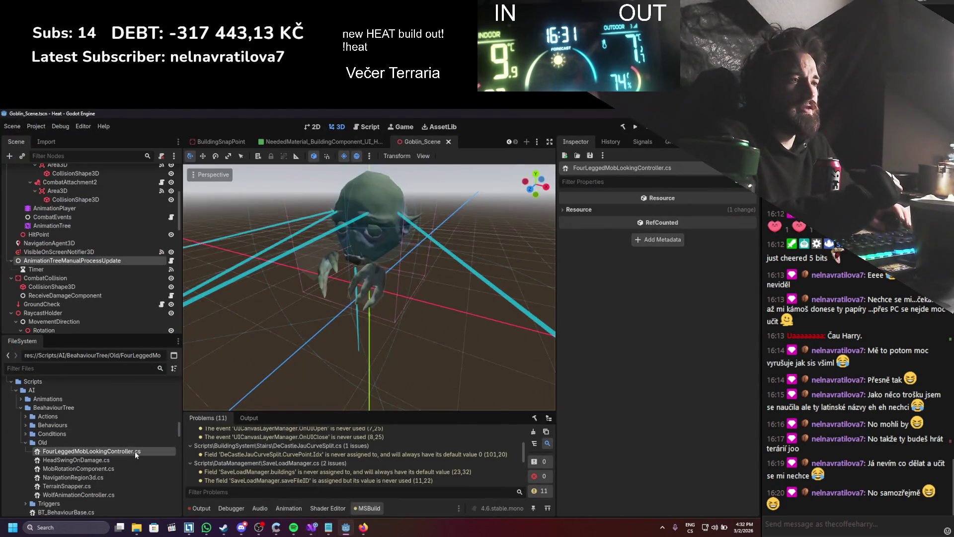
right_click(135, 452)
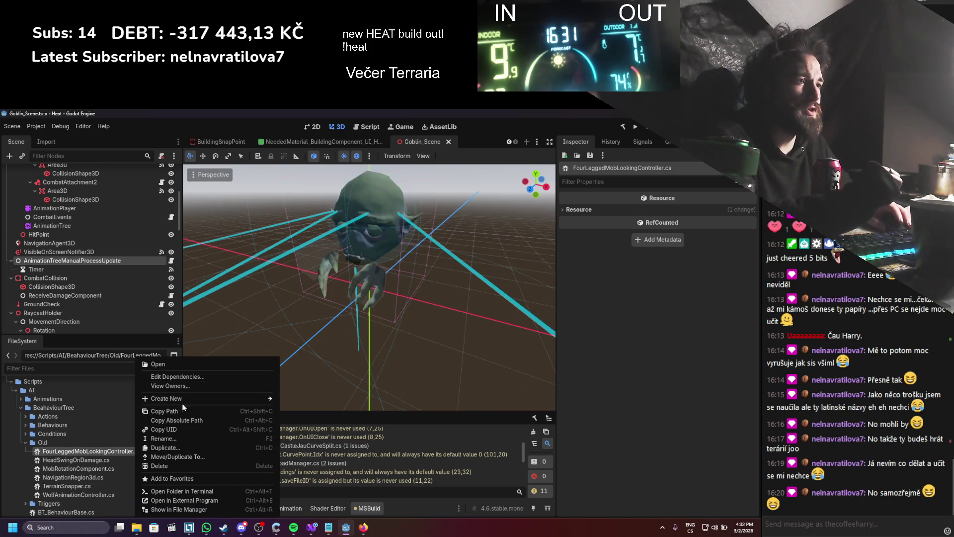
- Delete the LookingController node from Bear_RaycastAvoidance and save the scene
click(184, 386)
double_click(294, 290)
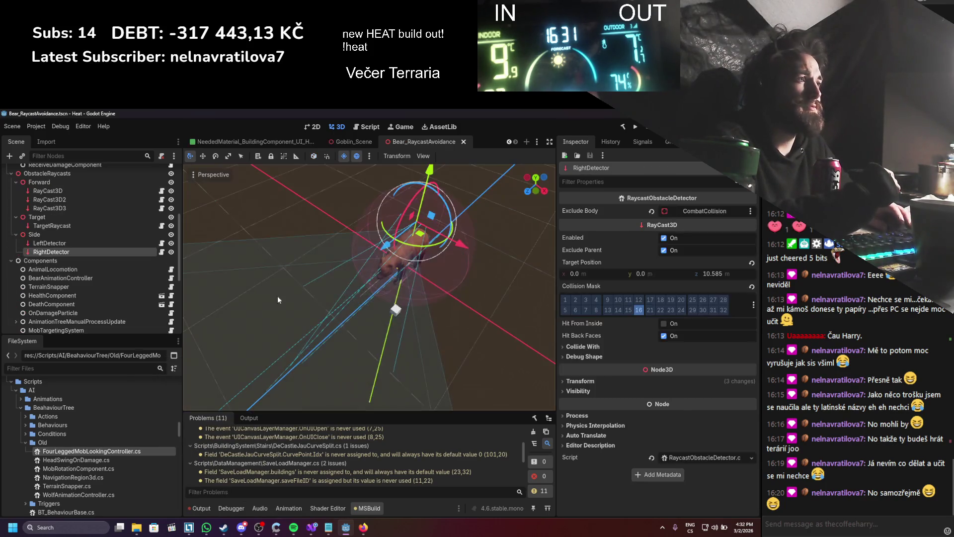
scroll(79, 297, down, 1)
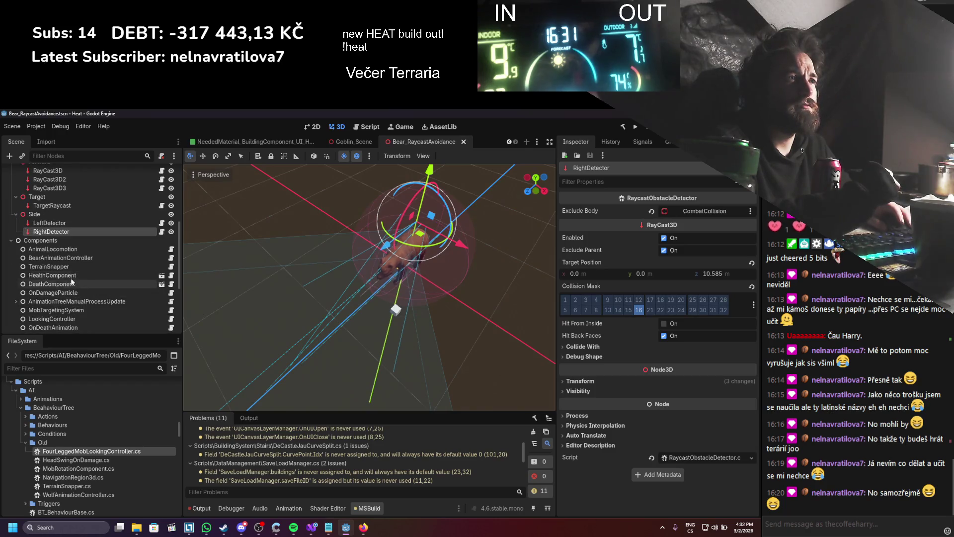
scroll(82, 271, down, 1)
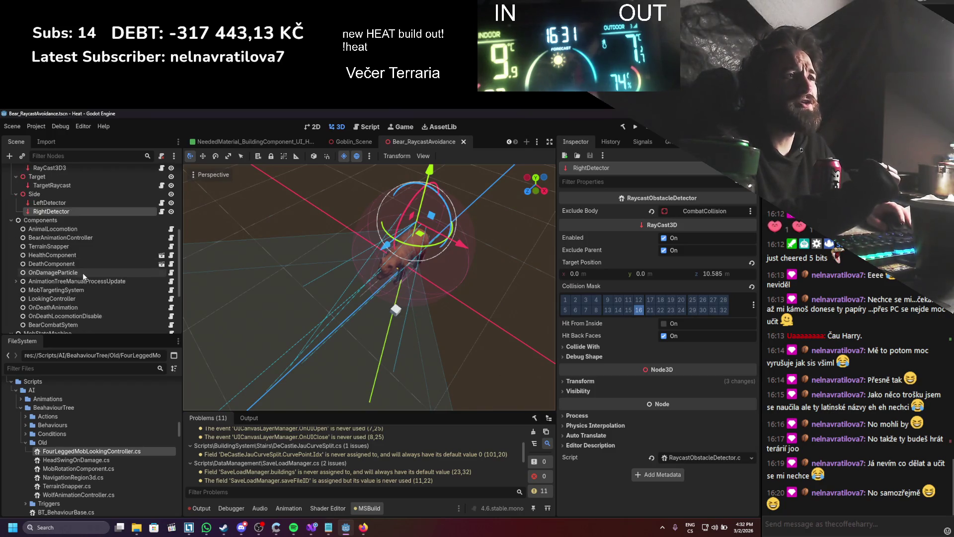
click(67, 301)
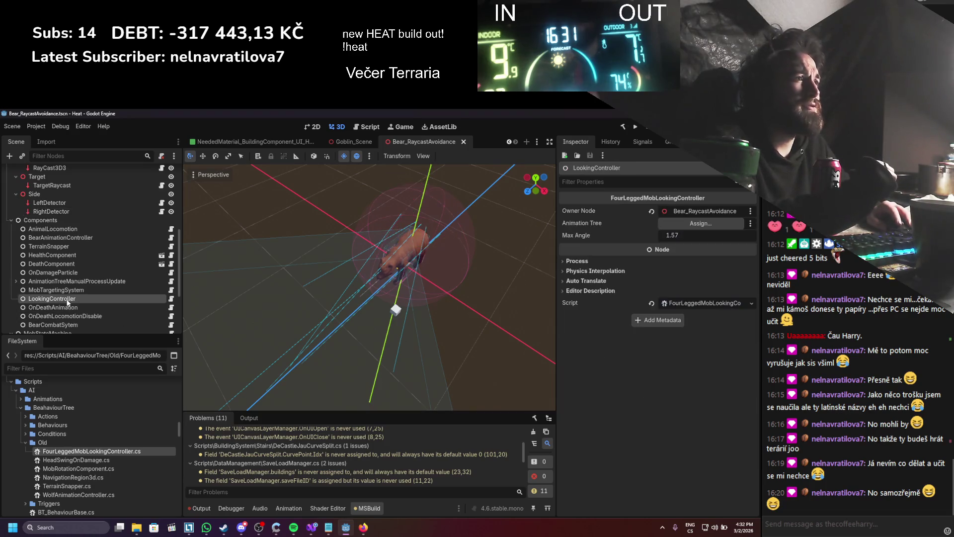
right_click(68, 301)
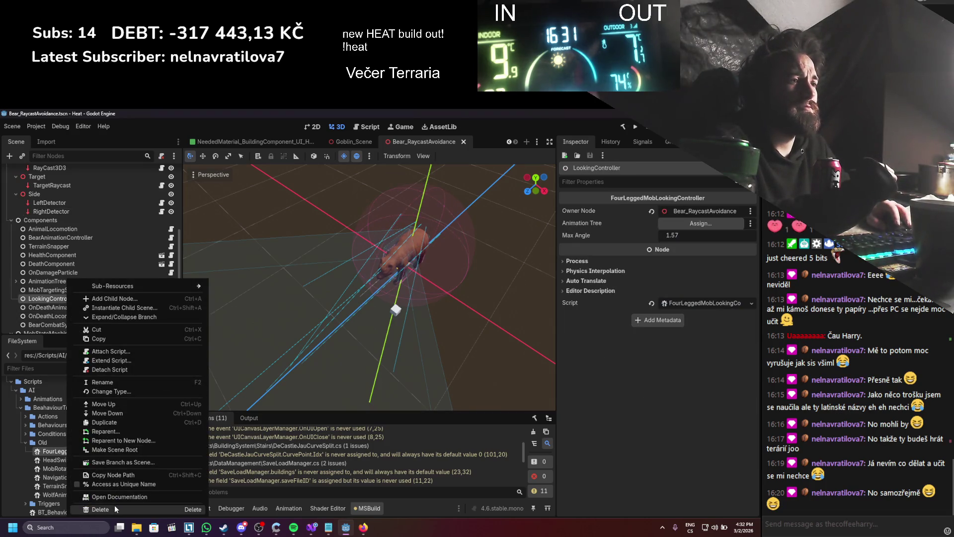
click(115, 507)
click(366, 332)
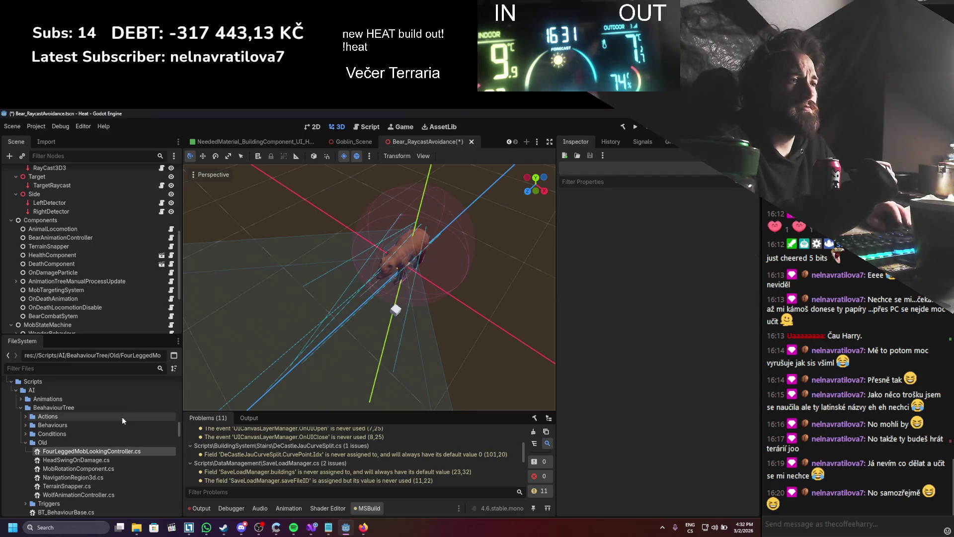
key(ctrl+s)
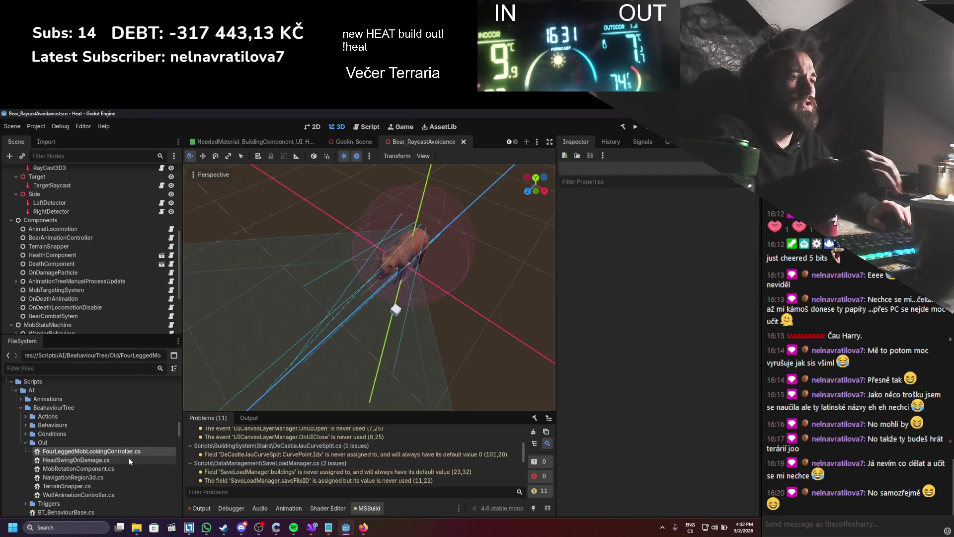
- Open Bear_Scene from the script's owners list and collapse the MobStateMachine branch
right_click(127, 453)
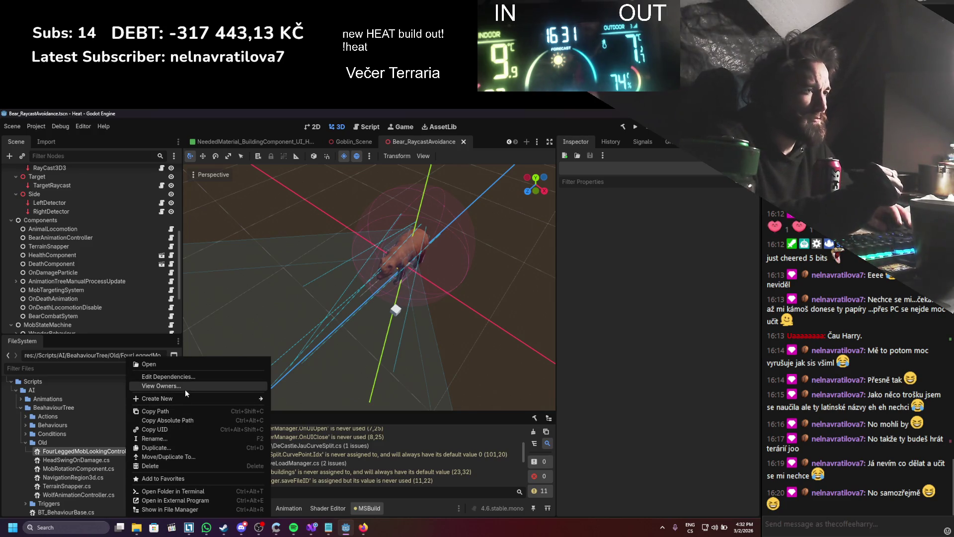
click(185, 386)
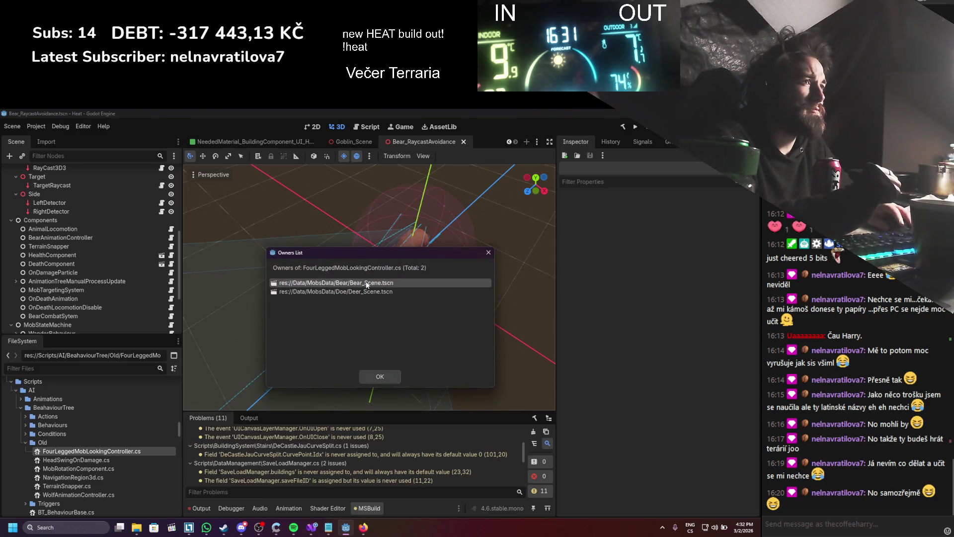
double_click(367, 283)
scroll(117, 280, down, 5)
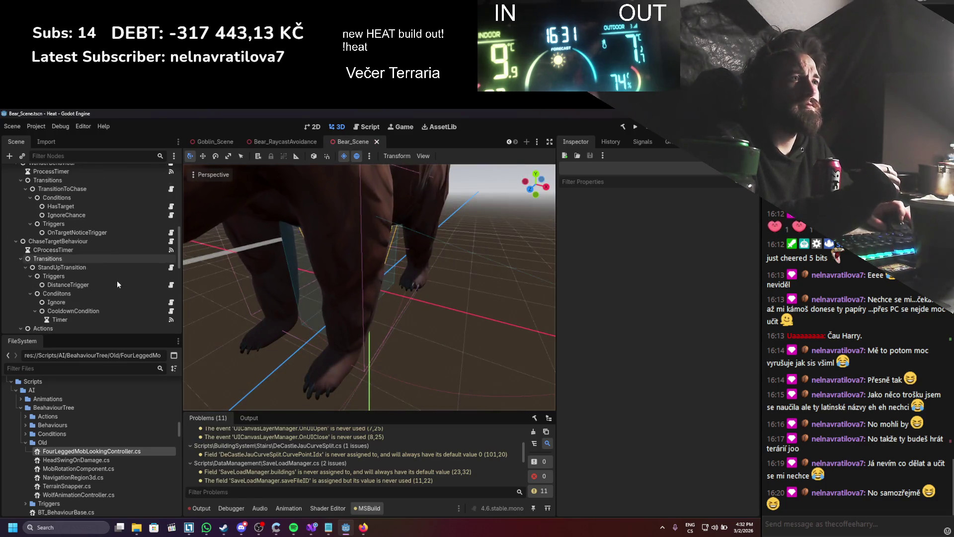
scroll(117, 280, down, 1)
scroll(118, 280, up, 2)
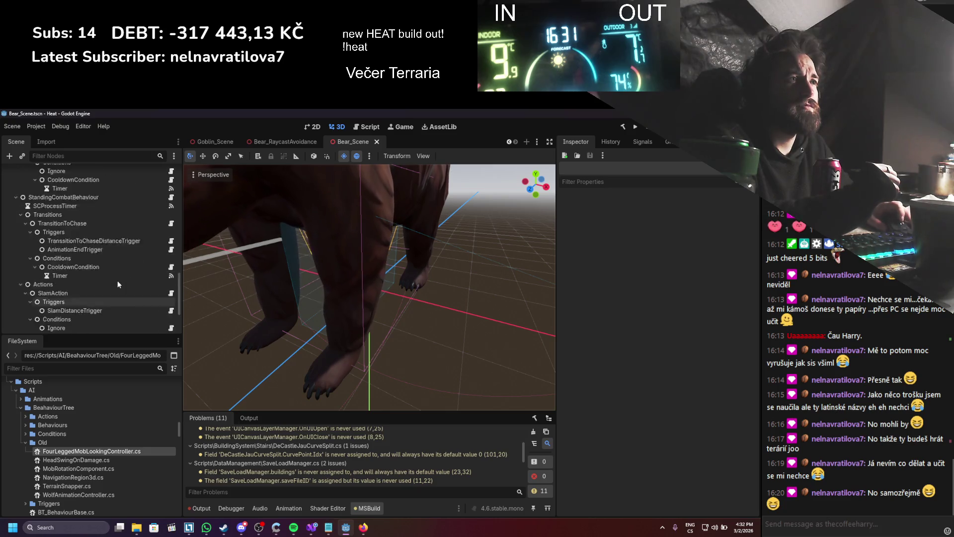
scroll(118, 282, up, 3)
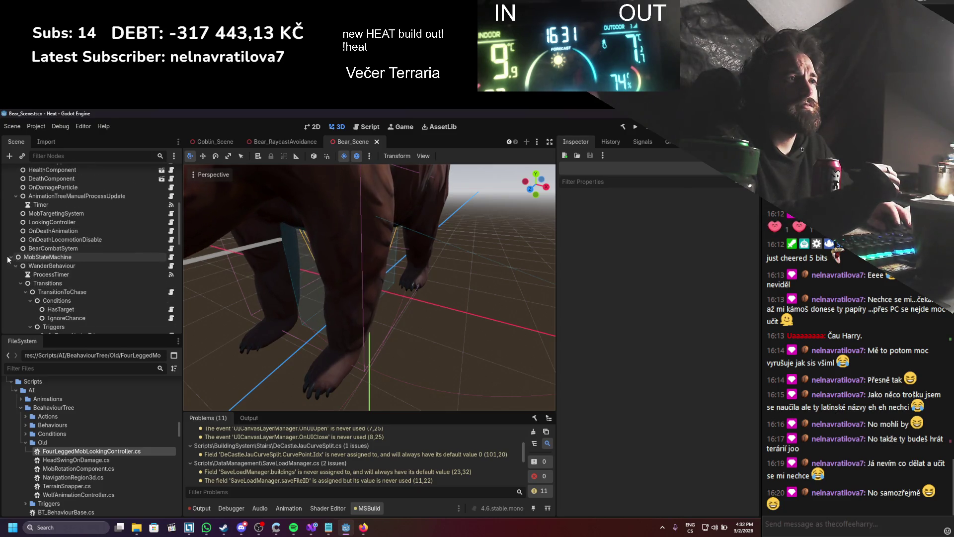
click(9, 281)
scroll(59, 294, up, 3)
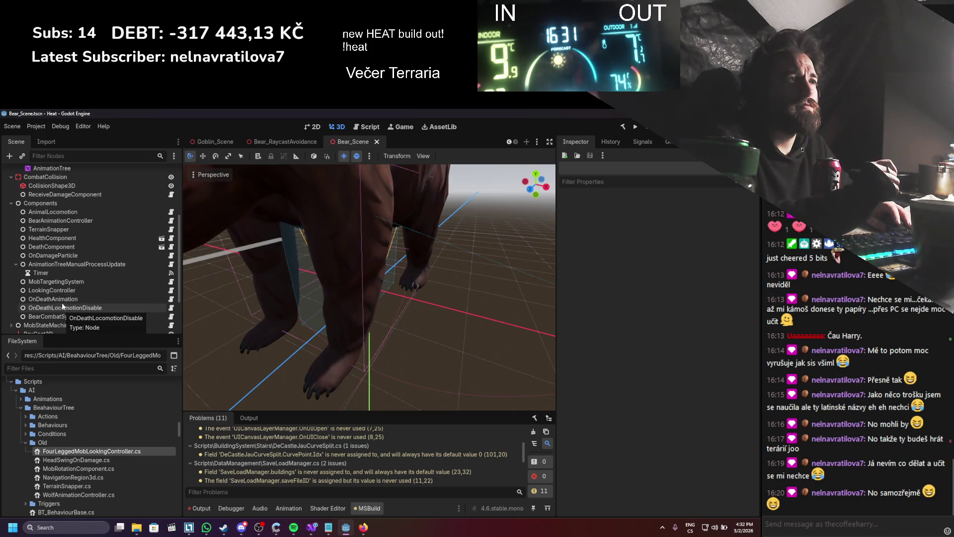
- Delete Bear_Scene's LookingController node, save, and list the script's remaining owners
click(61, 292)
right_click(64, 291)
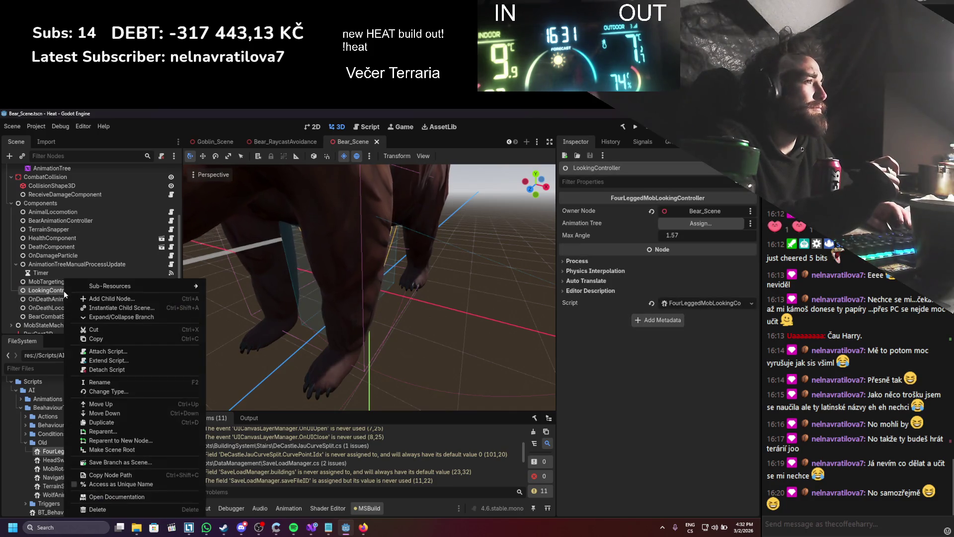
click(113, 509)
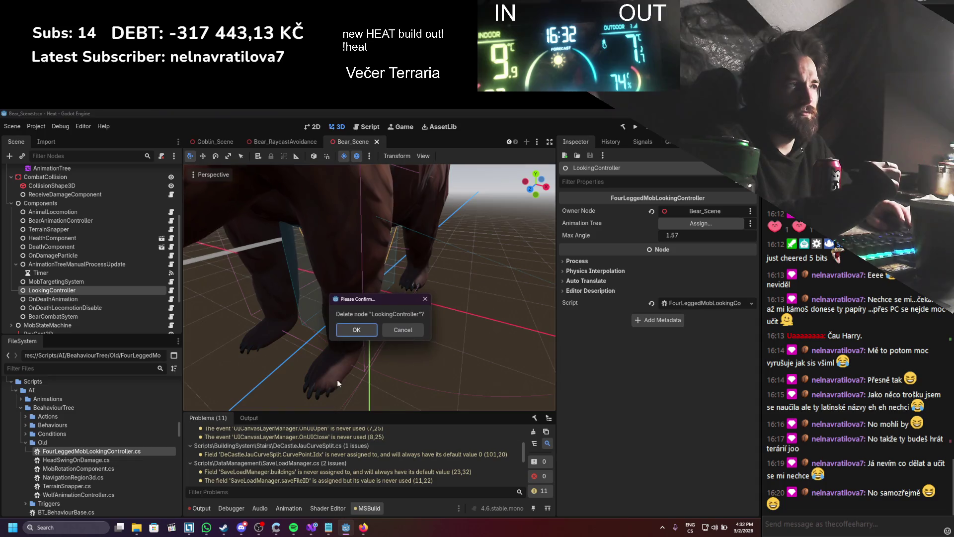
click(356, 330)
key(ctrl+s)
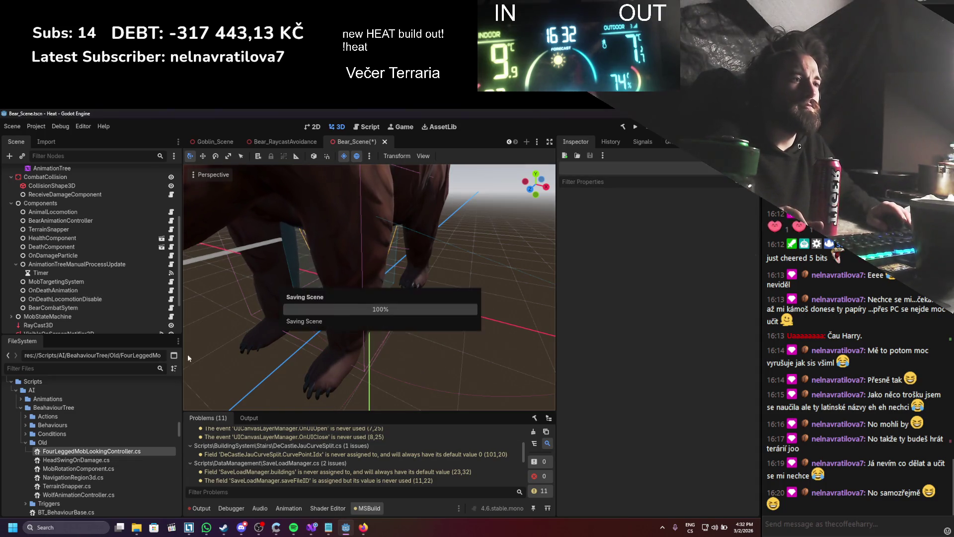
right_click(121, 451)
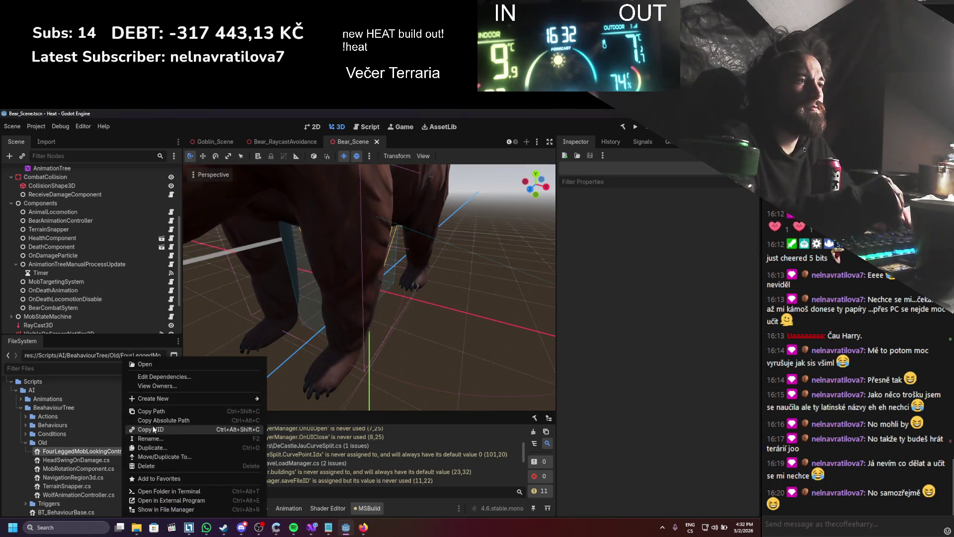
click(177, 386)
- Open Deer_Scene, delete its LookingController node, and save the scene
double_click(317, 284)
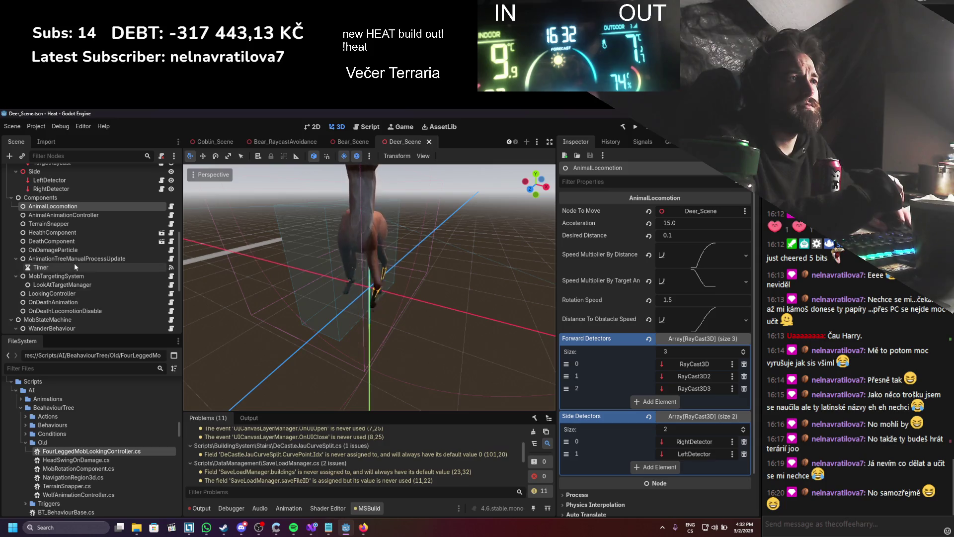
click(42, 286)
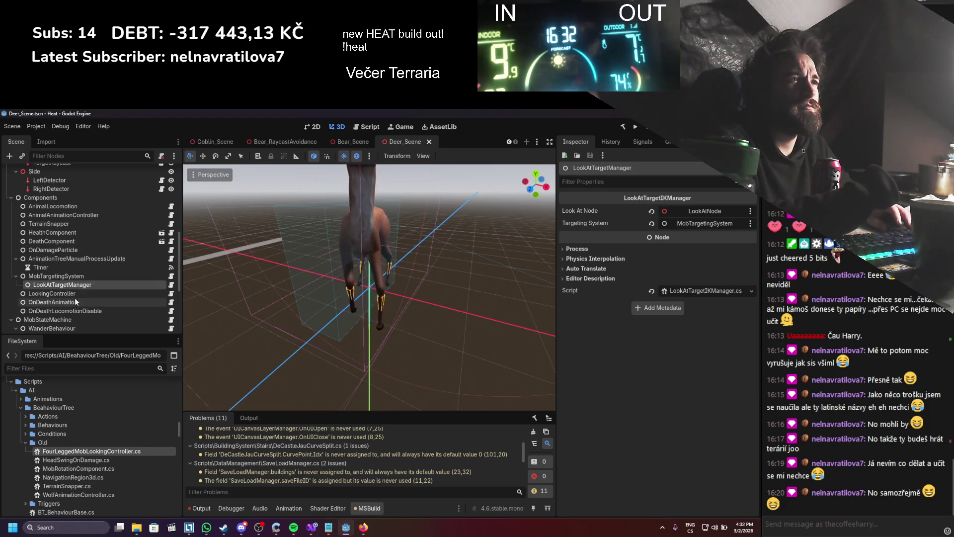
click(75, 293)
right_click(75, 294)
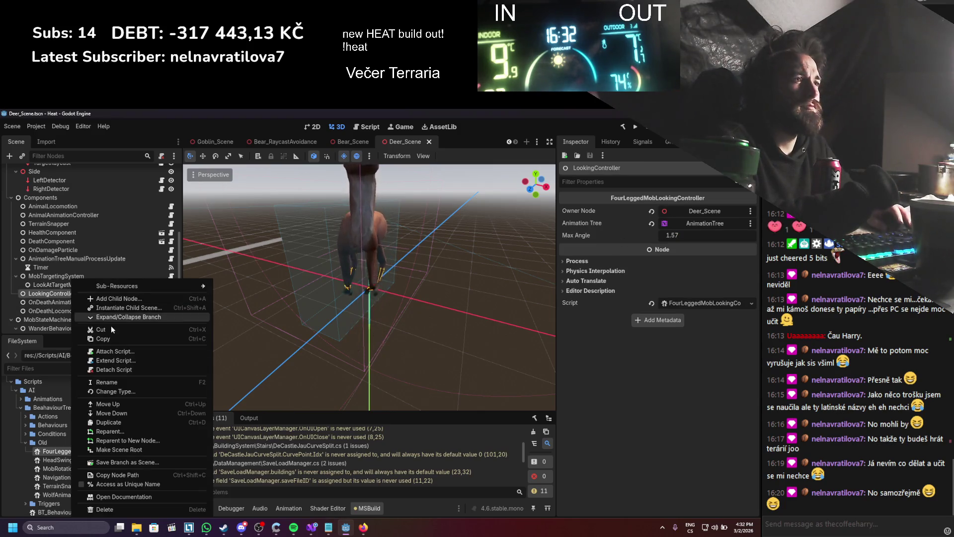
click(107, 508)
key(Return)
key(ctrl+s)
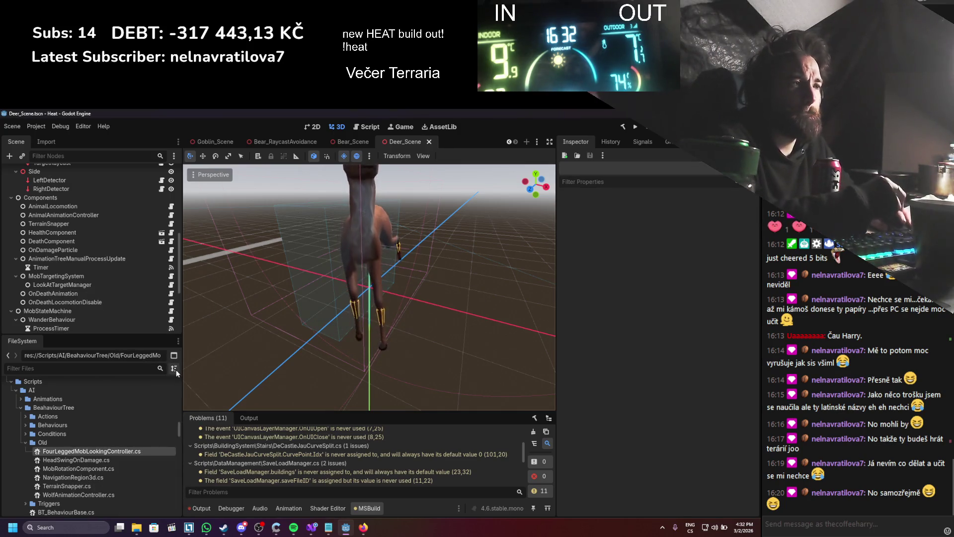
- Delete FourLeggedMobLookingController.cs from the Old folder and save
right_click(133, 452)
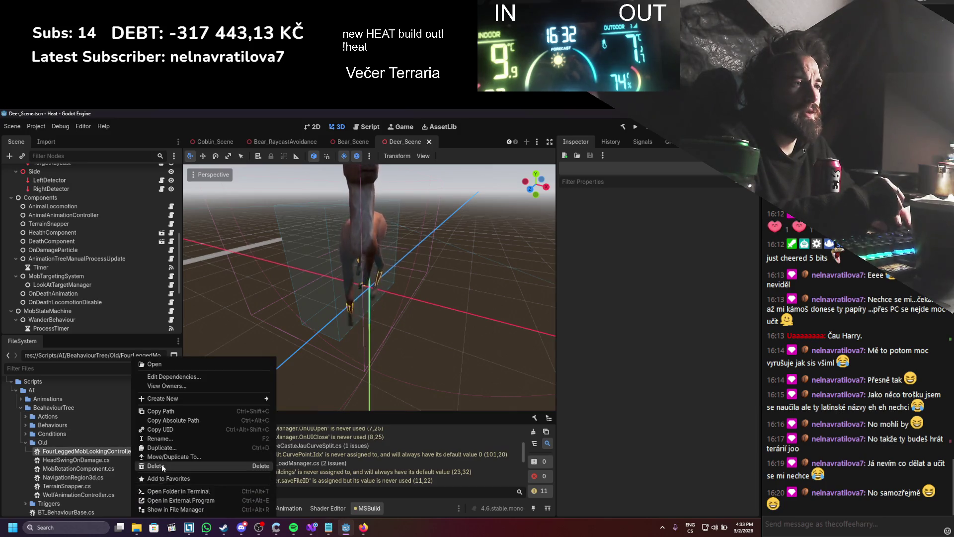
click(162, 465)
click(318, 360)
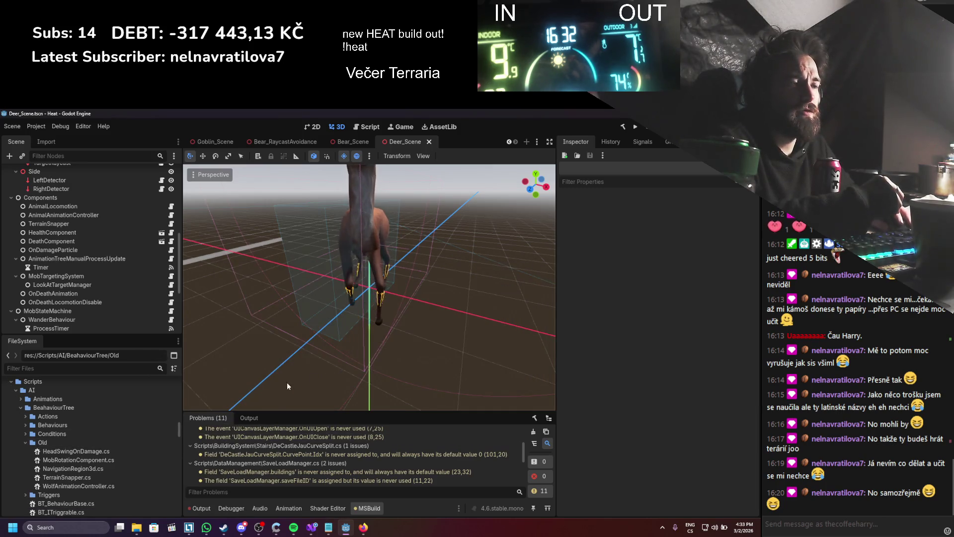
key(ctrl+s)
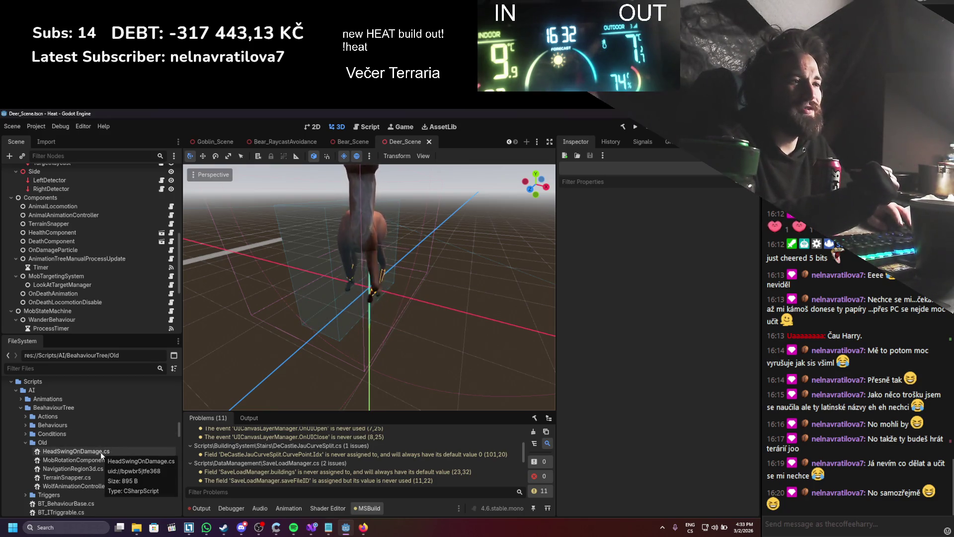
- Review HeadSwingOnDamage.cs in Visual Studio and cancel its deletion to keep the file
double_click(100, 452)
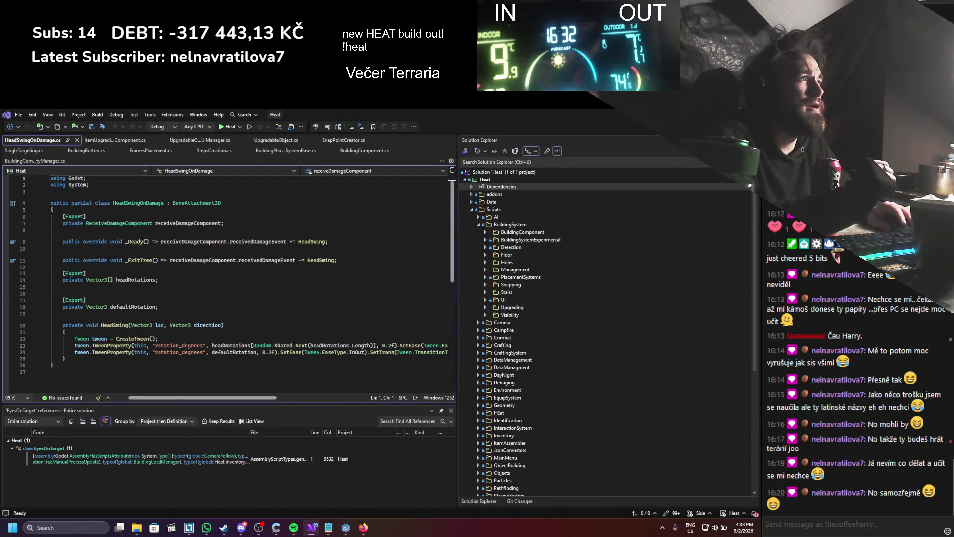
key(alt+Tab)
right_click(112, 449)
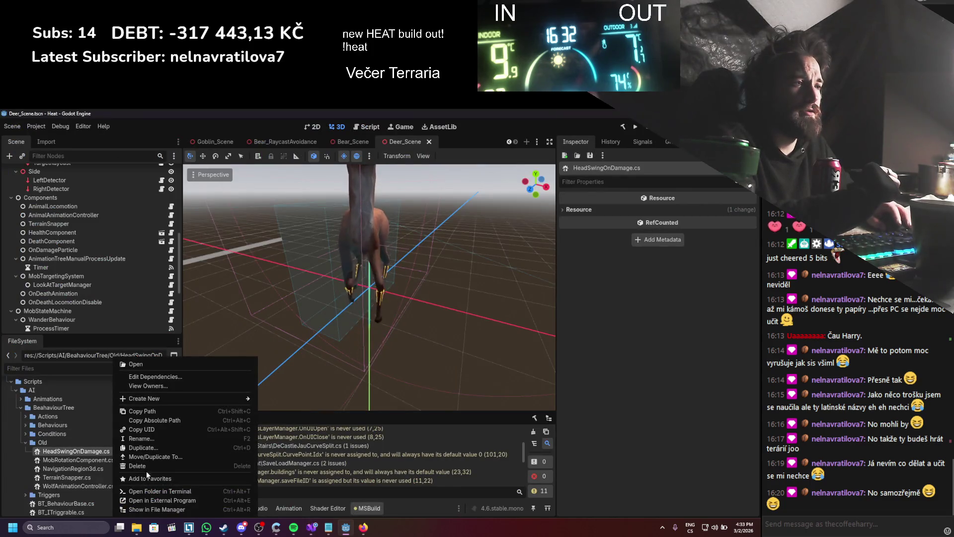
click(145, 466)
click(413, 391)
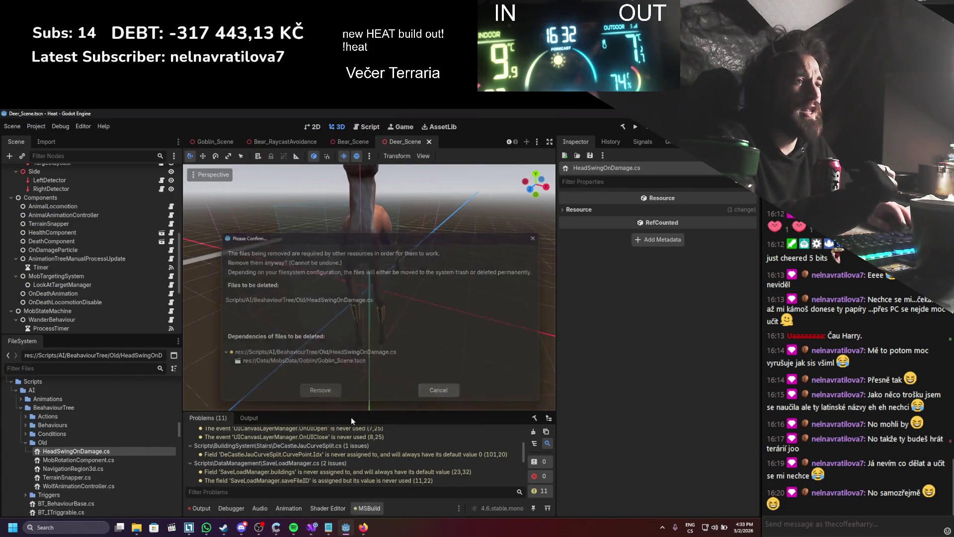
- Move HeadSwingOnDamage.cs into the Scripts/AI/Animations folder
mouse_move(68, 447)
mouse_down()
mouse_move(49, 399)
mouse_move(57, 415)
mouse_move(64, 409)
mouse_up()
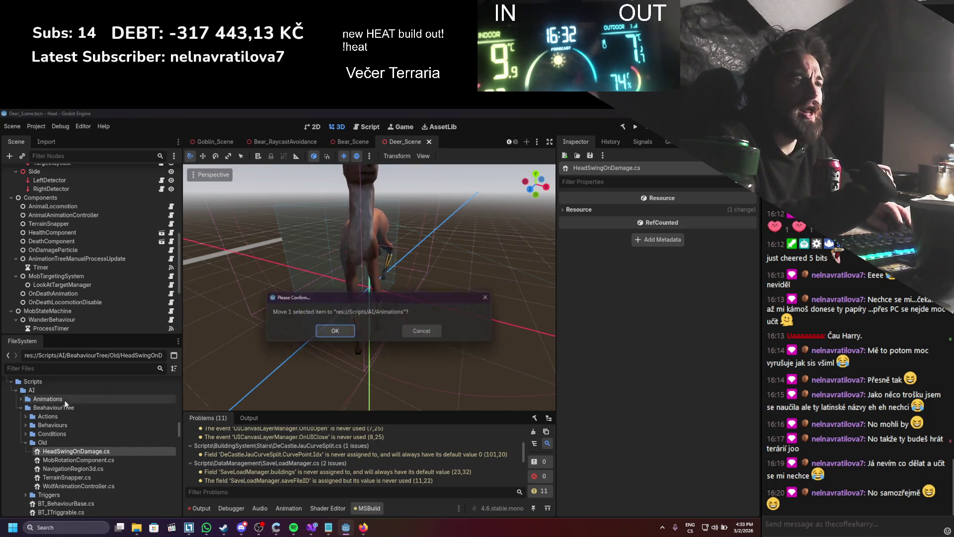
click(320, 336)
double_click(85, 453)
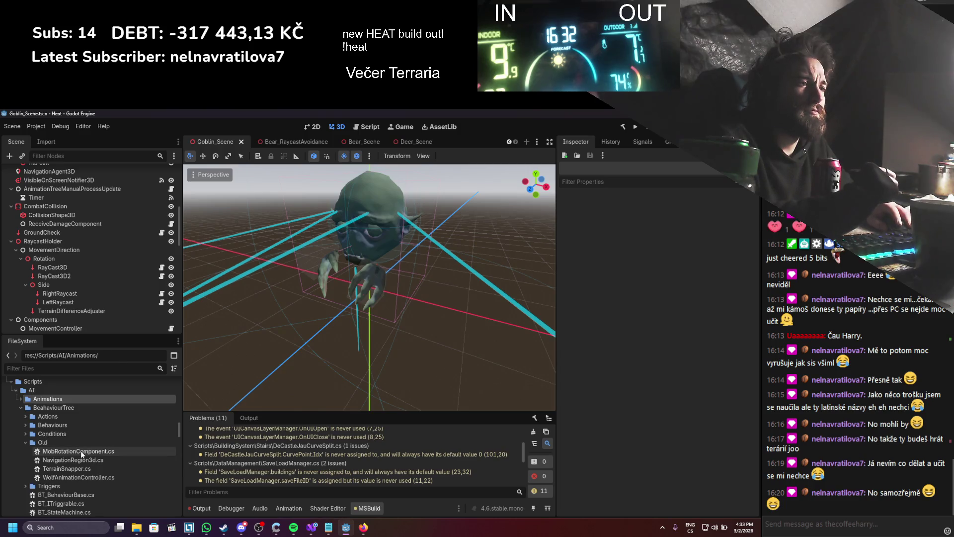
- Scroll through the MobRotationComponent.cs code in Visual Studio
scroll(288, 326, down, 12)
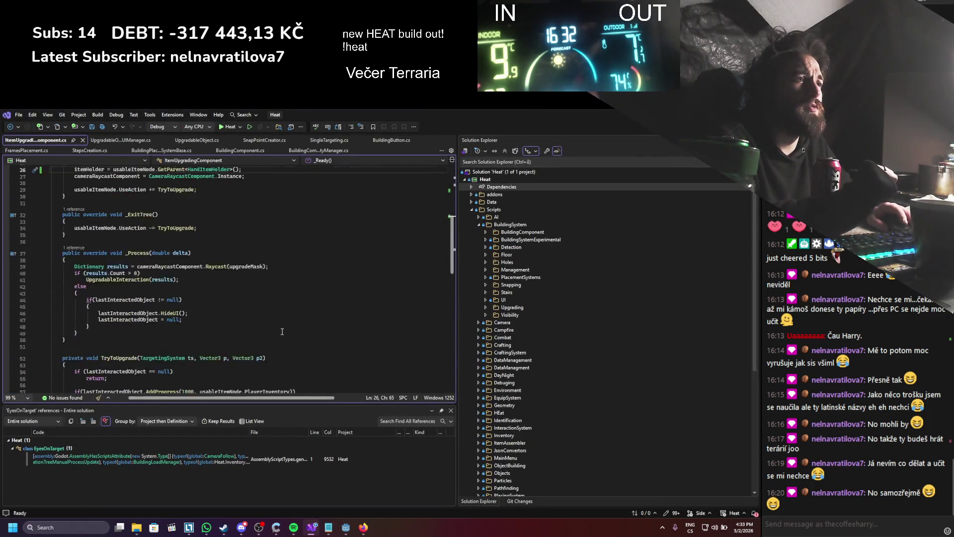
scroll(287, 326, down, 5)
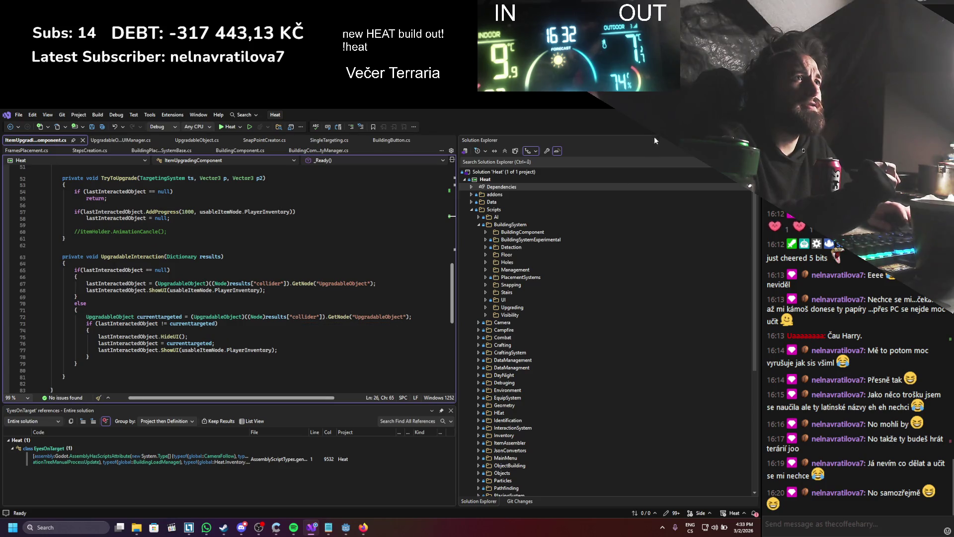
key(alt+Tab)
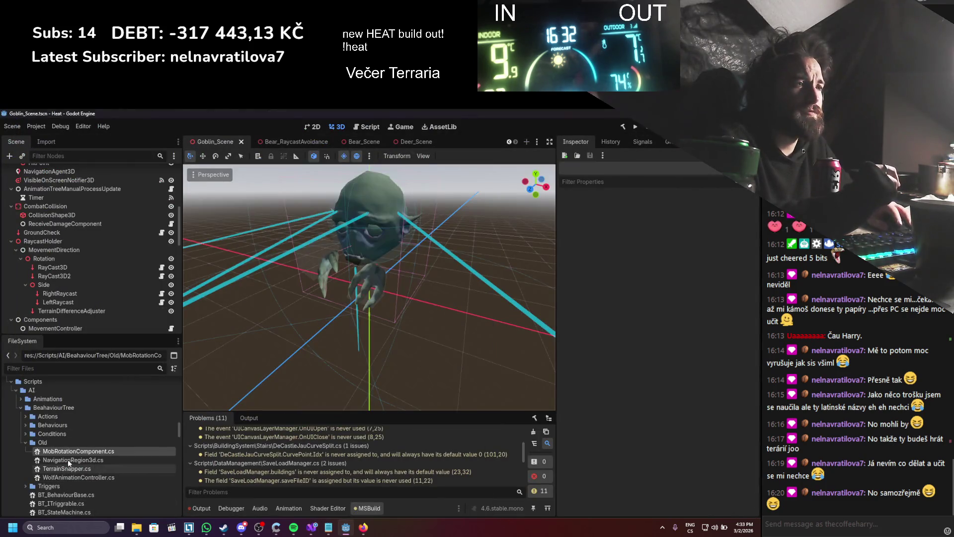
double_click(70, 456)
scroll(214, 288, down, 7)
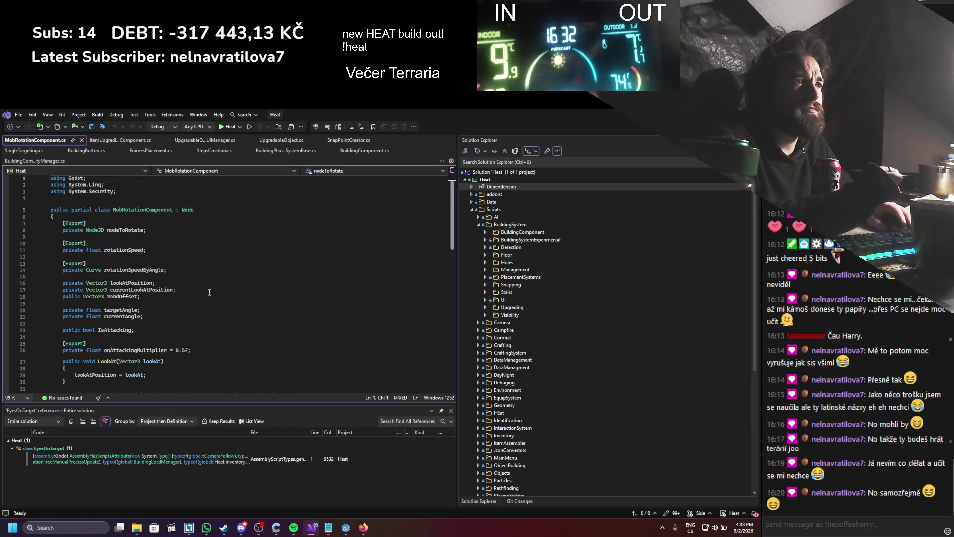
scroll(214, 288, down, 4)
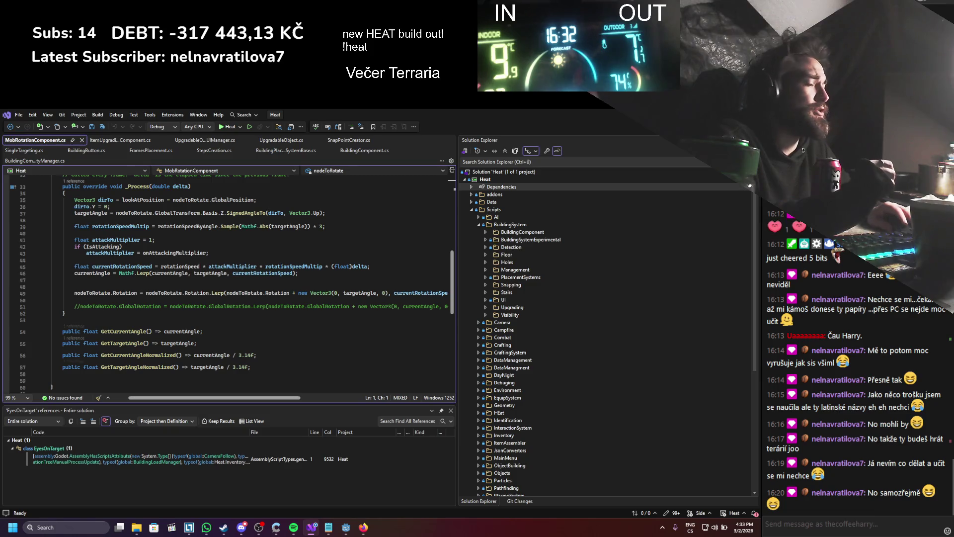
key(alt+Tab)
- Delete MobRotationComponent.cs from the project's Old folder
right_click(88, 453)
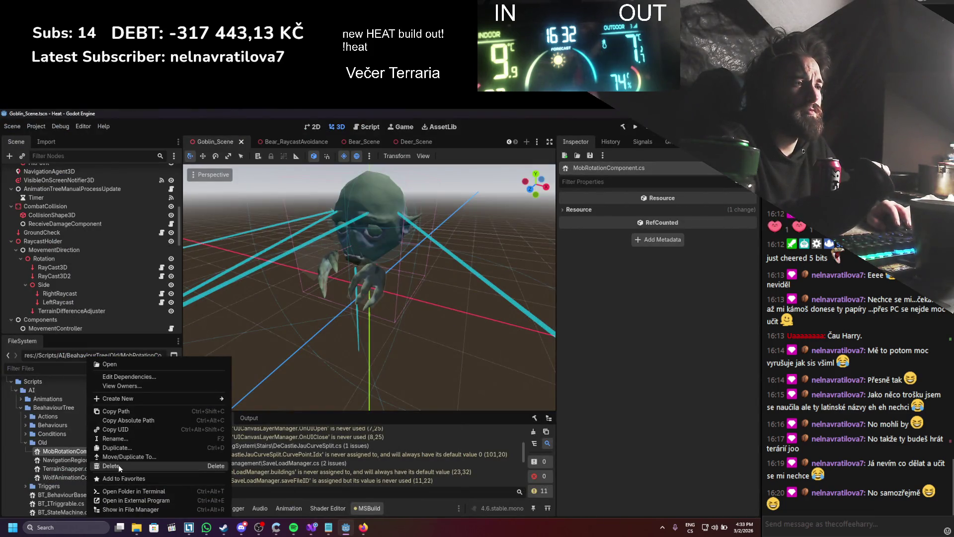
click(120, 464)
click(328, 362)
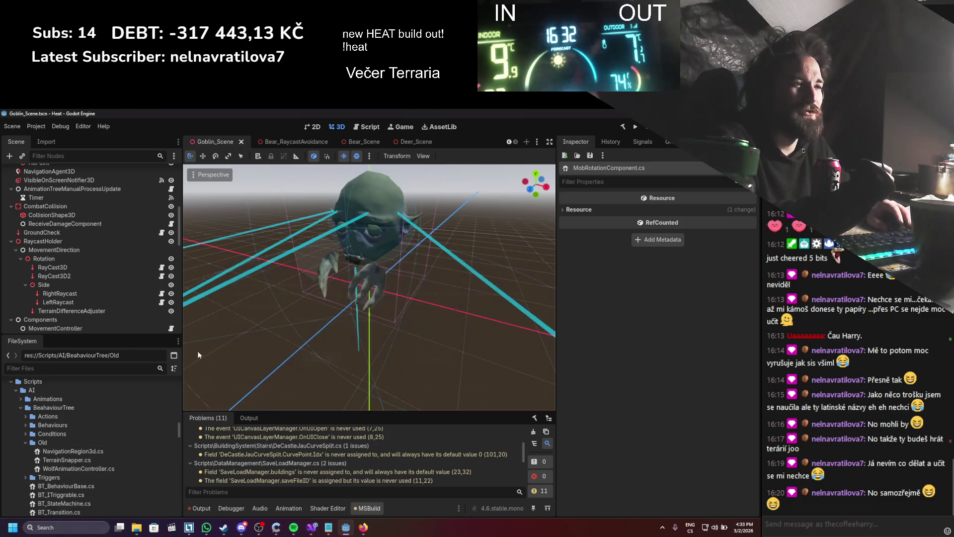
key(alt+Tab)
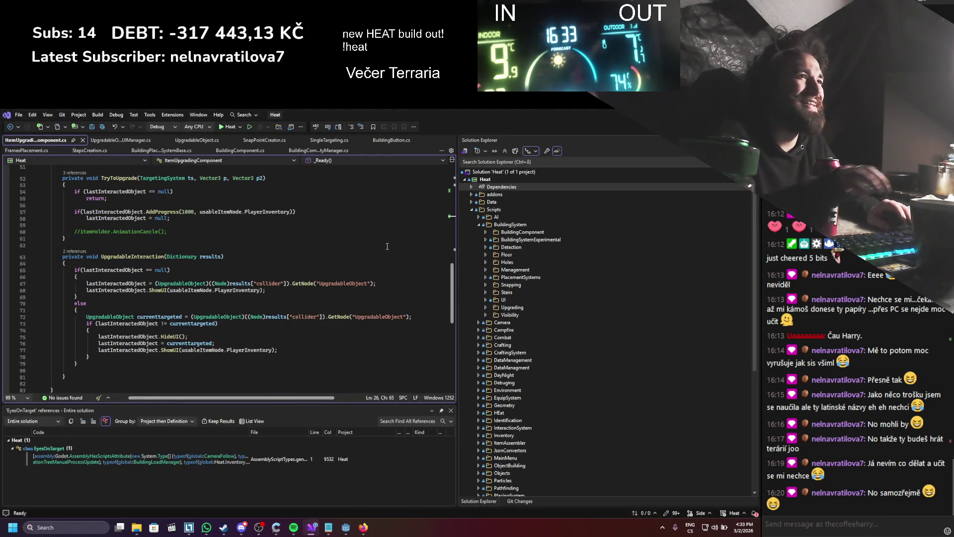
- Delete the NavigationRegion3d.cs script from the Old folder
key(alt+Tab)
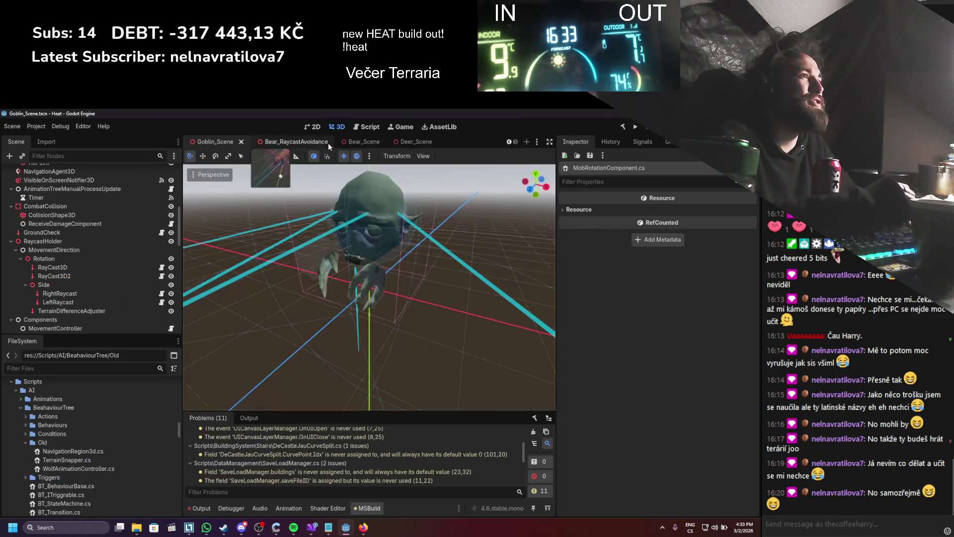
scroll(95, 271, down, 4)
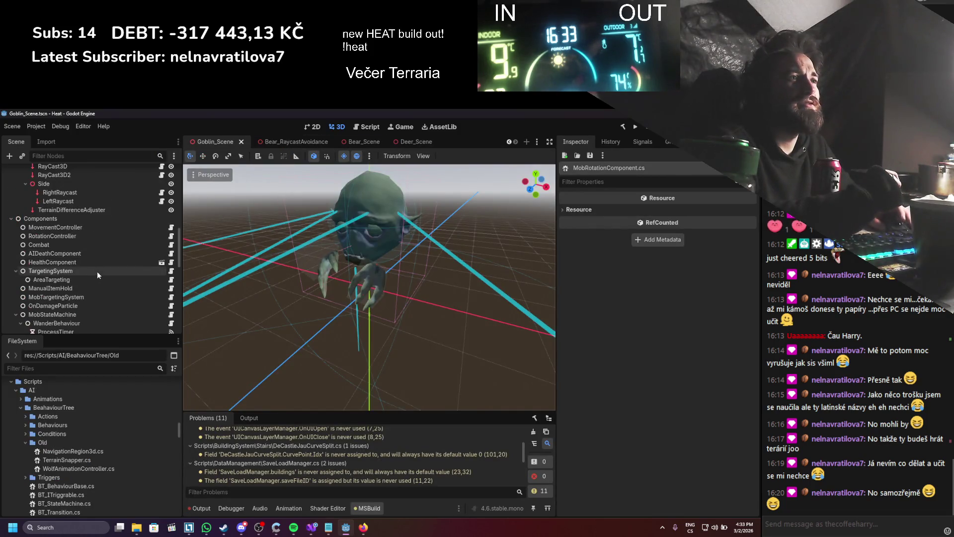
click(88, 238)
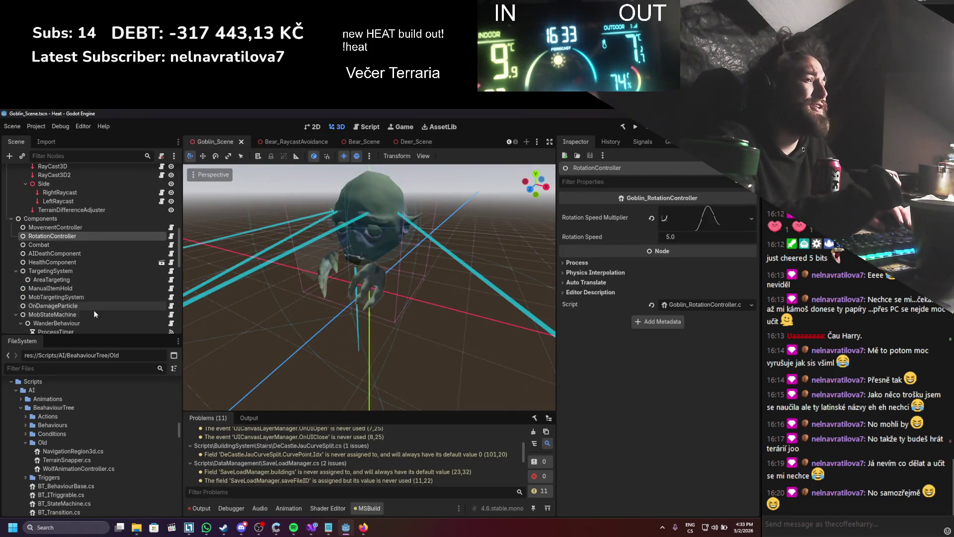
click(85, 450)
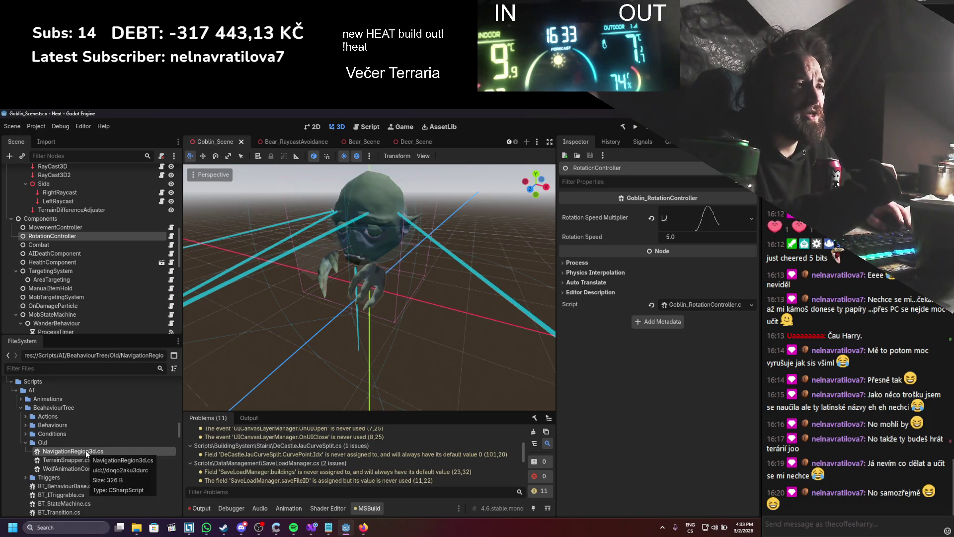
right_click(85, 450)
click(105, 466)
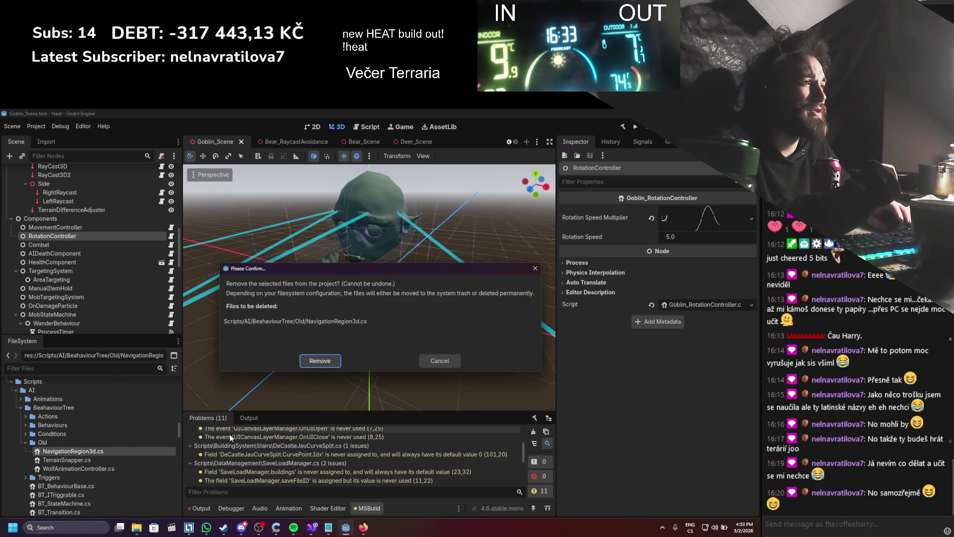
click(310, 365)
- Attempt deleting TerrainSnapper.cs and WolfAnimationController.cs, cancelling both because scenes still depend on them
click(90, 448)
right_click(90, 449)
click(115, 465)
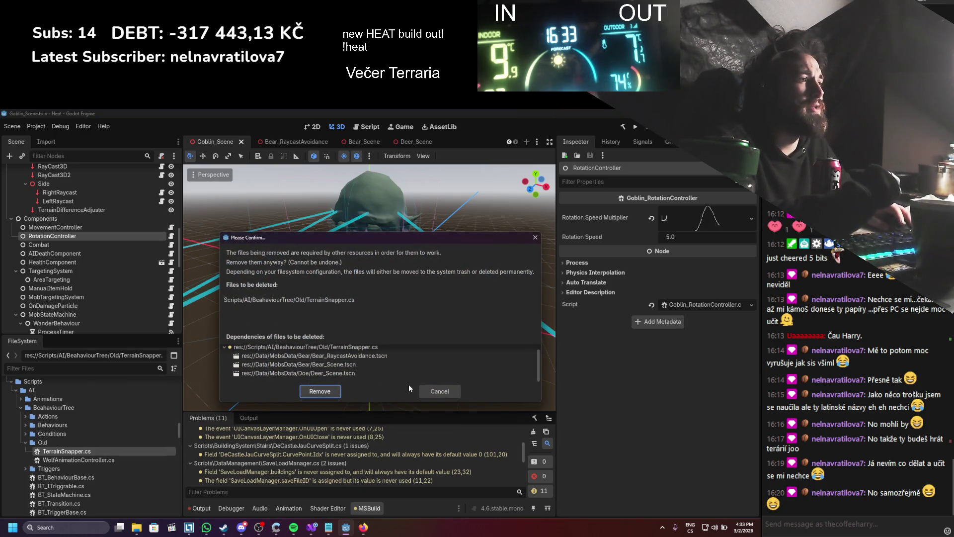
click(435, 394)
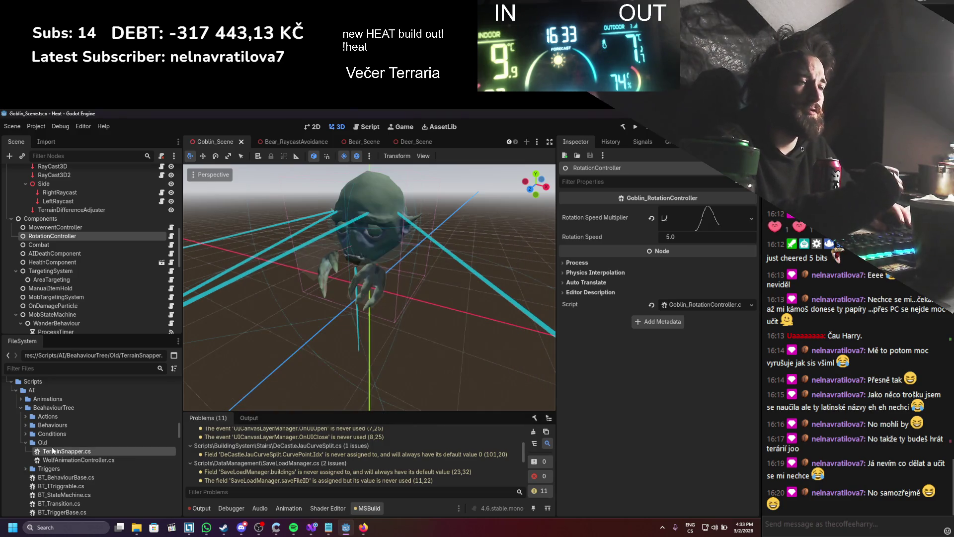
click(73, 461)
right_click(72, 461)
click(99, 463)
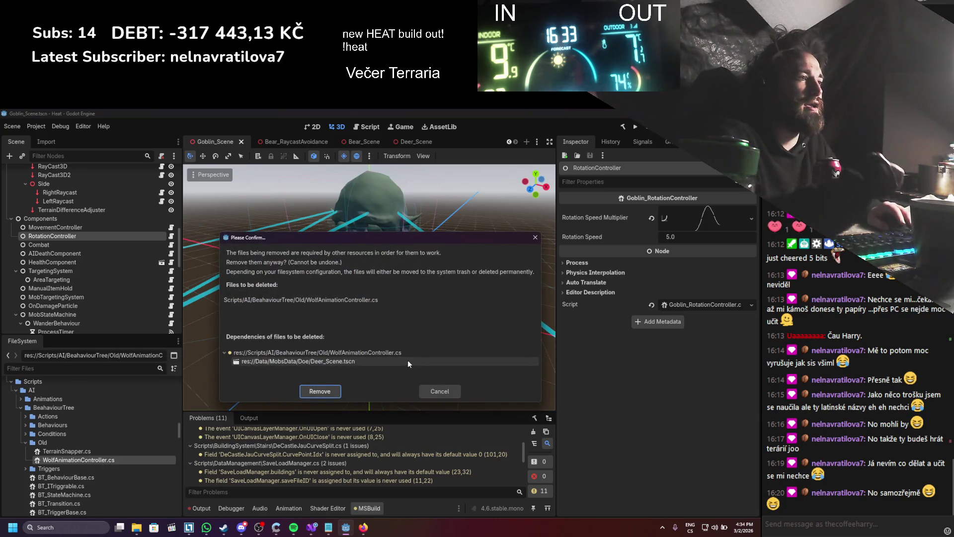
click(425, 390)
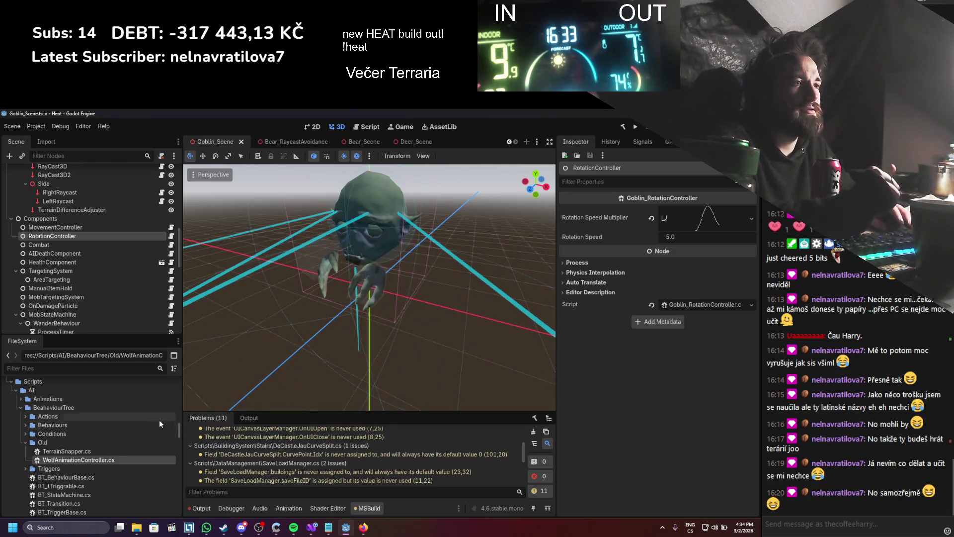
- Rename the Old folder's WolfAnimationController.cs to MobAnimationController.cs, replacing the Wolf prefix with Mob
right_click(59, 458)
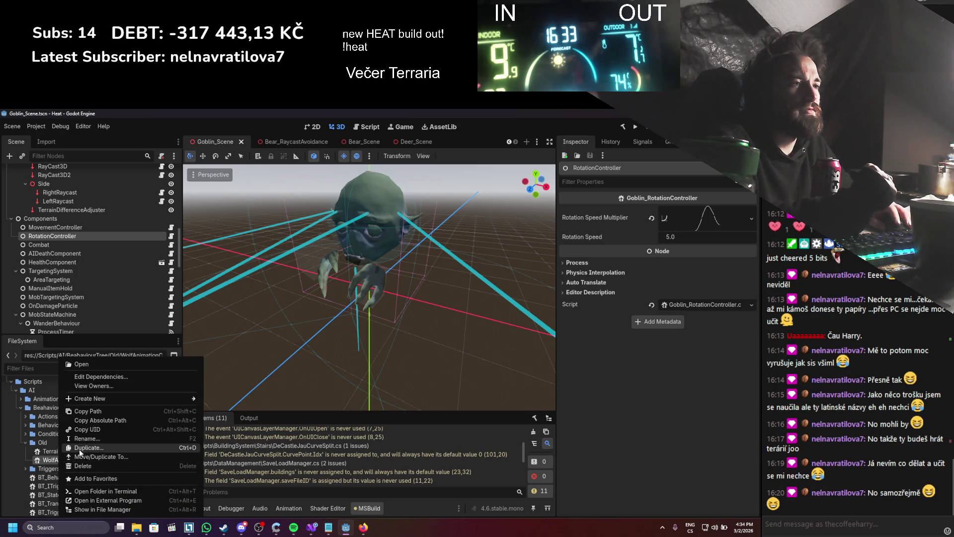
click(83, 438)
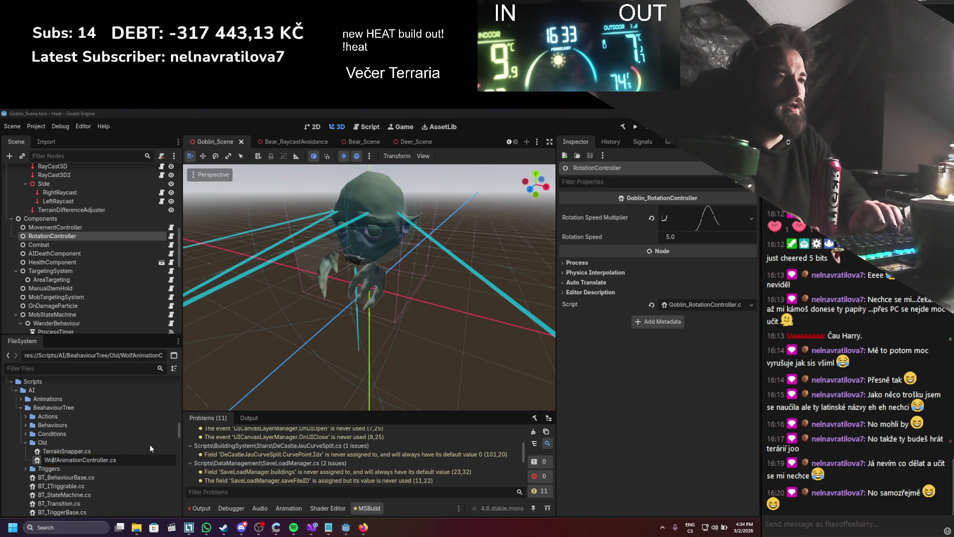
key(BackSpace)
key(BackSpace)
key(BackSpace)
text(M)
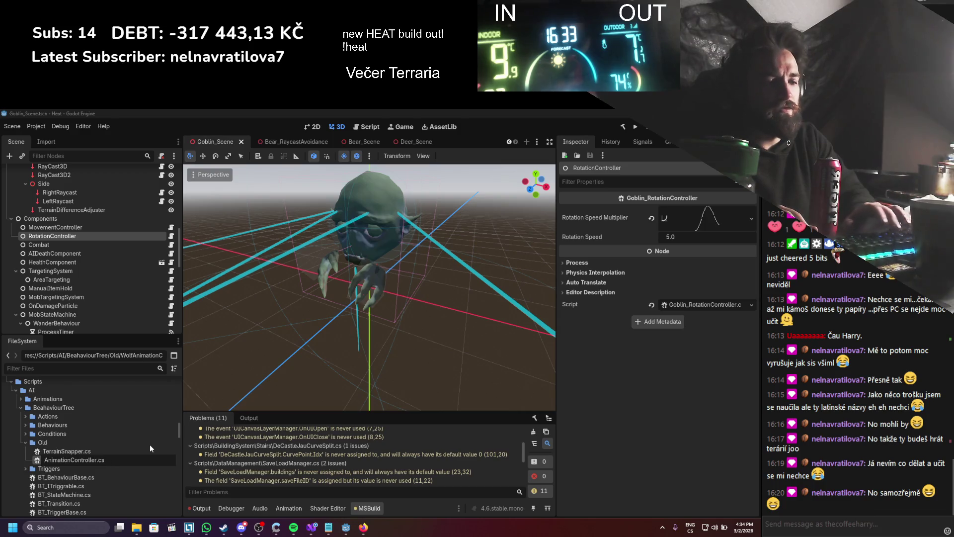
text(ob_)
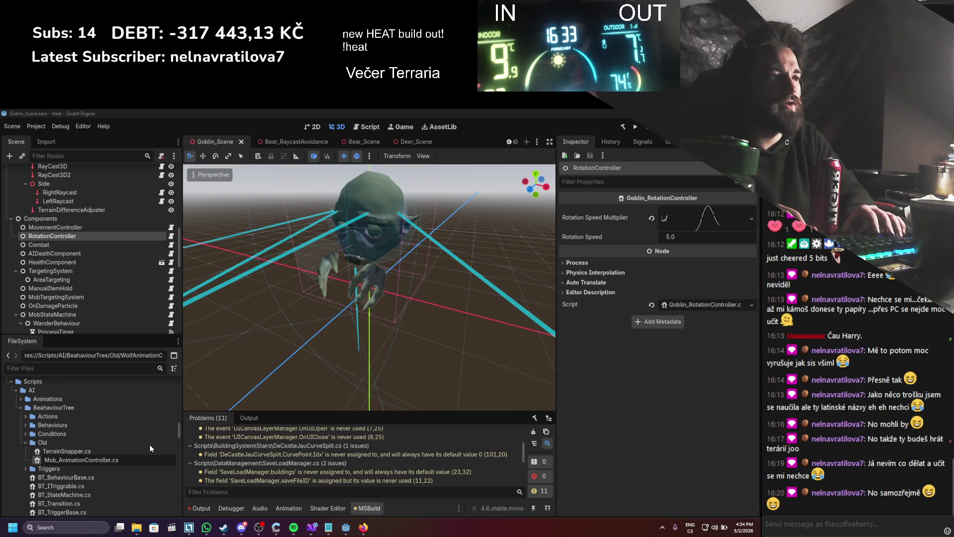
key(BackSpace)
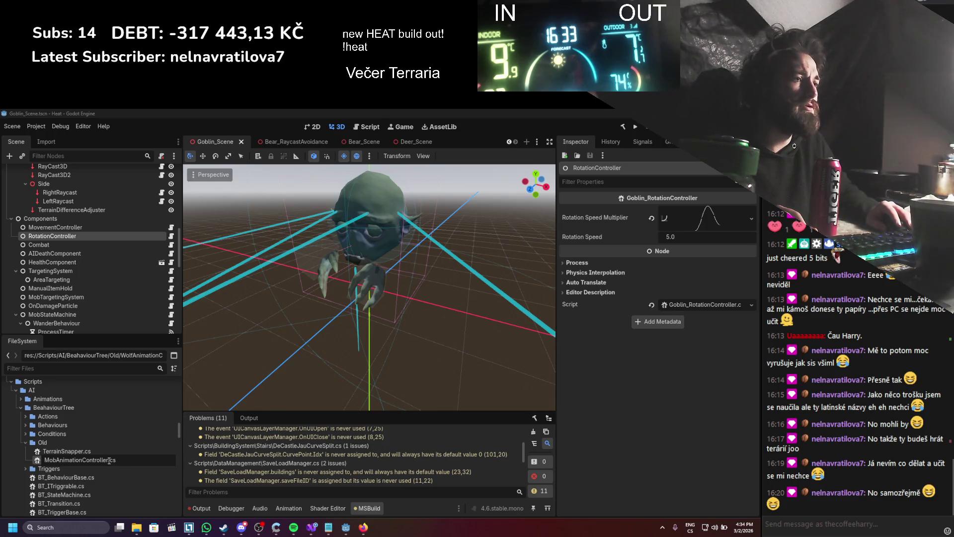
key(Return)
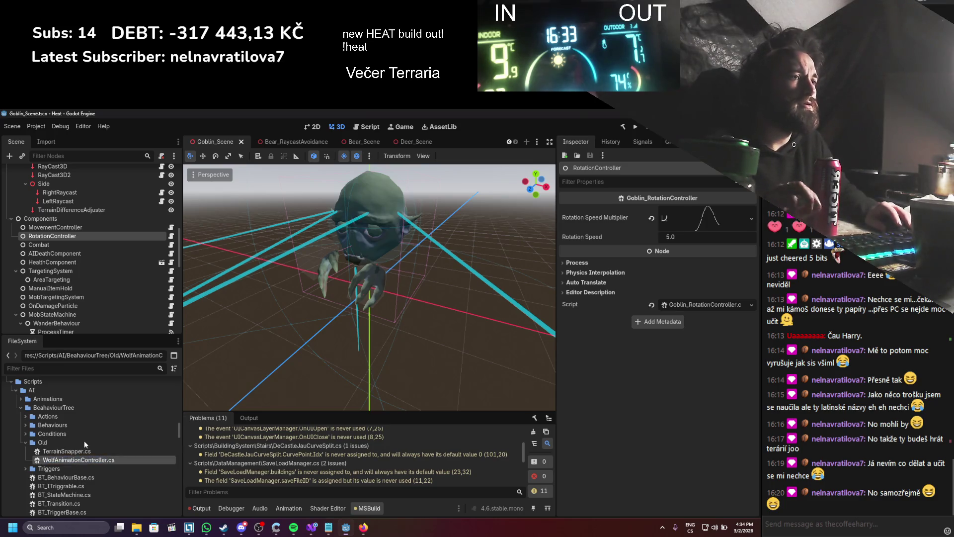
- Check MobAnimationController.cs in Visual Studio, then move it into the Animations folder
click(74, 451)
double_click(74, 450)
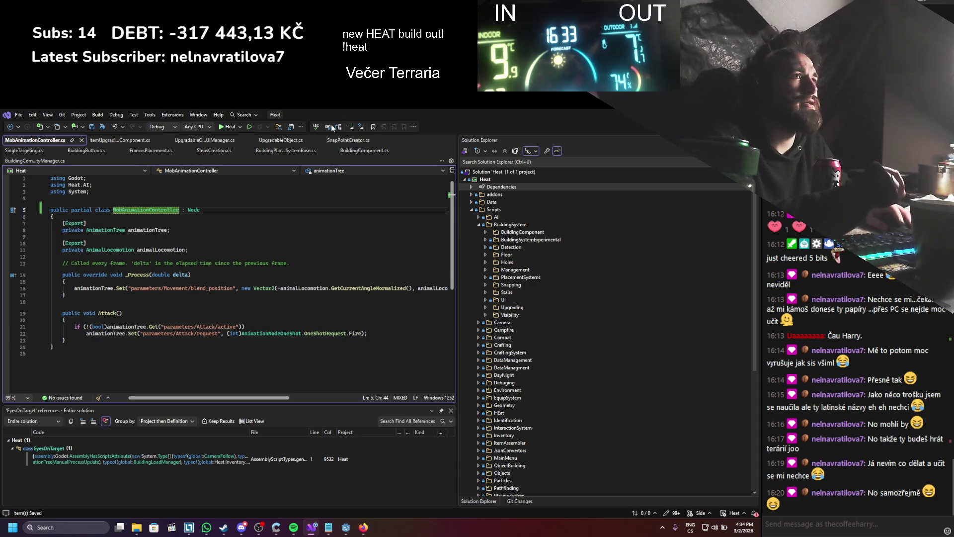
key(alt+Tab)
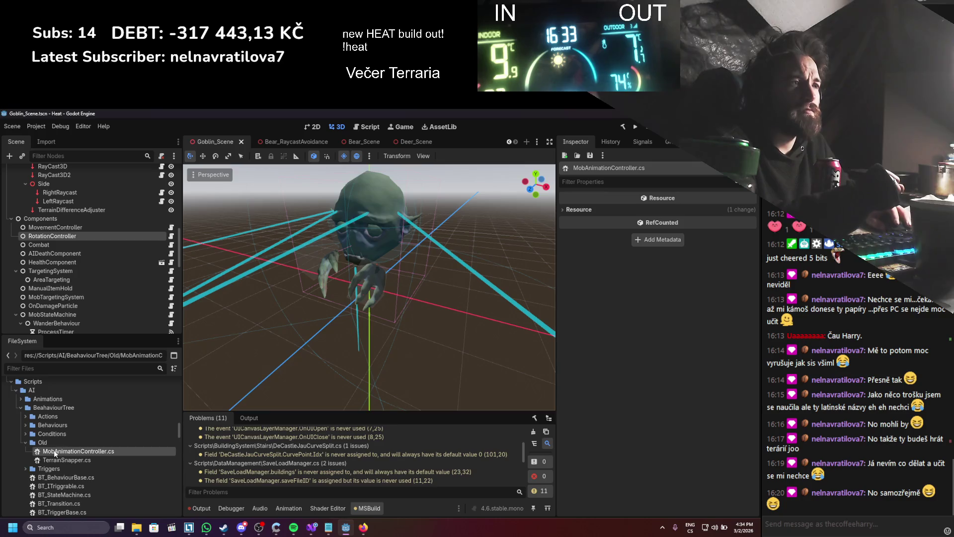
drag(56, 401, 56, 400)
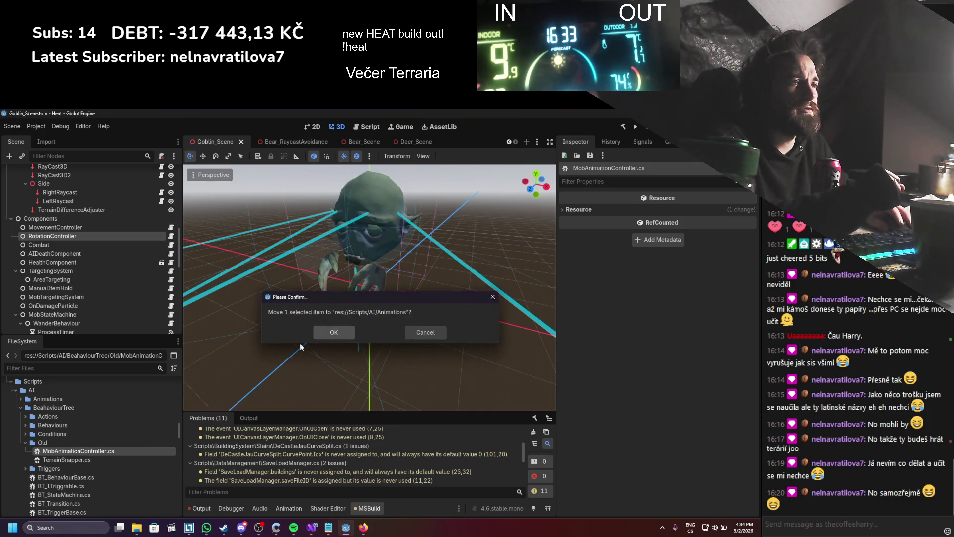
key(Return)
- Move the Old folder up into the AI folder
key(alt+Tab)
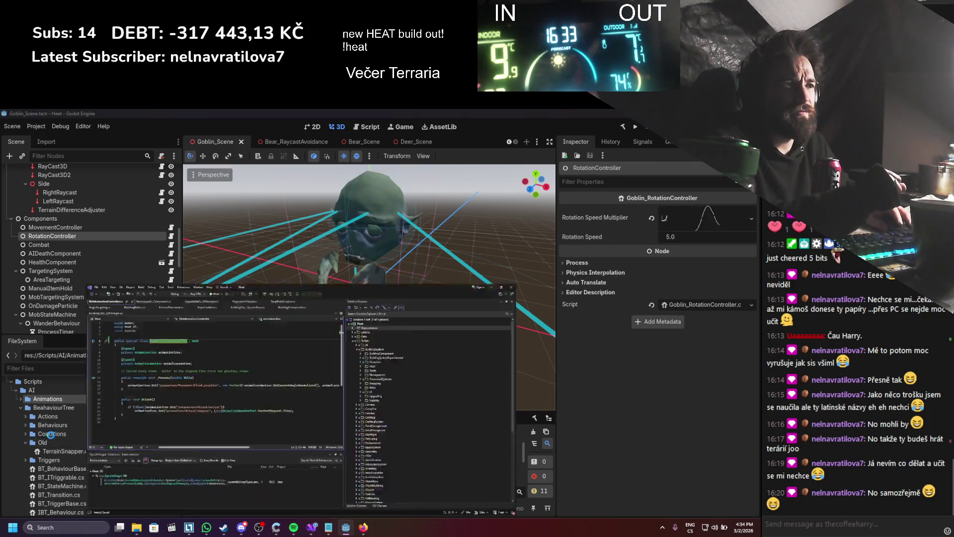
key(alt+Tab)
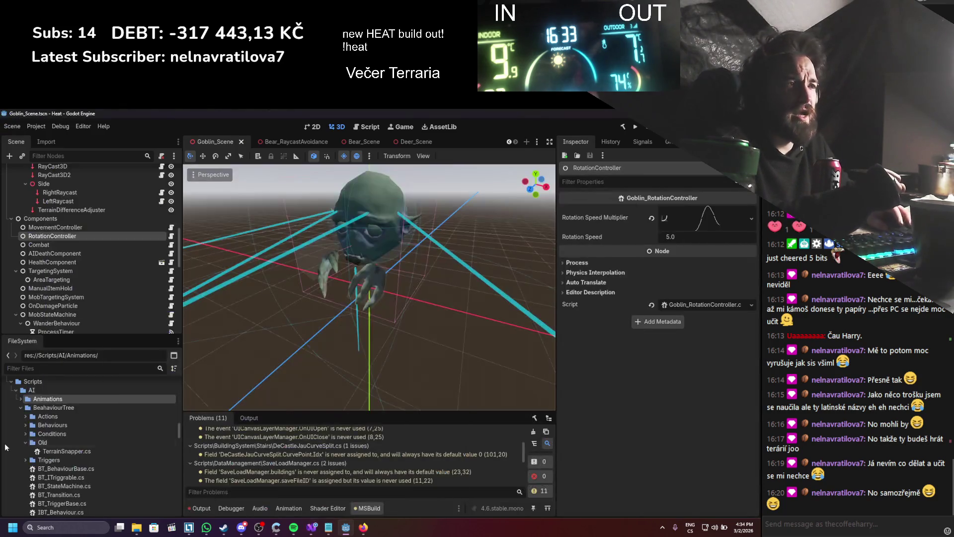
drag(48, 440, 50, 403)
click(348, 333)
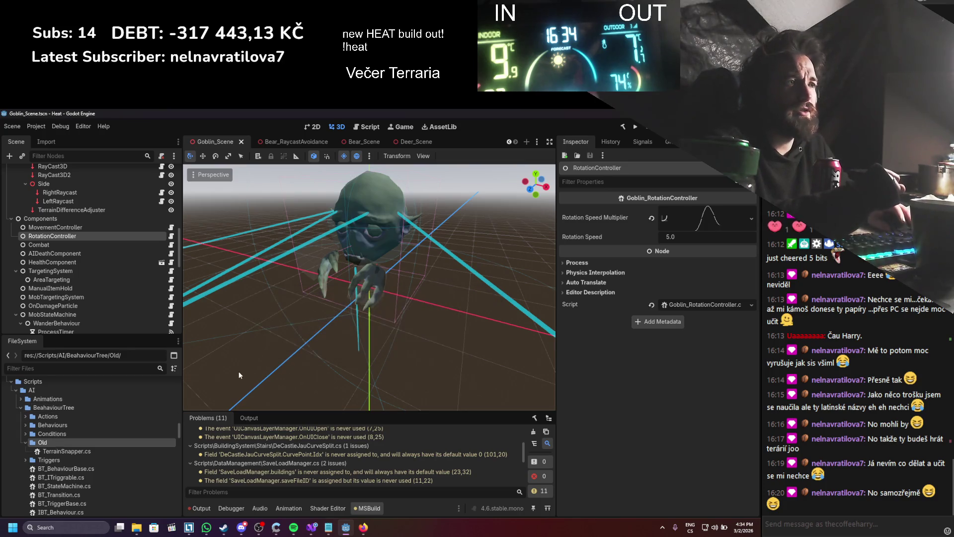
click(25, 426)
click(26, 426)
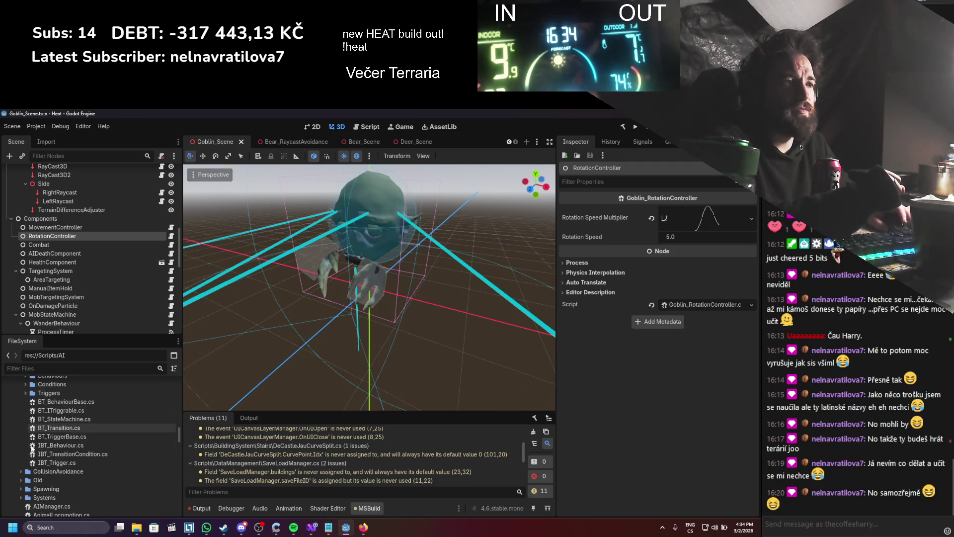
scroll(23, 412, down, 1)
click(21, 392)
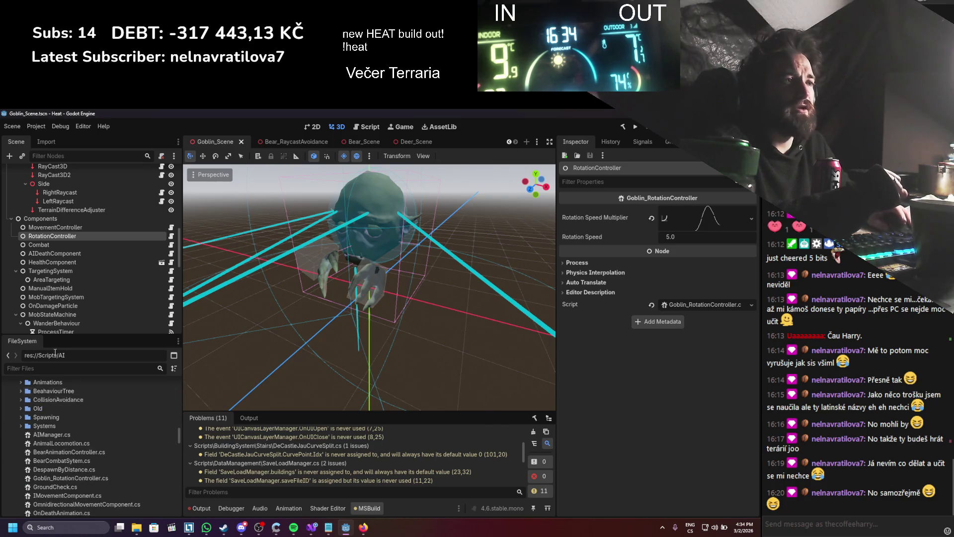
scroll(78, 445, up, 3)
scroll(351, 378, up, 2)
mouse_move(354, 375)
mouse_down()
mouse_move(336, 363)
mouse_move(341, 302)
mouse_up()
scroll(341, 302, up, 1)
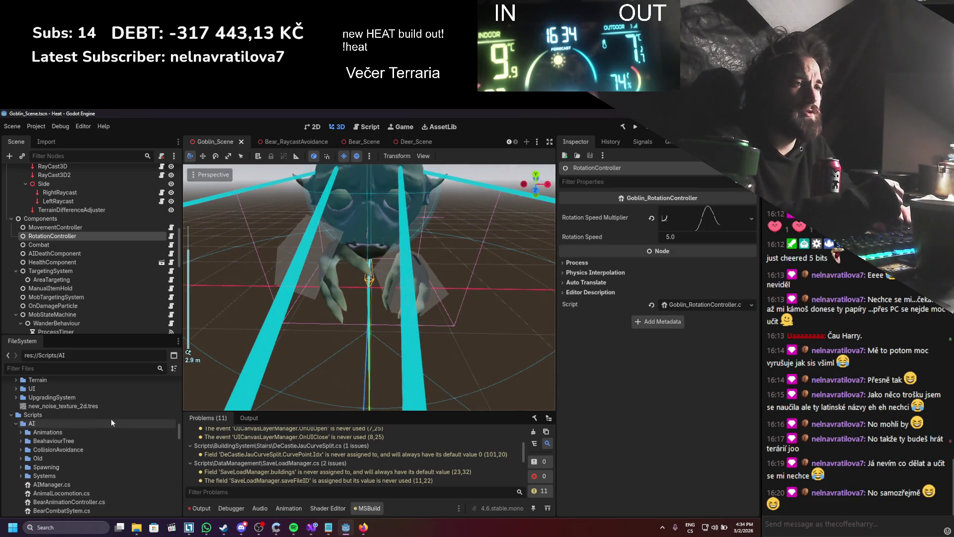
scroll(27, 436, up, 2)
scroll(52, 439, down, 2)
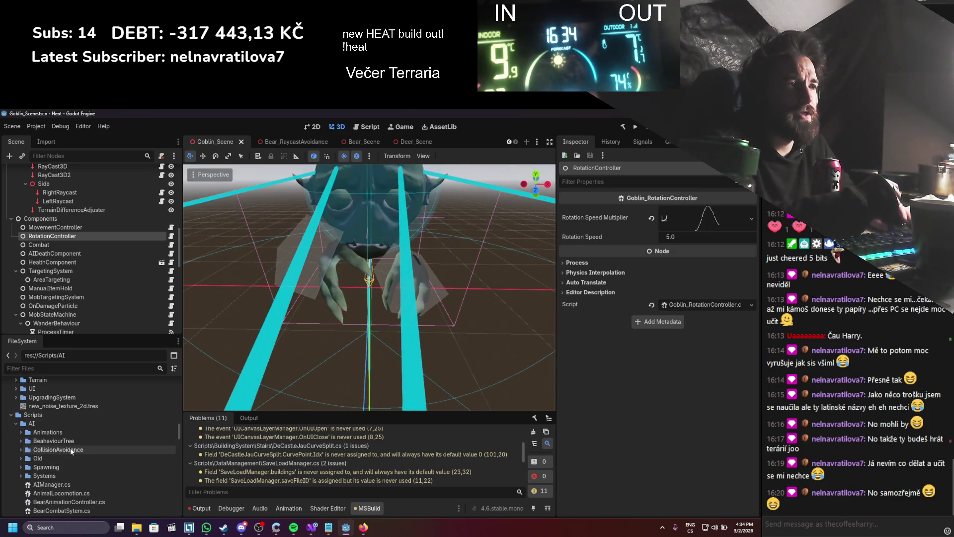
scroll(79, 451, up, 2)
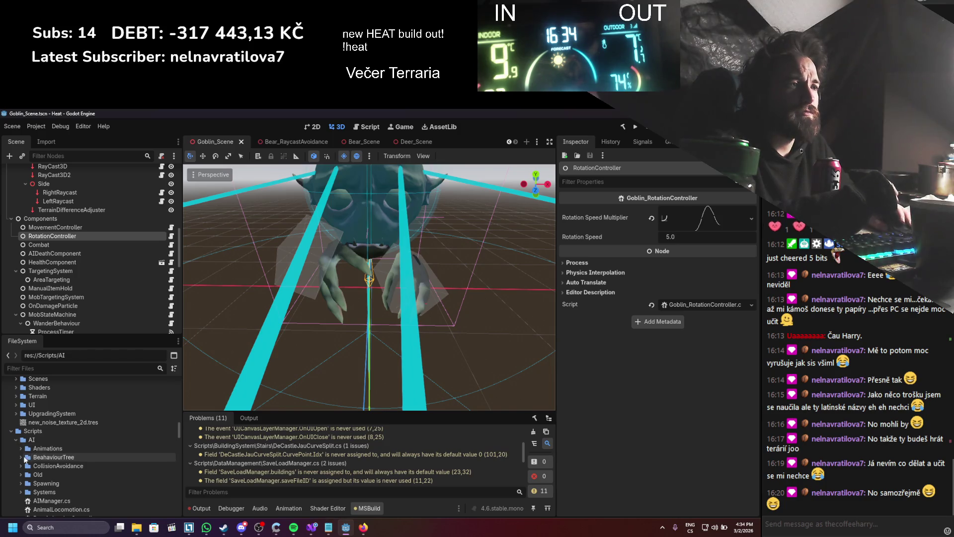
scroll(25, 458, down, 2)
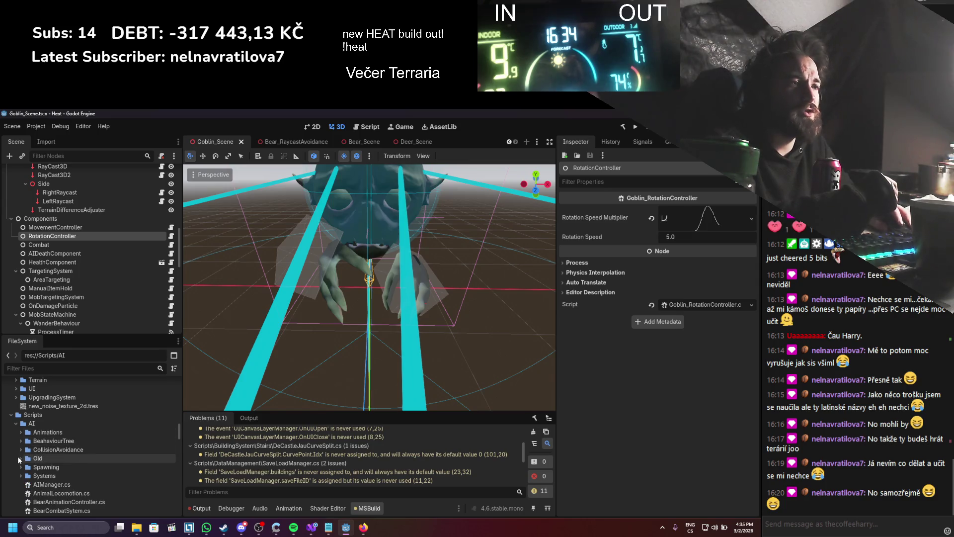
scroll(20, 453, down, 3)
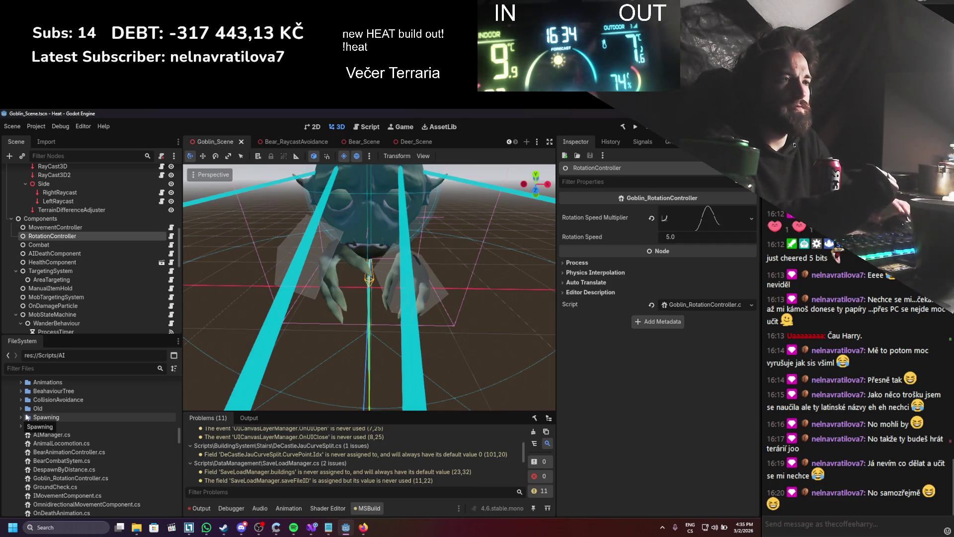
scroll(23, 442, up, 2)
click(21, 451)
click(20, 449)
click(21, 460)
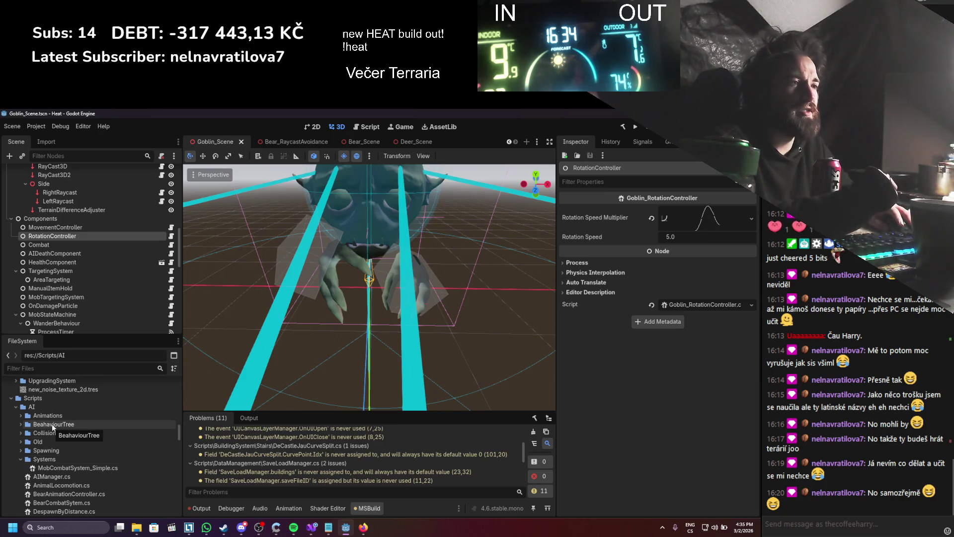
right_click(46, 468)
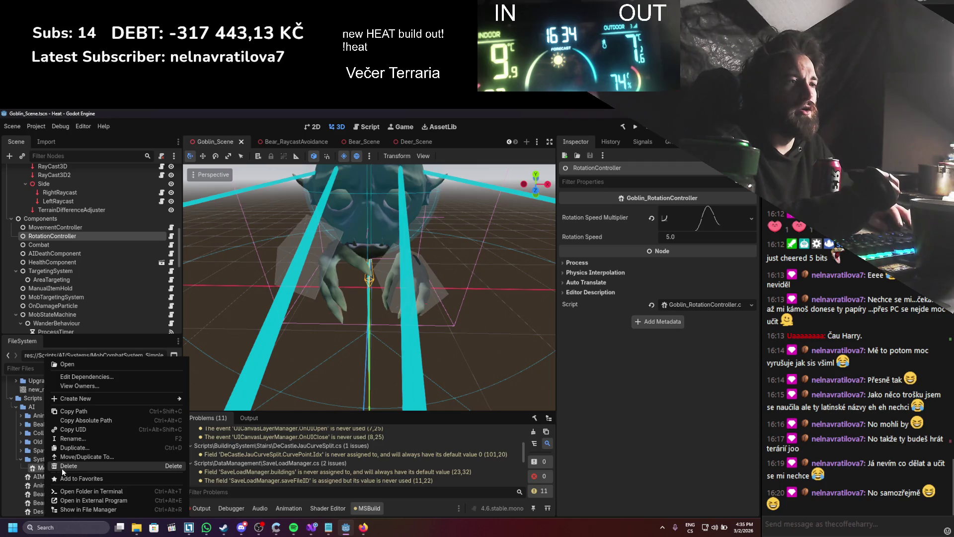
click(61, 467)
click(435, 390)
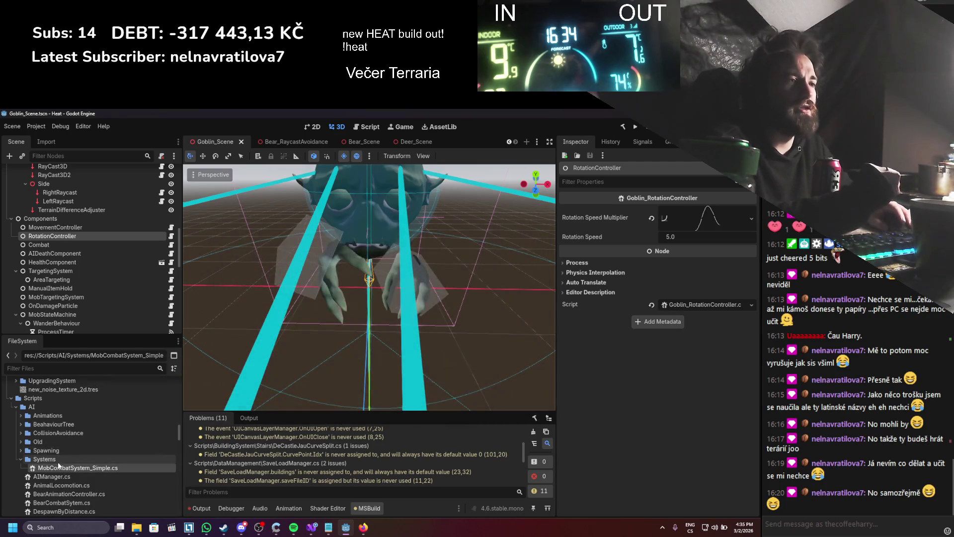
click(20, 460)
scroll(88, 429, down, 1)
scroll(88, 432, down, 2)
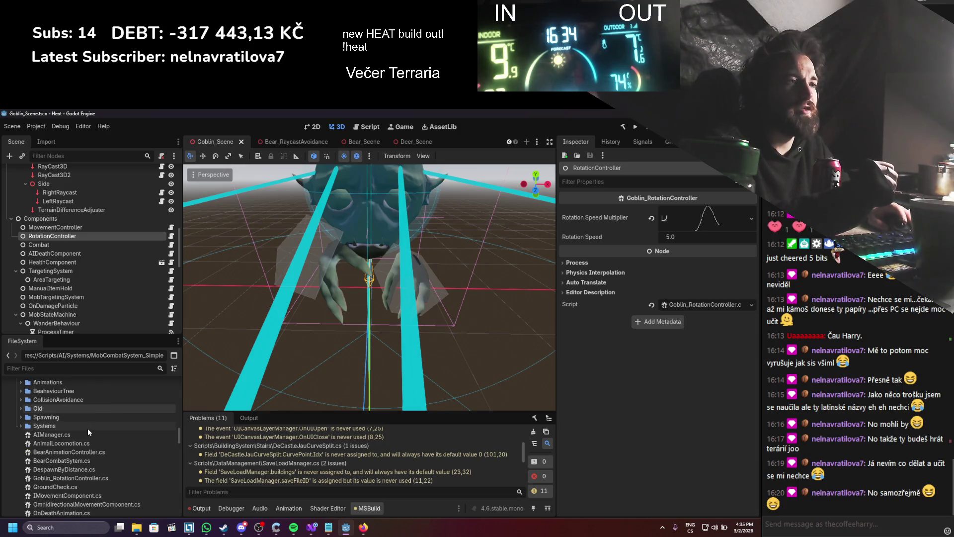
click(61, 433)
scroll(59, 437, up, 4)
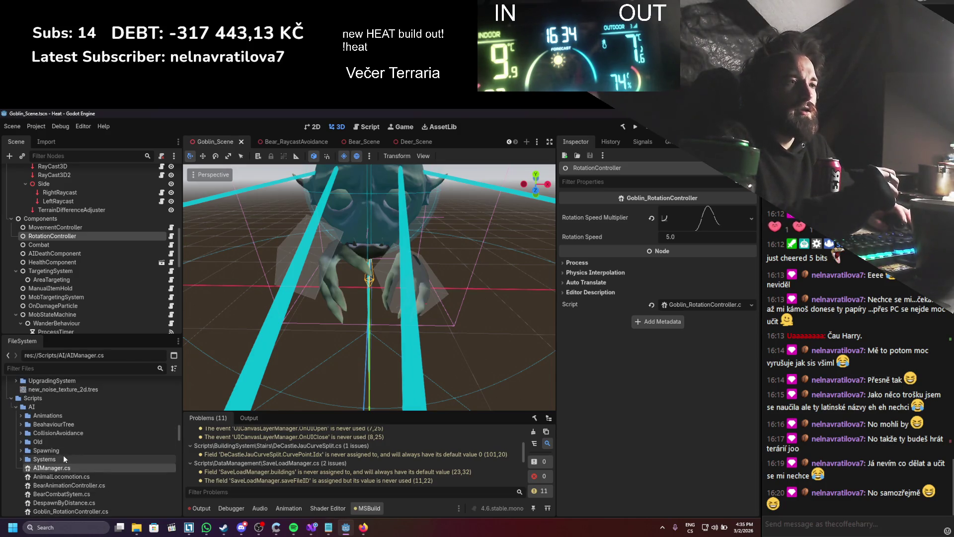
right_click(56, 406)
- Create a folder inside Scripts/AI and correct its misspelled name to Management
mouse_move(146, 376)
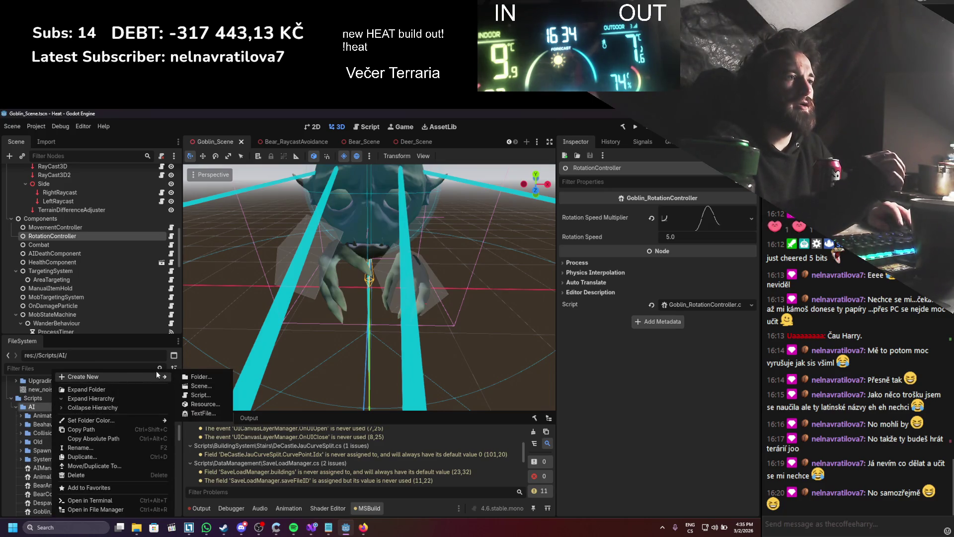
click(200, 377)
text(Mana)
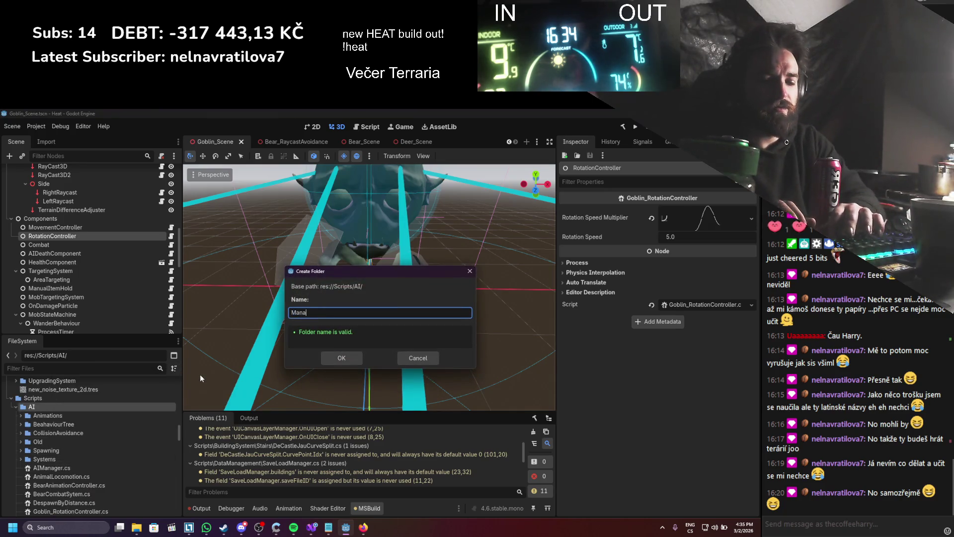
text(gemenet)
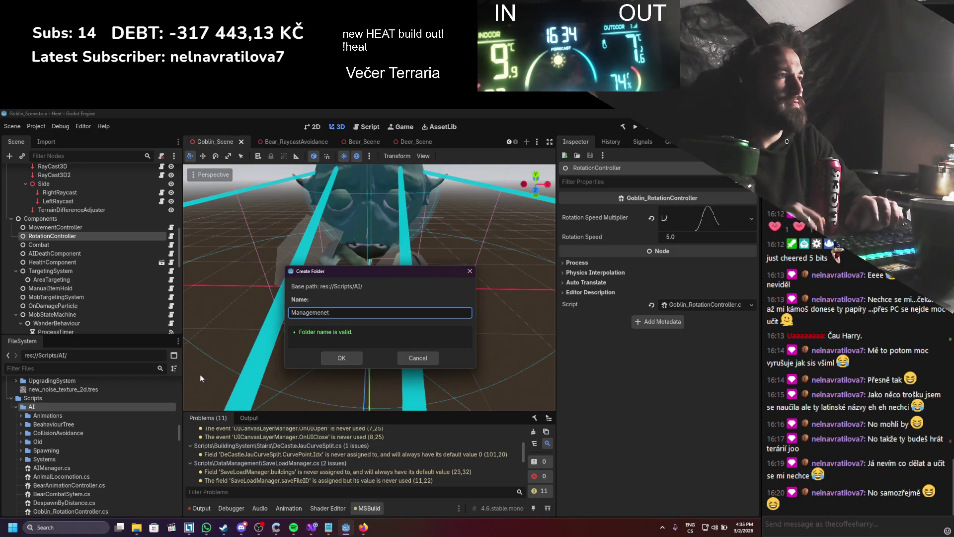
key(Return)
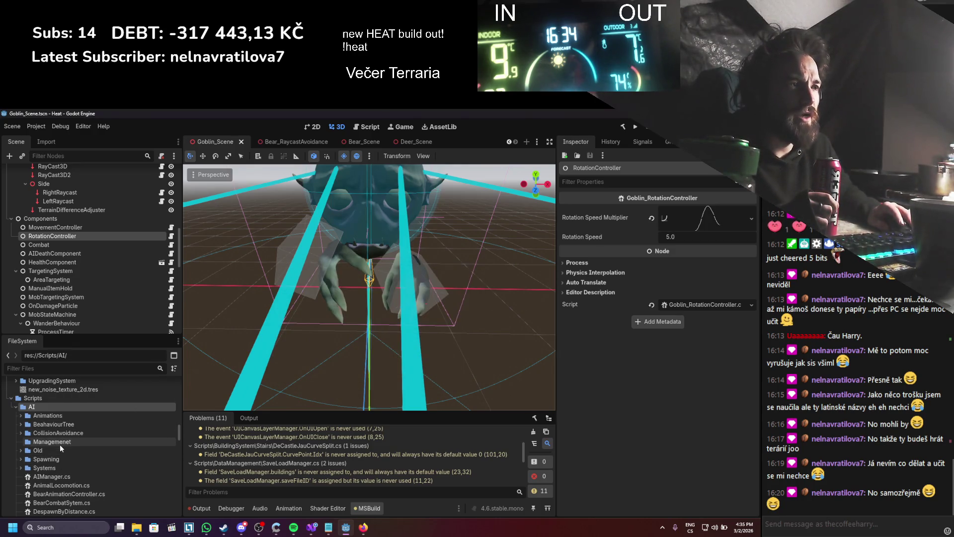
click(65, 443)
right_click(66, 442)
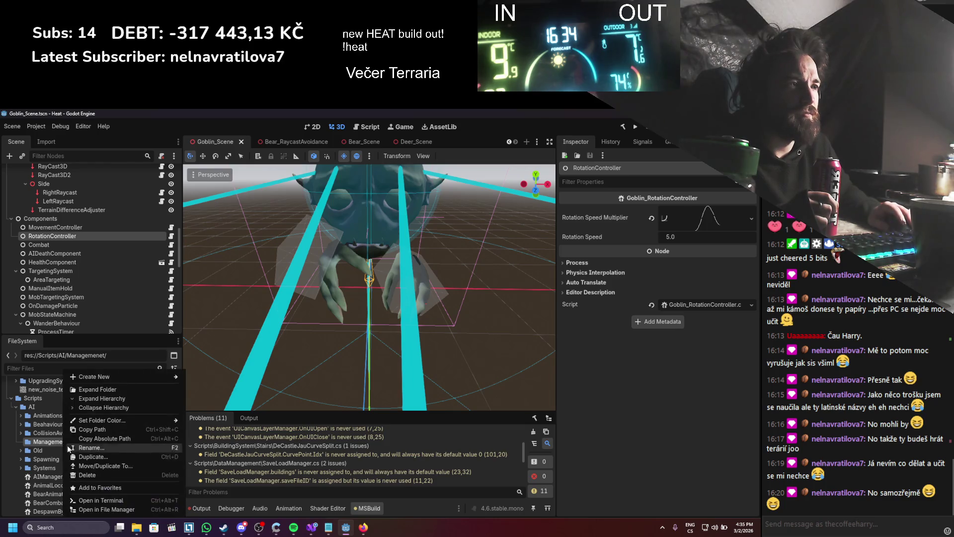
click(90, 455)
key(End)
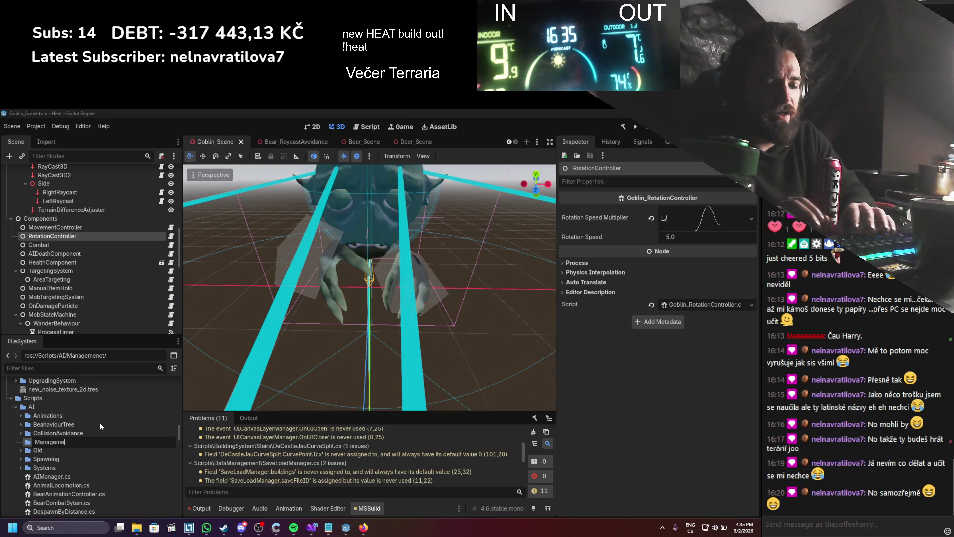
text(nt)
key(Return)
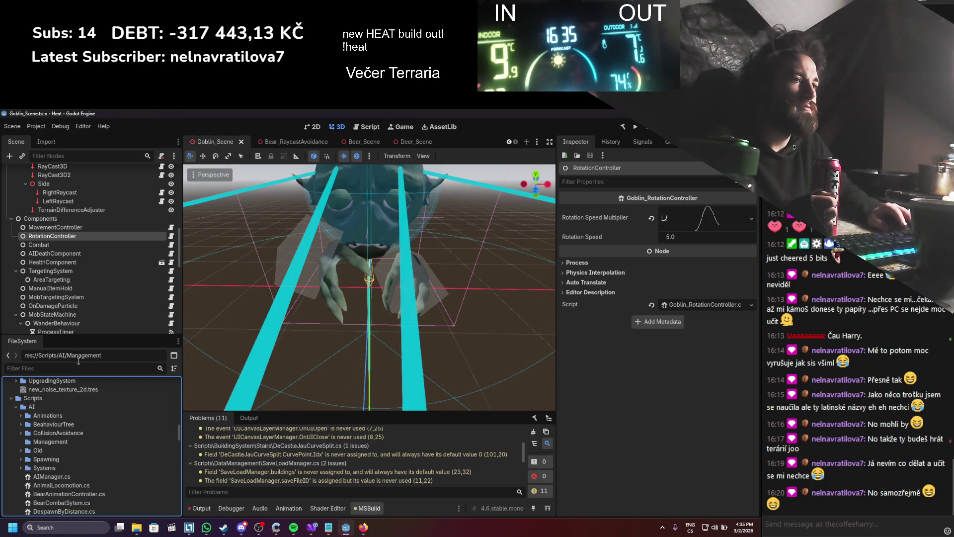
- Check AIManager.cs in the code editor, then move it into the Management folder
double_click(39, 477)
scroll(191, 312, down, 3)
scroll(193, 316, up, 3)
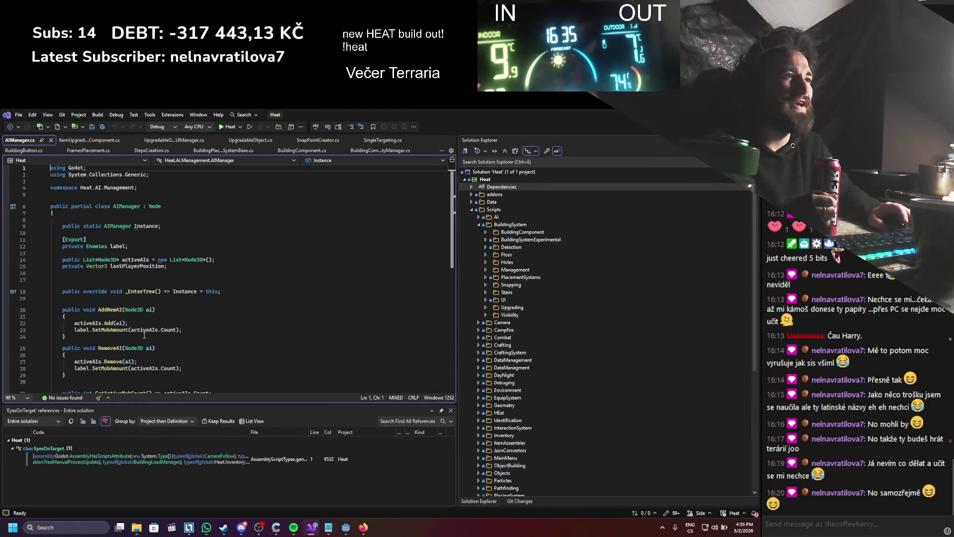
key(alt+Tab)
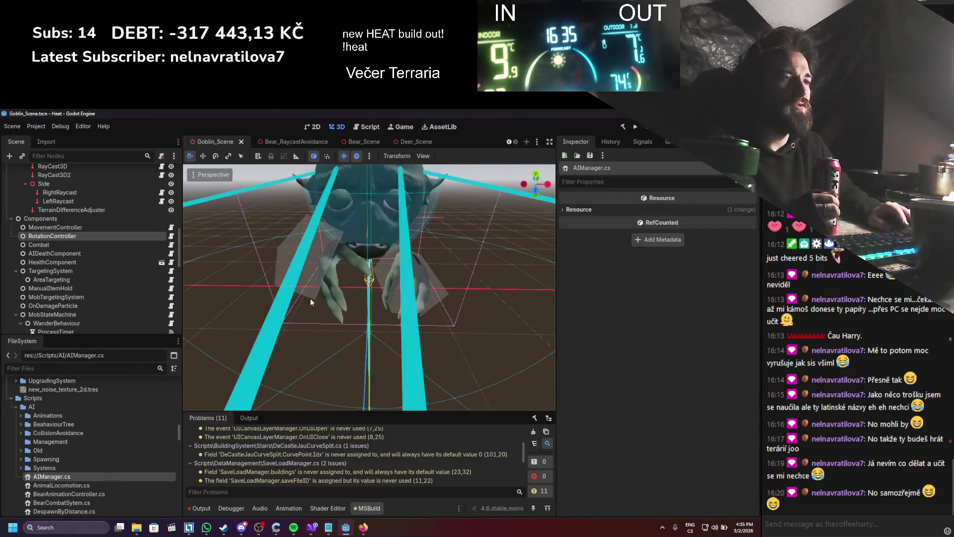
mouse_move(44, 476)
mouse_down()
mouse_move(72, 462)
mouse_move(67, 443)
mouse_up()
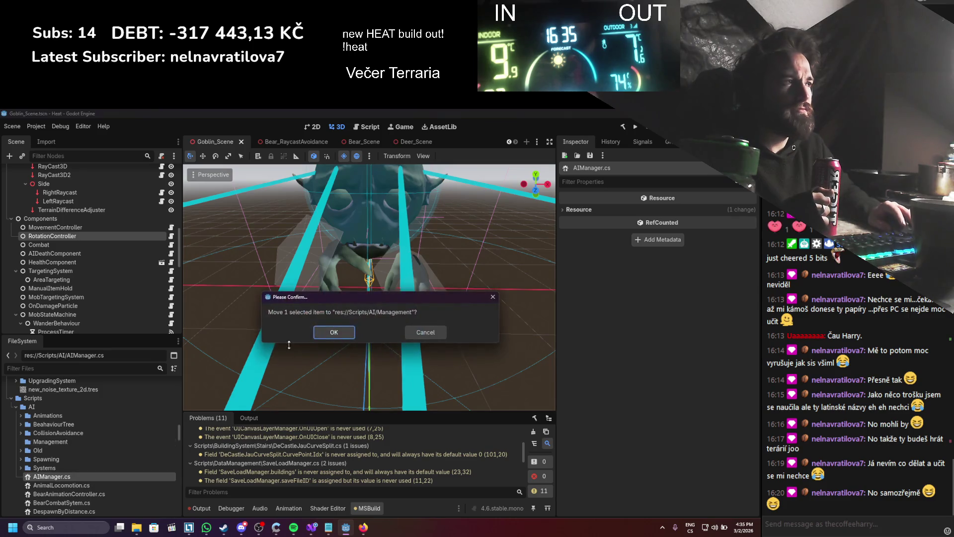
click(325, 332)
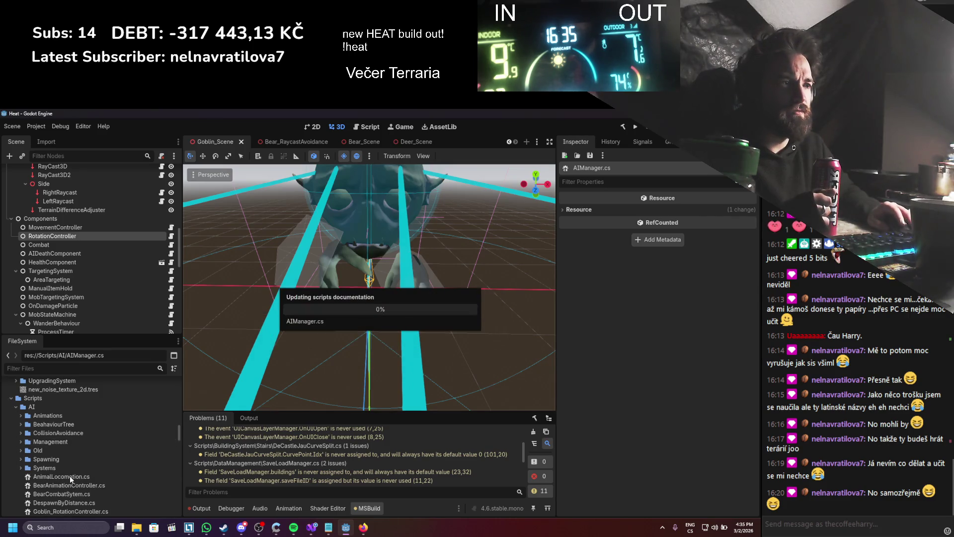
key(alt+Tab)
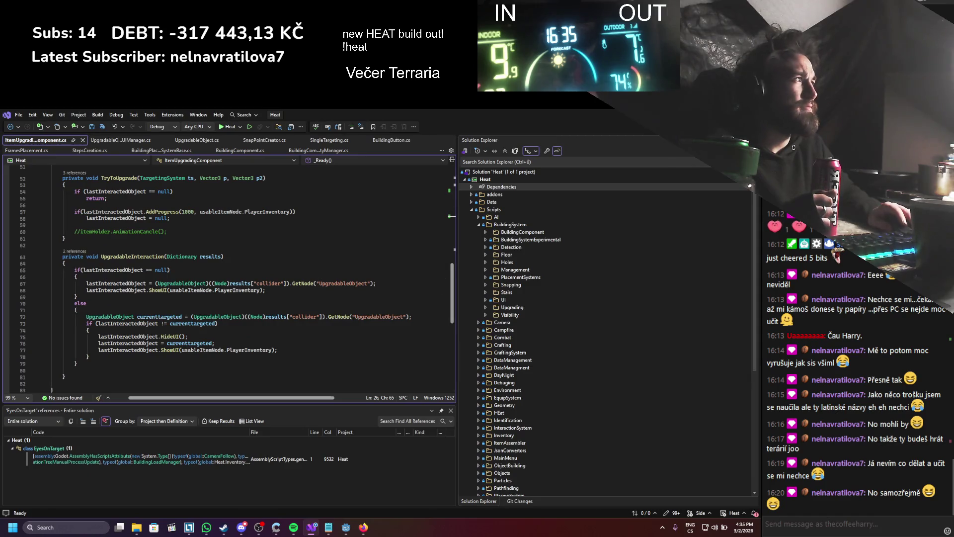
- Scroll through AnimalLocomotion.cs in the code editor, then return to Godot's Scripts/AI view
key(alt+Tab)
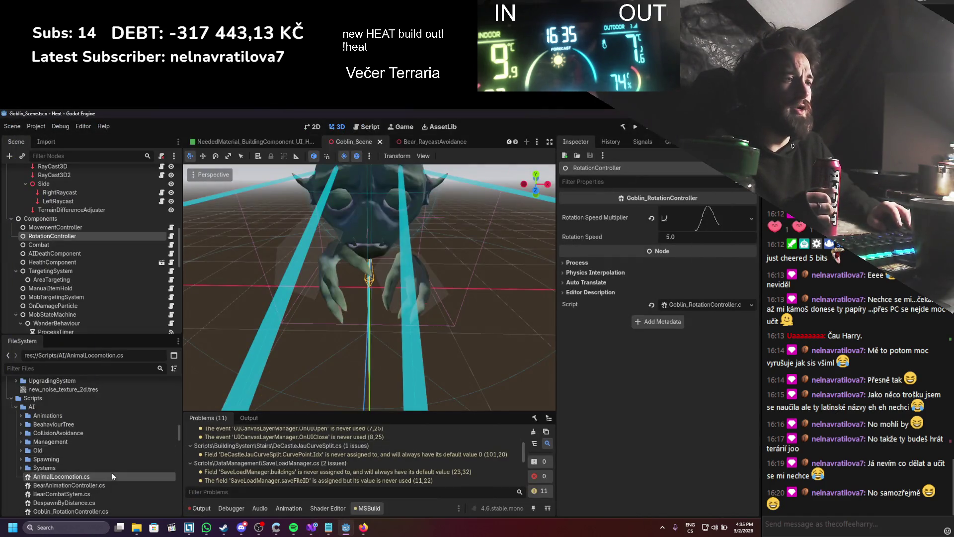
key(alt+Tab)
scroll(228, 316, down, 10)
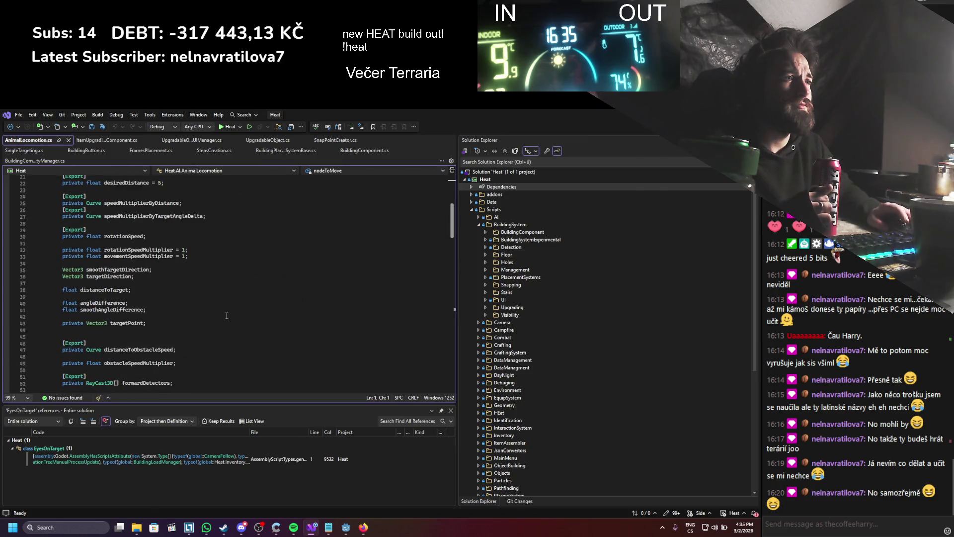
scroll(227, 315, down, 5)
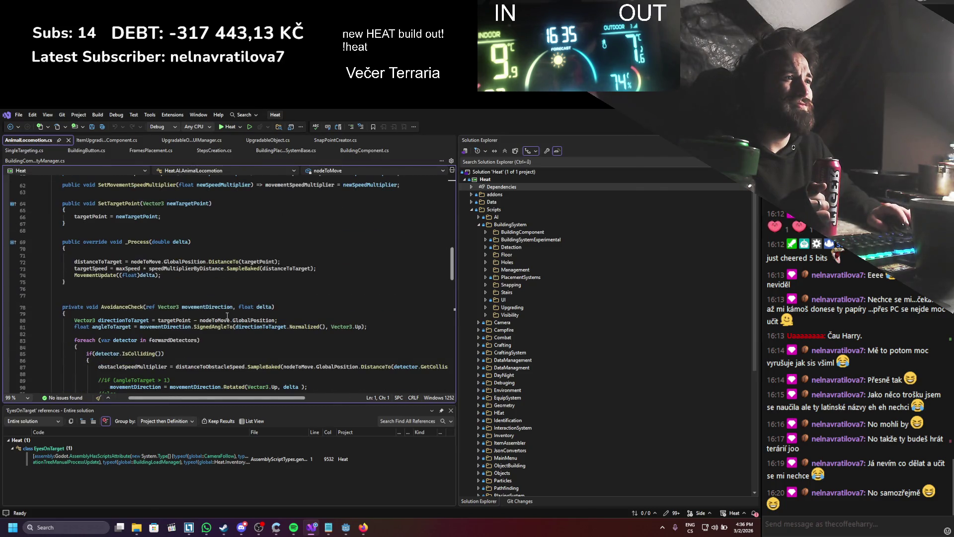
scroll(228, 316, down, 2)
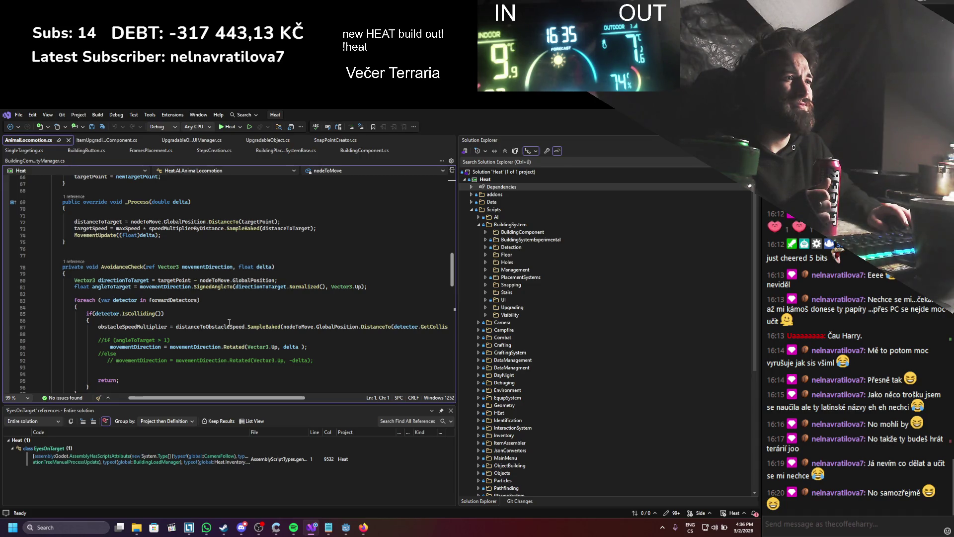
scroll(229, 322, down, 3)
scroll(229, 322, down, 6)
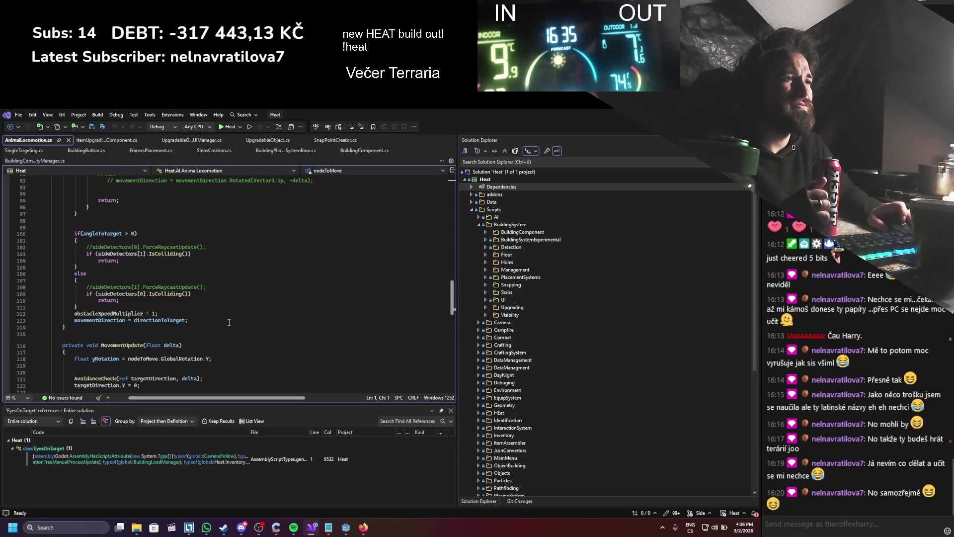
key(alt+Tab)
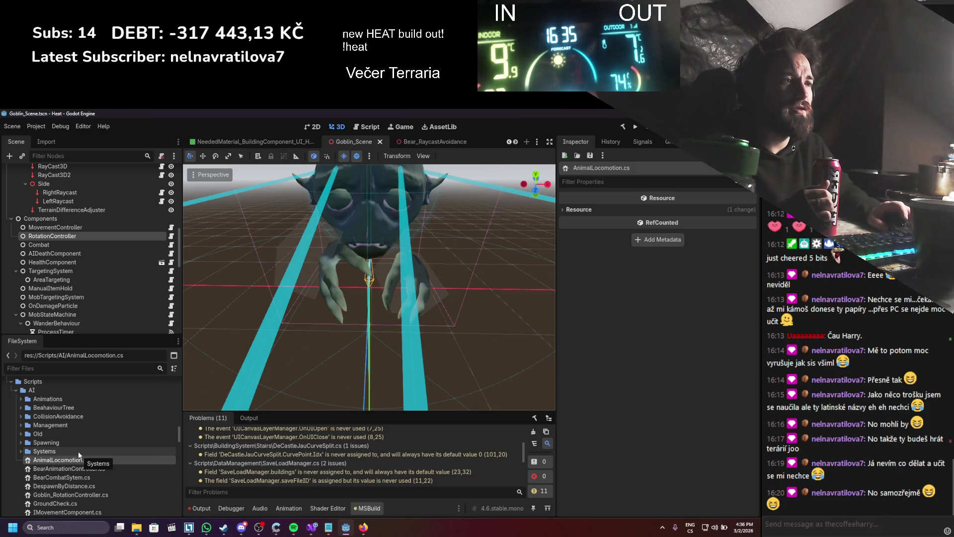
- Create a new Movement folder inside Scripts/AI
right_click(49, 407)
mouse_move(96, 378)
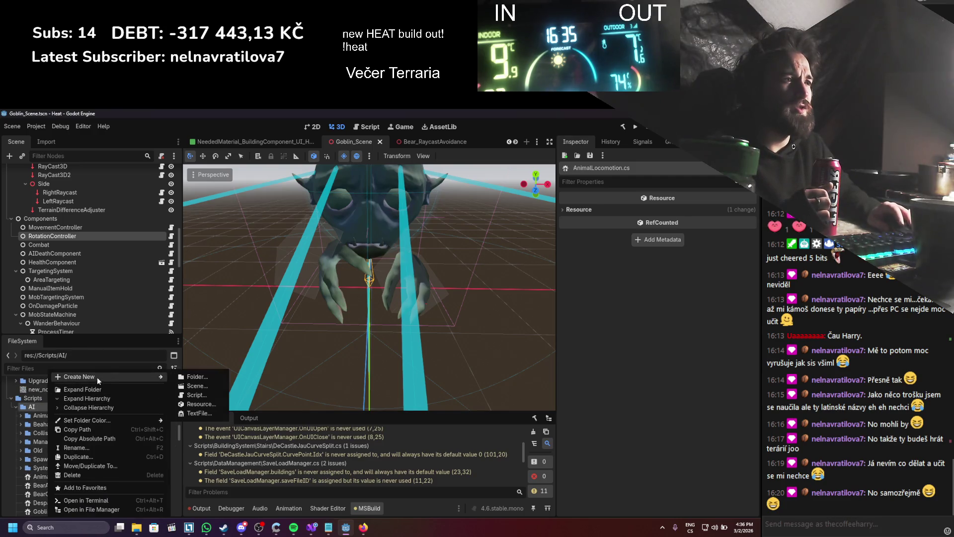
click(216, 376)
text(Movement)
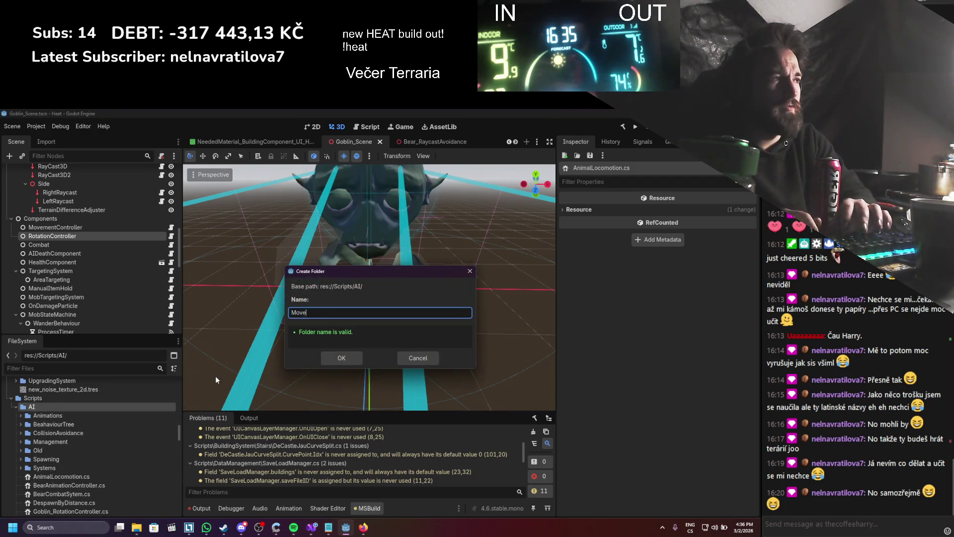
key(Return)
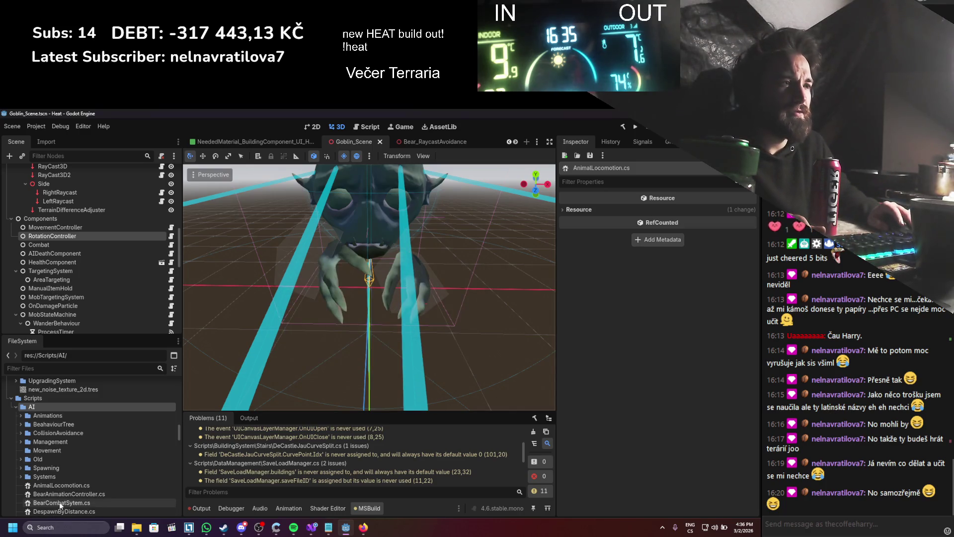
- Move AnimalLocomotion.cs into Movement and view BearAnimationController.cs in Visual Studio
click(55, 486)
mouse_move(55, 487)
mouse_down()
mouse_move(42, 491)
mouse_move(50, 451)
mouse_up()
key(Return)
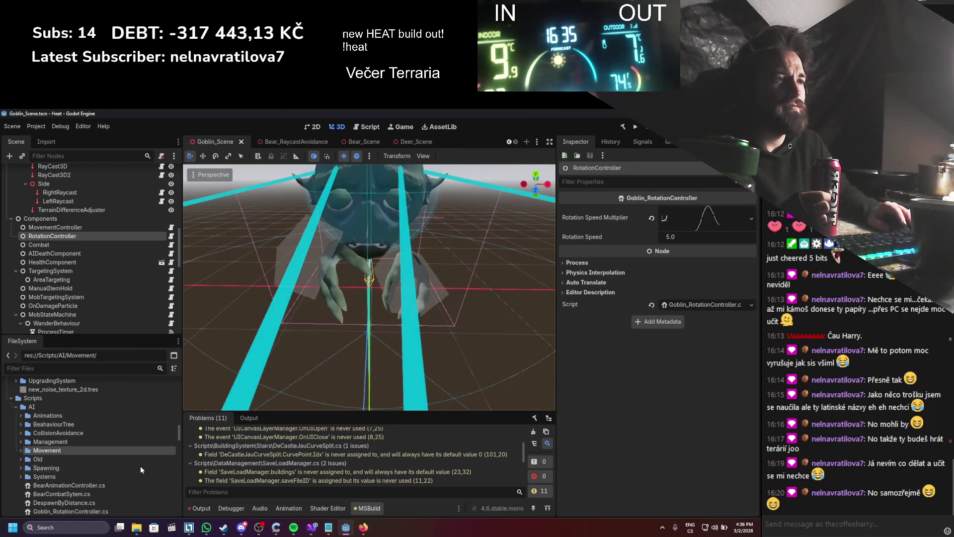
click(57, 486)
key(alt+Tab)
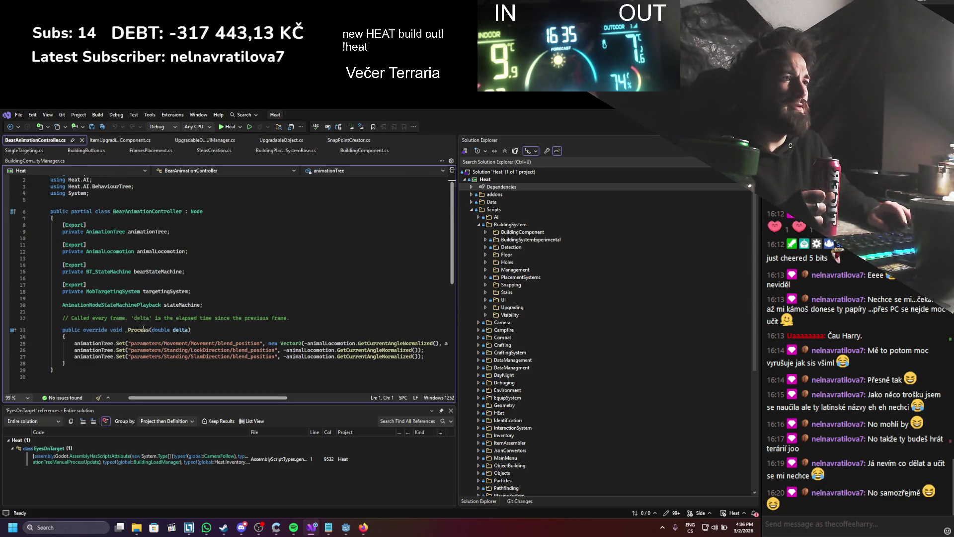
scroll(196, 223, up, 1)
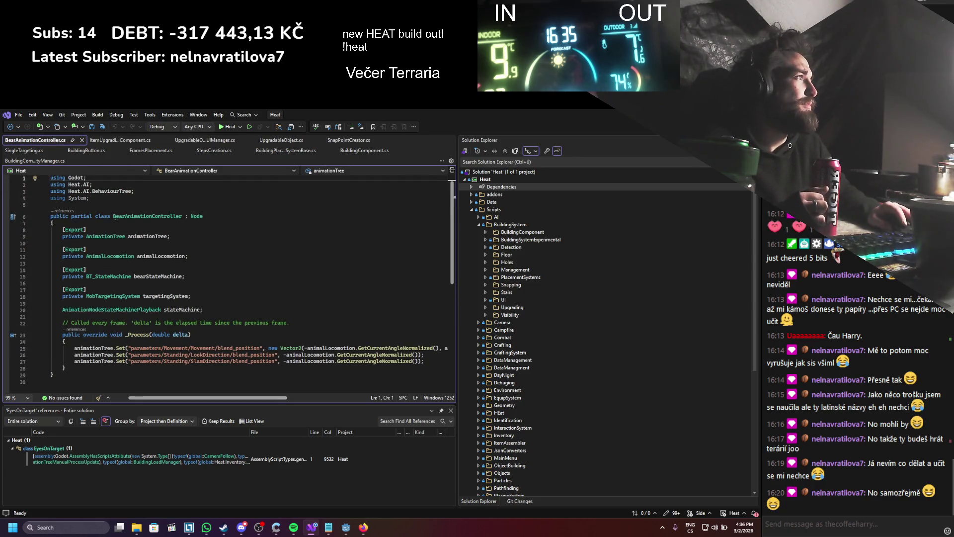
- Move BearAnimationController.cs into the Animations folder and collapse that folder
key(alt+Tab)
drag(38, 485, 55, 417)
click(332, 334)
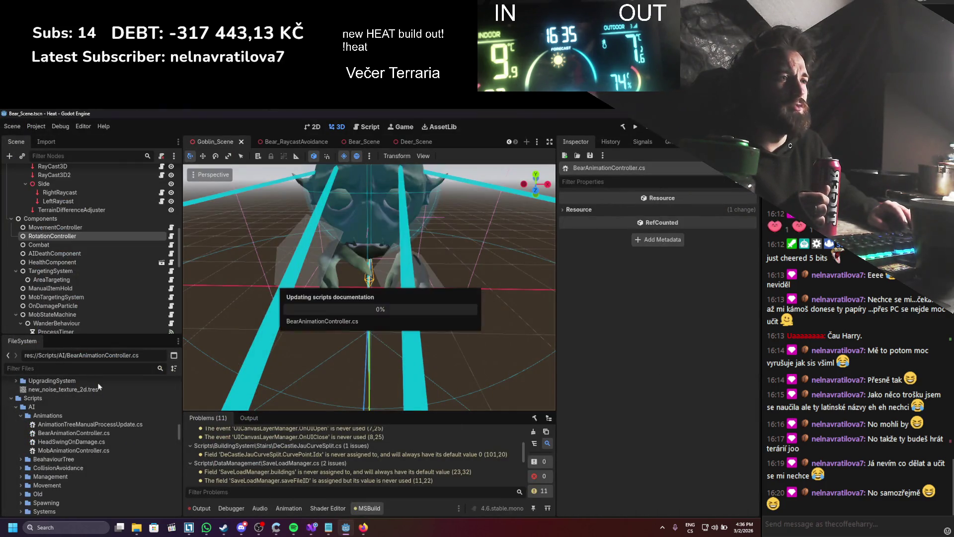
key(alt+Tab)
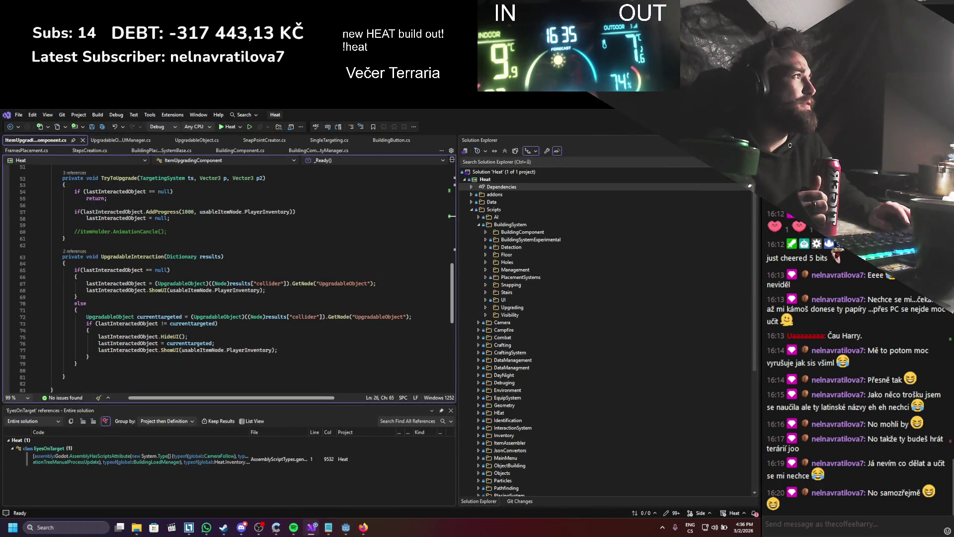
key(super+Down)
click(21, 416)
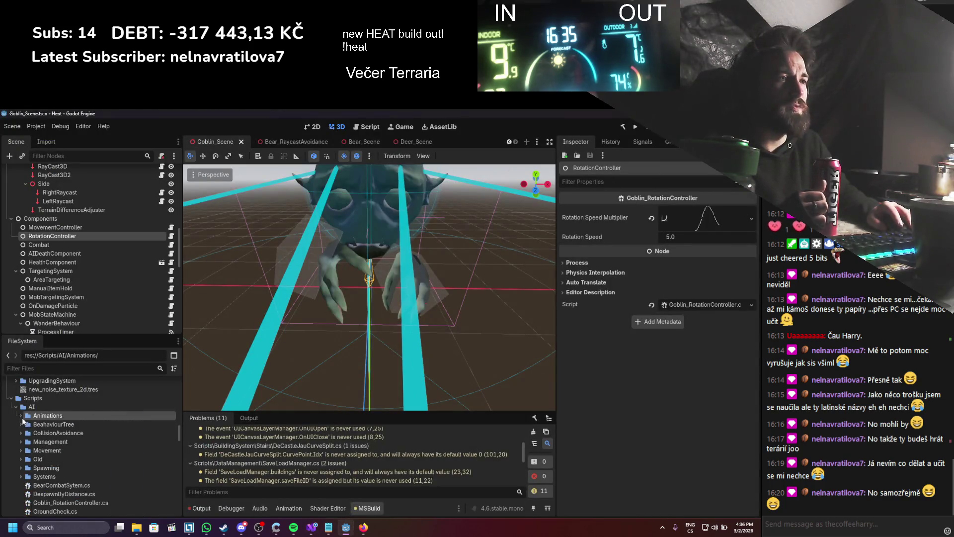
- Inspect BearCombatSytem.cs, cancel its deletion since it's still used, and move it into Systems
scroll(92, 443, down, 3)
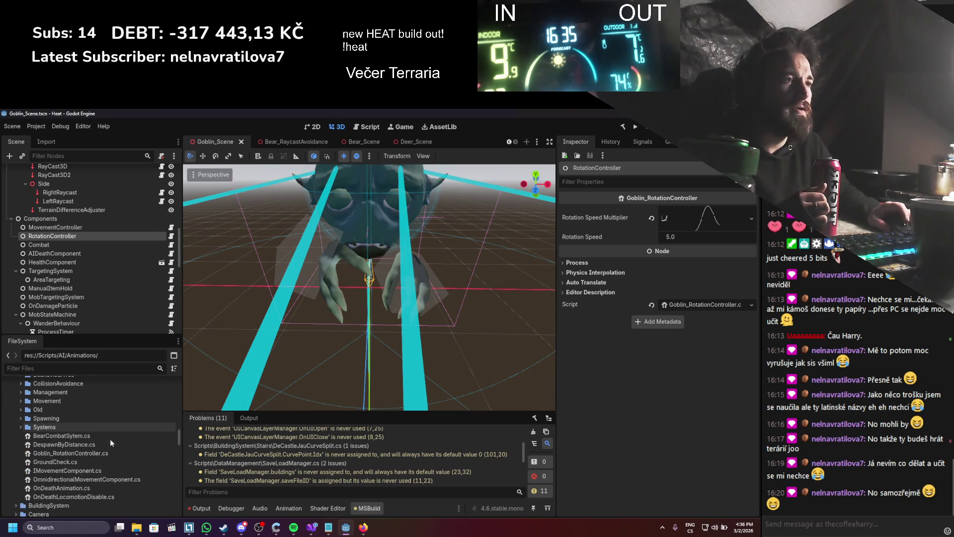
double_click(91, 437)
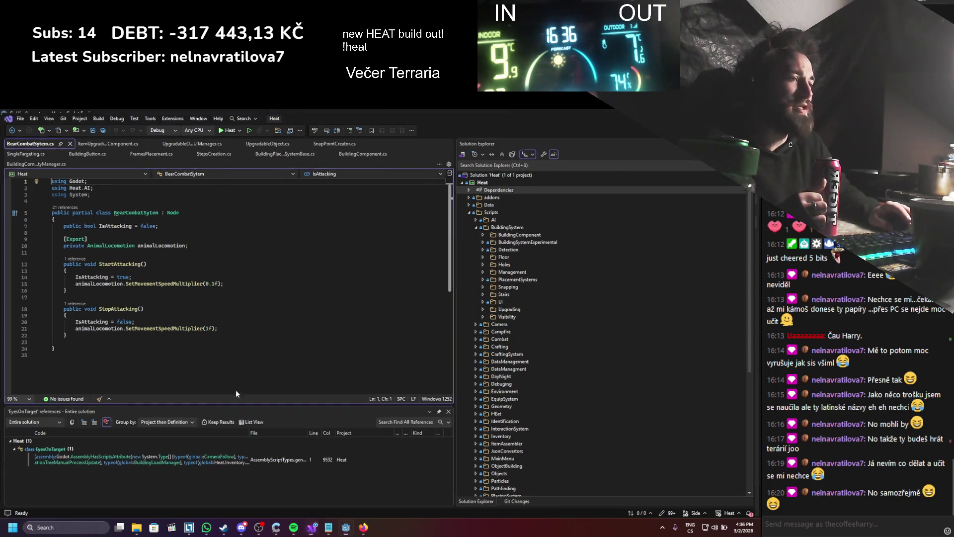
key(alt+Tab)
right_click(64, 434)
click(86, 465)
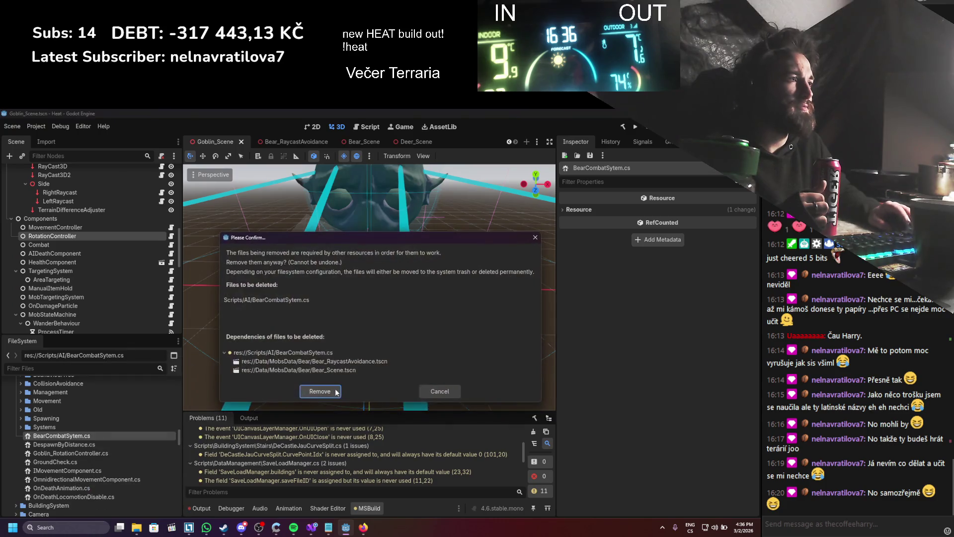
click(440, 392)
scroll(65, 448, up, 3)
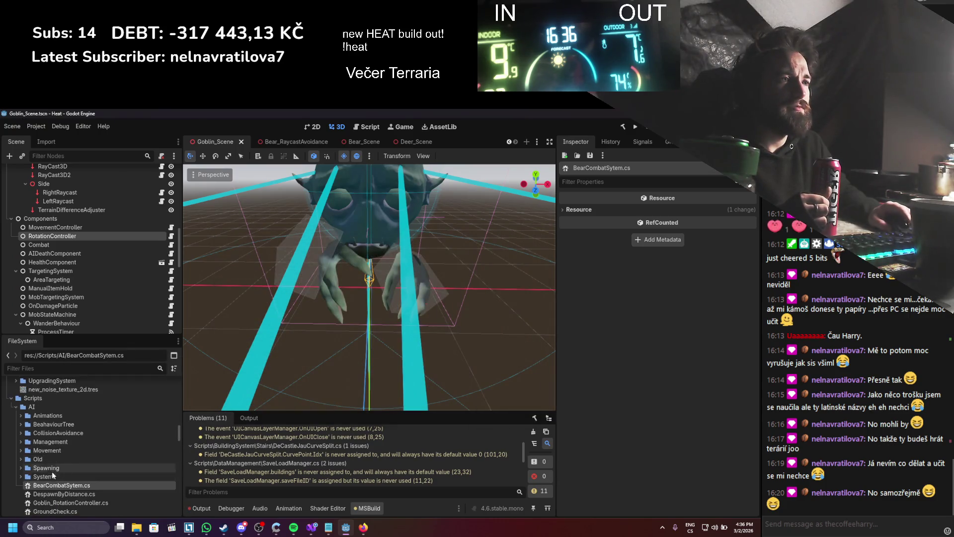
drag(54, 477, 55, 476)
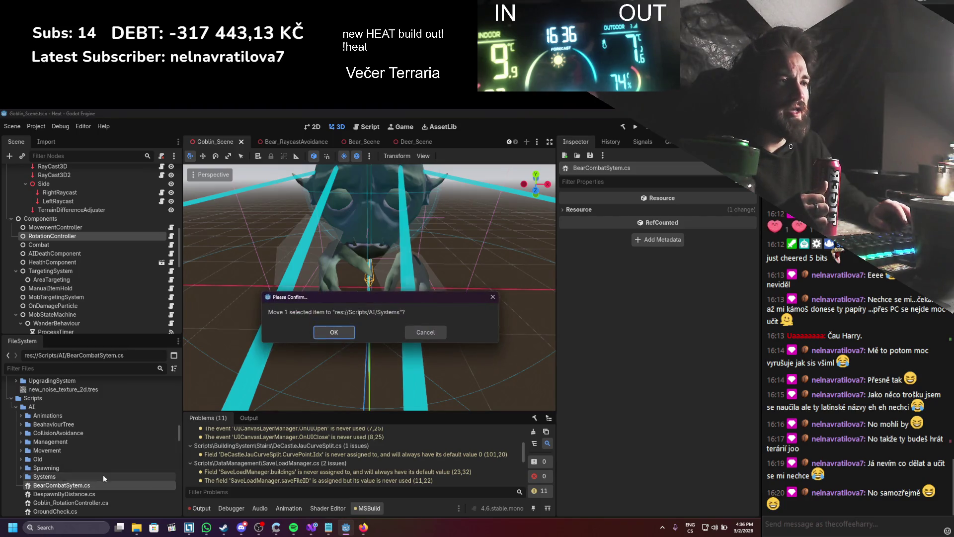
click(326, 333)
- Move DespawnByDistance.cs into Management and Goblin_RotationController.cs into Movement, then open GroundCheck.cs
click(53, 486)
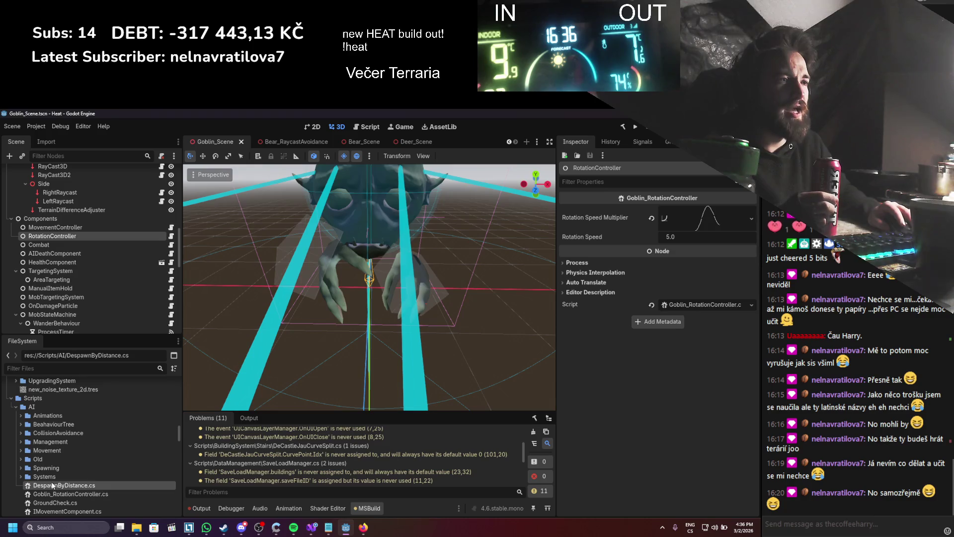
double_click(52, 485)
key(alt+Tab)
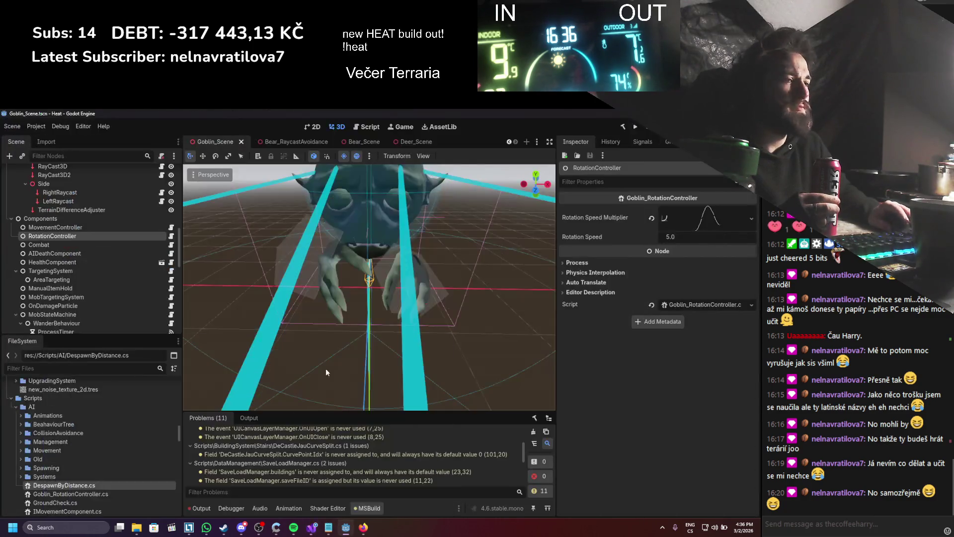
drag(54, 486, 69, 443)
click(326, 332)
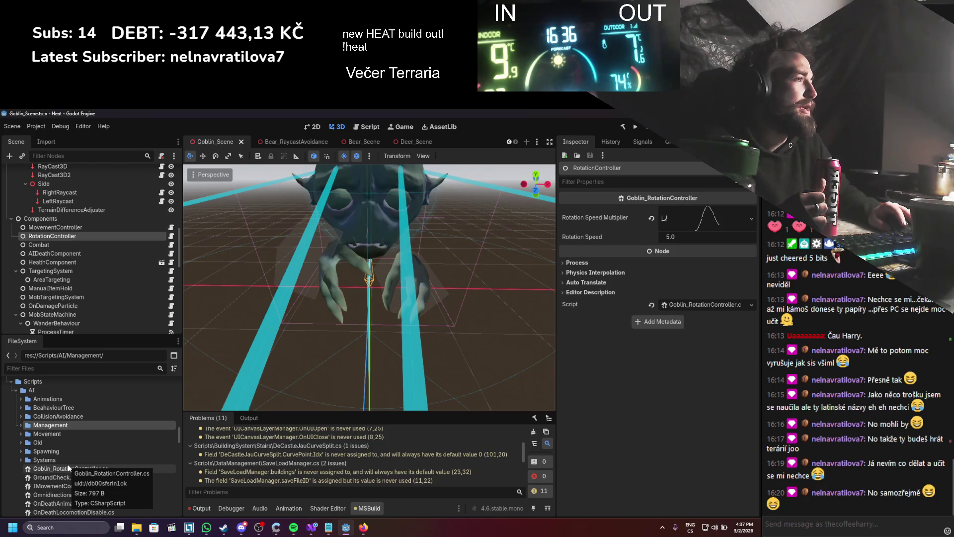
click(68, 465)
drag(64, 470, 47, 434)
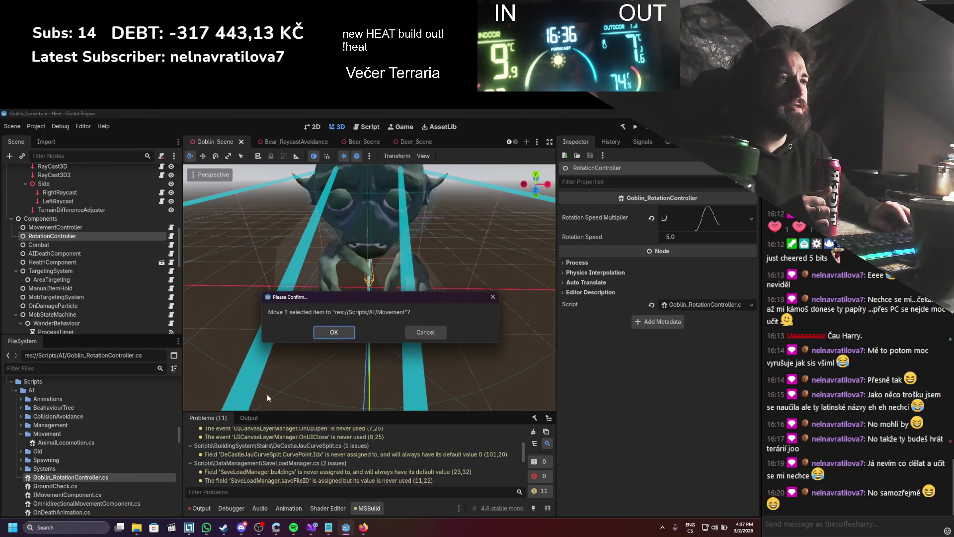
click(322, 333)
click(47, 470)
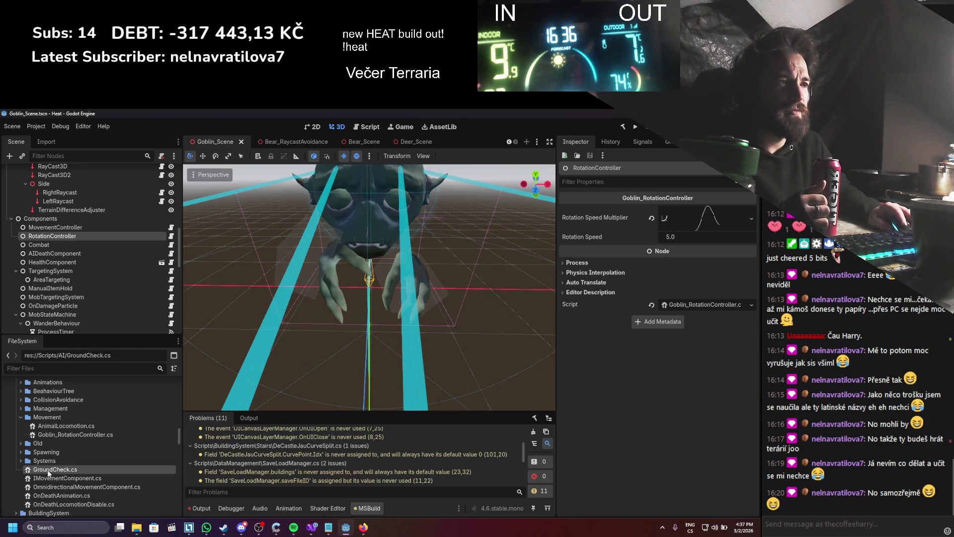
double_click(51, 469)
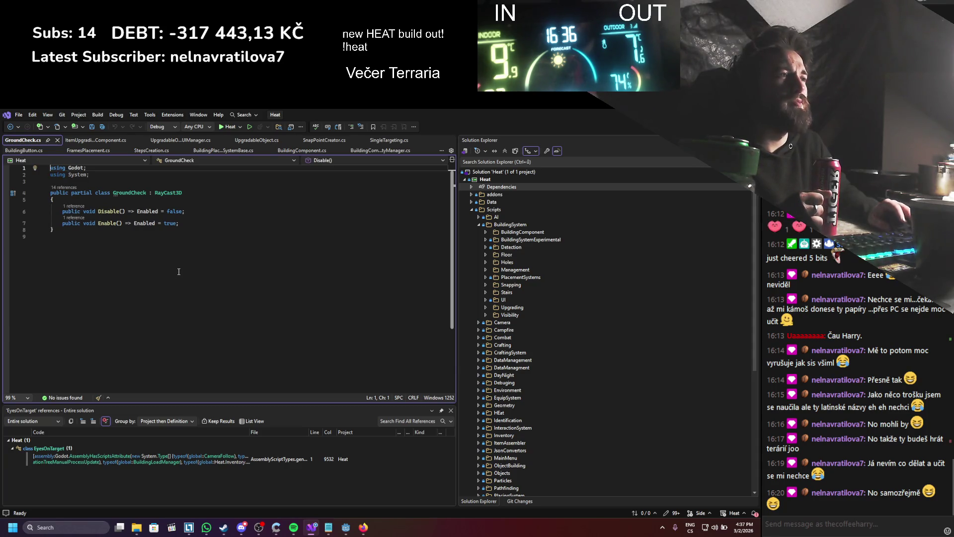
- Close GroundCheck.cs in Visual Studio and delete it from the Scripts/AI folder
click(58, 140)
key(alt+Tab)
right_click(60, 470)
click(83, 467)
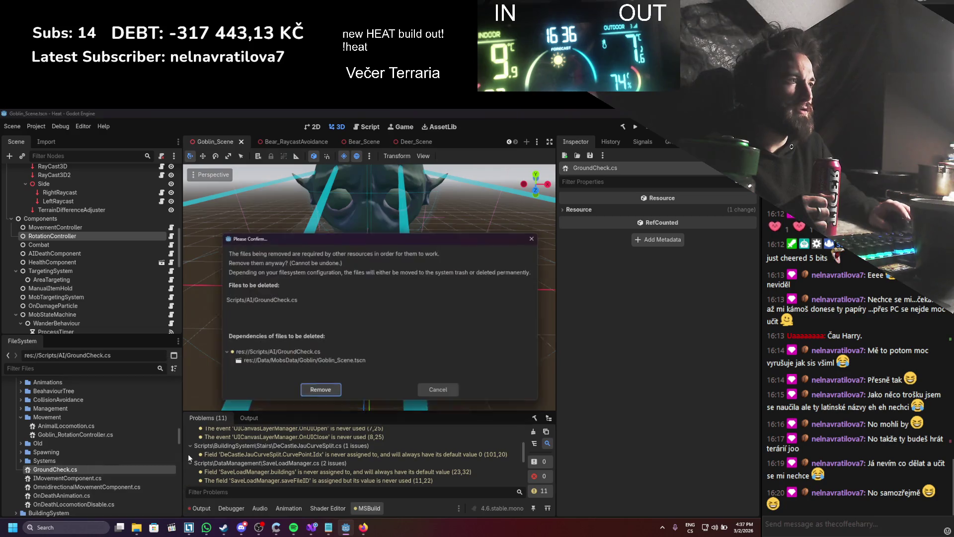
click(317, 394)
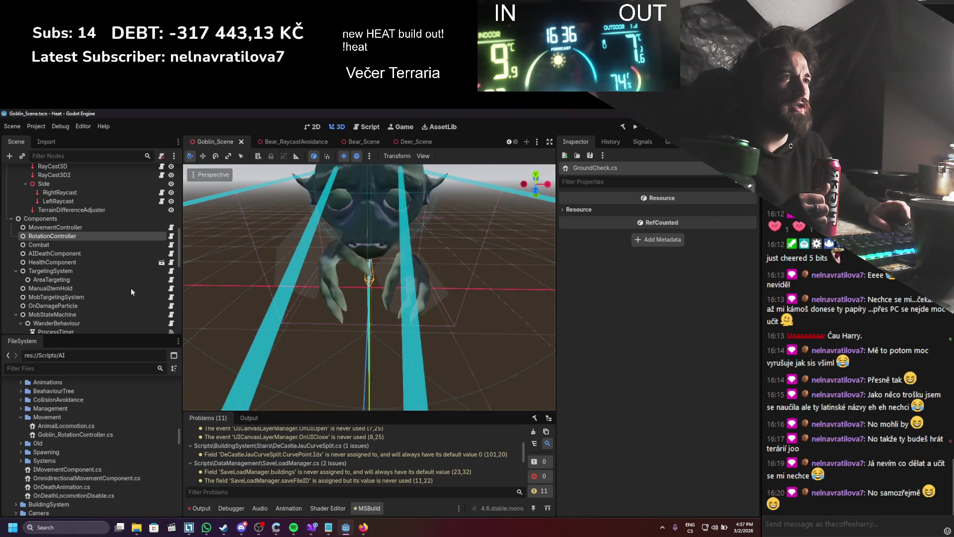
scroll(126, 256, up, 3)
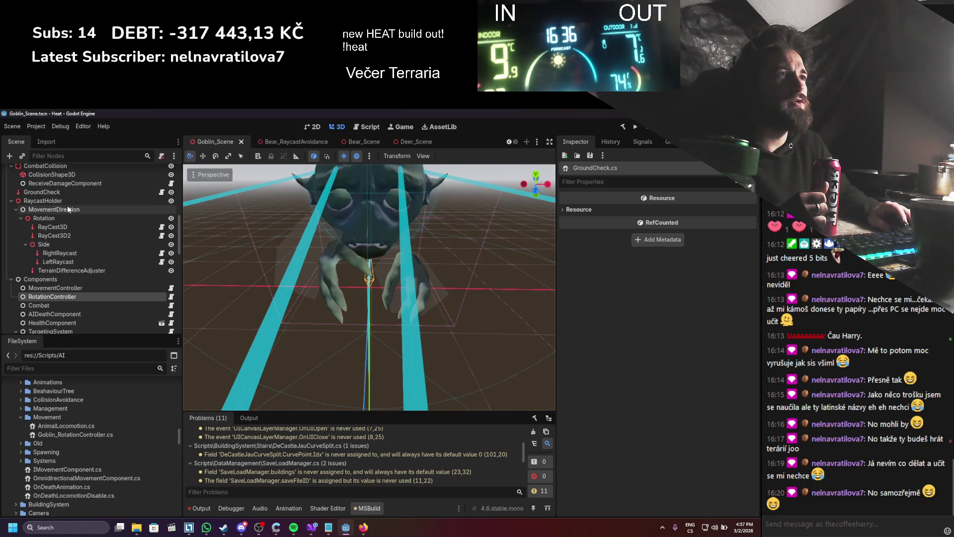
- Clear the deleted script from the GroundCheck node, save Goblin_Scene, and run the project
click(66, 195)
scroll(674, 455, down, 2)
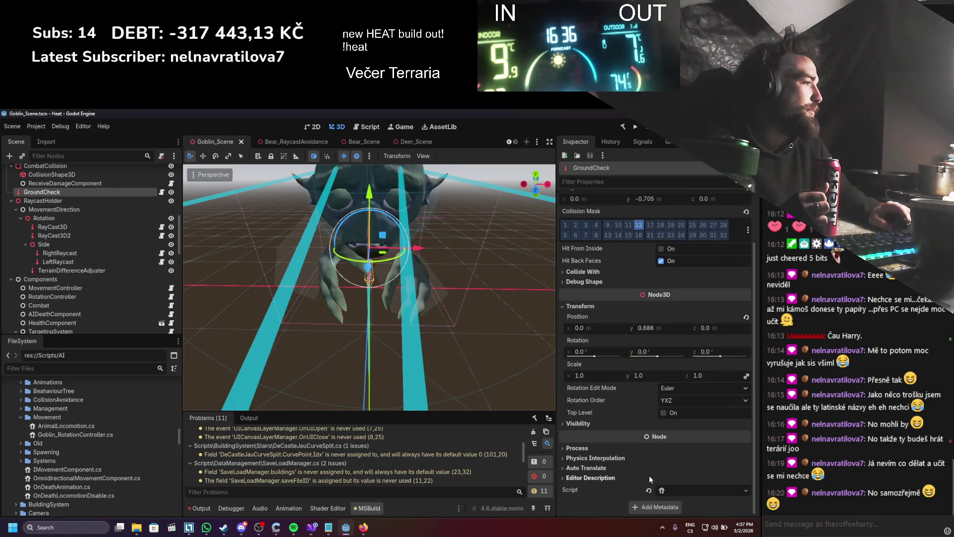
click(649, 490)
scroll(660, 407, up, 2)
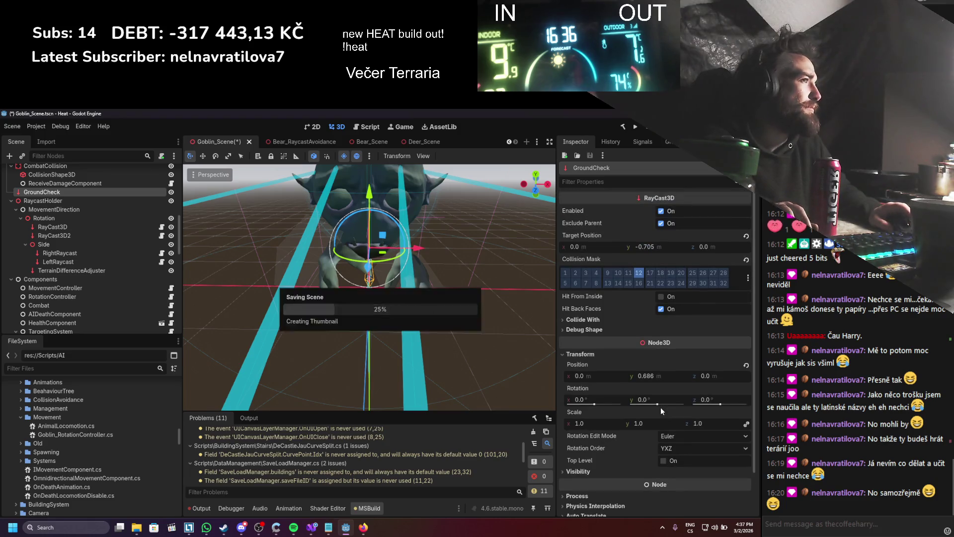
key(ctrl+s)
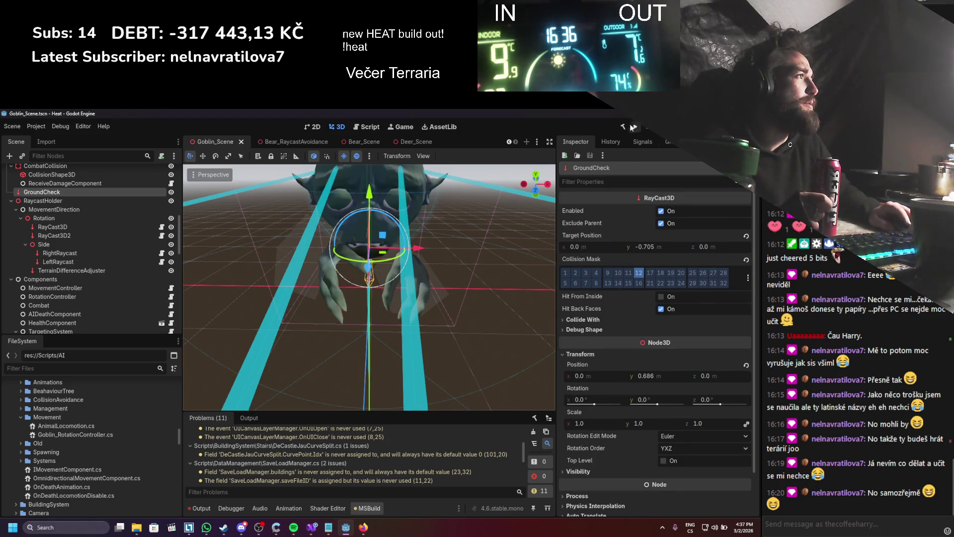
click(632, 126)
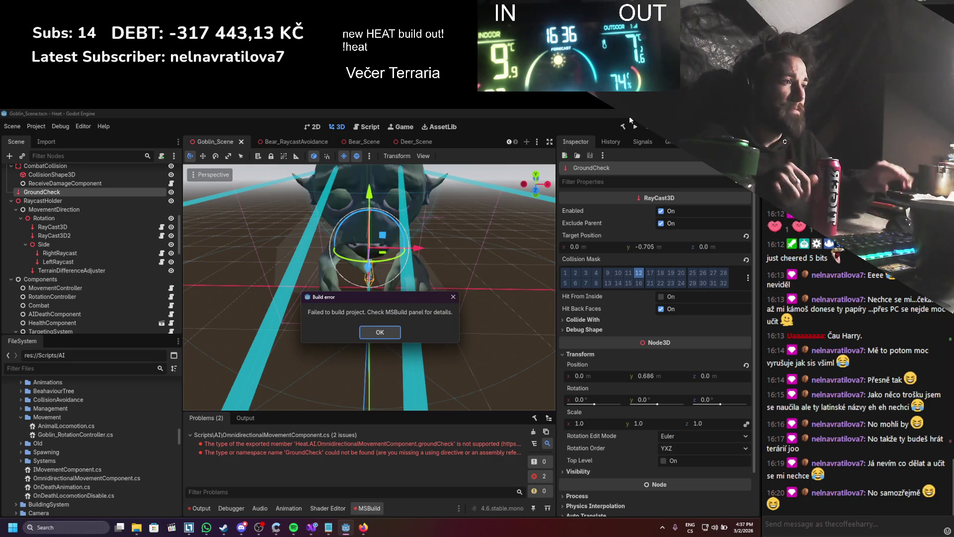
- Retype groundCheck in OmnidirectionalMovementComponent.cs as RayCast3D, save, and rebuild the .NET project
click(393, 336)
double_click(374, 440)
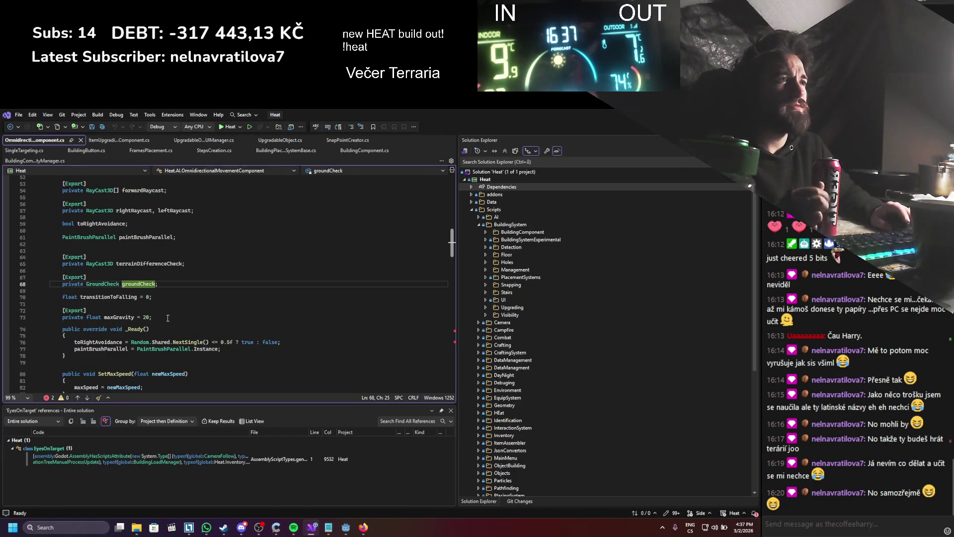
double_click(101, 284)
text(Rayca)
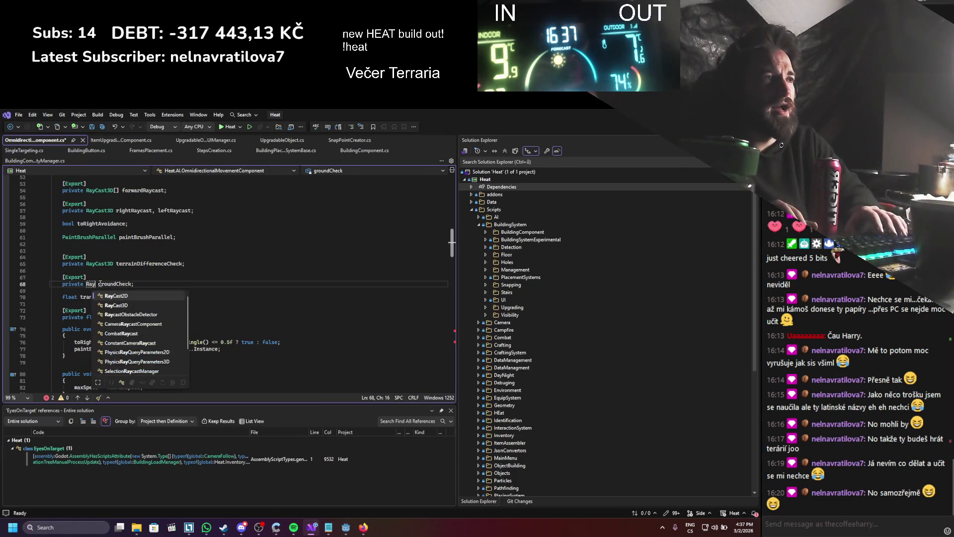
key(Down)
key(Down)
key(Tab)
key(ctrl+s)
scroll(183, 284, down, 2)
scroll(183, 285, down, 20)
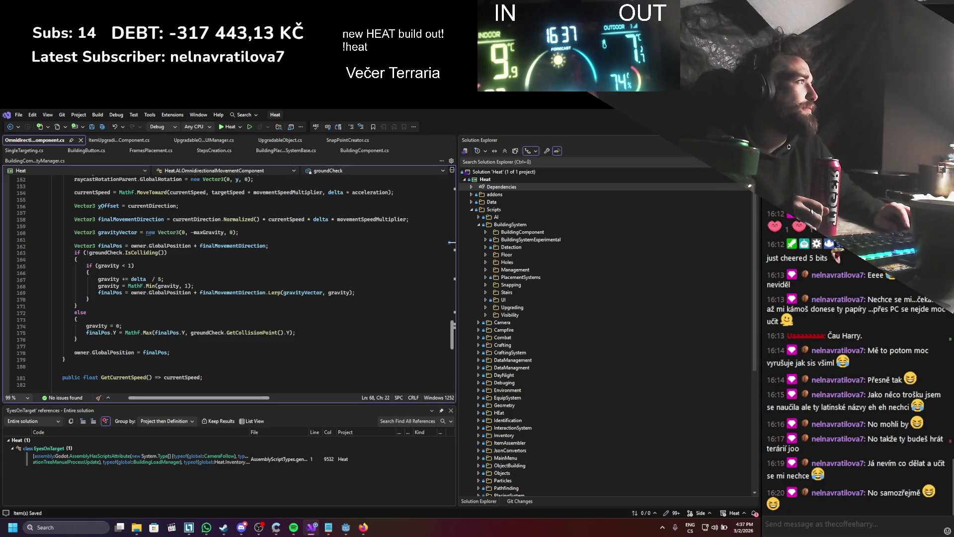
key(alt+Tab)
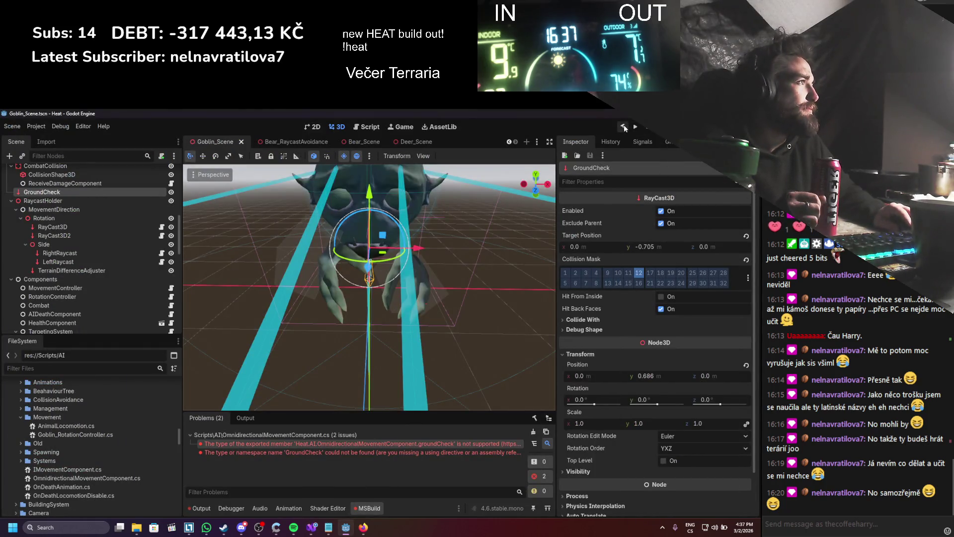
click(624, 127)
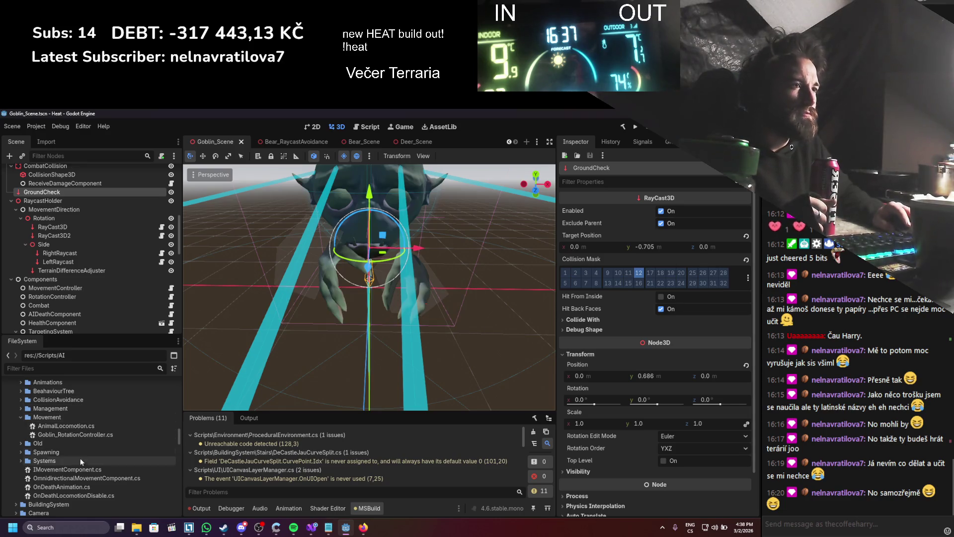
- Move IMovementComponent.cs and OmnidirectionalMovementComponent.cs into the Movement folder
click(57, 470)
double_click(56, 470)
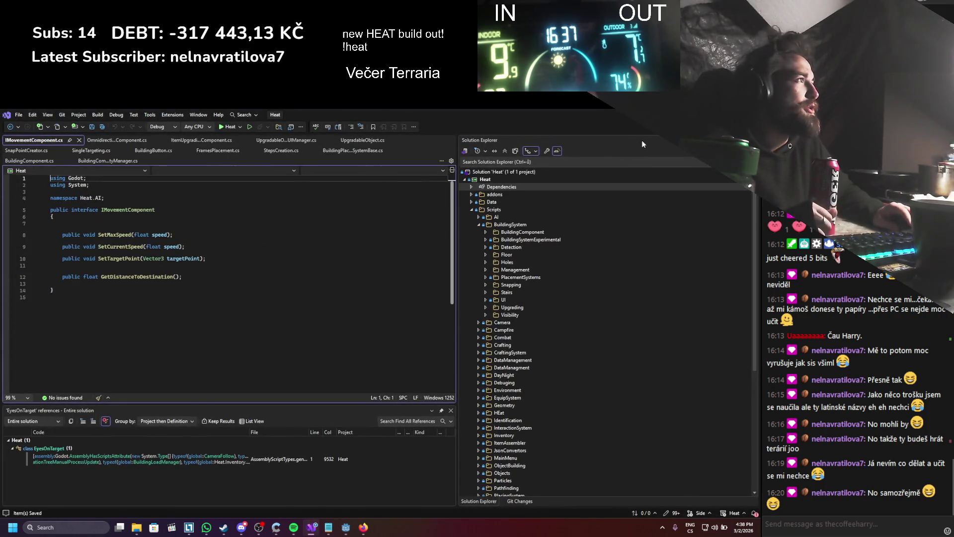
key(alt+Tab)
drag(61, 470, 55, 421)
click(321, 332)
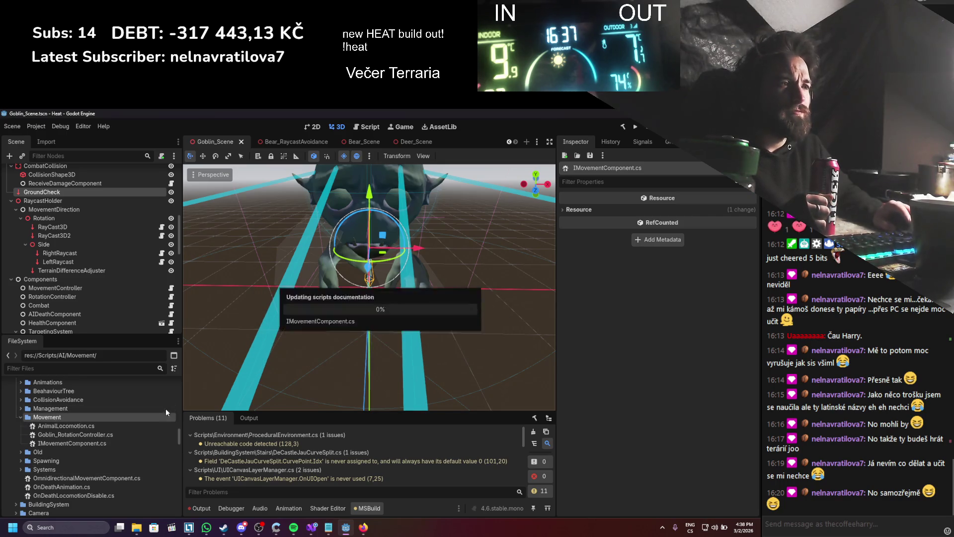
double_click(85, 478)
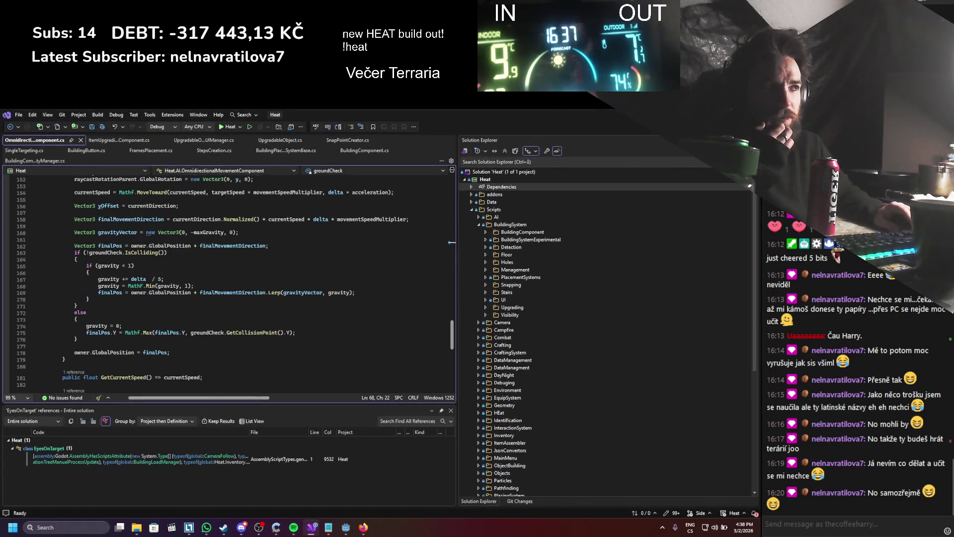
key(alt+Tab)
drag(84, 479, 62, 417)
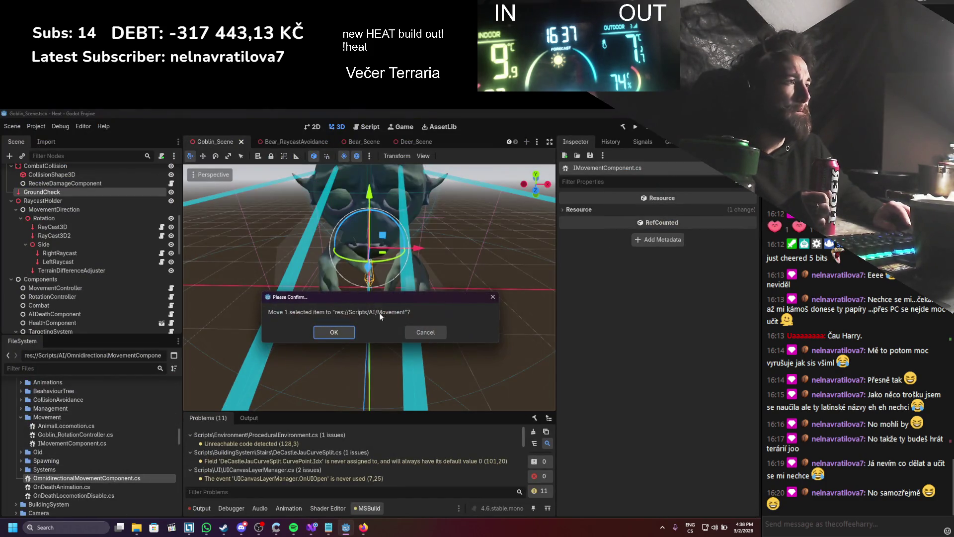
click(334, 333)
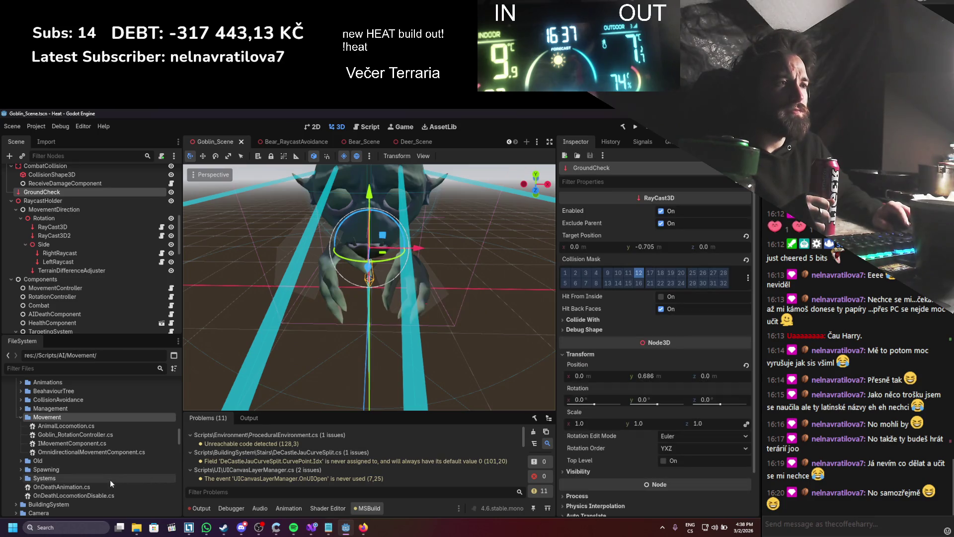
- Move OnDeathAnimation.cs and OnDeathLocomotionDisable.cs into Systems, keeping OnDeathLocomotionDisable.cs rather than deleting it
key(alt+Tab)
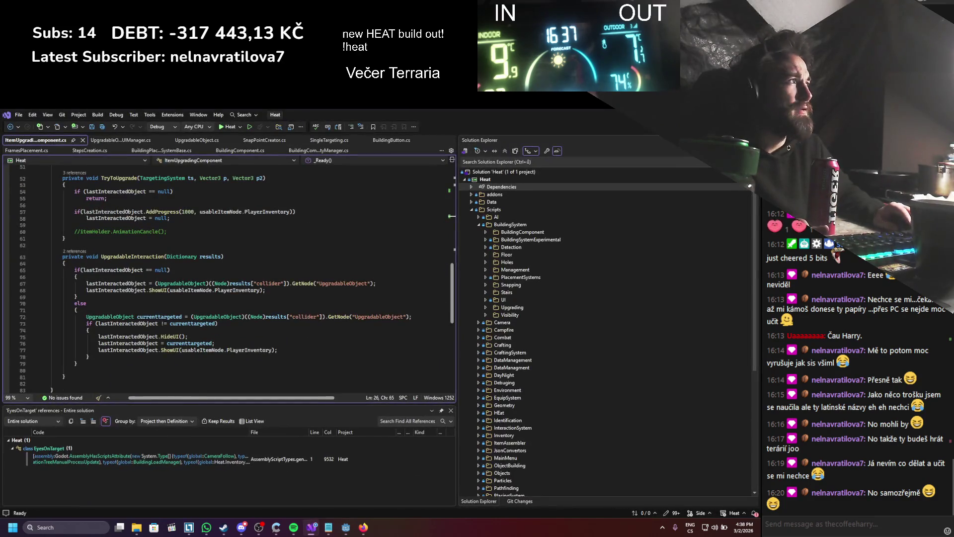
key(alt+Tab)
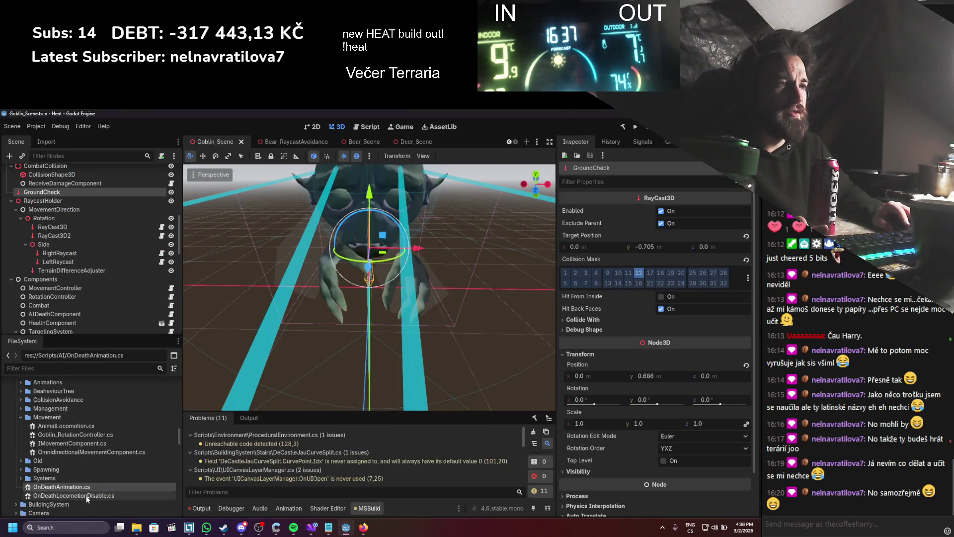
double_click(83, 488)
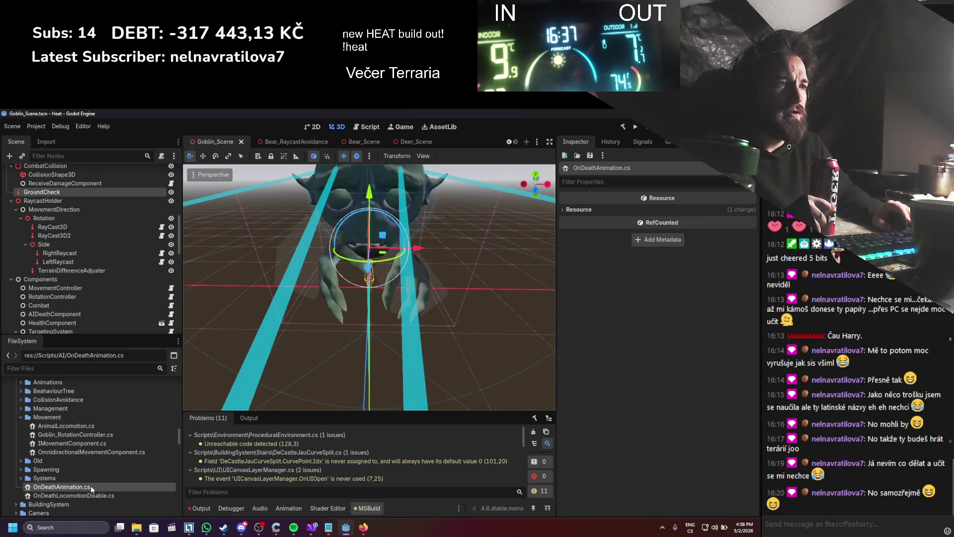
right_click(90, 485)
click(116, 464)
click(421, 392)
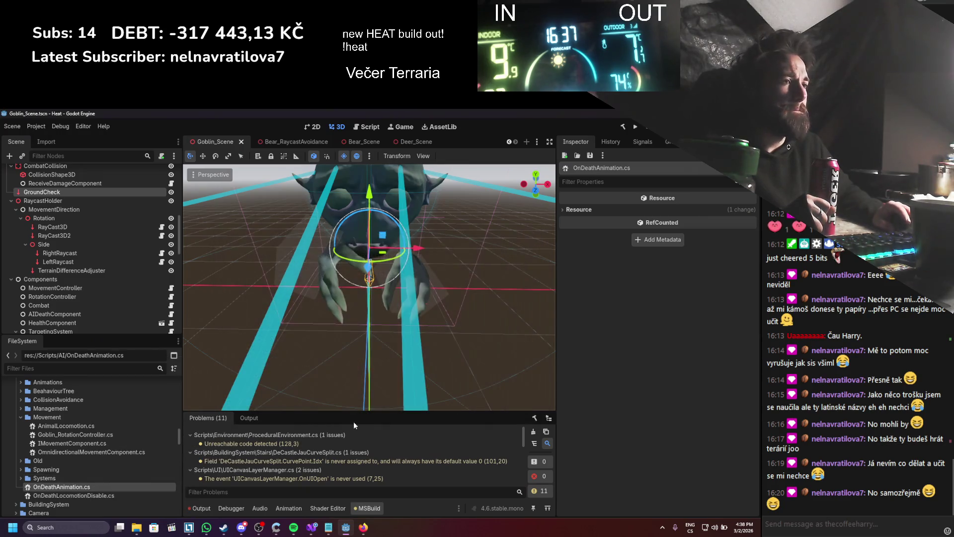
click(116, 465)
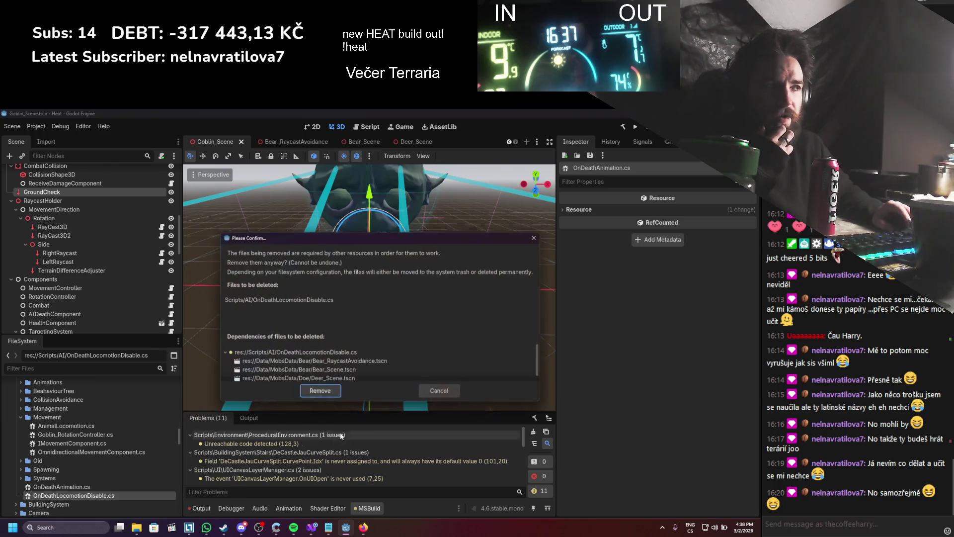
click(432, 391)
ctrl+click(63, 488)
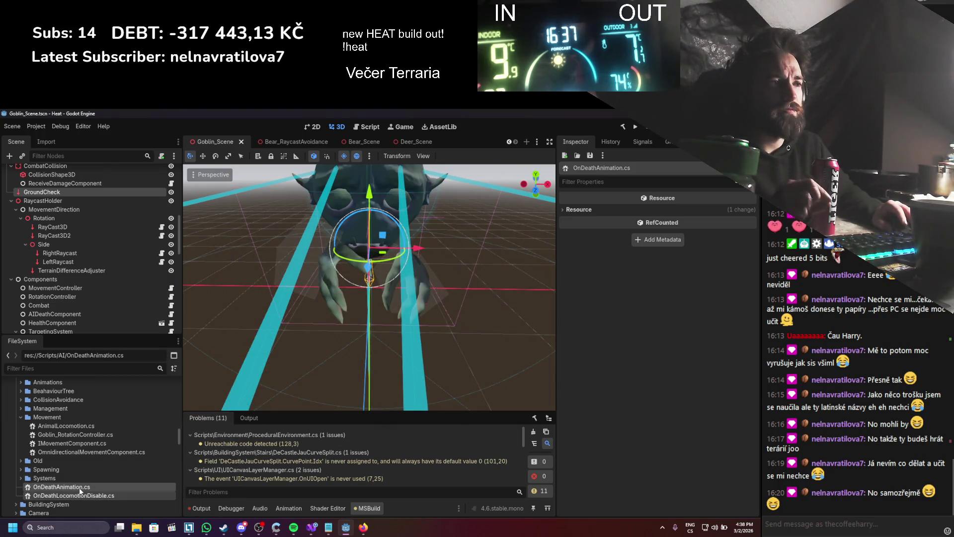
drag(64, 488, 45, 478)
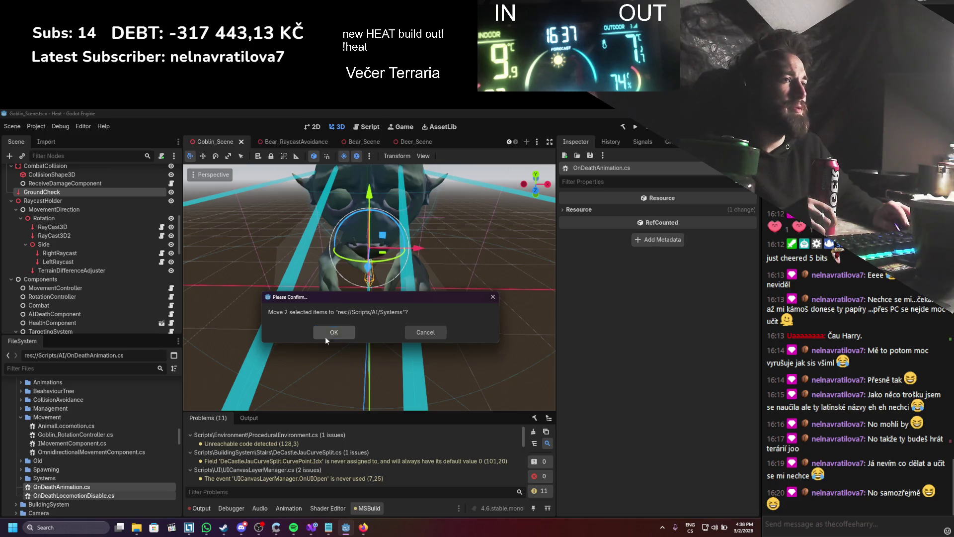
click(334, 332)
- Collapse the project file tree folders and expand the Camera scripts folder
click(20, 451)
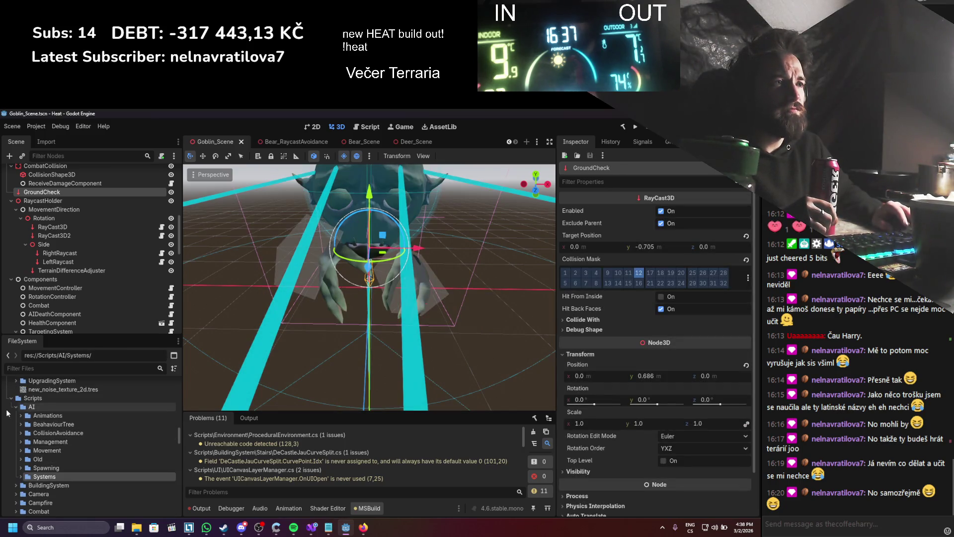
key(alt+Tab)
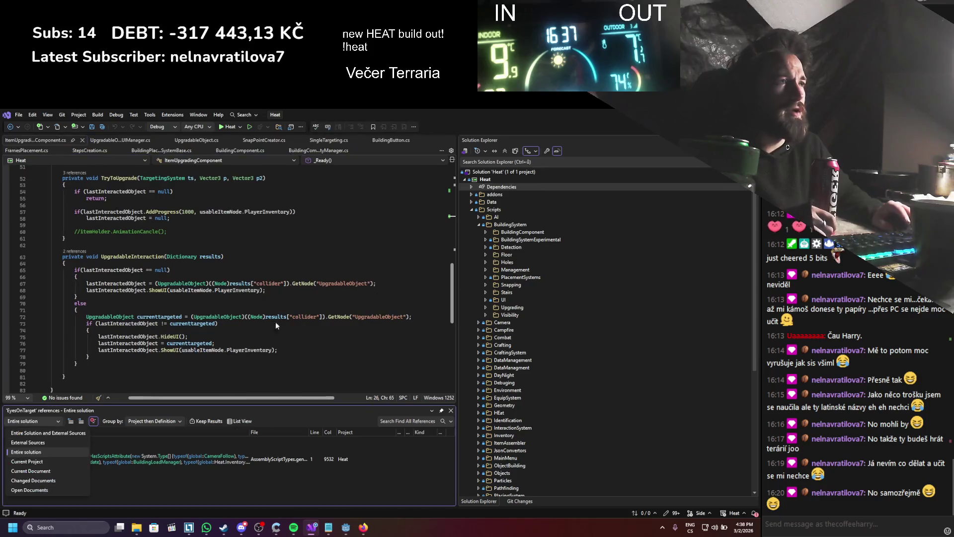
key(alt+Tab)
click(16, 424)
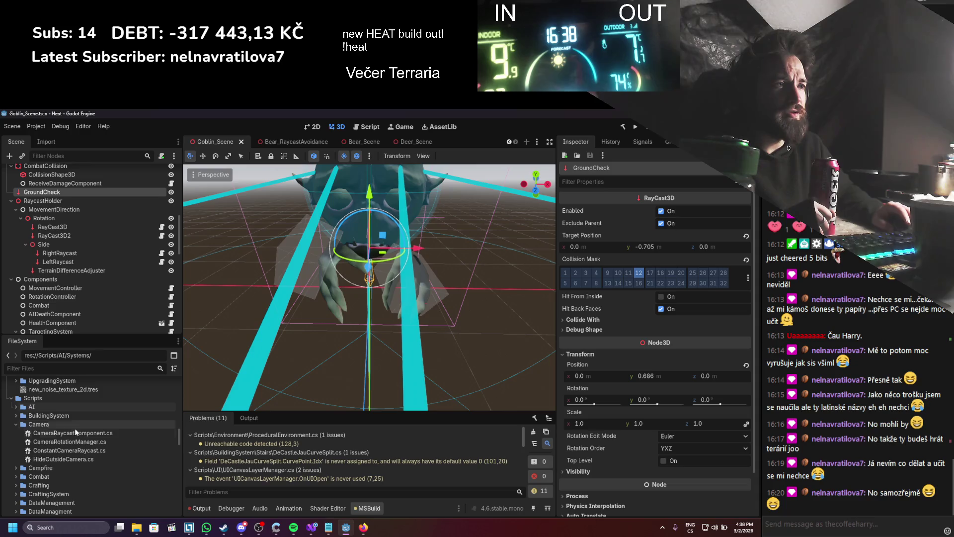
- Remove HideOutsideCamera.cs from Scripts/Camera and rebuild the .NET project, which ends with 11 warnings
right_click(78, 458)
click(100, 466)
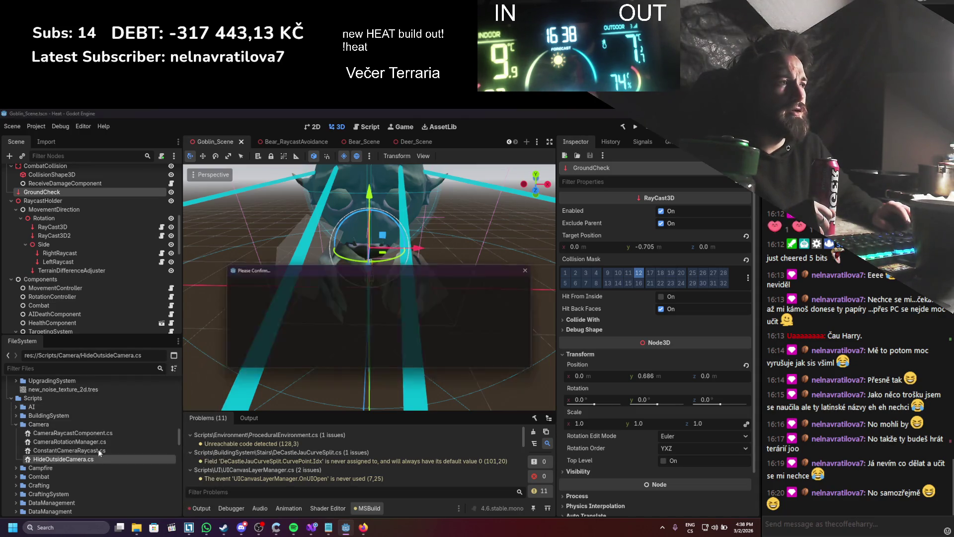
click(320, 360)
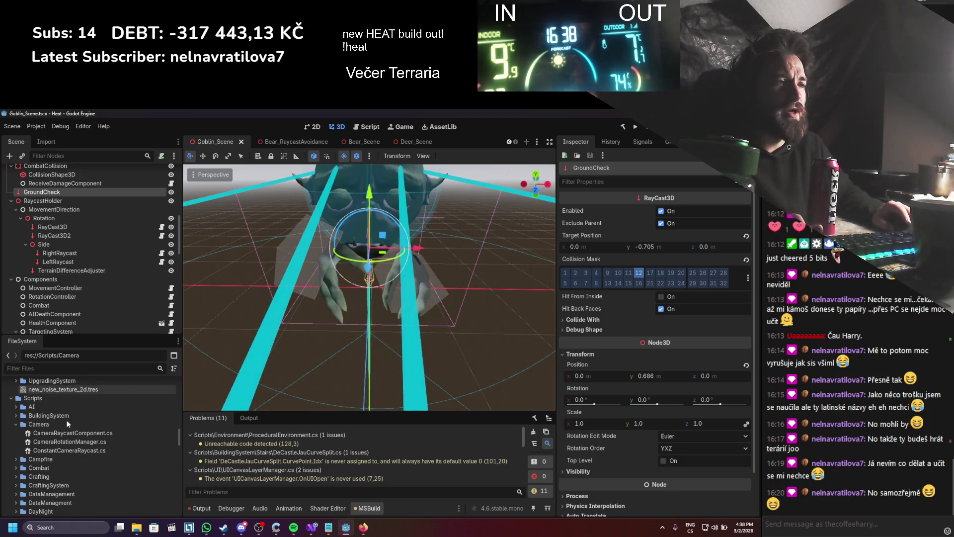
click(634, 128)
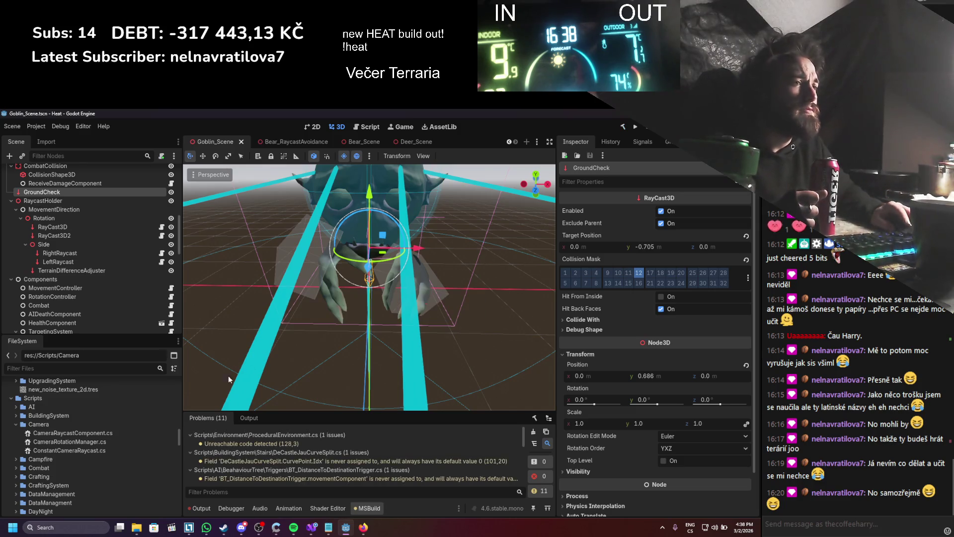
- Collapse the Camera folder, peek into Campfire, and expand Combat to browse the script folders
click(16, 425)
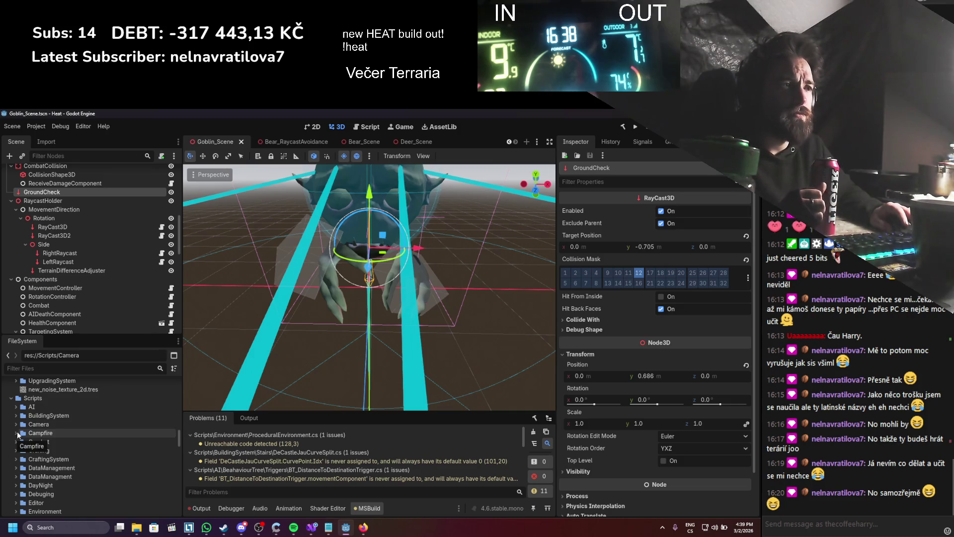
click(17, 433)
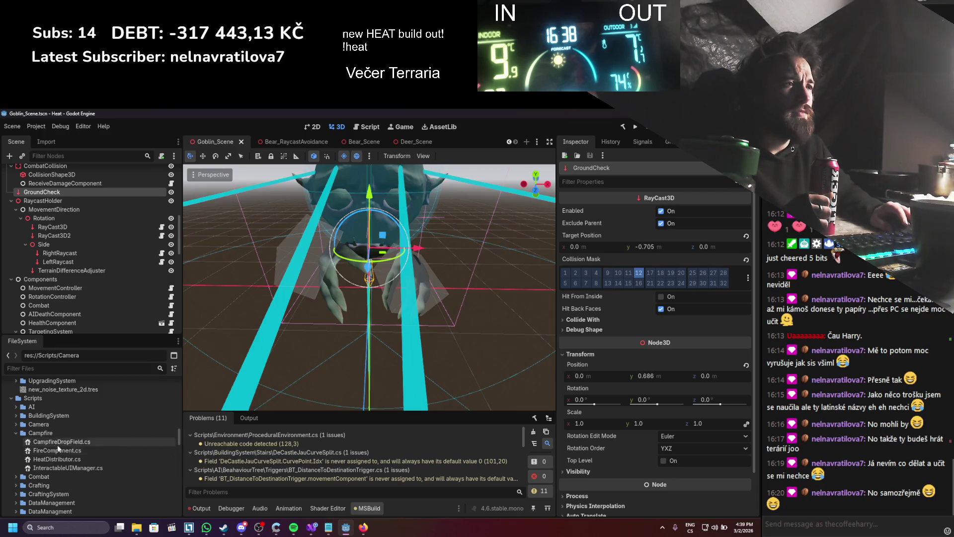
click(17, 433)
click(16, 442)
scroll(101, 468, down, 2)
scroll(102, 468, down, 5)
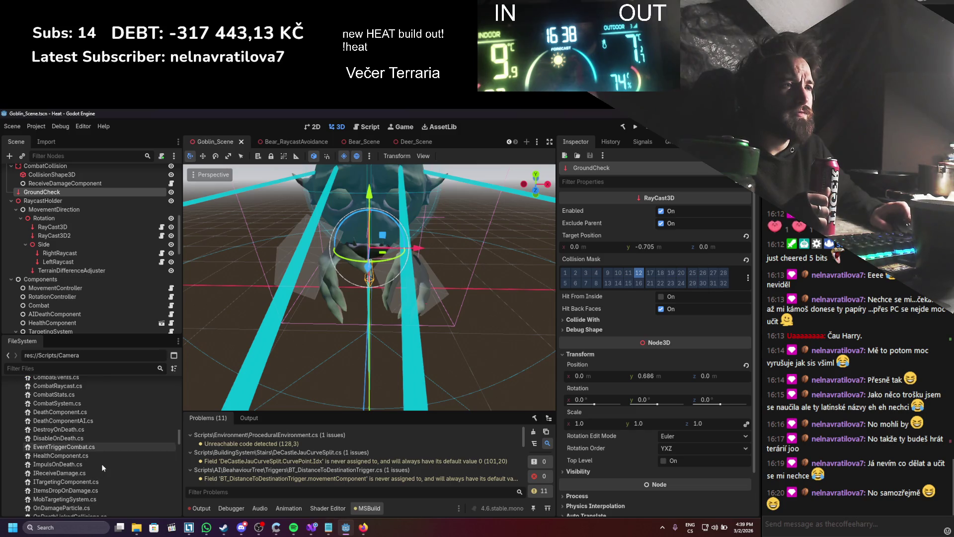
scroll(102, 463, down, 5)
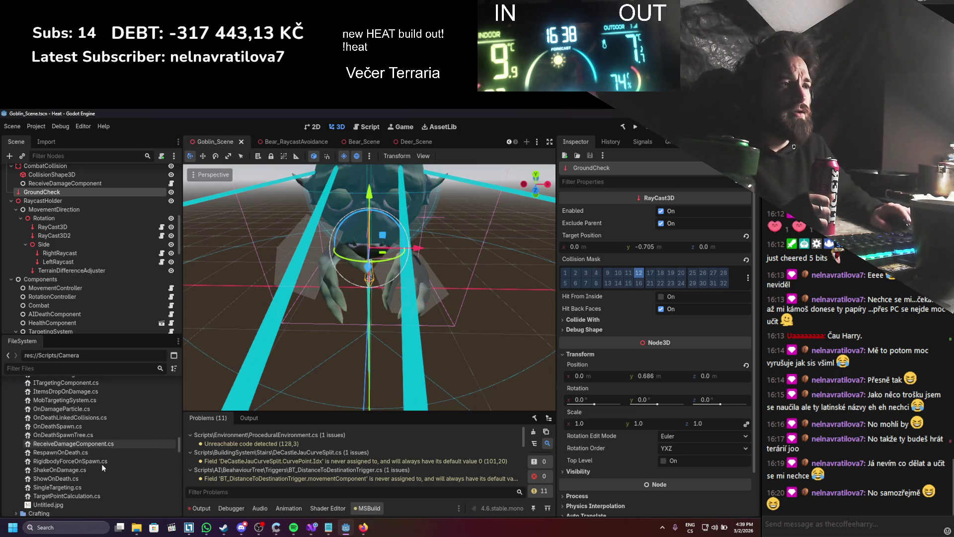
scroll(101, 463, down, 10)
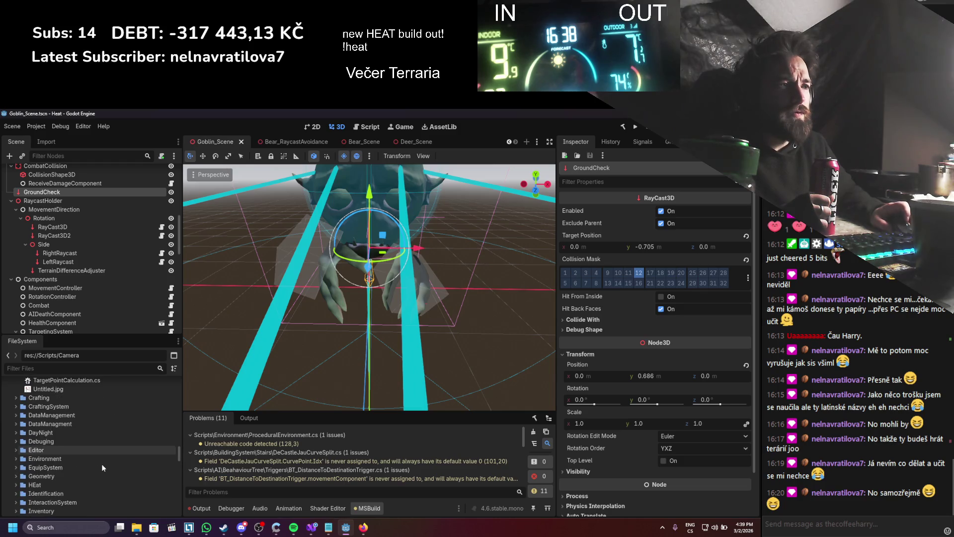
scroll(104, 464, down, 10)
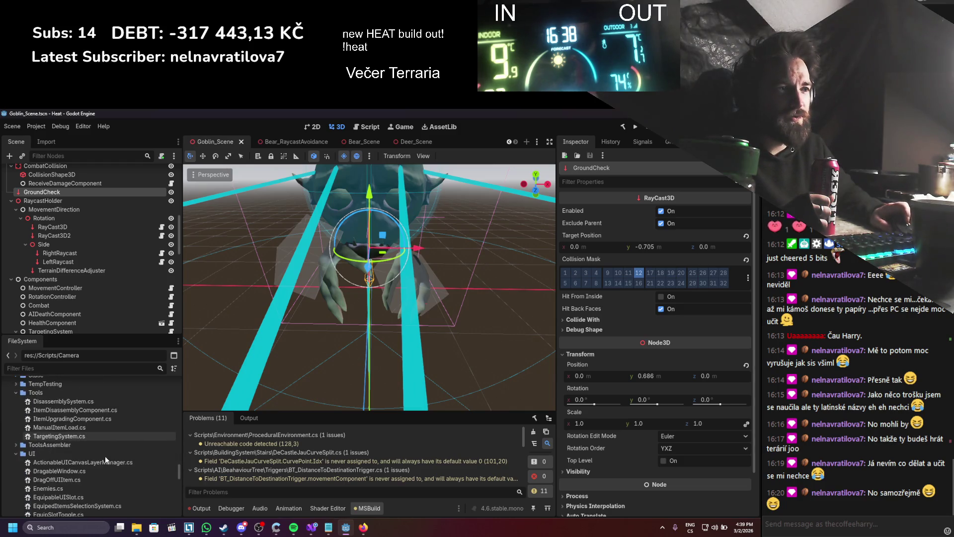
scroll(106, 455, down, 10)
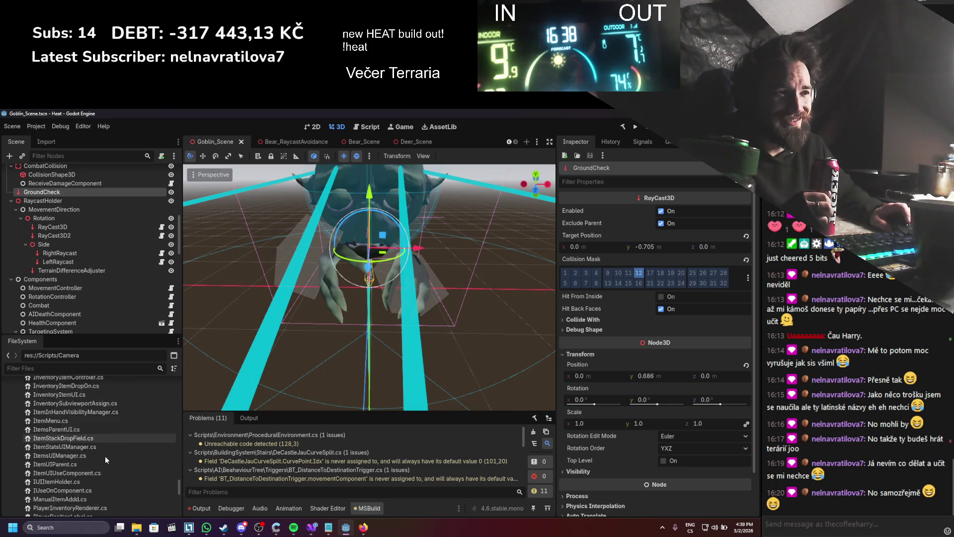
scroll(106, 455, down, 10)
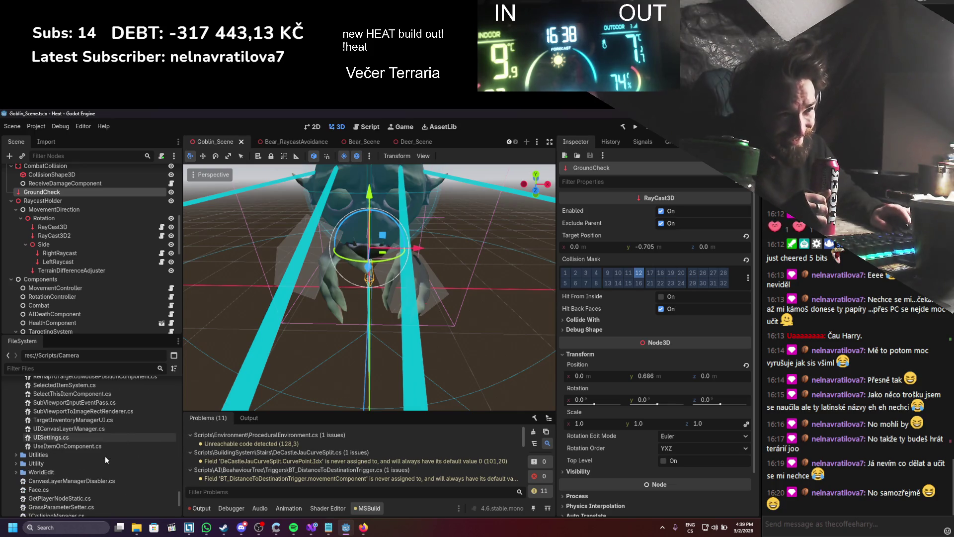
scroll(105, 456, up, 20)
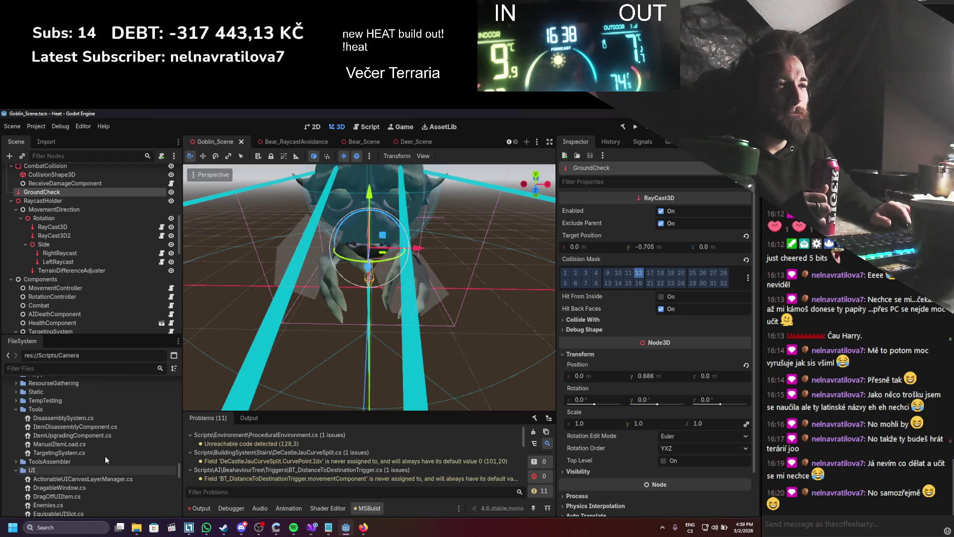
- Collapse the UI, Tools and Combat folders, select Scripts/Campfire, and open Windows search
click(27, 469)
scroll(23, 458, up, 2)
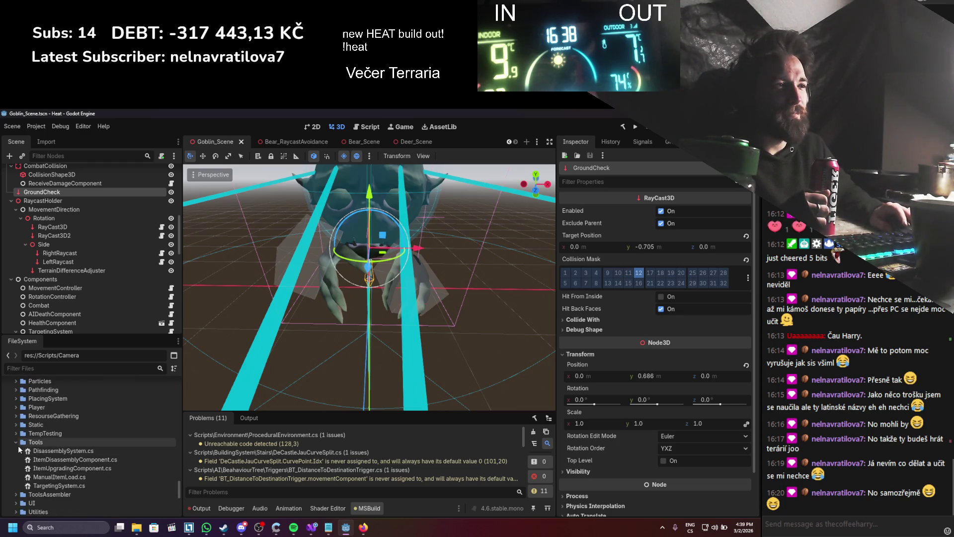
click(18, 443)
scroll(35, 474, up, 5)
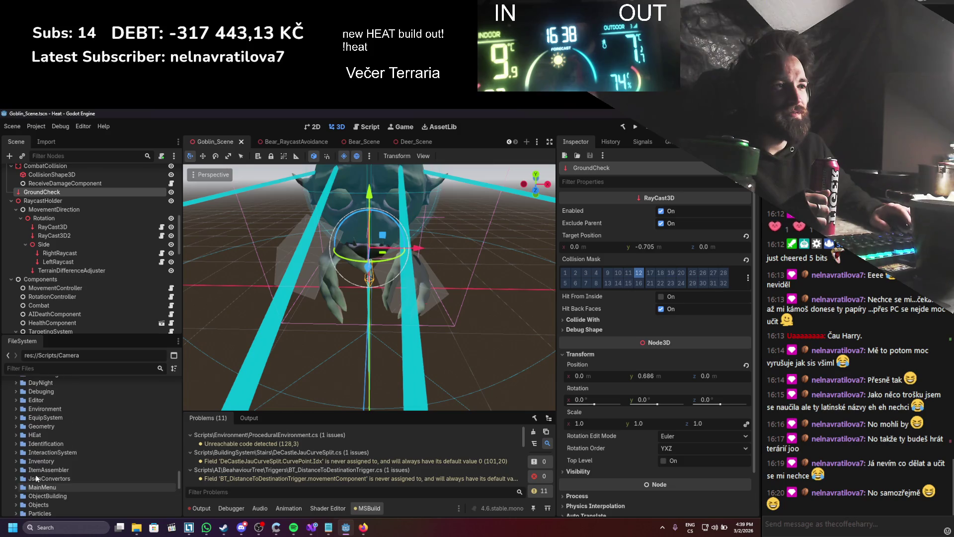
scroll(35, 474, up, 10)
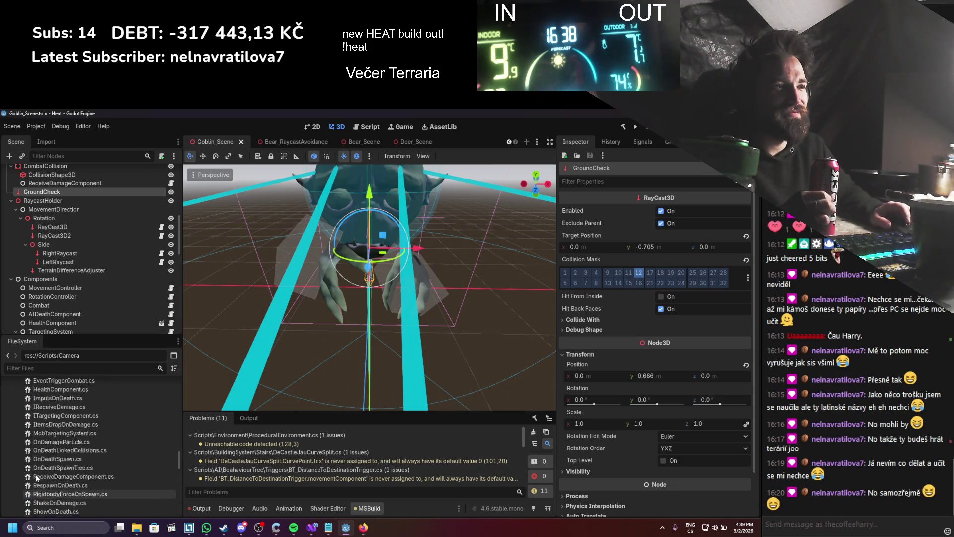
scroll(34, 474, up, 5)
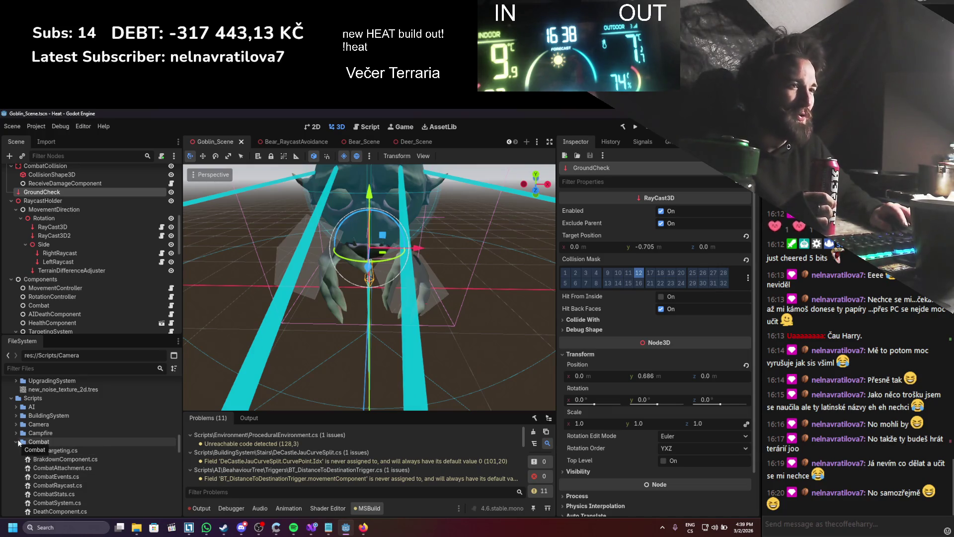
click(19, 442)
click(50, 433)
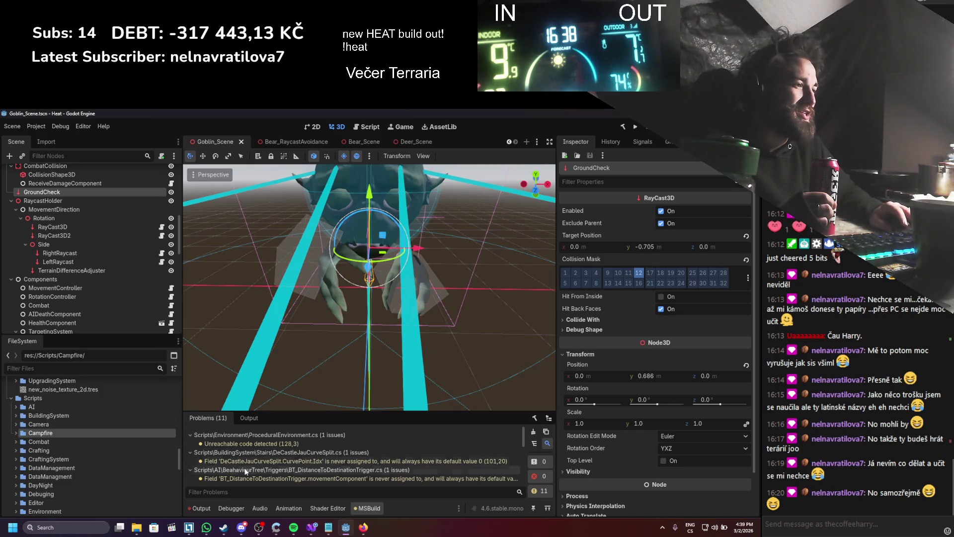
click(83, 528)
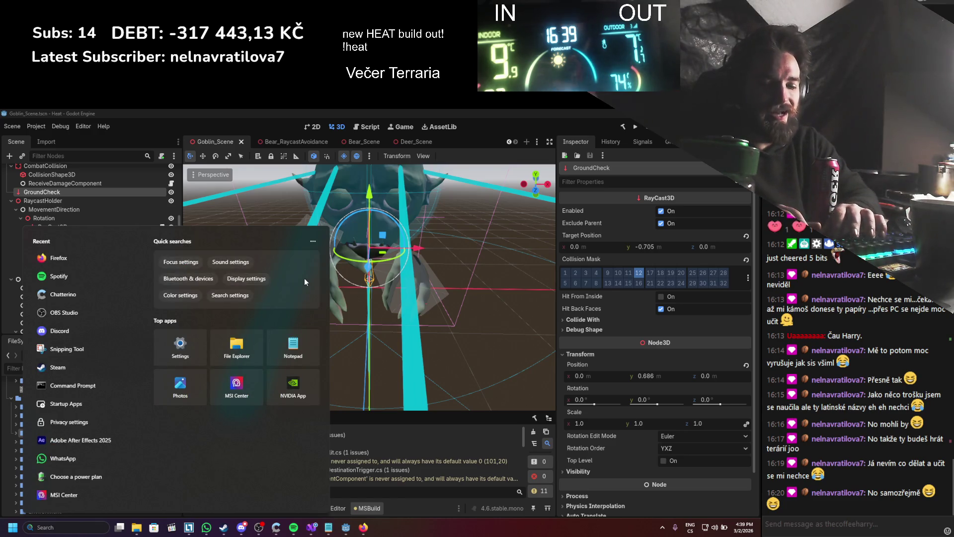
- Launch Git Extensions by searching 'ex', then apply and close the settings checklist
text(ex)
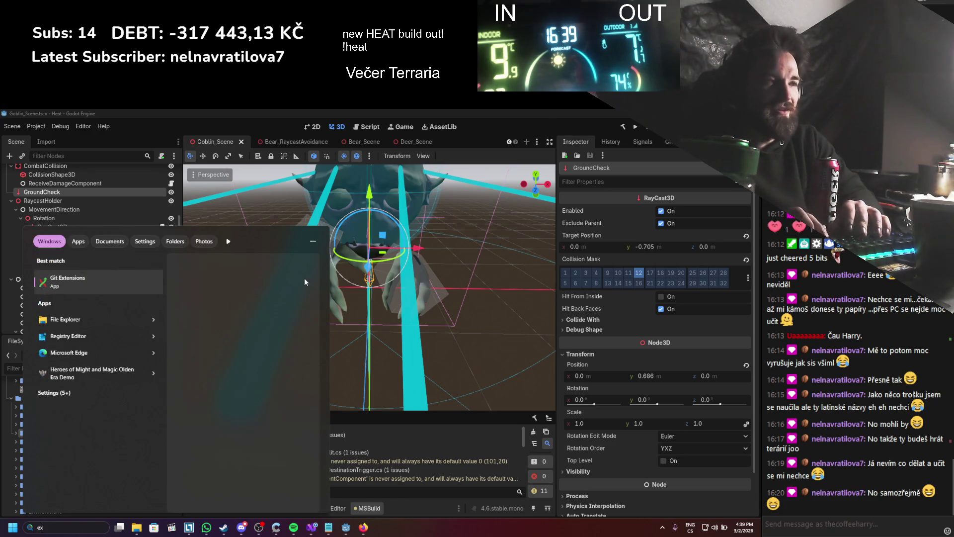
key(Return)
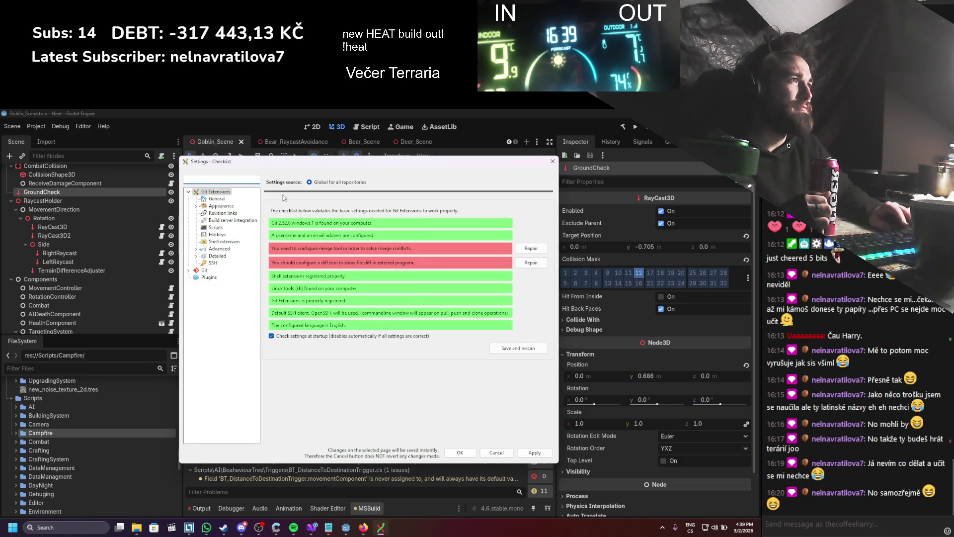
click(526, 454)
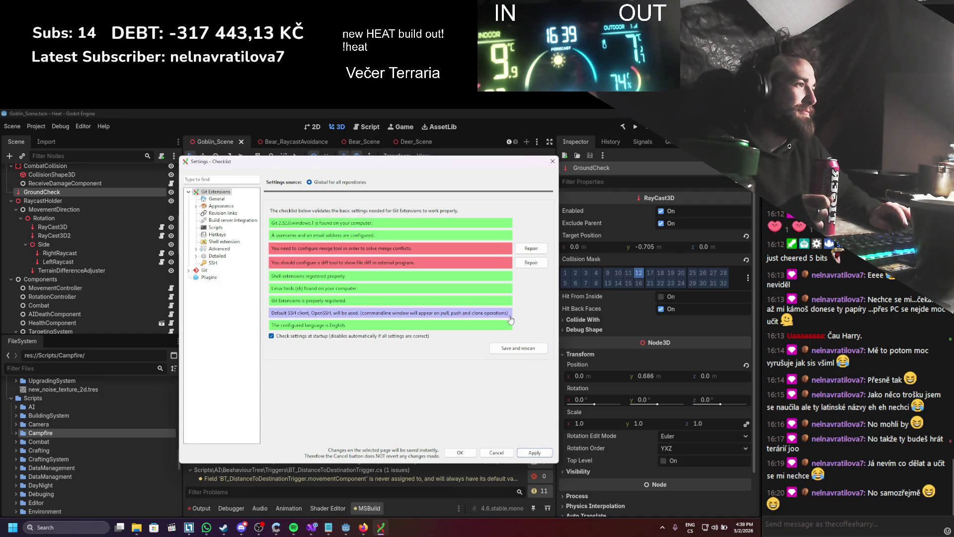
click(461, 452)
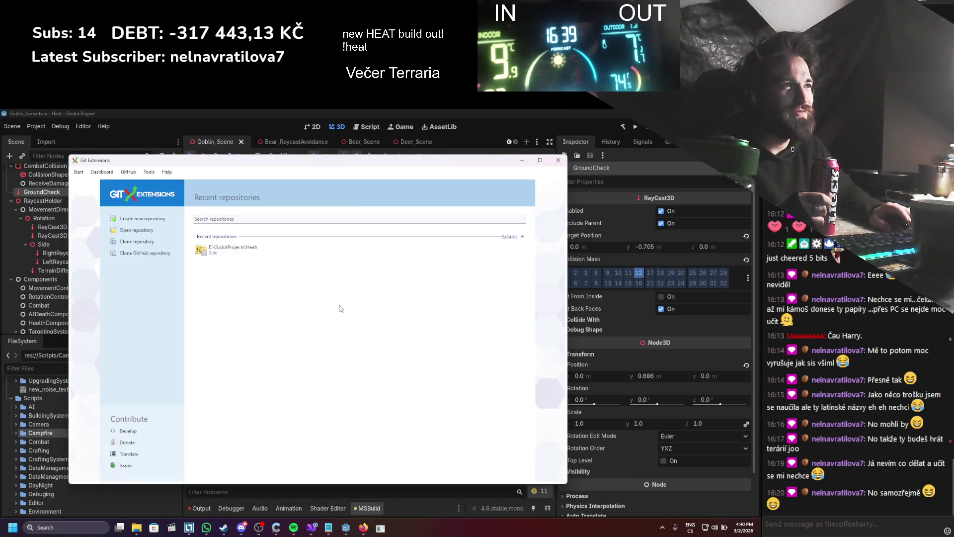
- Open the Heat recent repository and bring up its Commit (1367) window of changed files
click(361, 249)
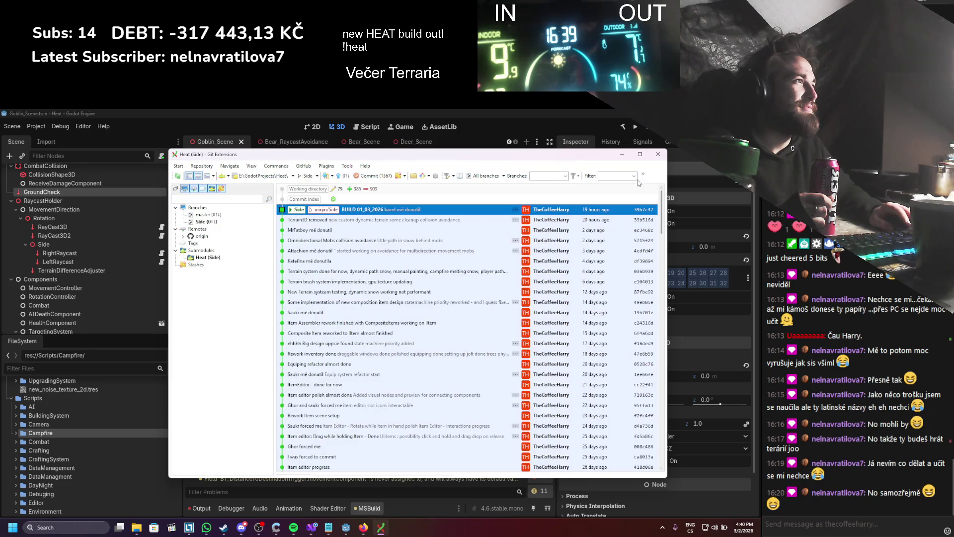
drag(439, 158, 418, 154)
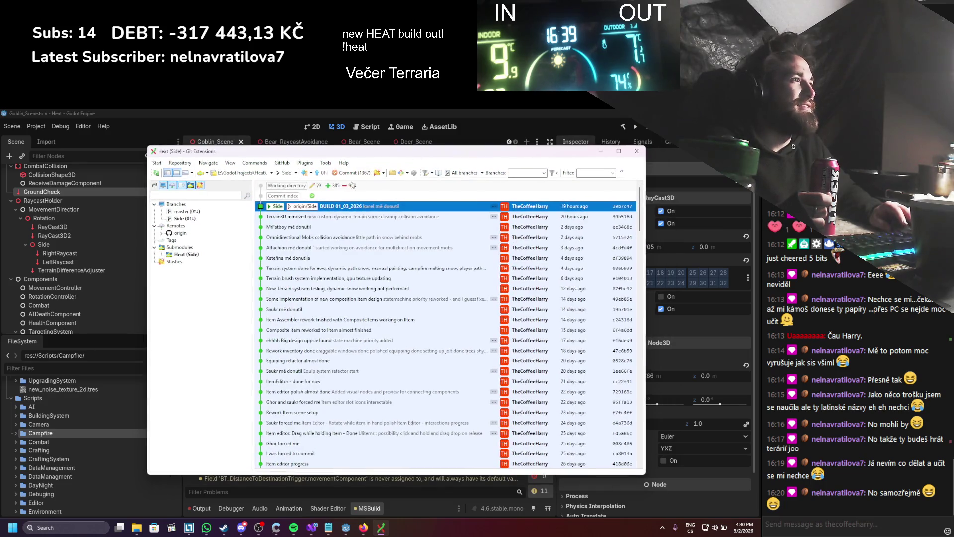
mouse_move(350, 188)
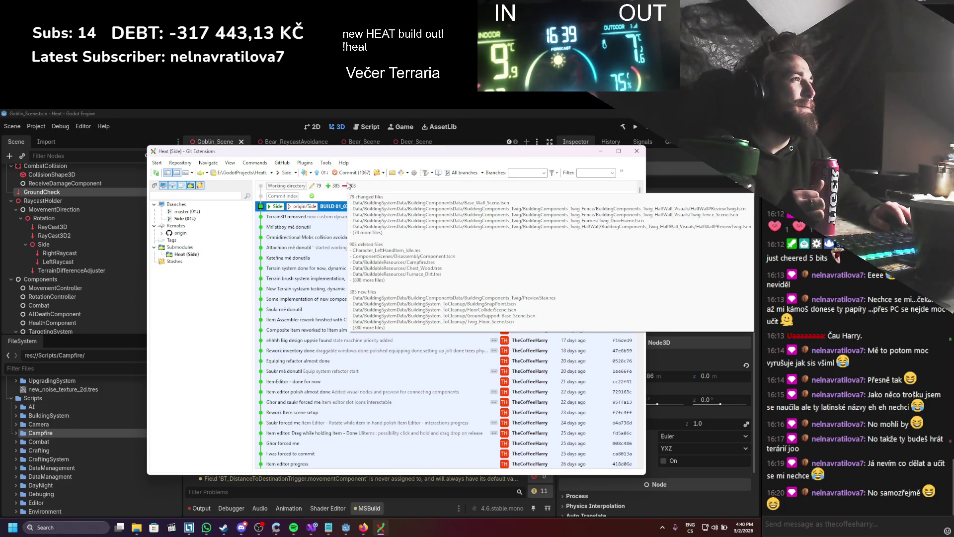
click(350, 174)
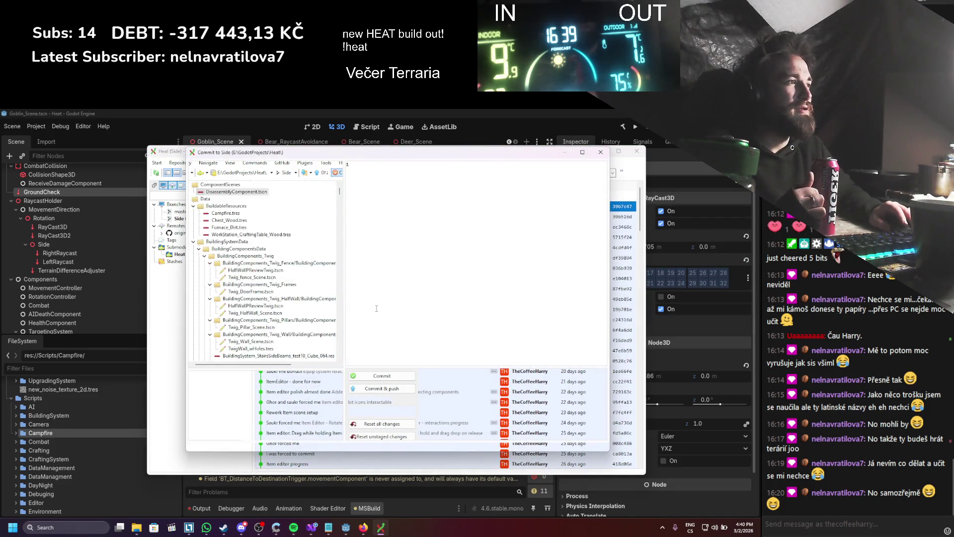
- Enter the message 'Massive cleanup, scripts cleaned to campfire' and stage all changes
click(486, 427)
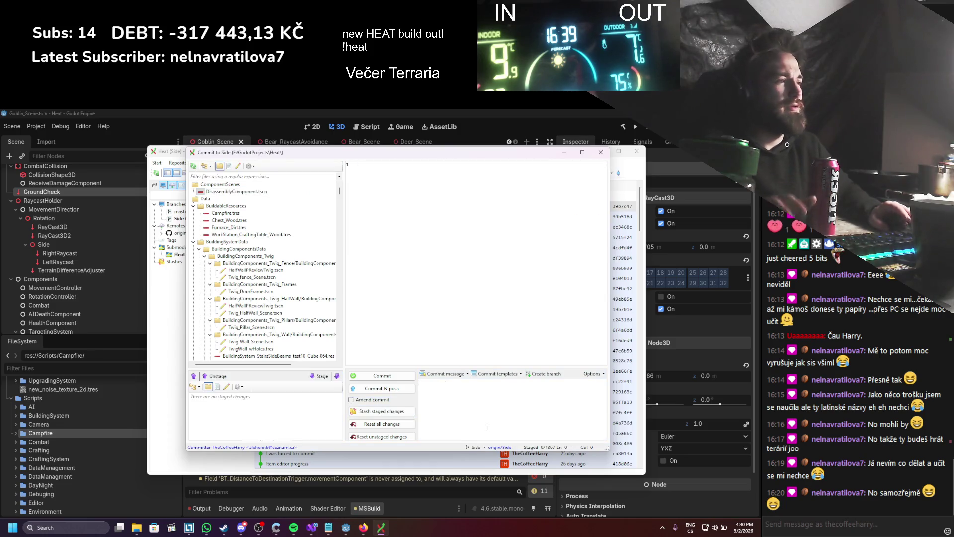
text(Massive cleanup, scripts)
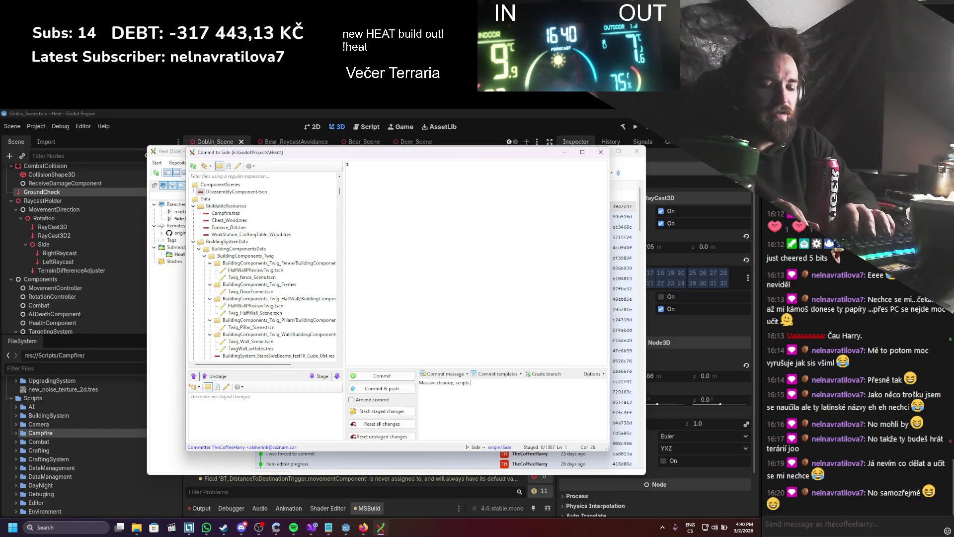
text( cleaned til)
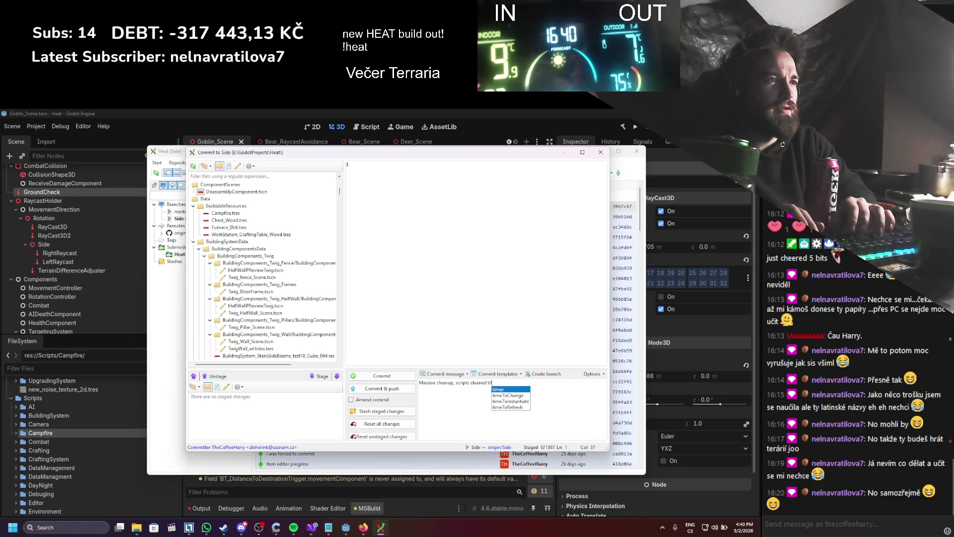
text(l campfire )
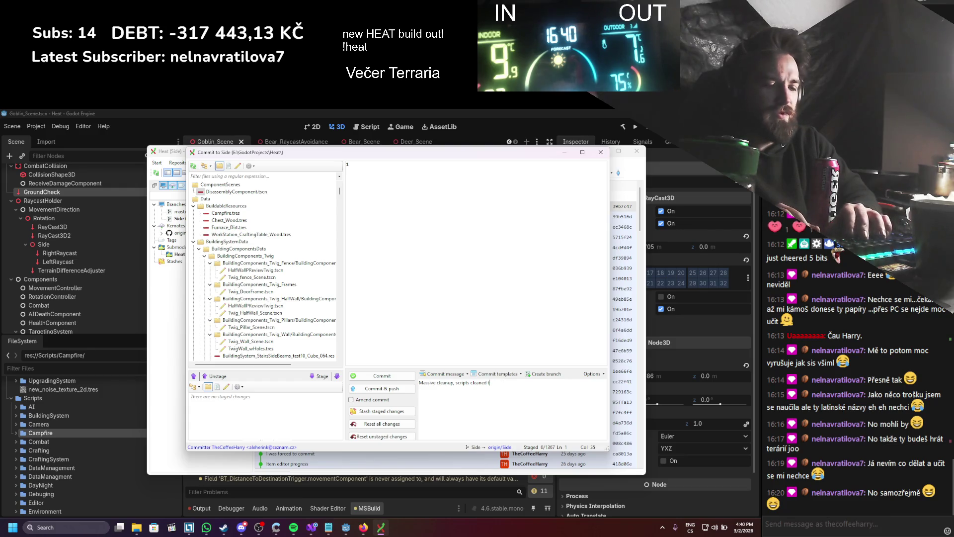
text(pfire)
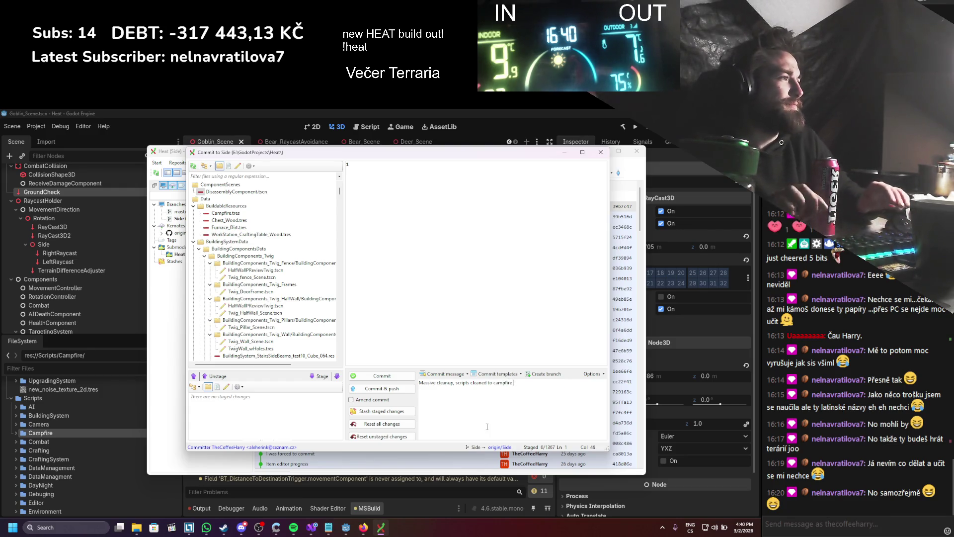
click(355, 377)
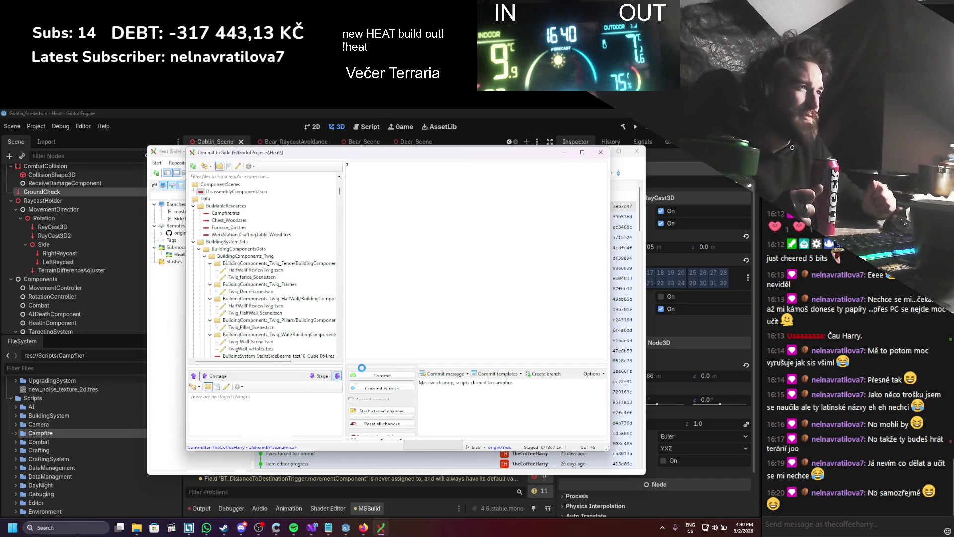
- Commit and push the staged cleanup to origin/Side, dismissing the process dialogs when done
click(398, 389)
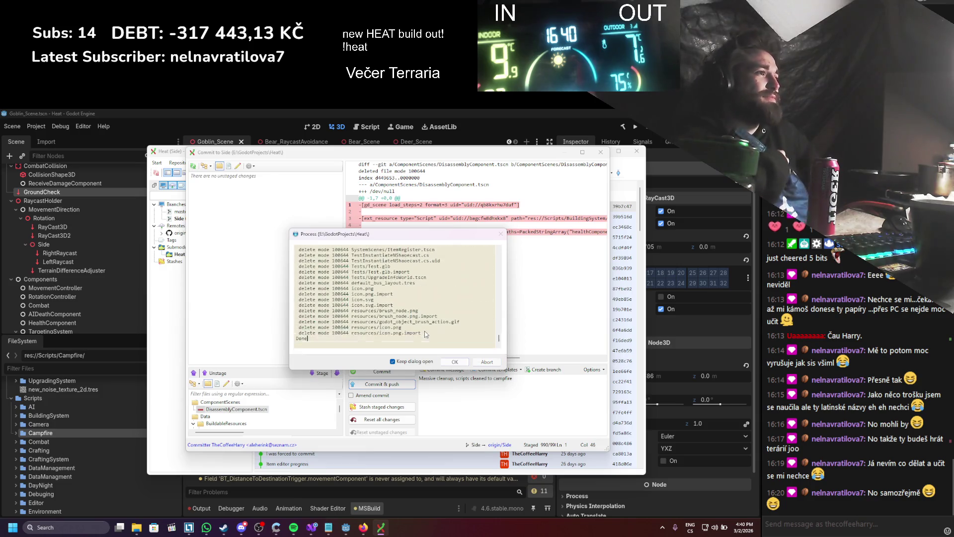
click(454, 362)
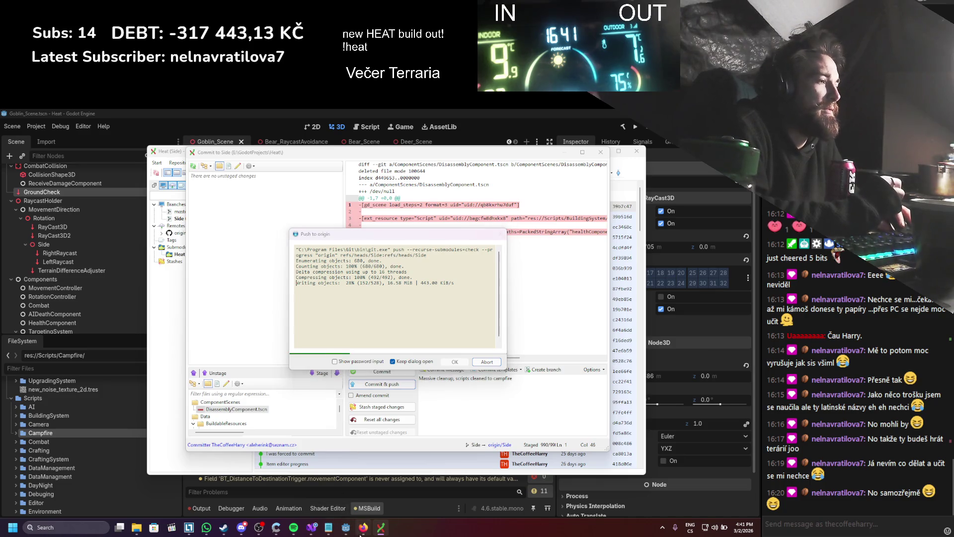
key(alt+Tab)
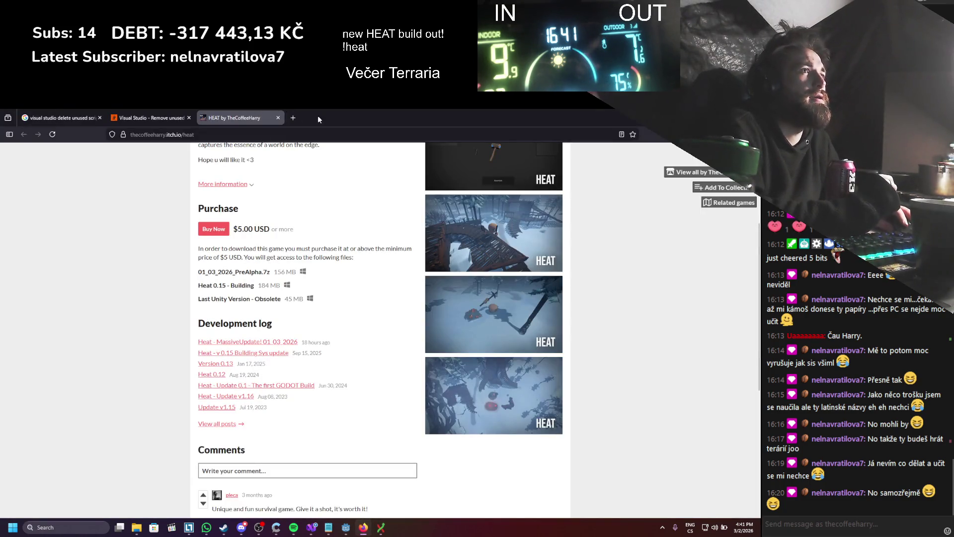
key(alt+Tab)
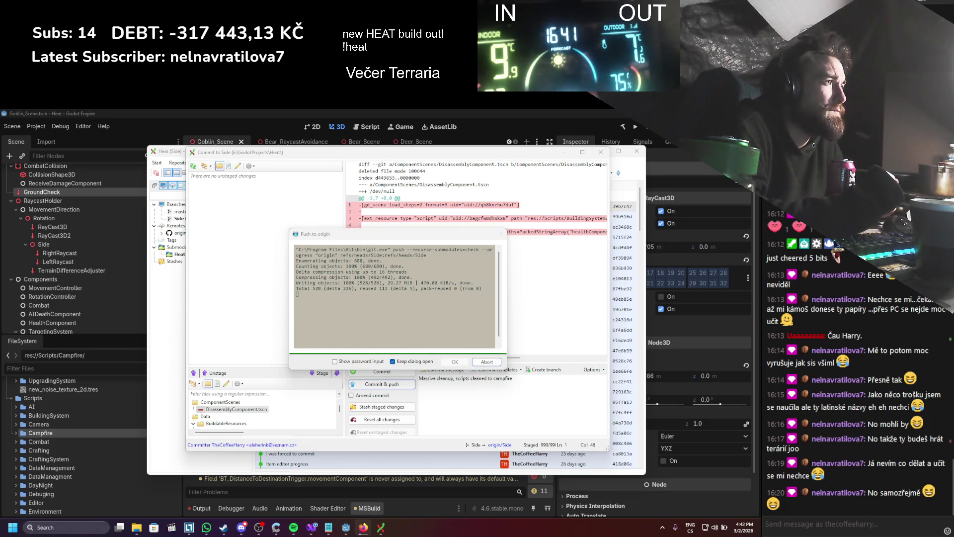
click(453, 361)
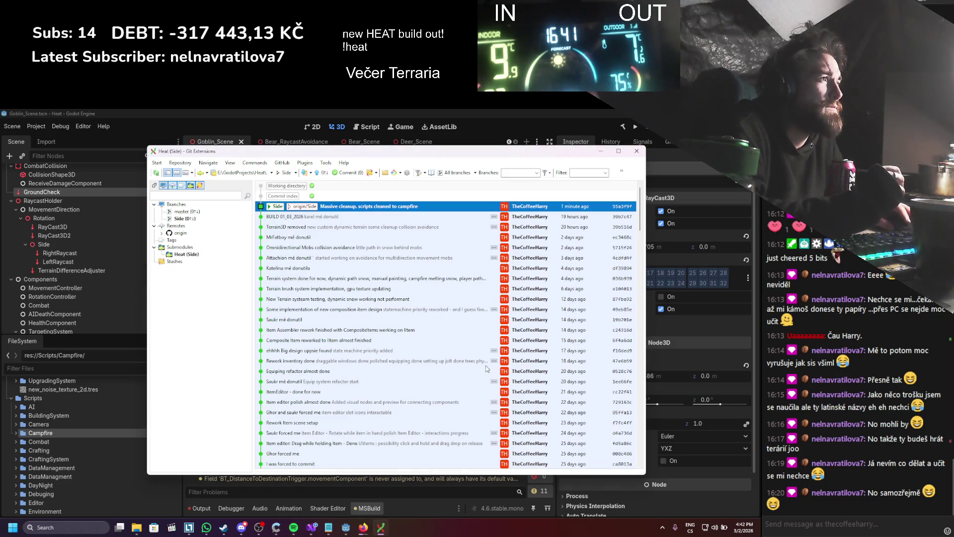
- Minimize Git Extensions and close Visual Studio and the Visual Studio Installer
click(601, 152)
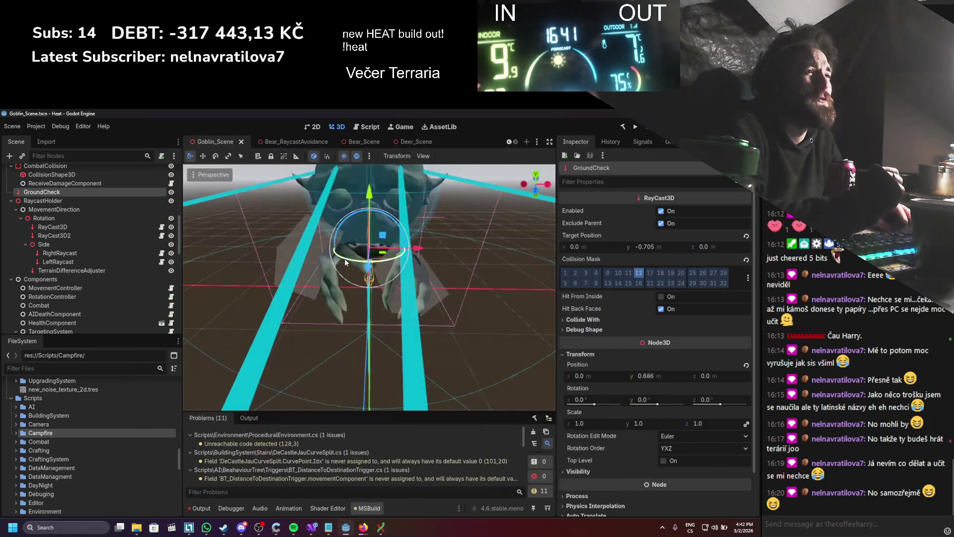
scroll(279, 366, down, 5)
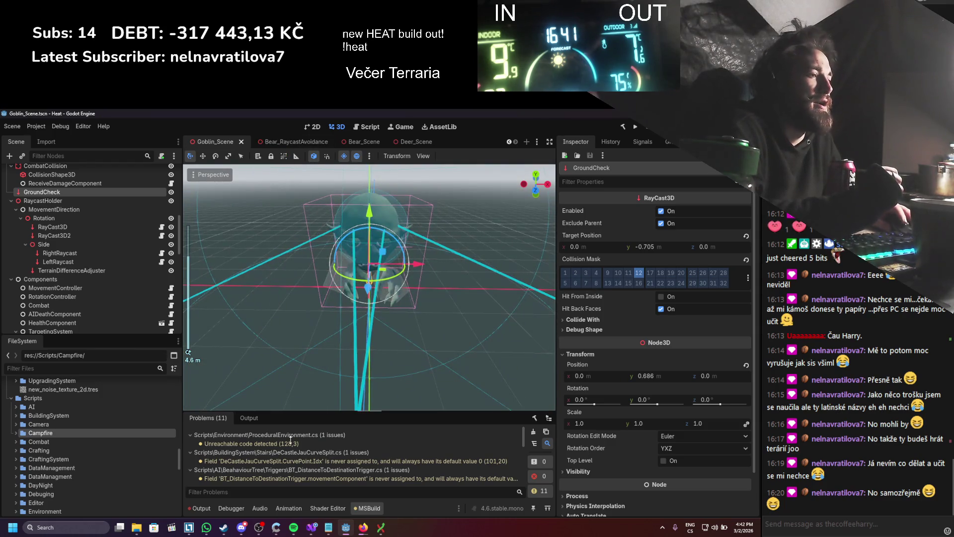
click(310, 530)
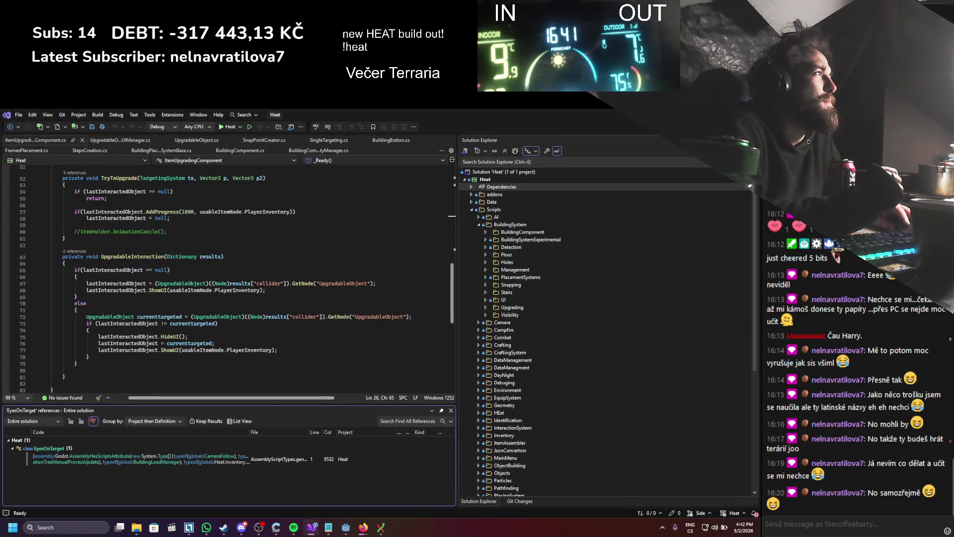
key(alt+F4)
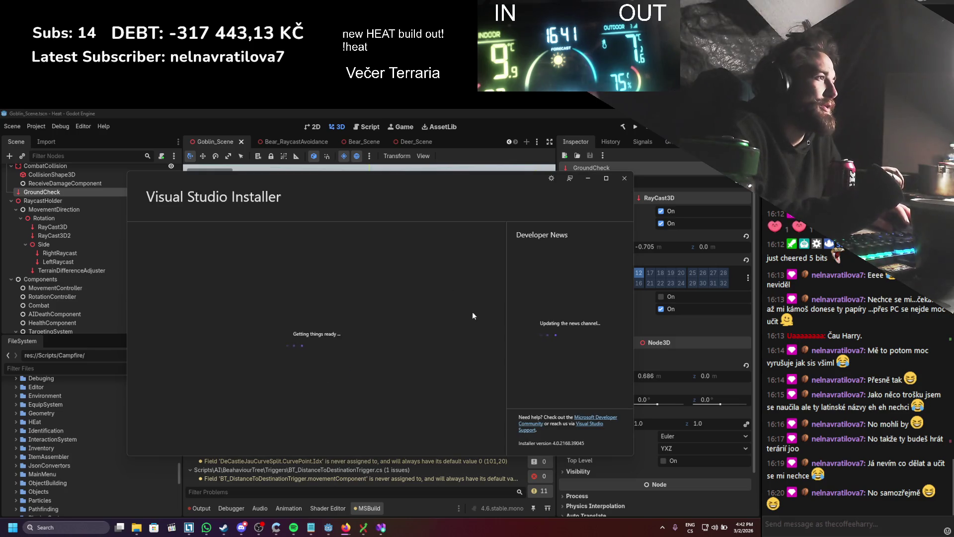
click(624, 178)
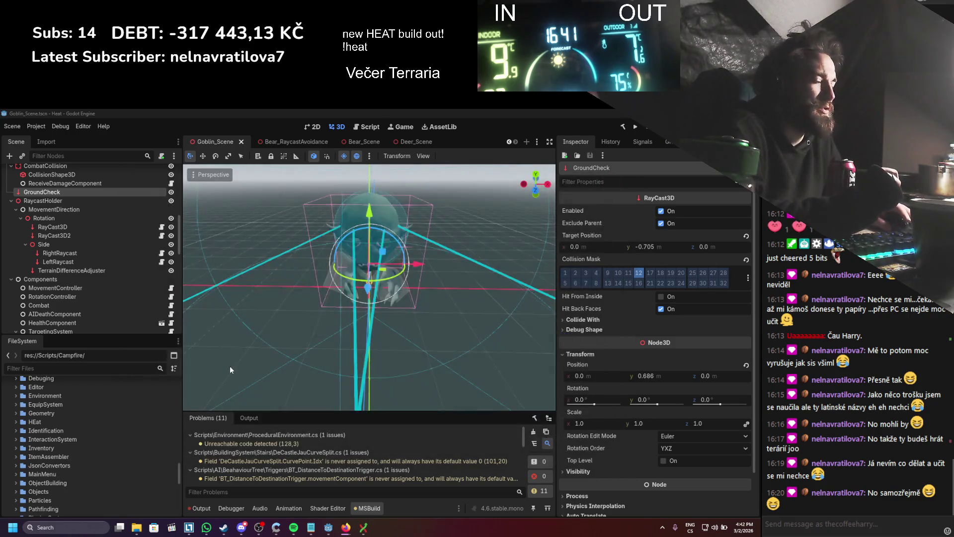
- Scroll through the FileSystem dock and expand the Bear folder
scroll(102, 429, down, 5)
scroll(103, 428, down, 5)
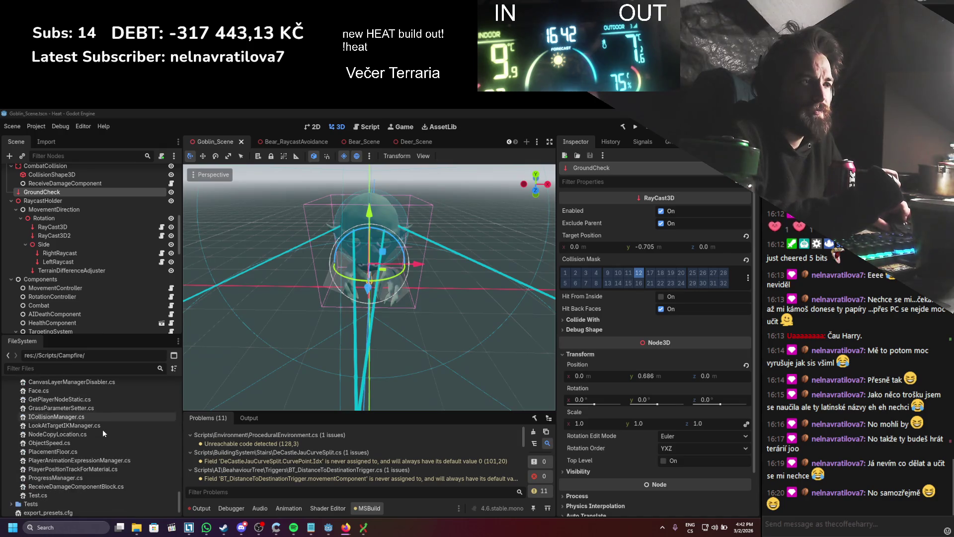
scroll(103, 429, up, 10)
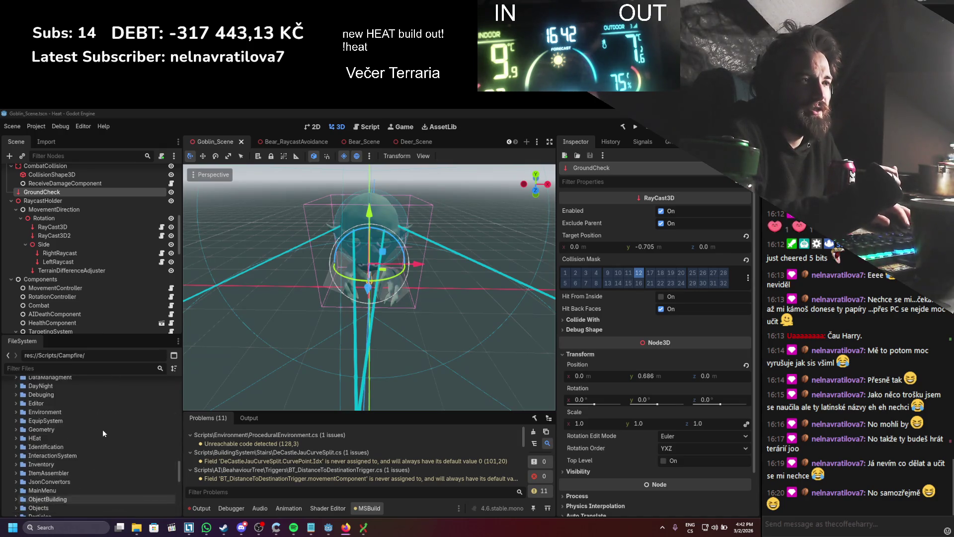
scroll(103, 433, down, 8)
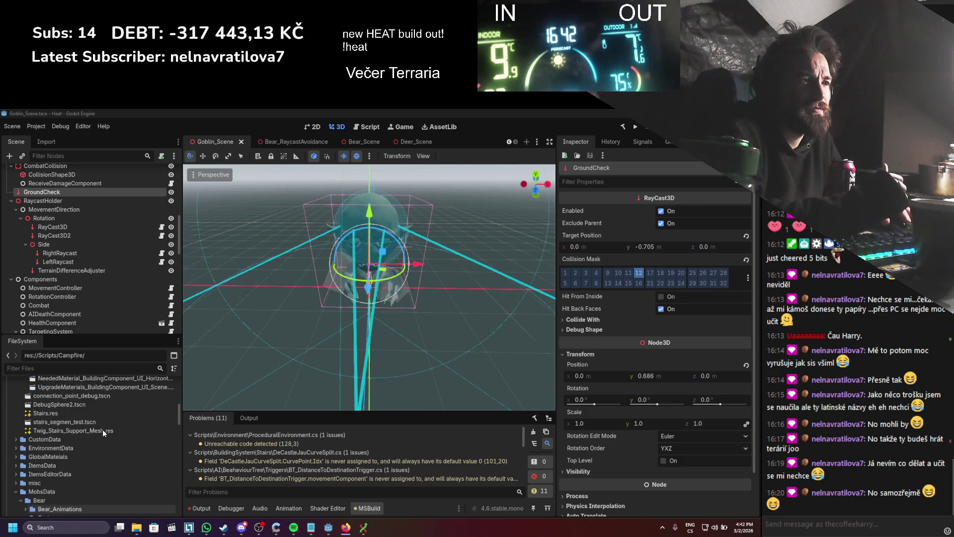
click(18, 499)
scroll(28, 482, up, 5)
scroll(25, 476, up, 5)
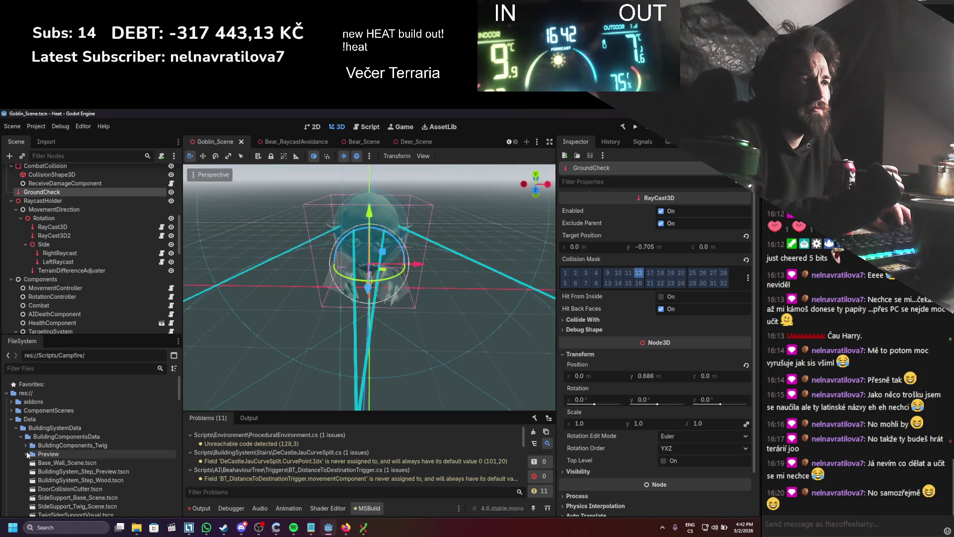
- Collapse BuildingSystem_ToCleanup, UI and BuildingSystemData, then close the Goblin scene tab
click(20, 445)
click(20, 463)
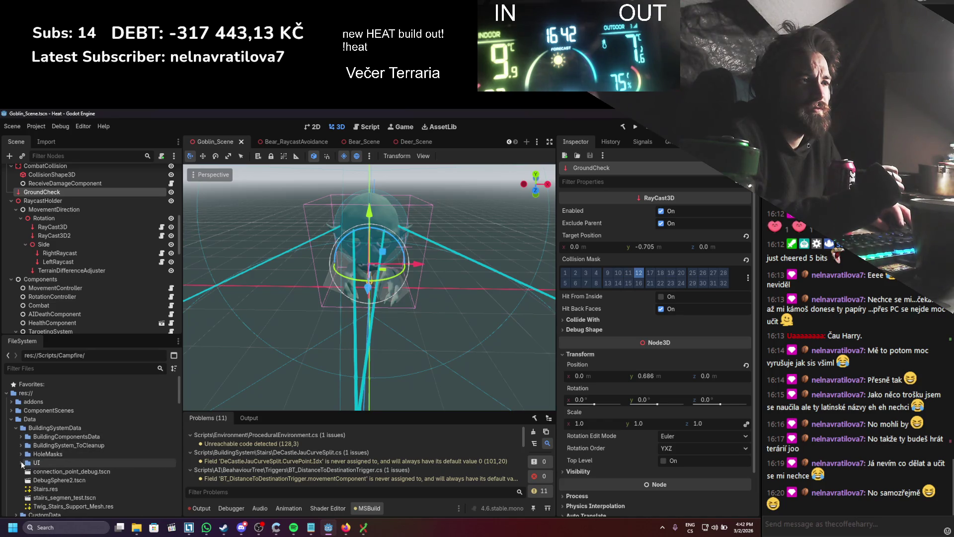
scroll(22, 476, down, 2)
click(16, 395)
scroll(20, 433, up, 2)
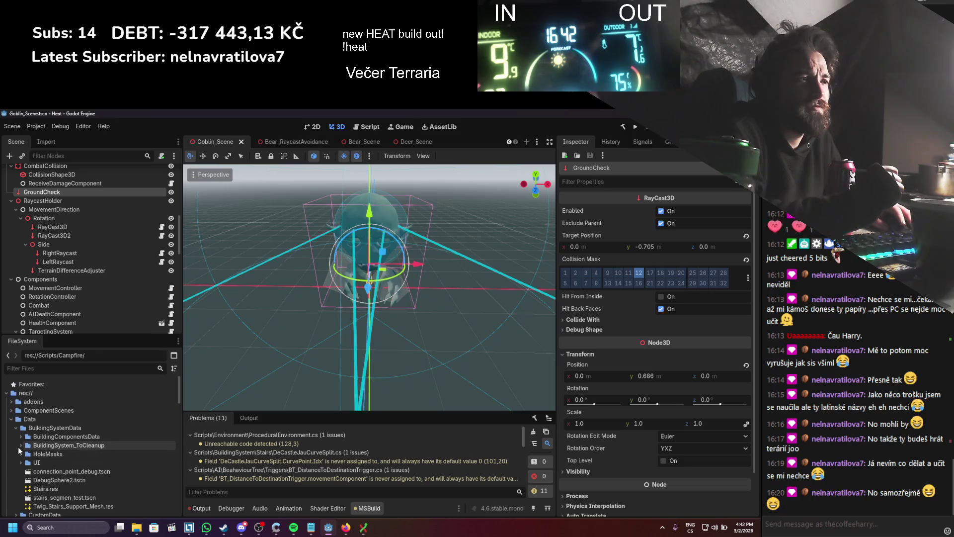
scroll(20, 439, down, 5)
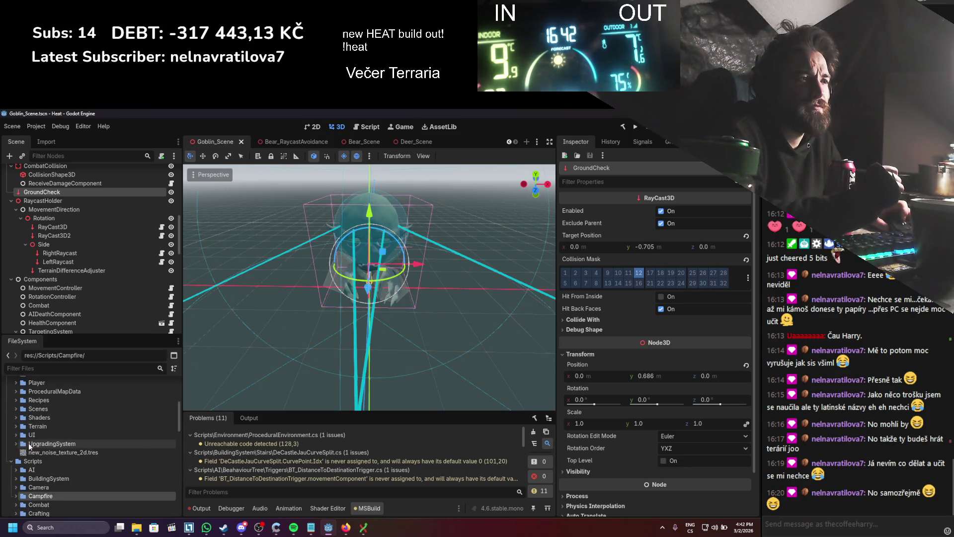
scroll(65, 451, up, 5)
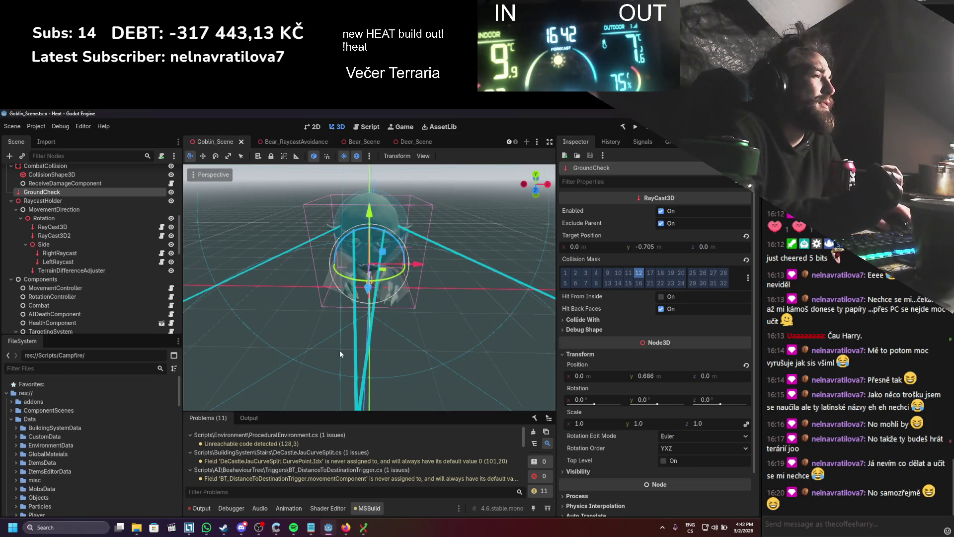
scroll(338, 343, down, 3)
scroll(343, 338, up, 4)
click(243, 143)
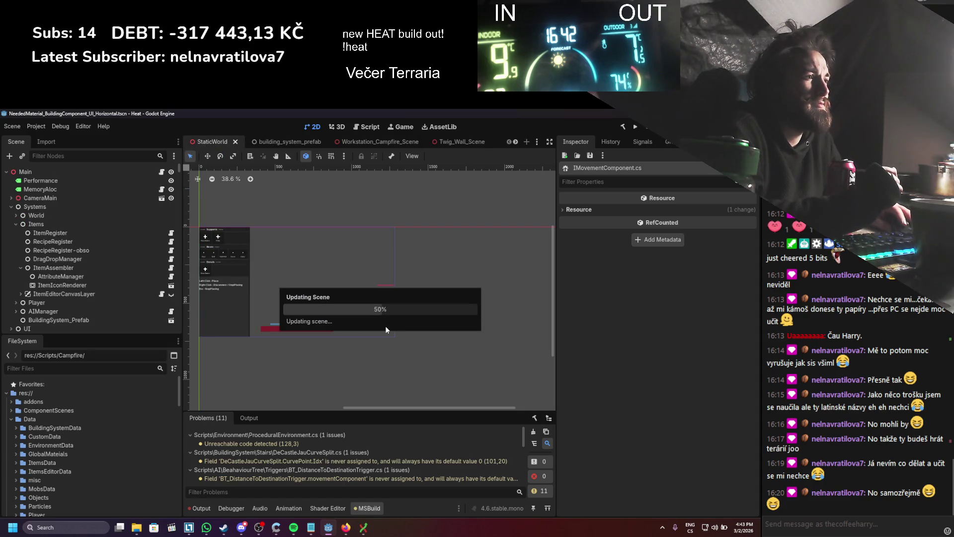
- Collapse the Brush, Terrain and Enviro branches in StaticWorld, then run the game
click(534, 432)
scroll(344, 282, up, 2)
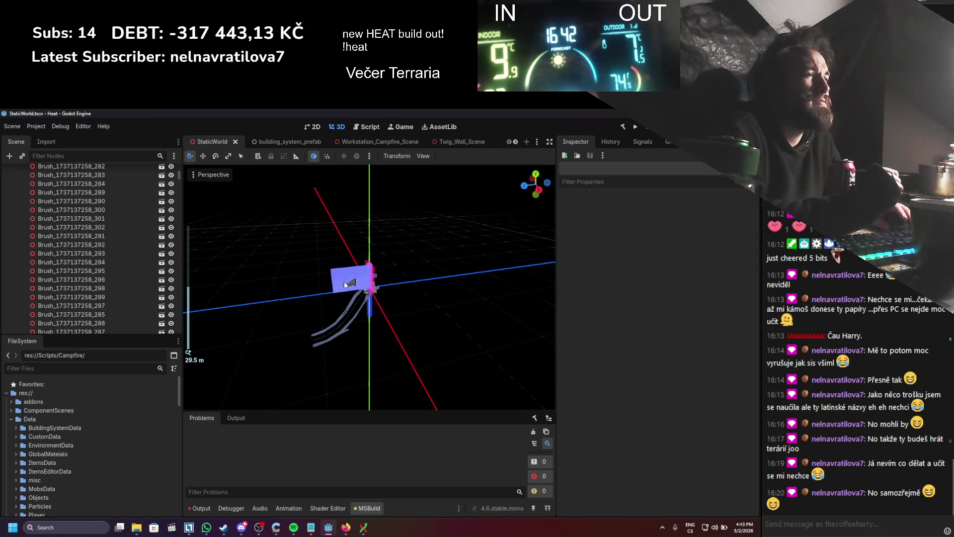
scroll(98, 267, up, 5)
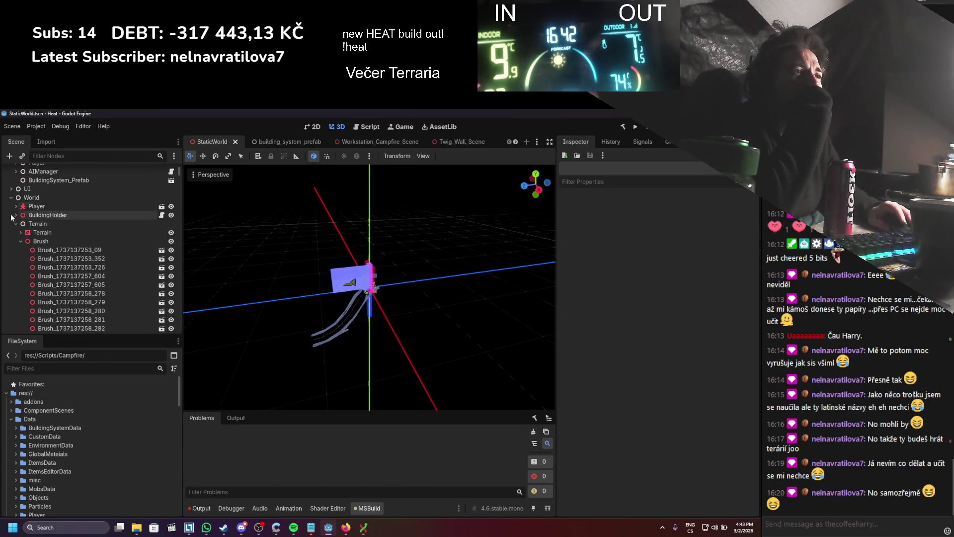
click(22, 241)
click(16, 224)
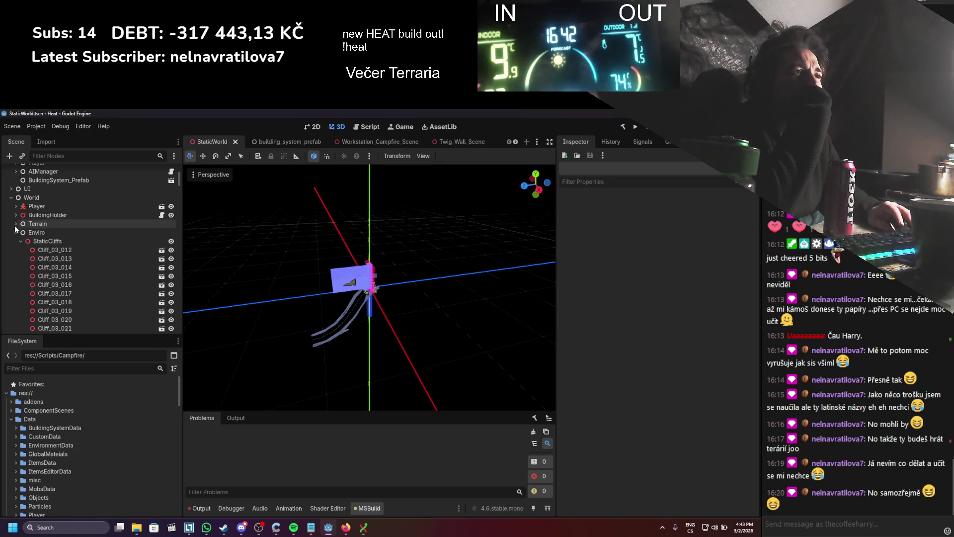
click(16, 233)
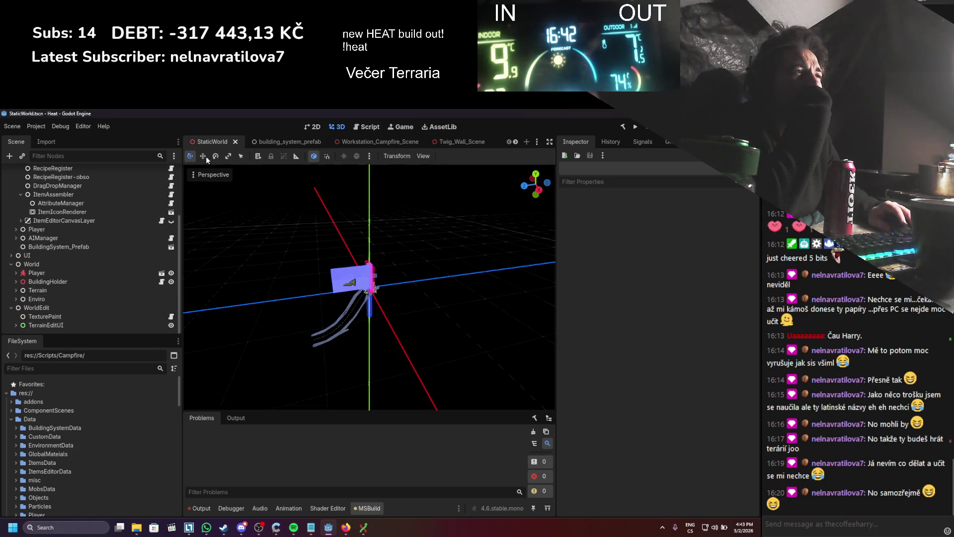
click(60, 127)
click(638, 130)
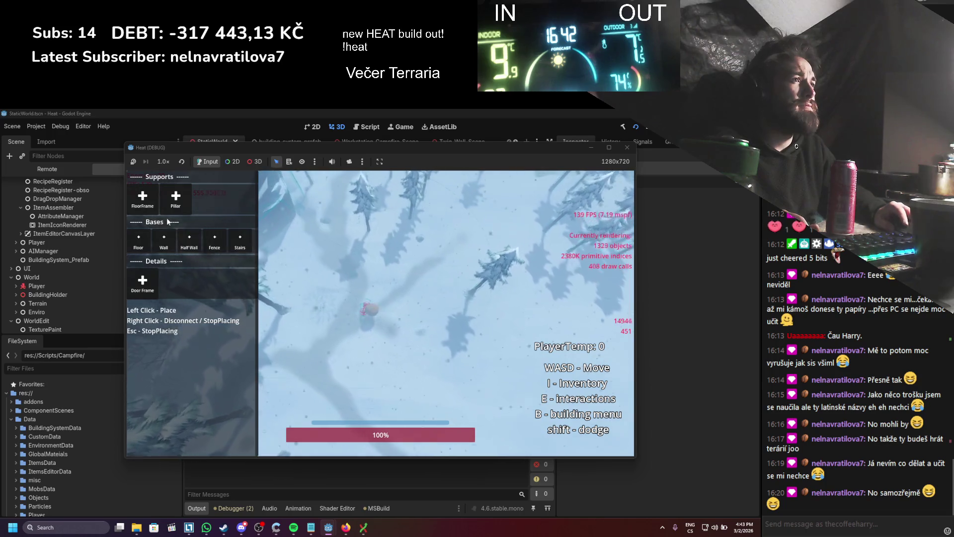
- In the running game, try FloorFrame and Wall, then place a Door Frame in the fence
click(143, 198)
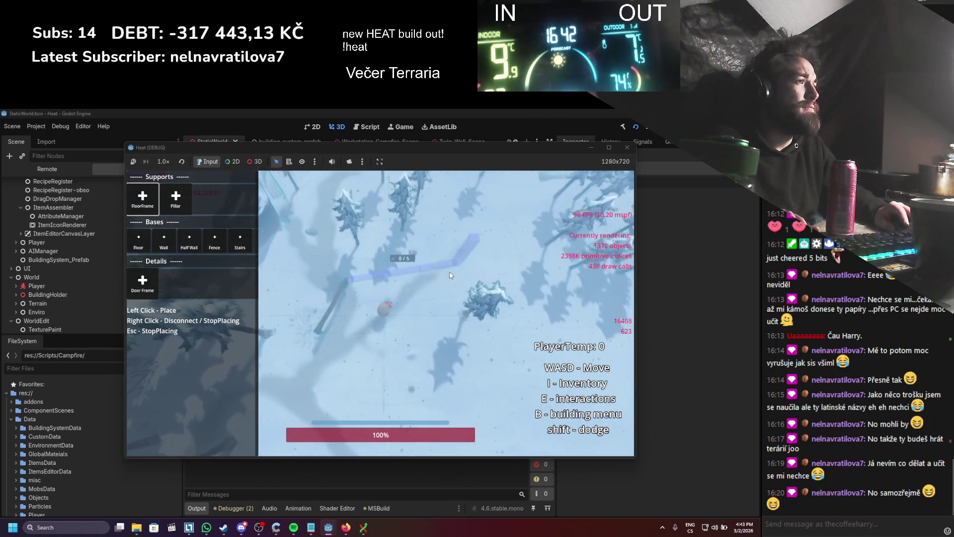
scroll(446, 280, up, 5)
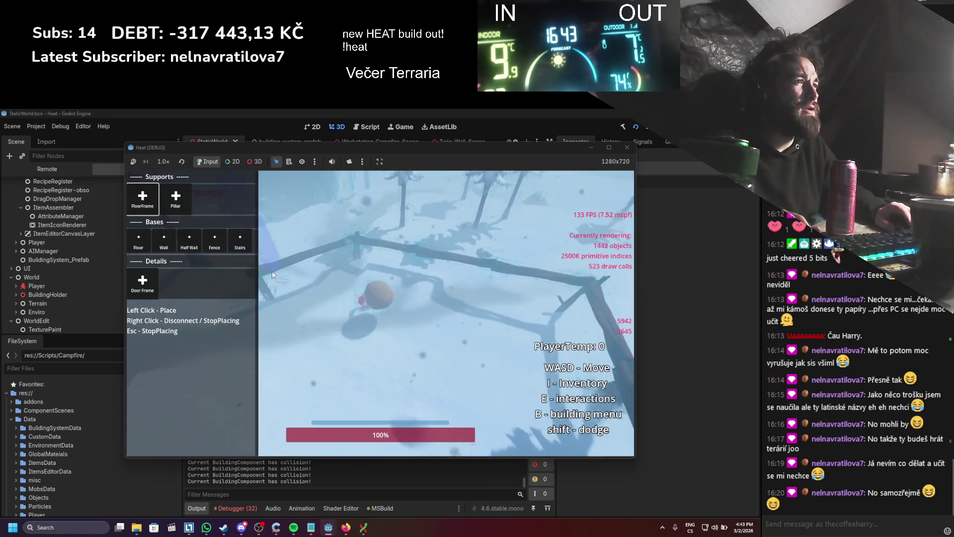
click(169, 245)
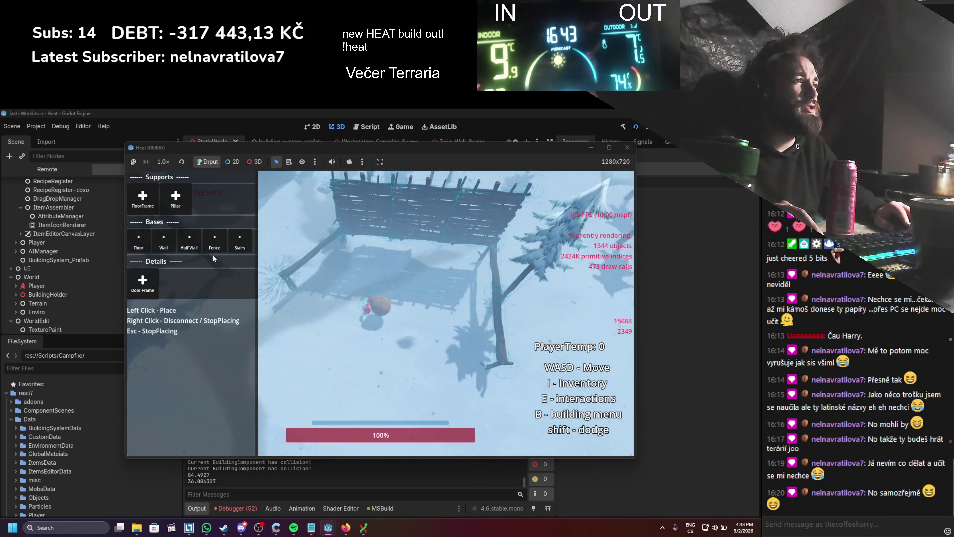
click(148, 290)
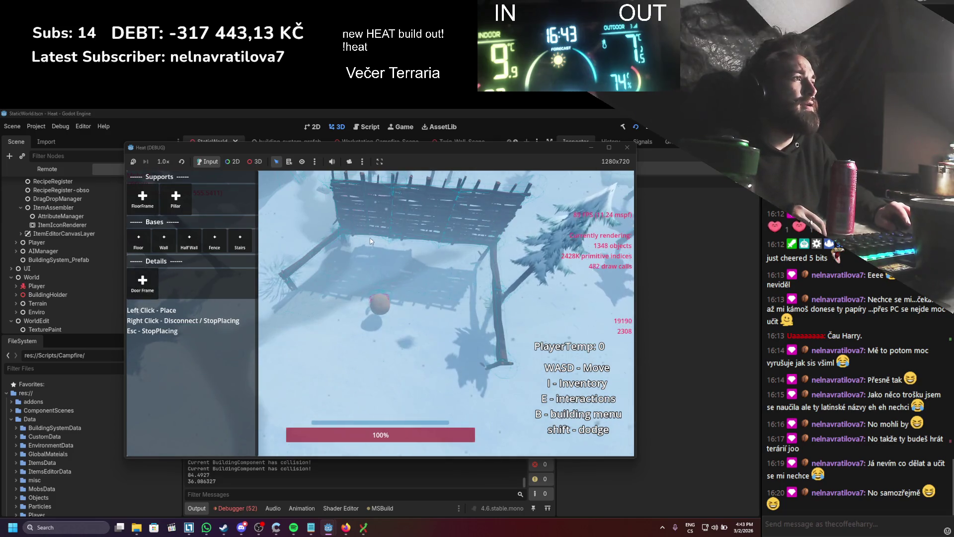
click(395, 229)
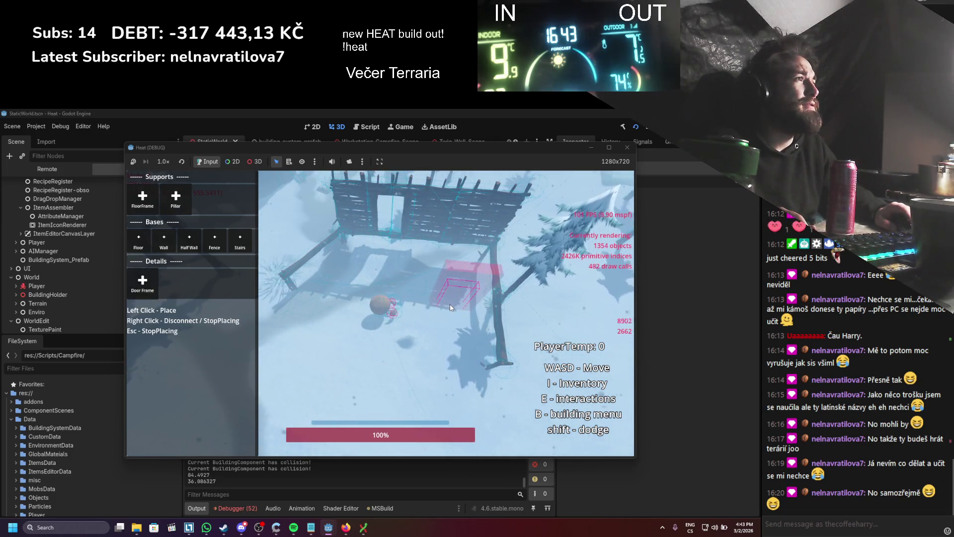
right_click(449, 303)
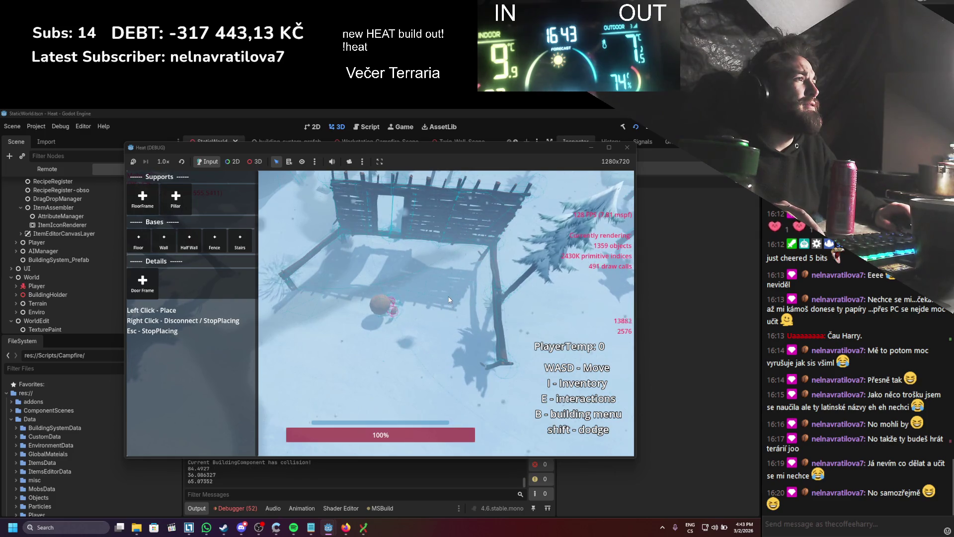
- Place wooden stairs against the structure, inspect them, then stop the game and list debugger errors
scroll(392, 276, up, 3)
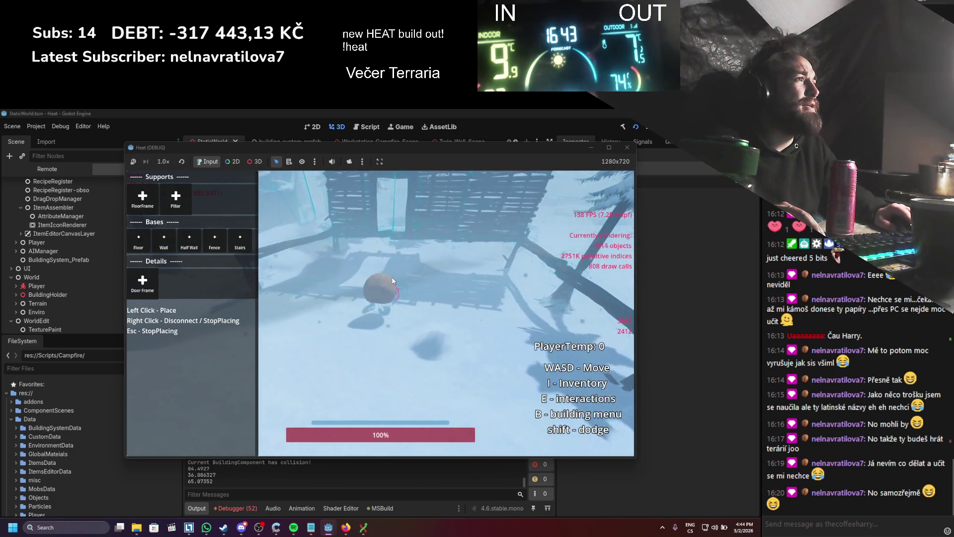
scroll(392, 276, down, 5)
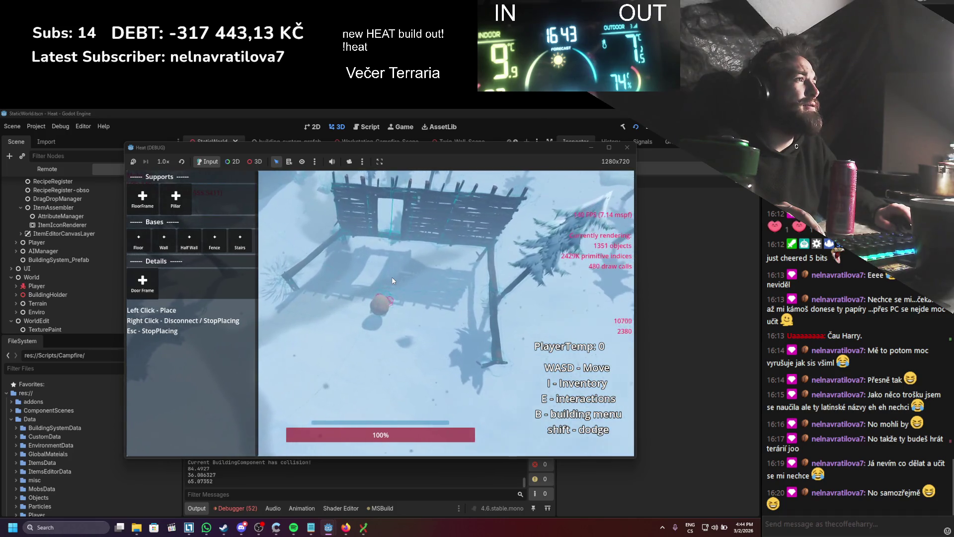
key(b)
key(b)
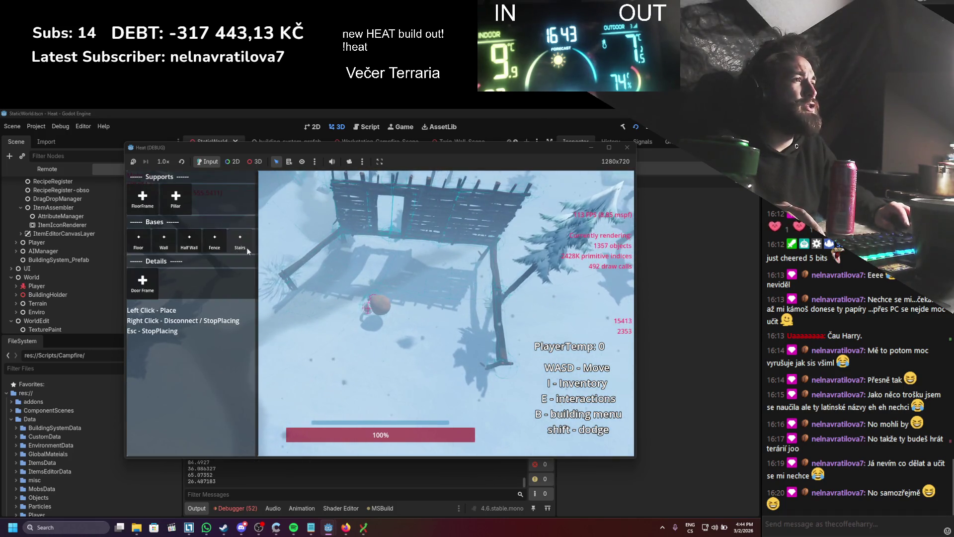
click(240, 241)
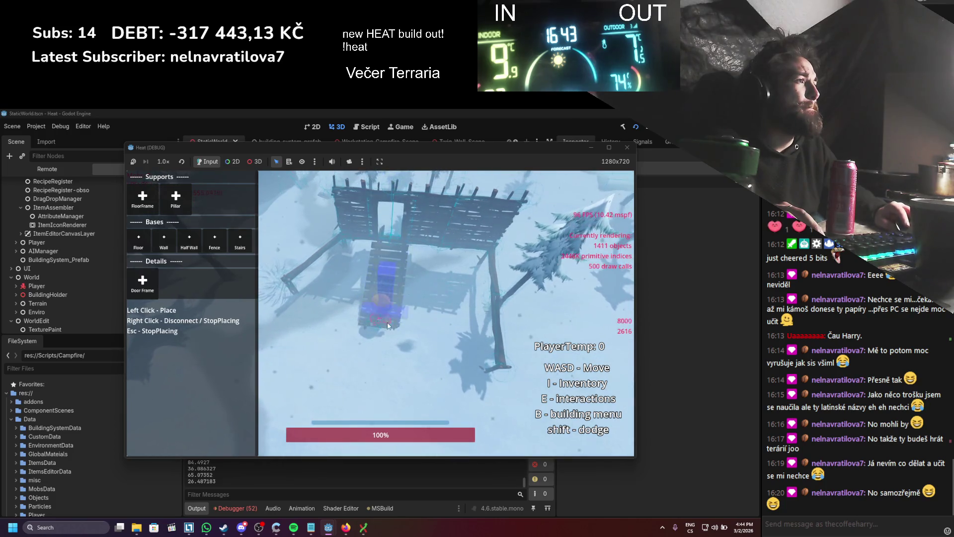
click(389, 325)
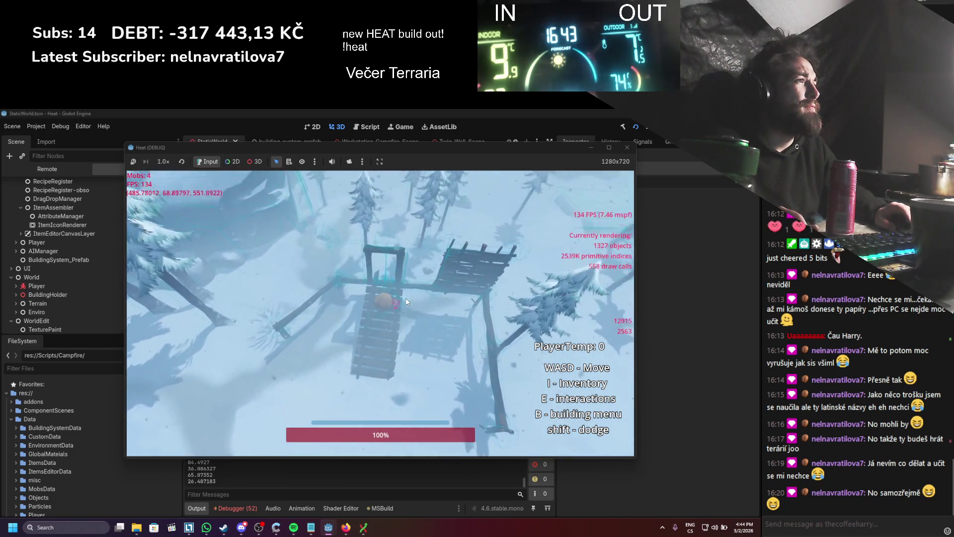
key(w)
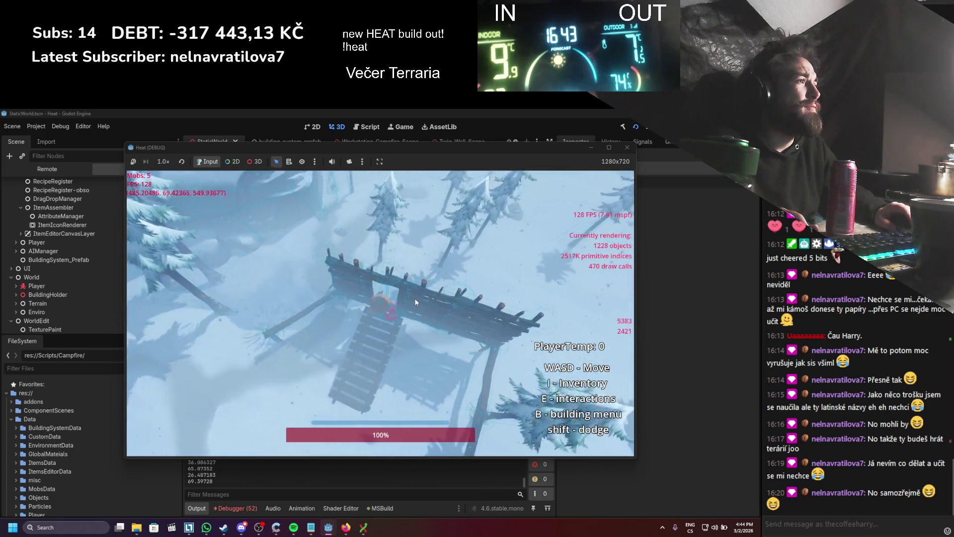
key(w)
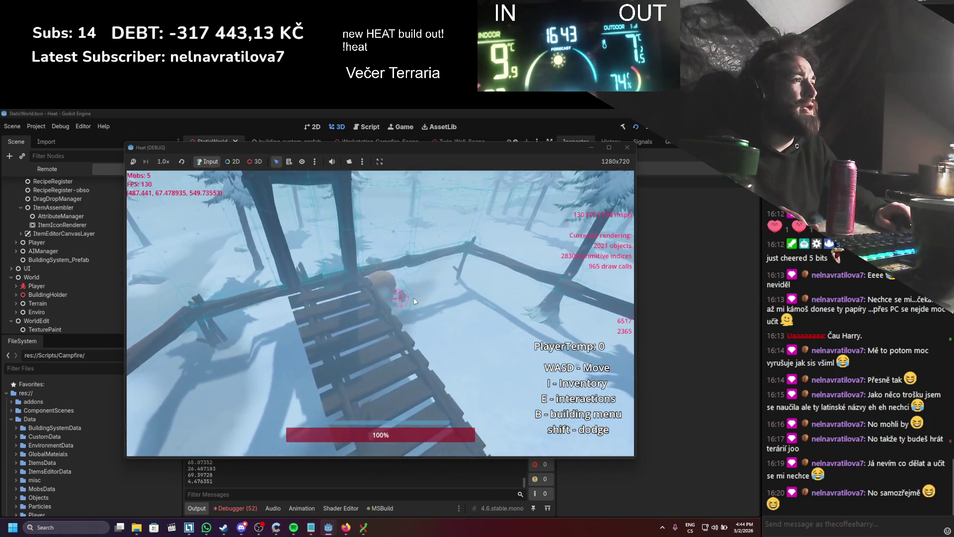
click(655, 127)
click(243, 508)
- Search 'floorframe' to locate FloorFramePlacement.cs, then switch to the building_system_prefab scene
scroll(263, 487, down, 6)
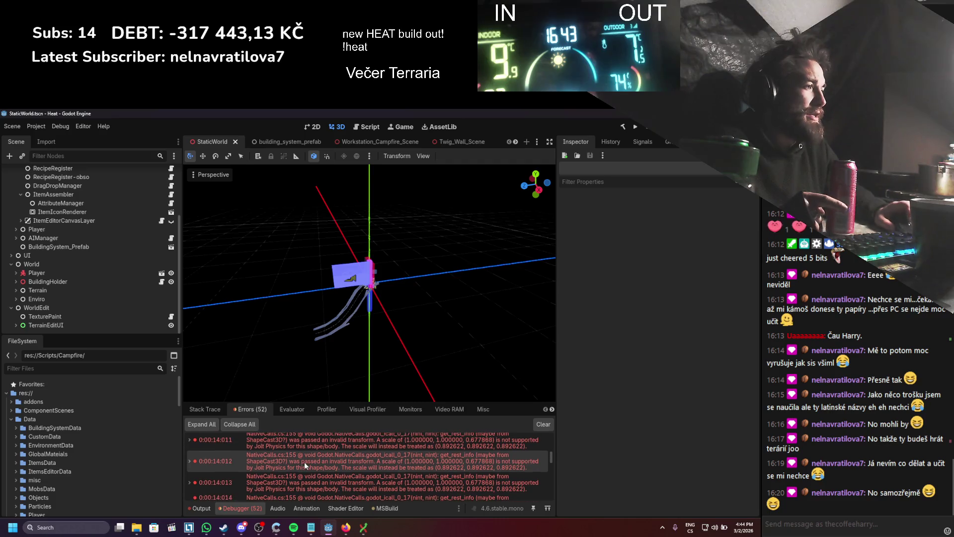
scroll(395, 472, up, 5)
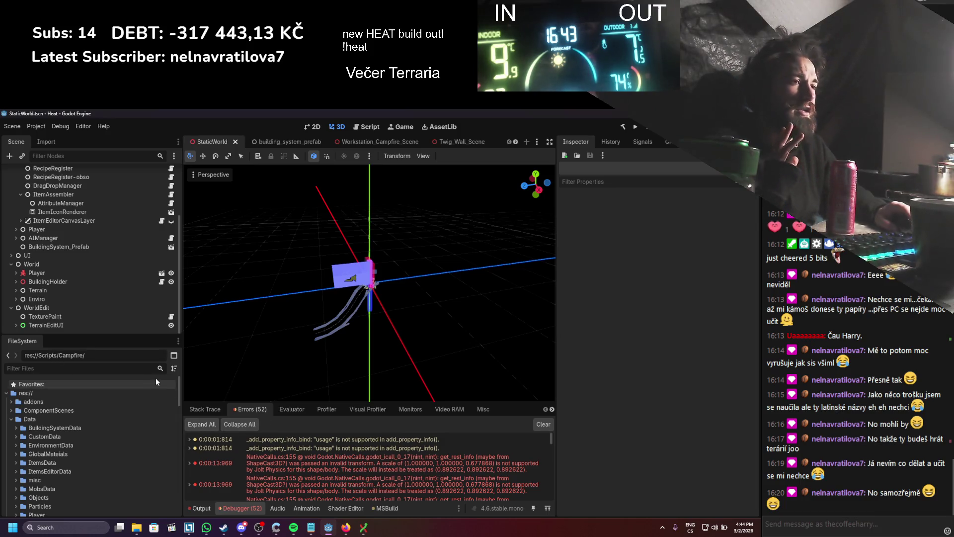
text(floorframe)
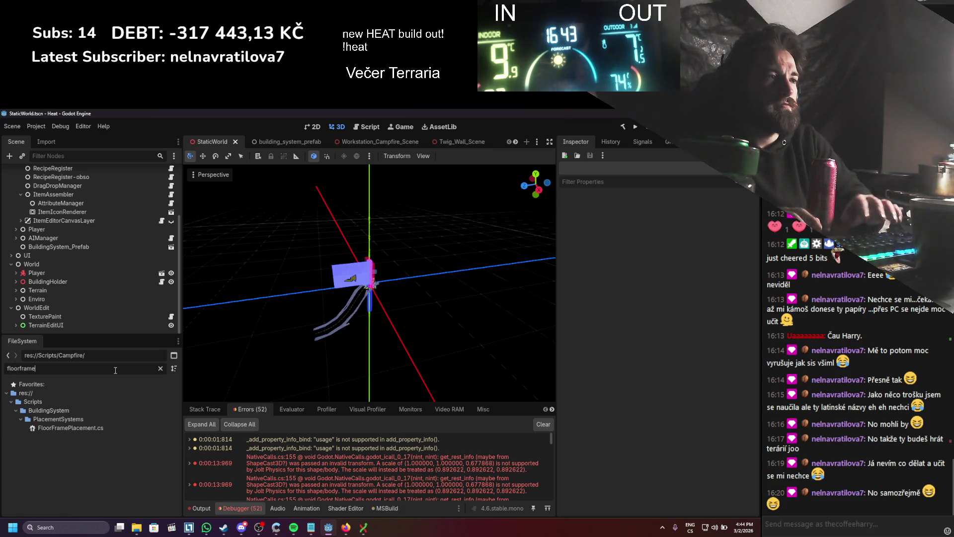
click(85, 428)
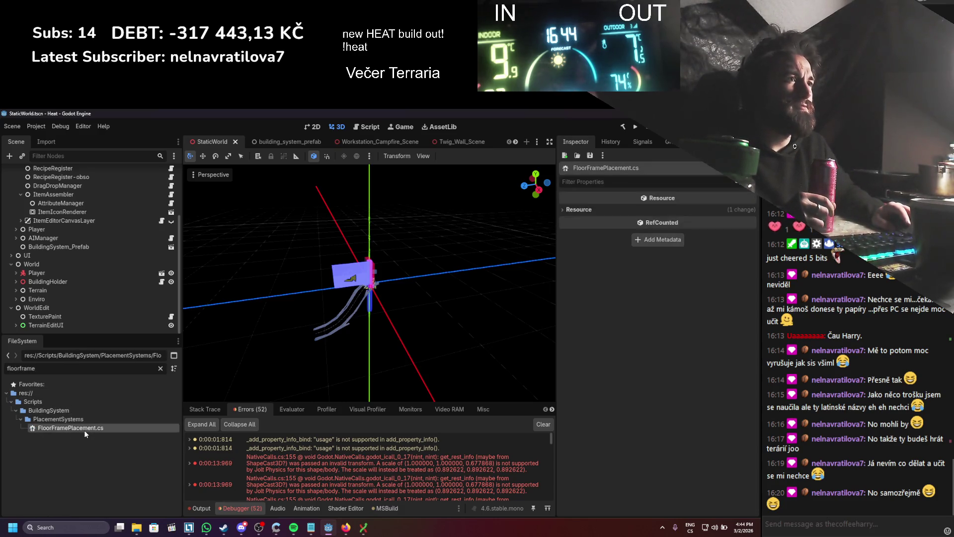
click(294, 141)
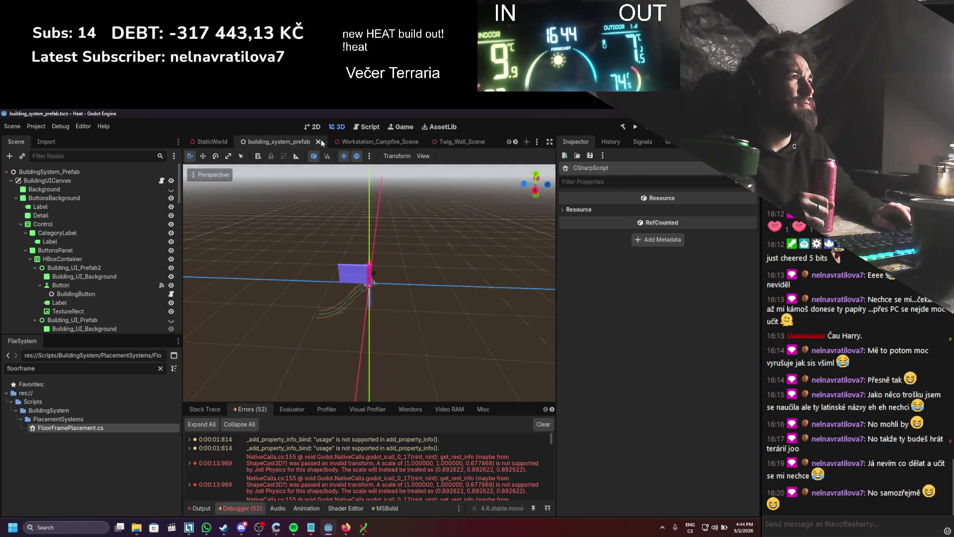
- Close the tabs right of building_system_prefab, then open SideSupport_Twig_Scene from the FloorFramePlacement branch
right_click(308, 141)
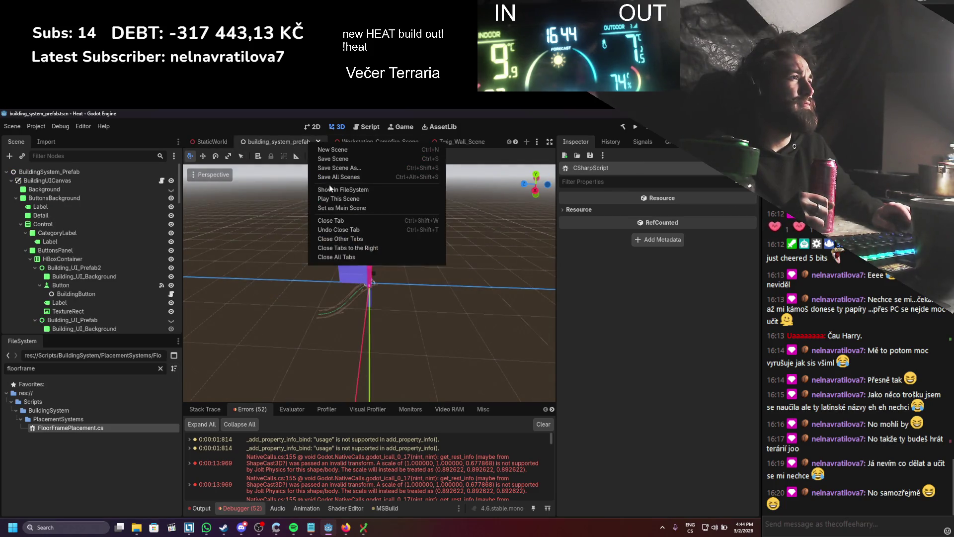
click(345, 246)
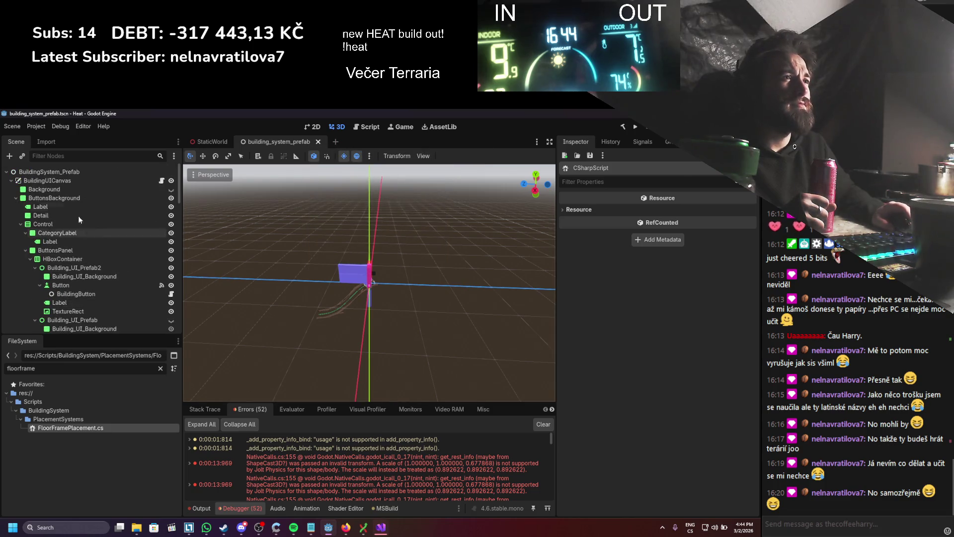
click(14, 181)
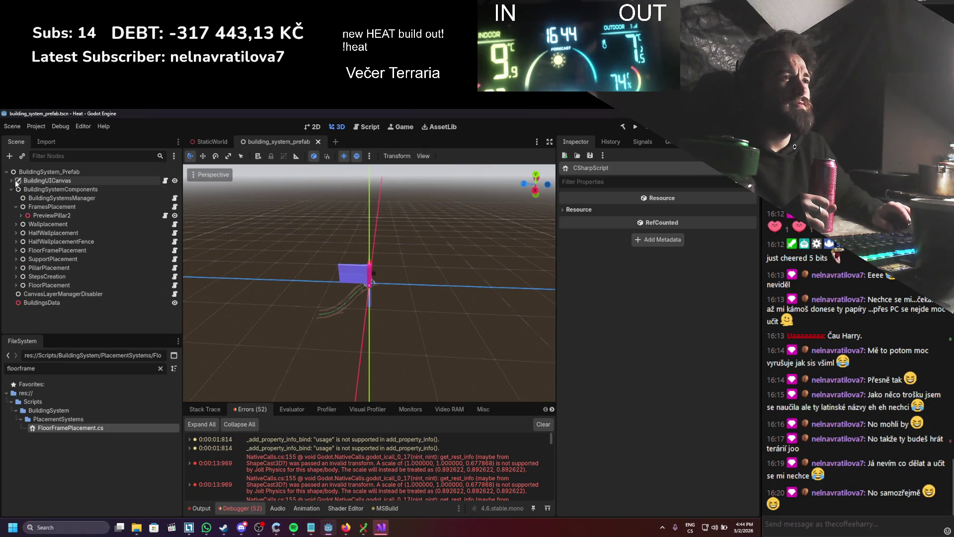
click(20, 215)
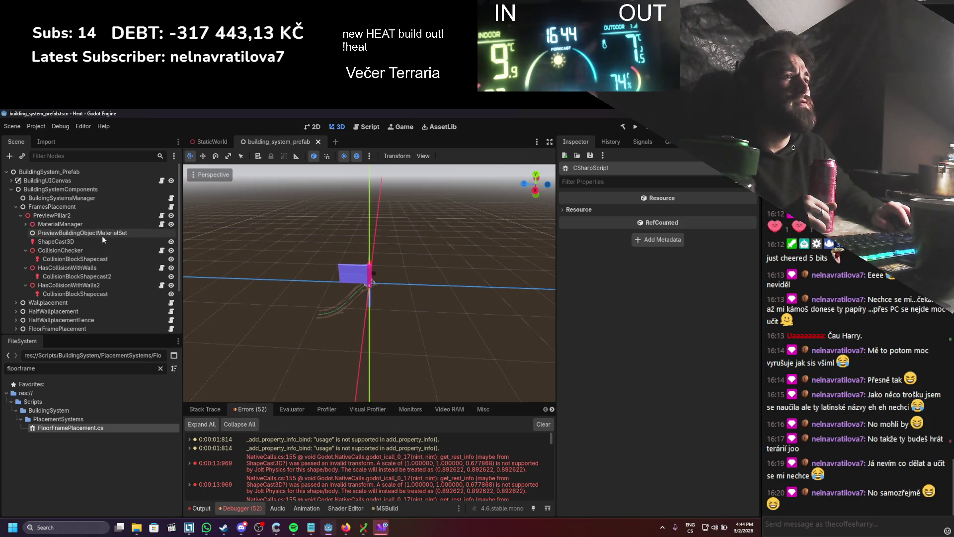
click(23, 209)
click(16, 207)
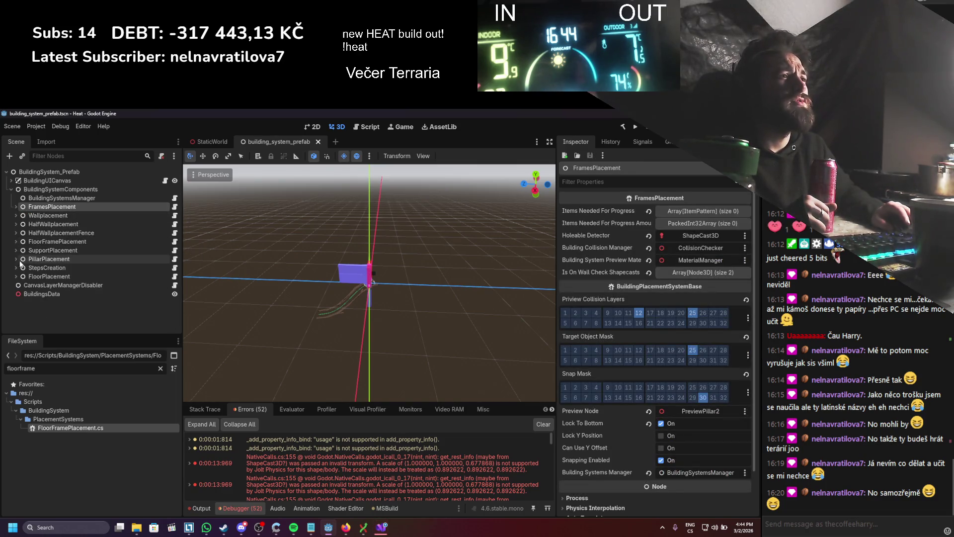
click(16, 241)
click(28, 255)
click(175, 256)
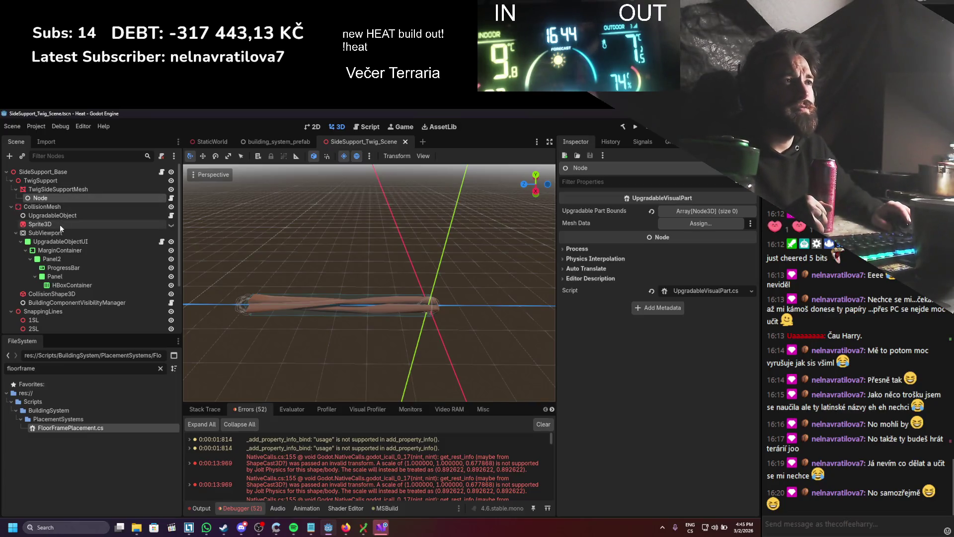
scroll(64, 244, down, 3)
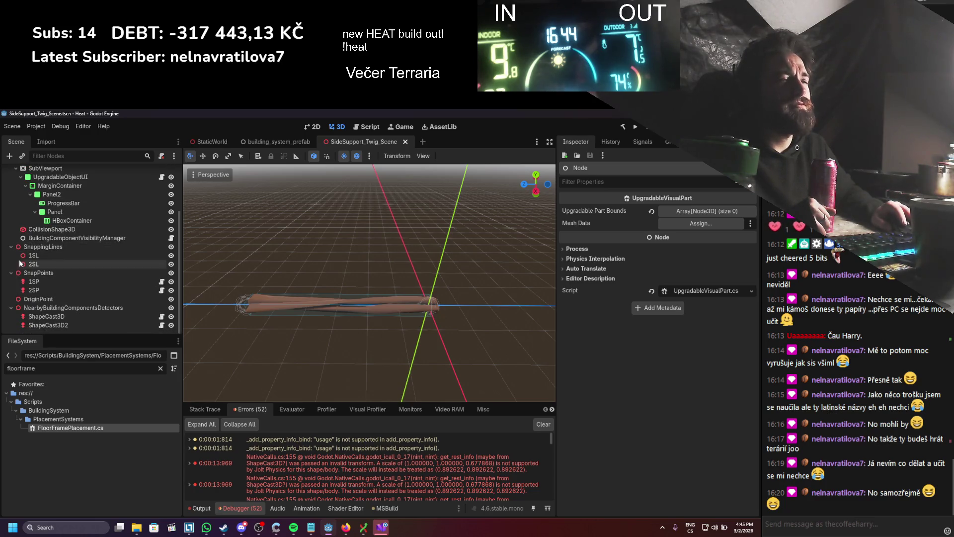
click(34, 255)
click(31, 264)
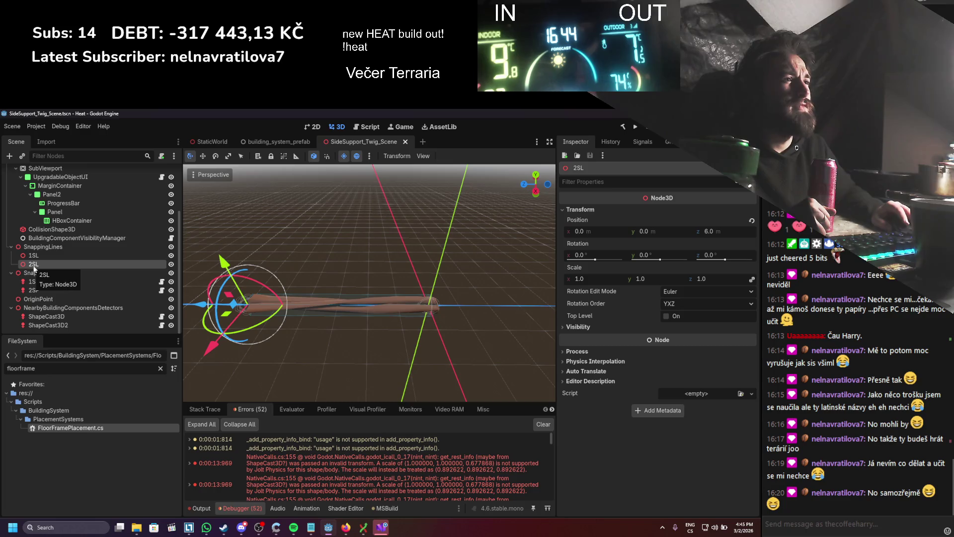
drag(235, 289, 300, 282)
double_click(107, 291)
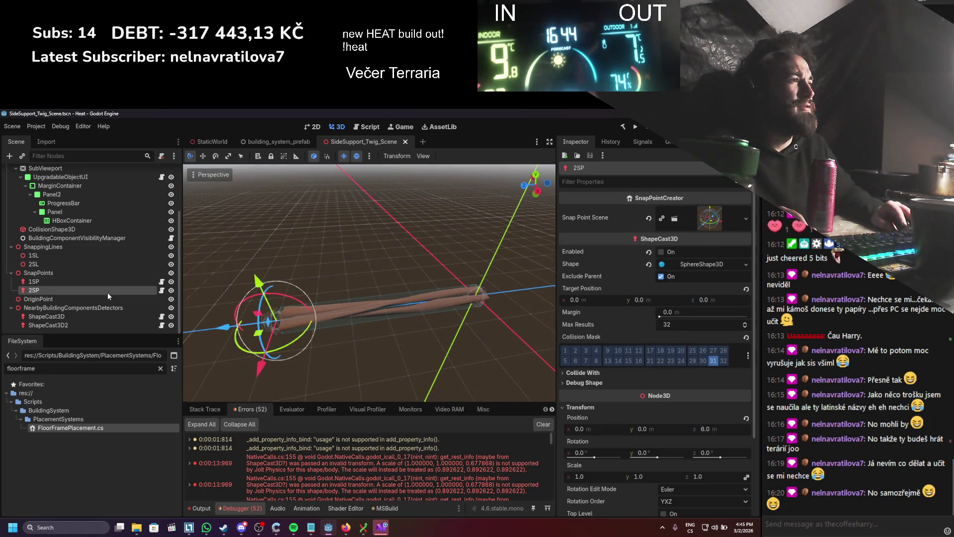
click(122, 316)
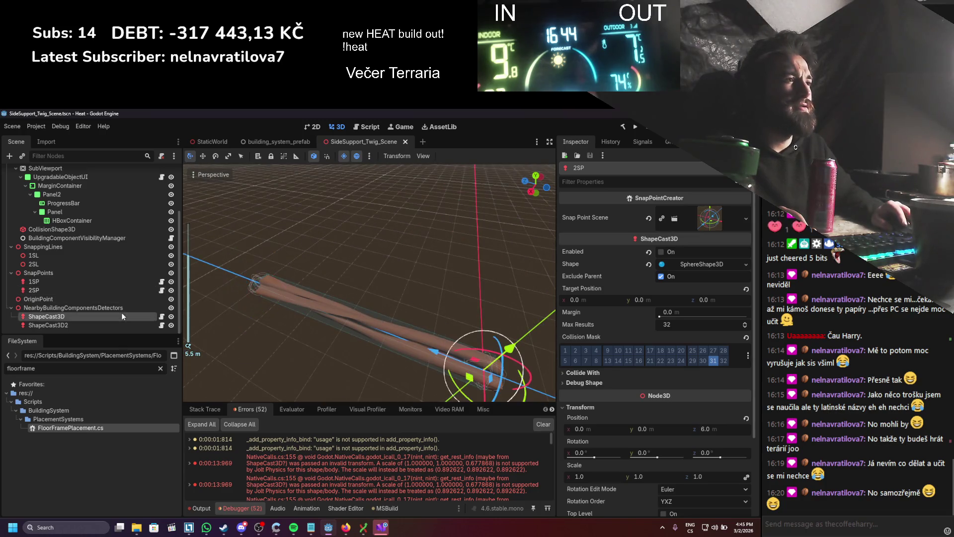
double_click(112, 325)
mouse_move(421, 270)
mouse_down()
mouse_move(357, 286)
mouse_move(226, 285)
mouse_up()
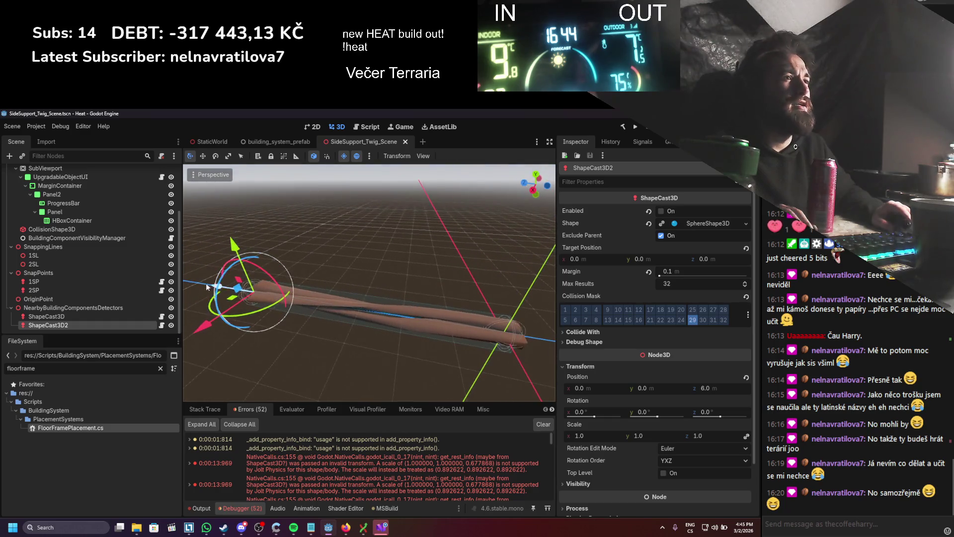
scroll(71, 285, up, 3)
double_click(37, 207)
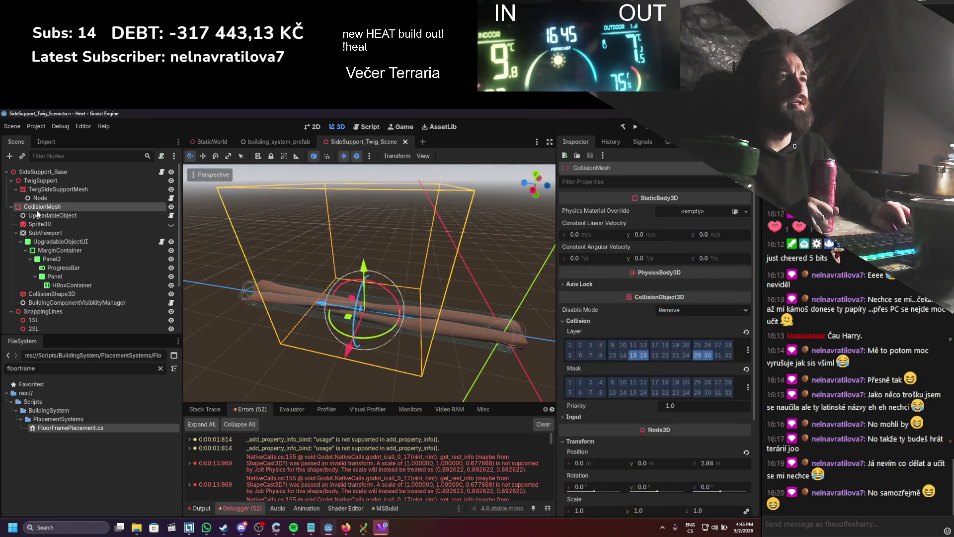
drag(309, 276, 379, 288)
scroll(397, 274, up, 2)
mouse_move(419, 258)
mouse_down()
mouse_move(410, 281)
mouse_move(441, 284)
mouse_move(357, 282)
mouse_up()
scroll(440, 281, up, 1)
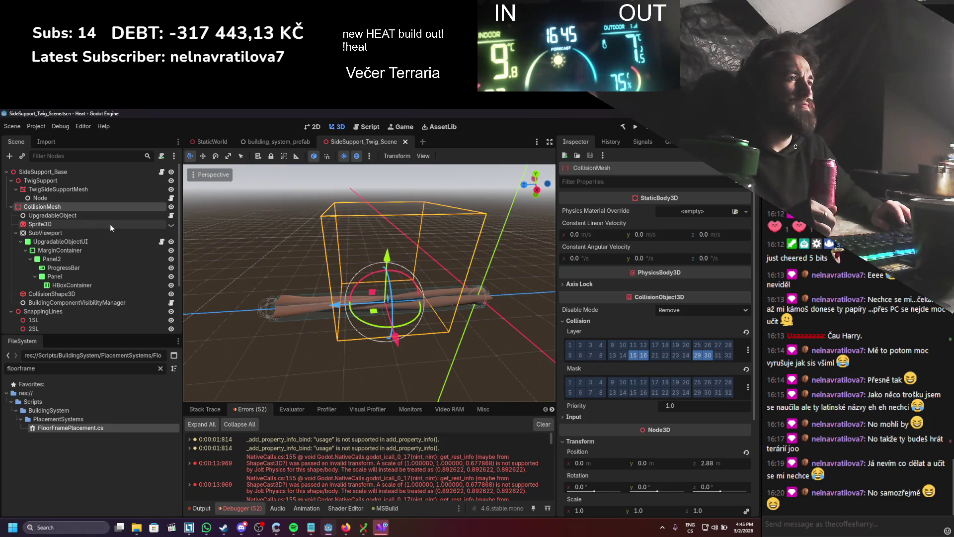
click(69, 295)
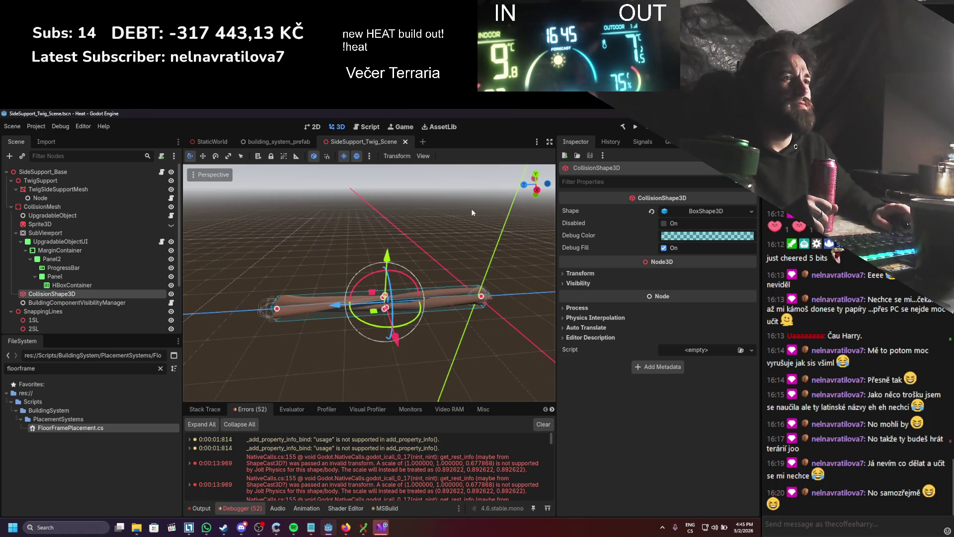
click(11, 207)
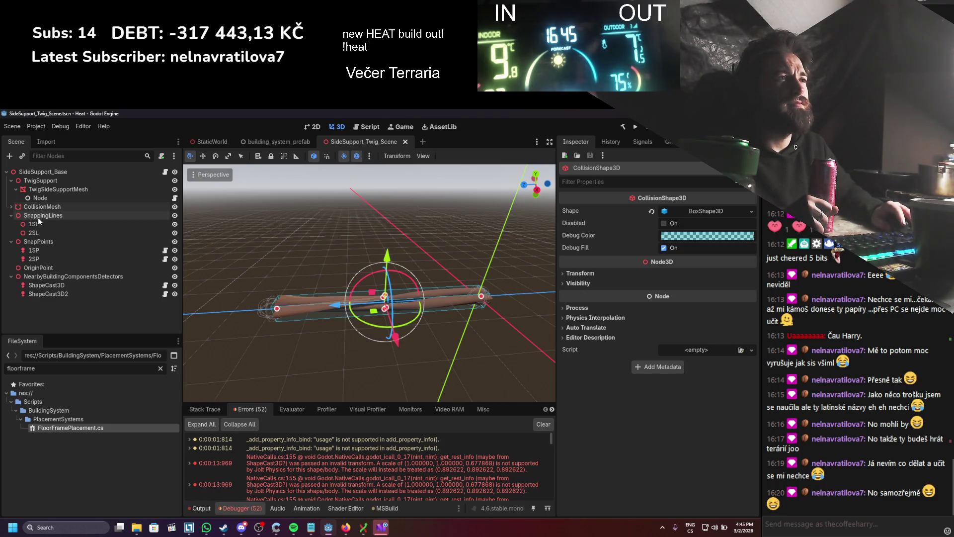
click(11, 207)
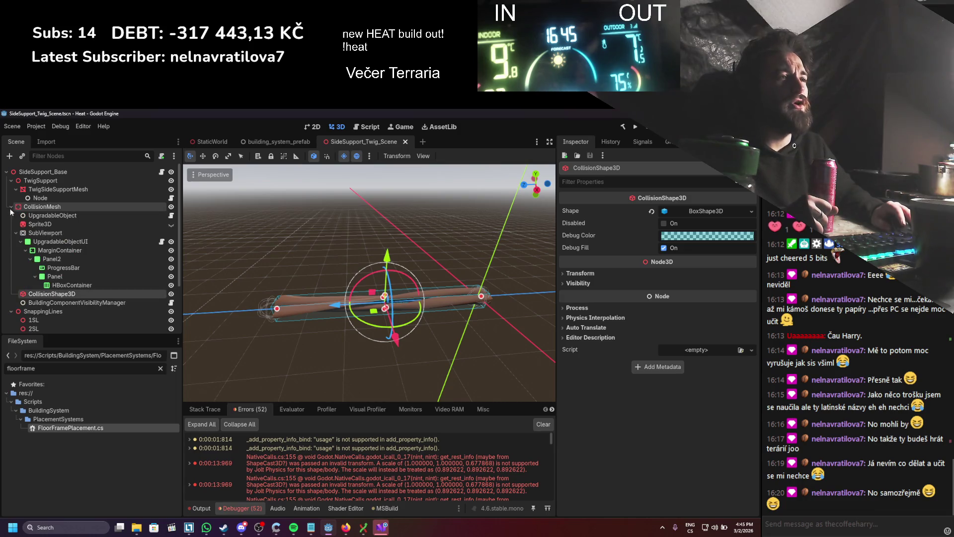
click(29, 207)
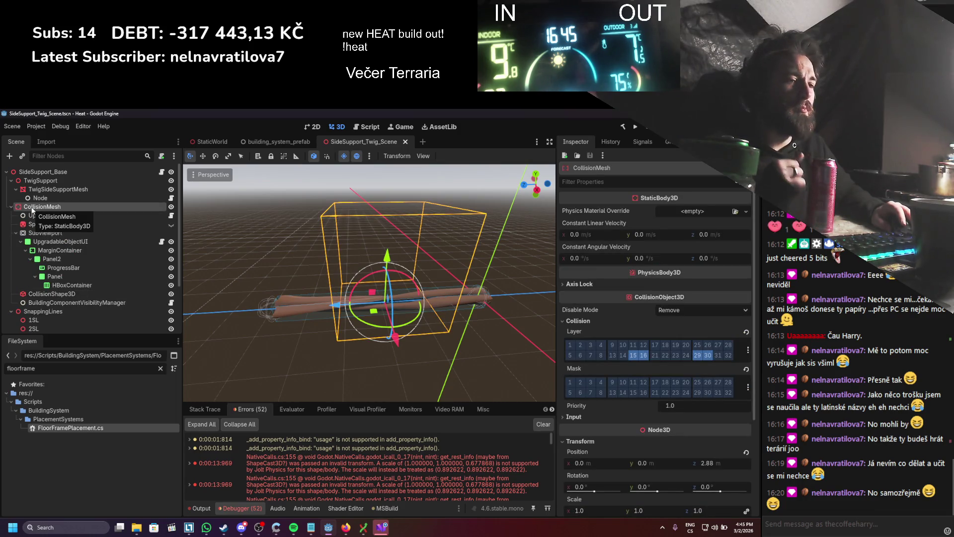
scroll(718, 365, down, 5)
scroll(711, 366, up, 4)
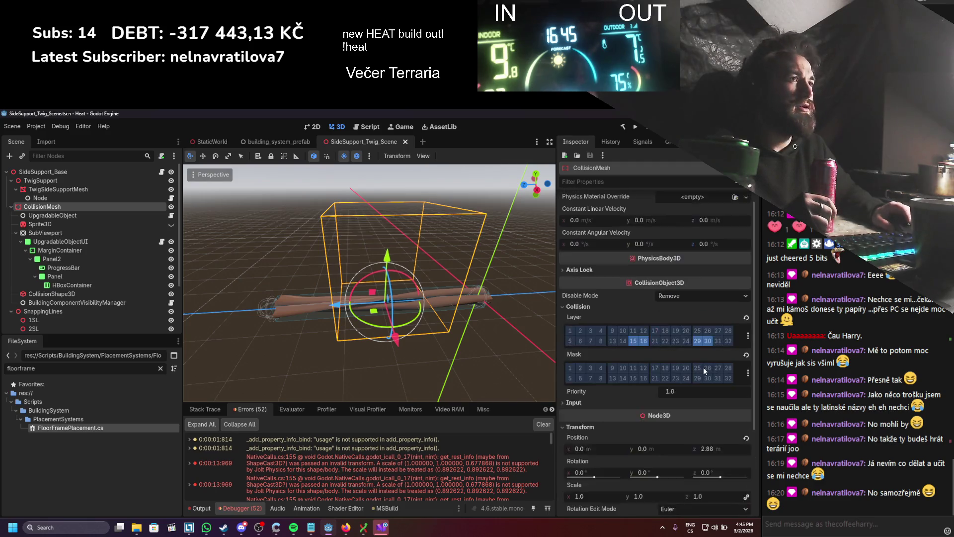
scroll(703, 367, up, 1)
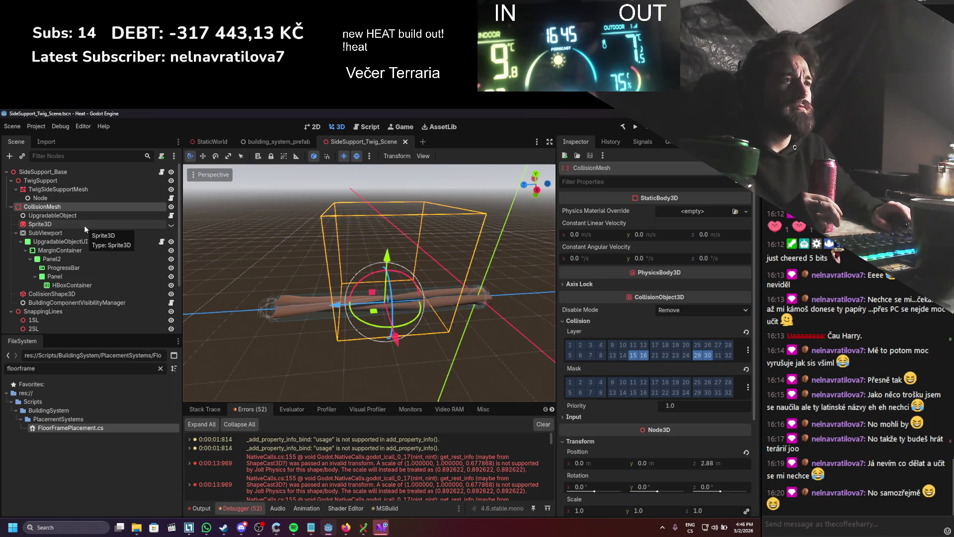
click(22, 216)
click(11, 207)
click(11, 207)
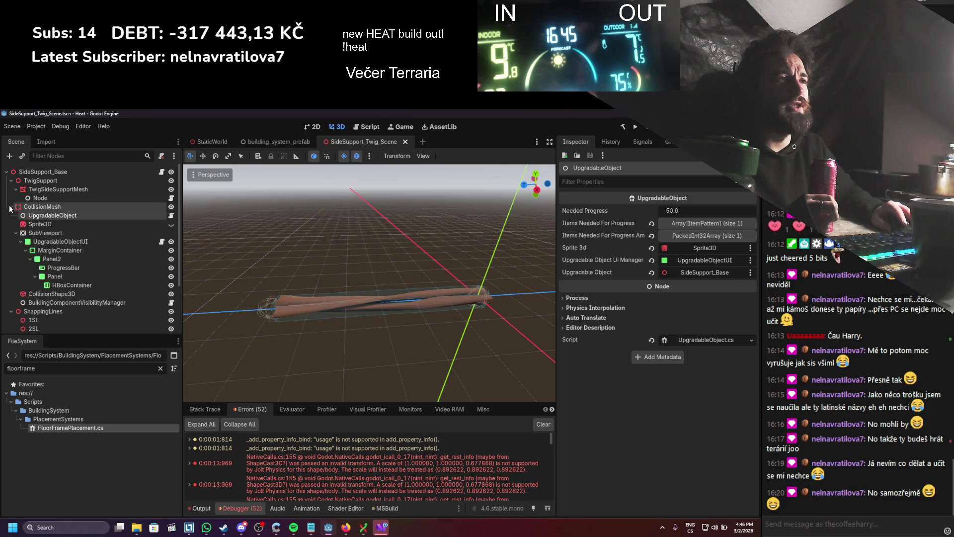
- Add a plain Node child named CollisionHolder under SideSupport_Base
right_click(23, 172)
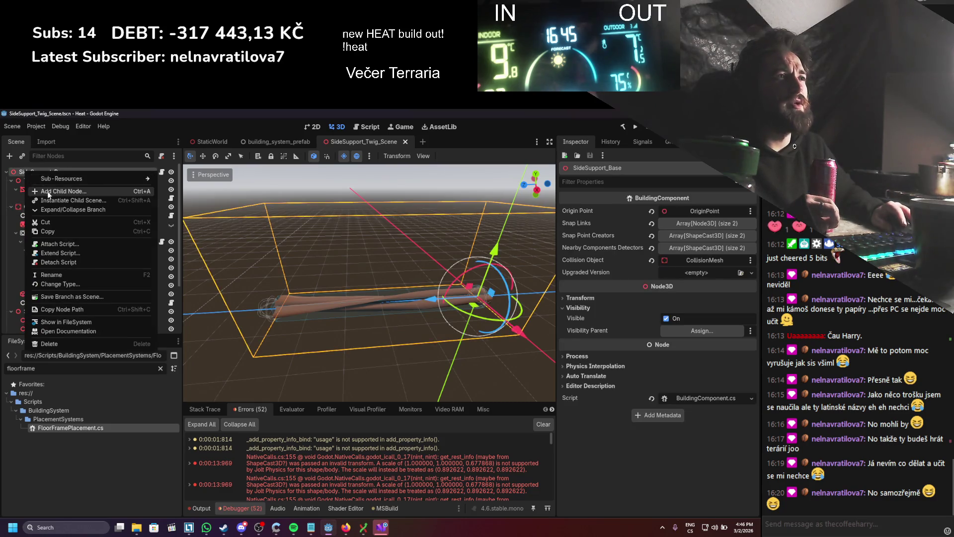
click(45, 175)
double_click(292, 233)
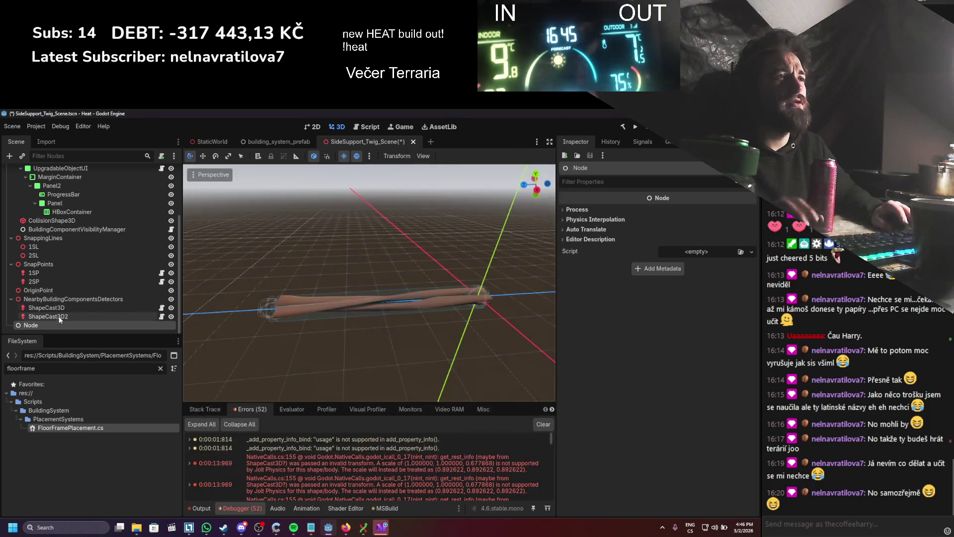
double_click(41, 324)
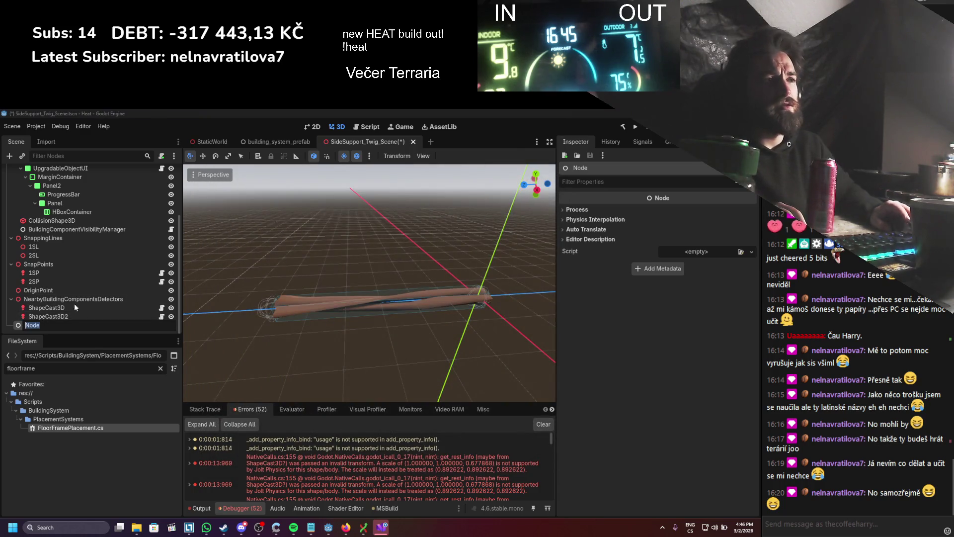
text(CollisionHo)
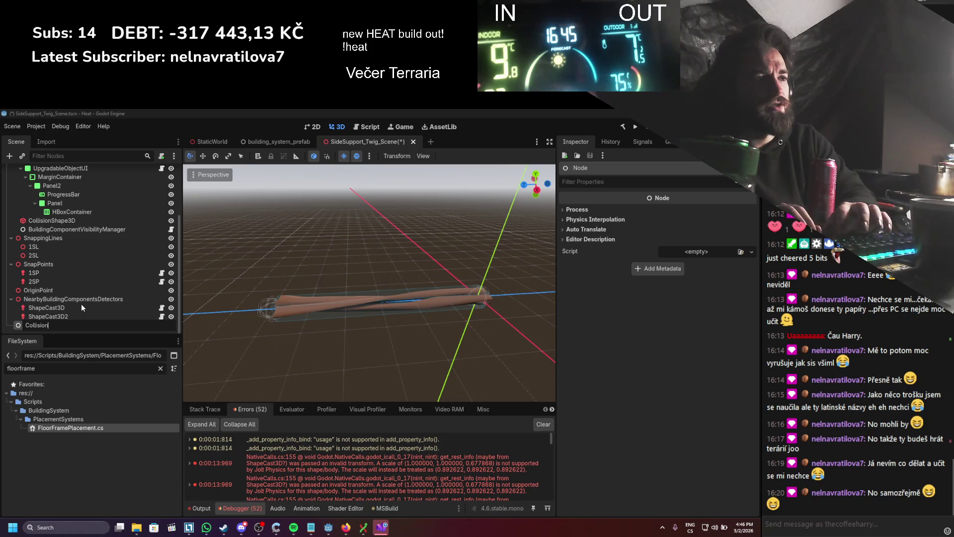
text(lder)
key(Return)
- Drag CollisionHolder up the tree and nest CollisionMesh under it
mouse_move(71, 326)
mouse_down()
mouse_move(69, 172)
mouse_move(49, 171)
mouse_move(36, 205)
mouse_up()
click(64, 218)
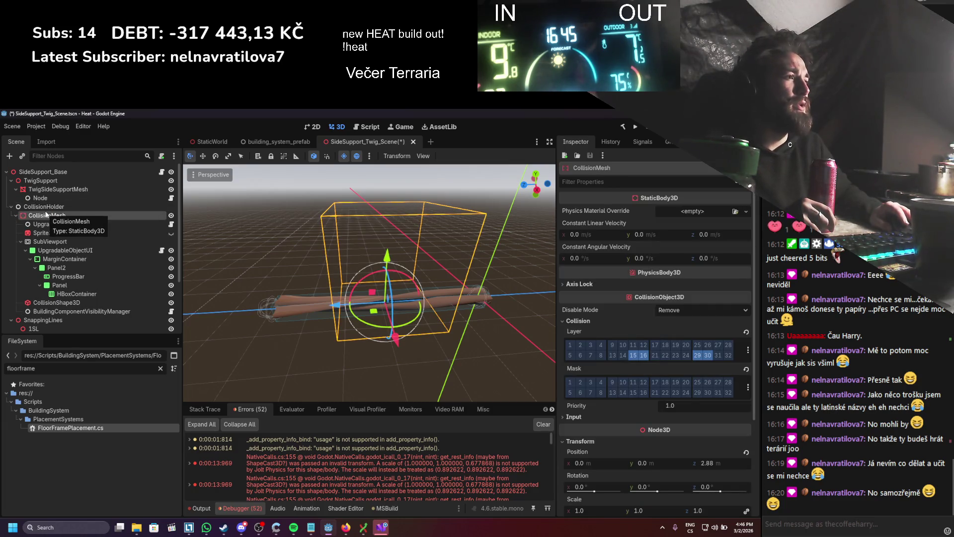
click(43, 172)
- Drag SideSupport_Base along X, frame it in the view, and save the scene
mouse_move(470, 307)
mouse_down()
mouse_move(418, 290)
mouse_move(386, 257)
mouse_up()
key(f)
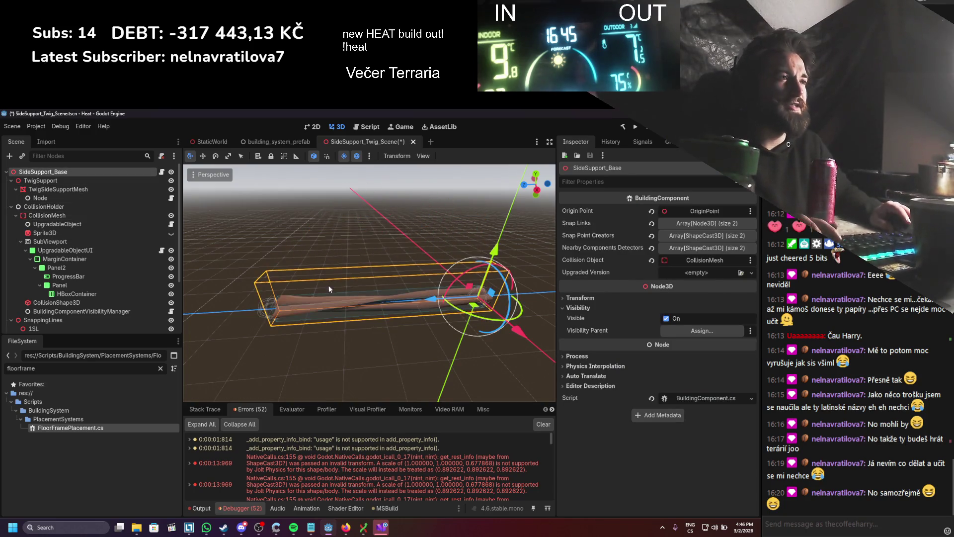
key(ctrl+s)
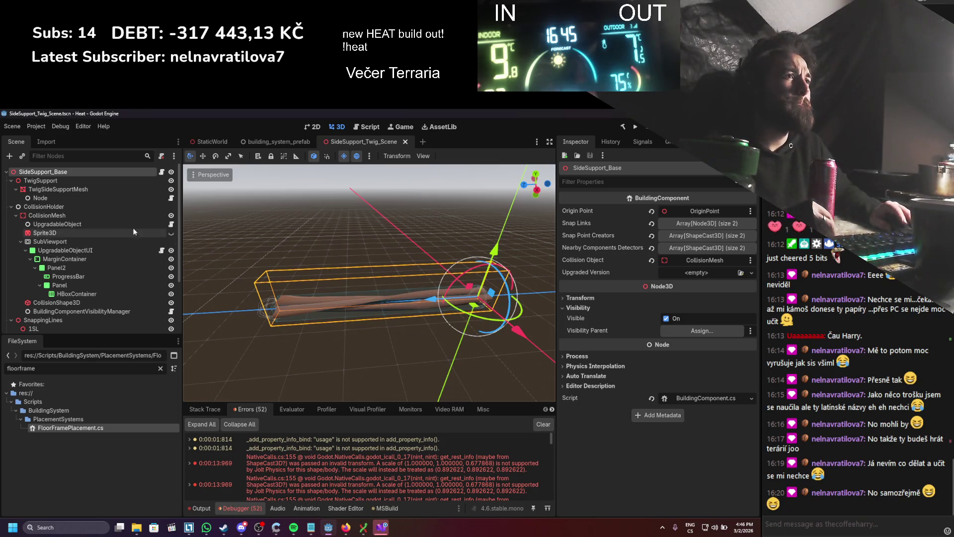
- Trial-move CollisionMesh along X to -1.674, then undo the move
click(86, 213)
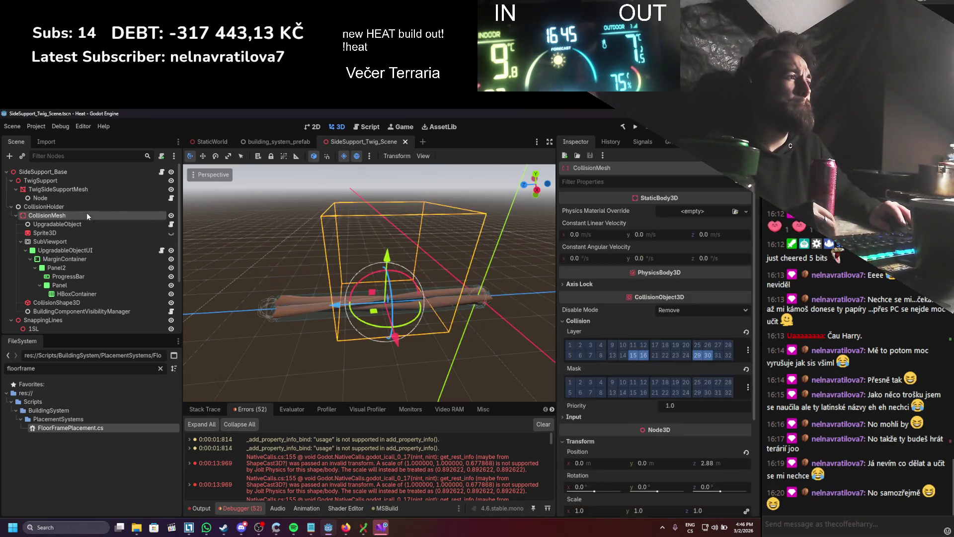
key(f)
drag(393, 372, 368, 312)
key(ctrl+z)
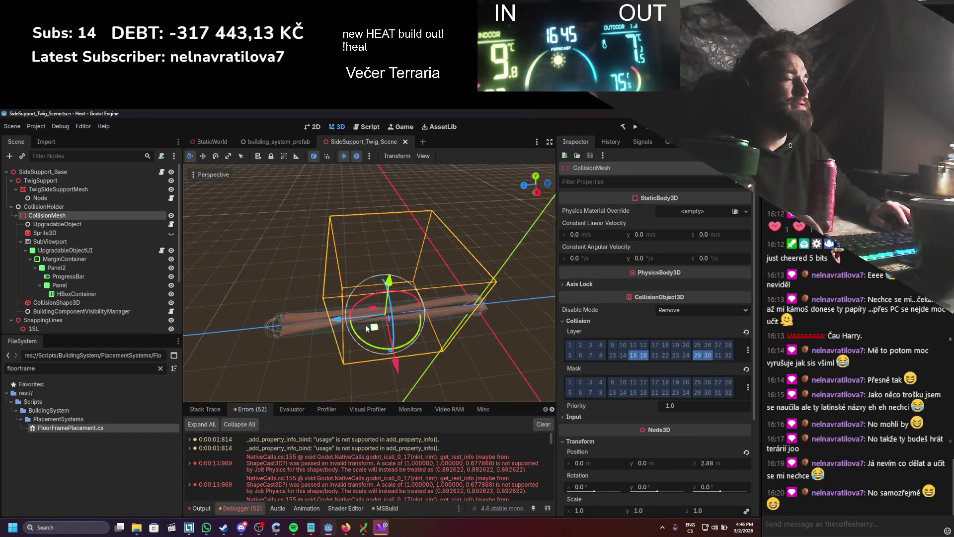
- On SideSupport_Base, try a ~75° Y rotation and a Z stretch, then undo both
click(72, 171)
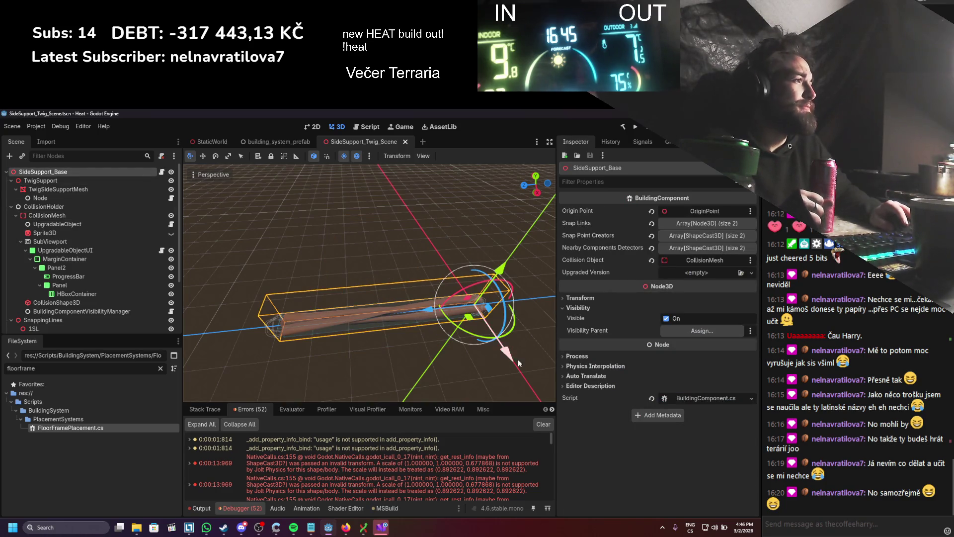
click(587, 300)
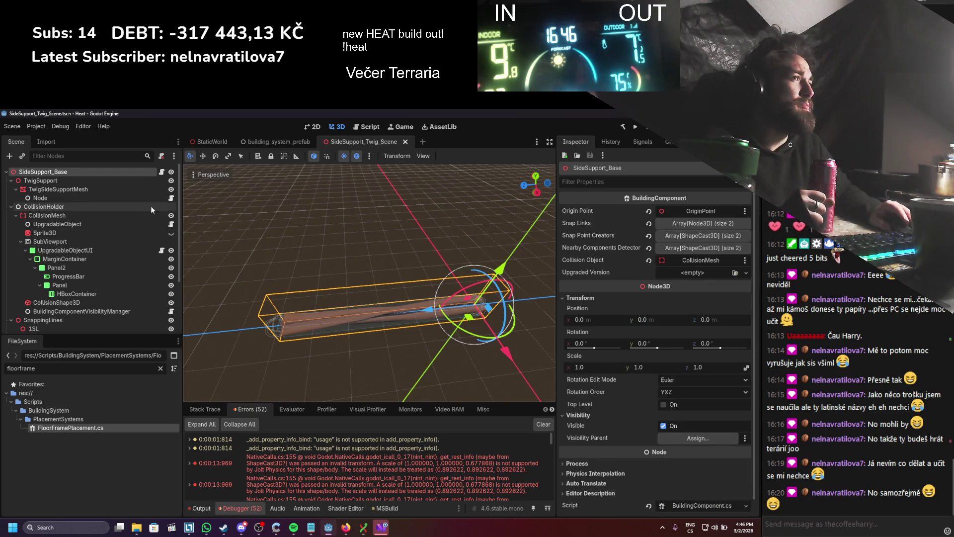
key(e)
drag(481, 339, 439, 318)
key(r)
mouse_move(444, 276)
mouse_down()
mouse_move(423, 267)
mouse_move(454, 293)
mouse_up()
key(ctrl+z)
key(ctrl+z)
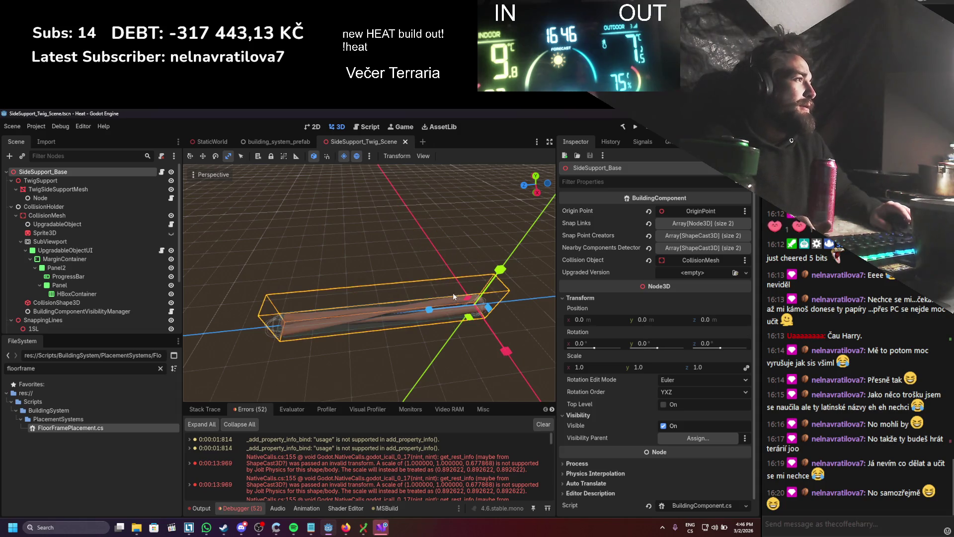
- Inspect the TwigSideSupportMesh from several angles, return to the move tool, and save
scroll(398, 365, down, 3)
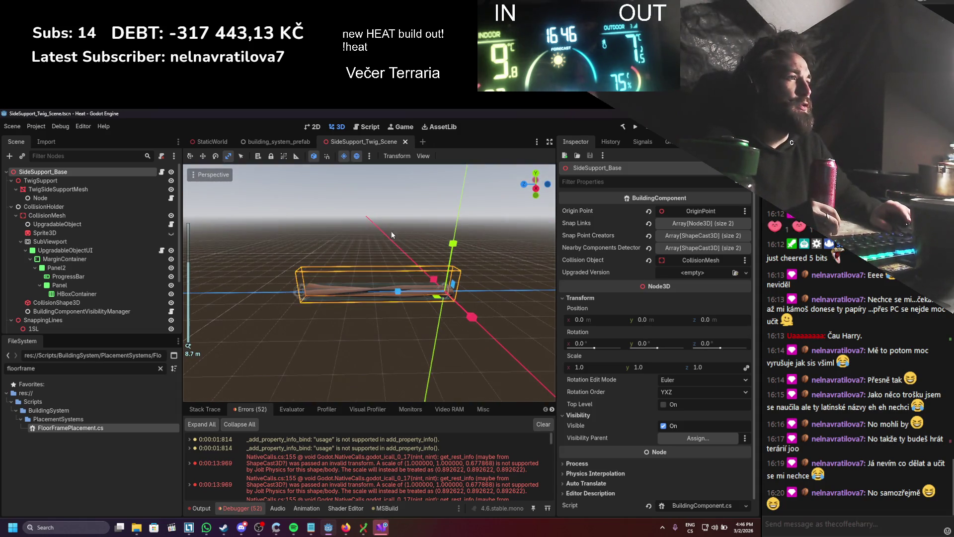
mouse_move(312, 291)
mouse_down()
mouse_move(323, 356)
mouse_move(328, 346)
mouse_up()
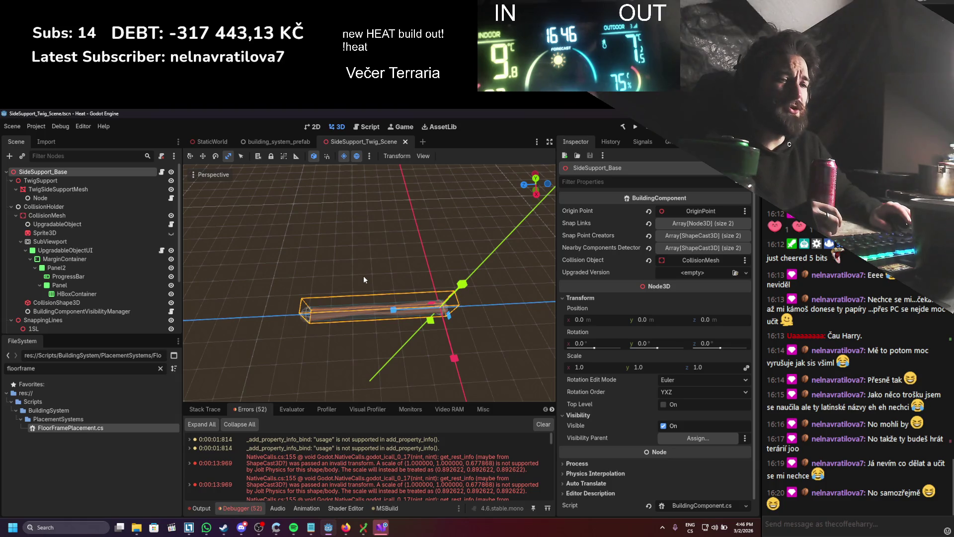
mouse_move(365, 279)
mouse_down()
mouse_move(348, 278)
mouse_move(442, 310)
mouse_up()
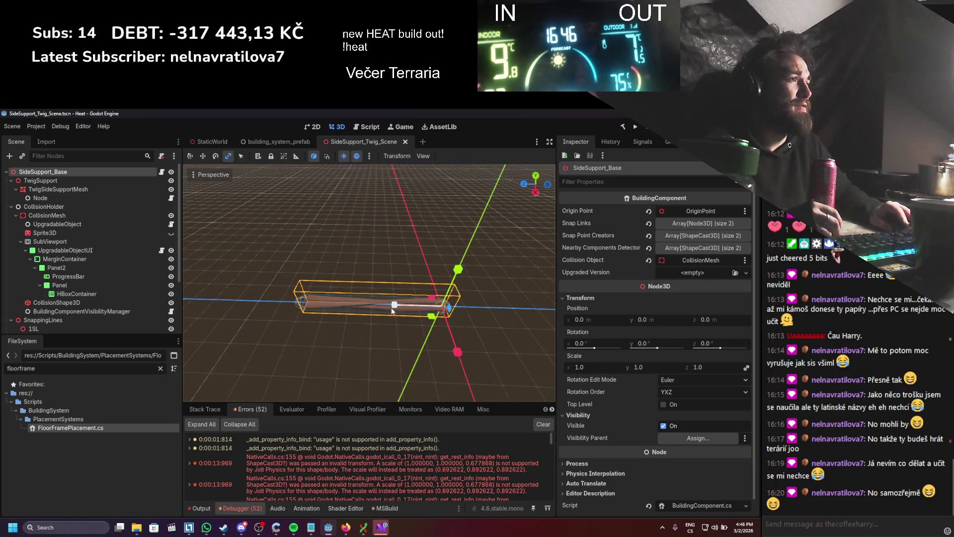
mouse_move(312, 301)
mouse_down()
mouse_move(377, 283)
mouse_move(333, 282)
mouse_move(395, 321)
mouse_up()
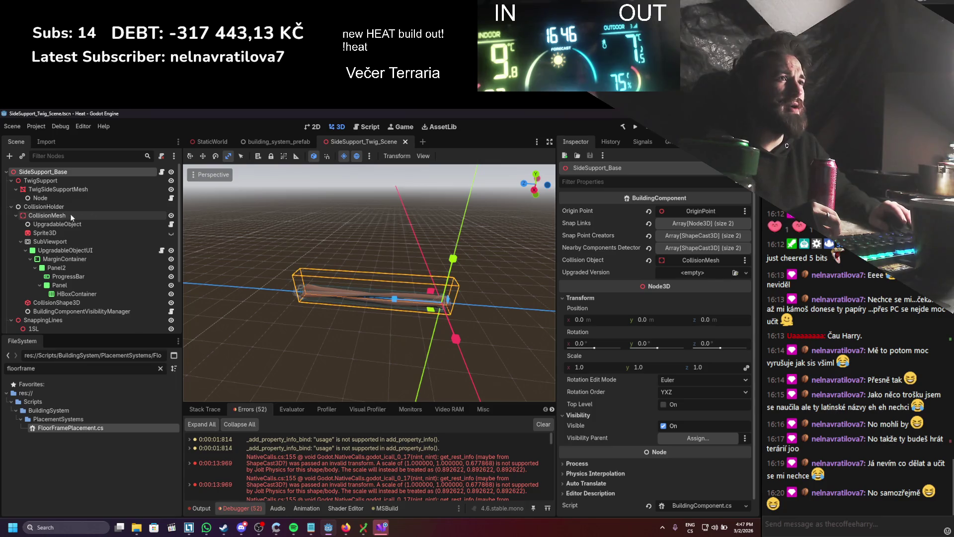
click(58, 189)
mouse_move(361, 289)
mouse_down()
mouse_move(424, 318)
mouse_move(420, 290)
mouse_move(395, 297)
mouse_up()
key(w)
key(ctrl+s)
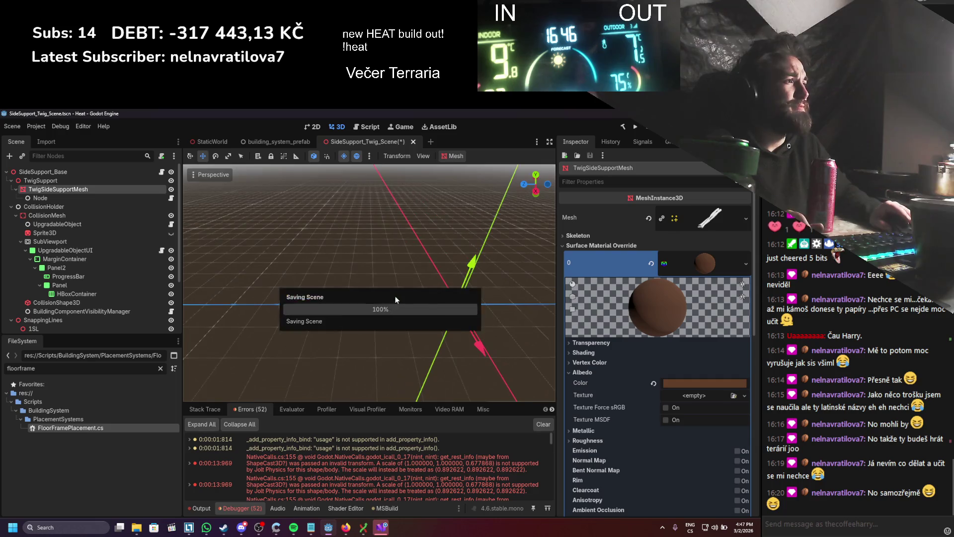
- Select CollisionHolder, clear the FileSystem filter, and collapse the PlacementSystems folder
click(73, 209)
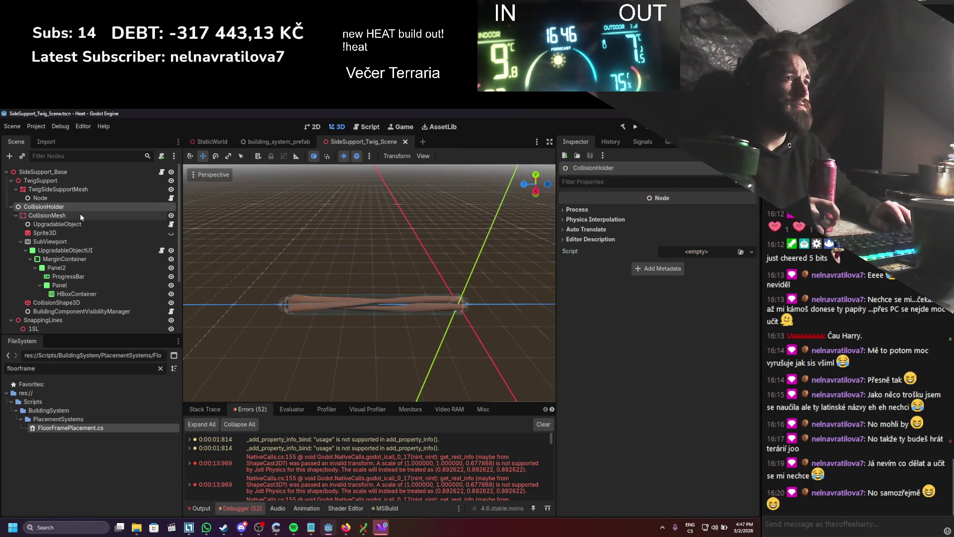
click(160, 369)
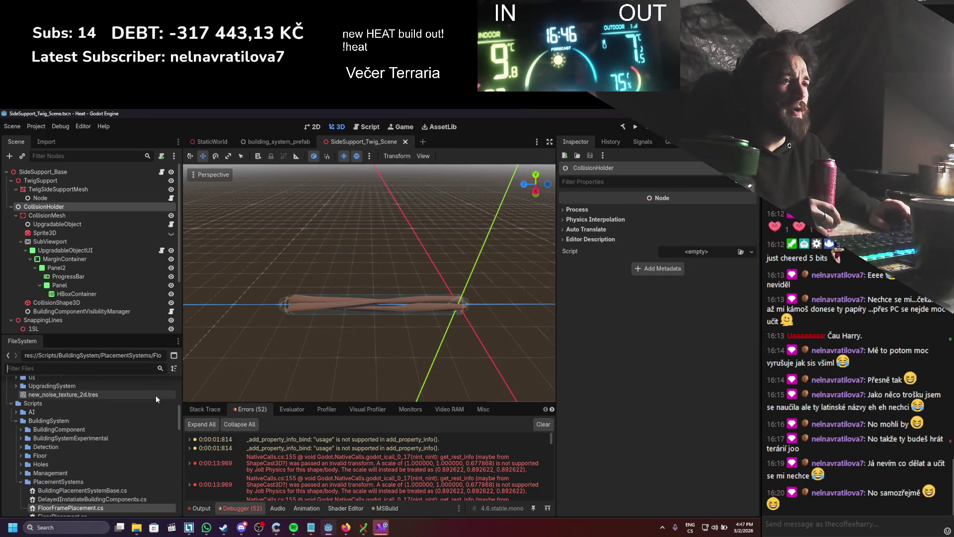
click(20, 482)
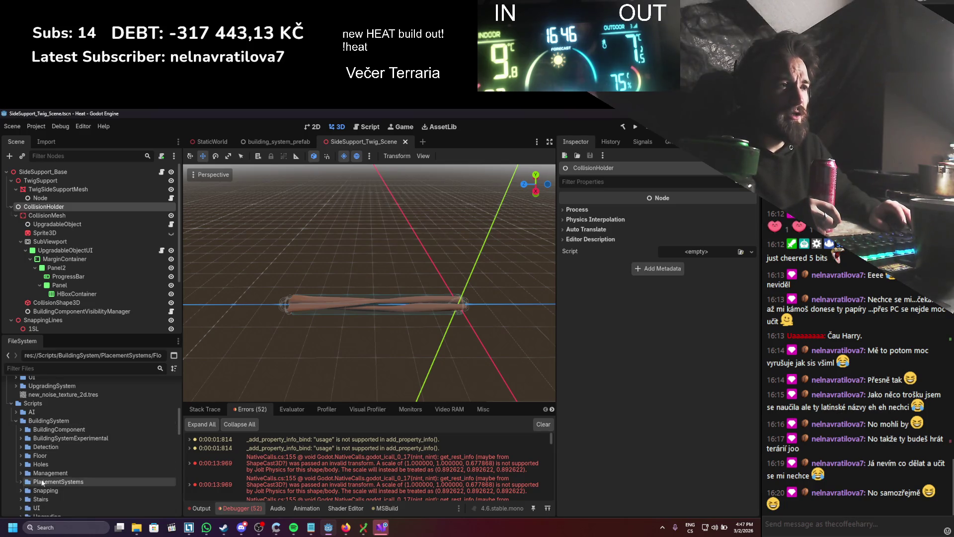
scroll(40, 439, down, 2)
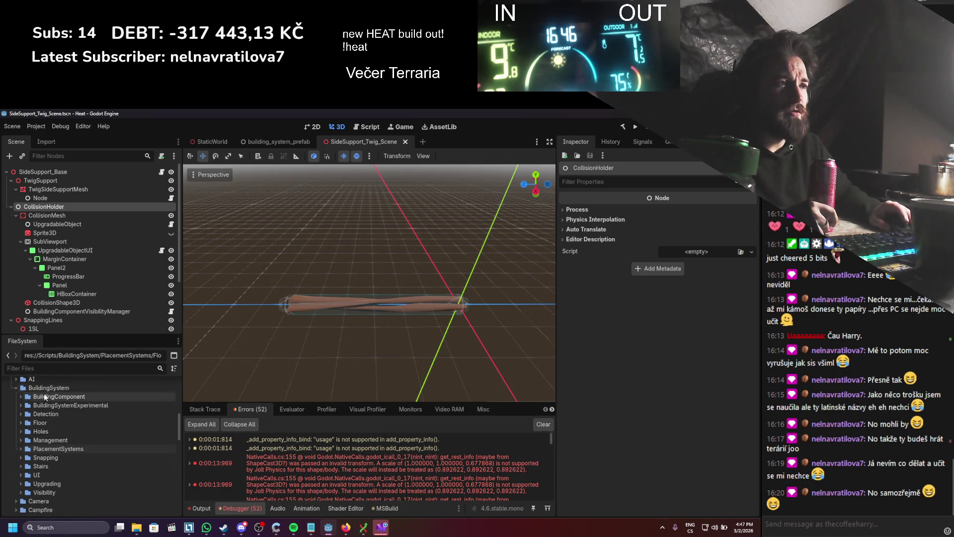
right_click(53, 452)
- Create a C# Node script named ReScaleCollisionOnReady.cs in the PlacementSystems folder
mouse_move(114, 377)
click(204, 395)
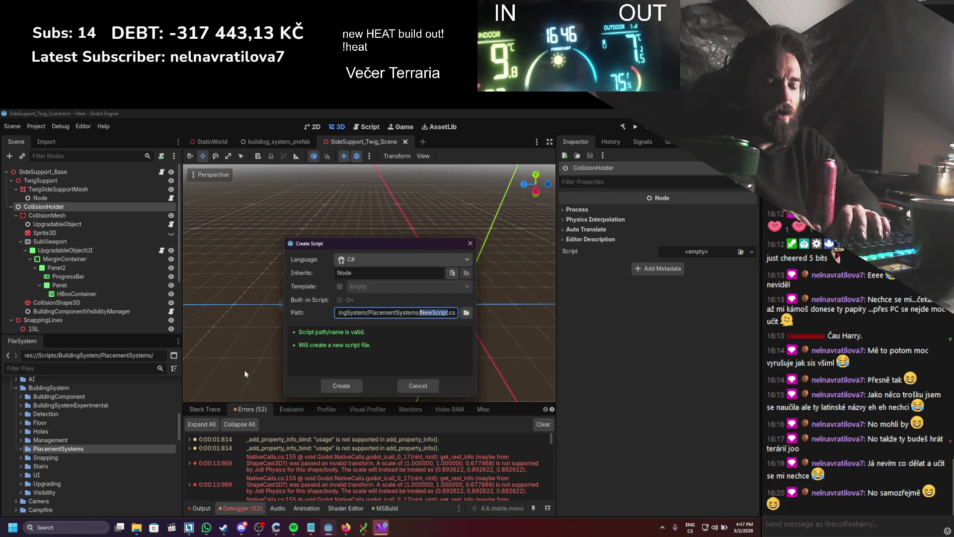
text(Rescal)
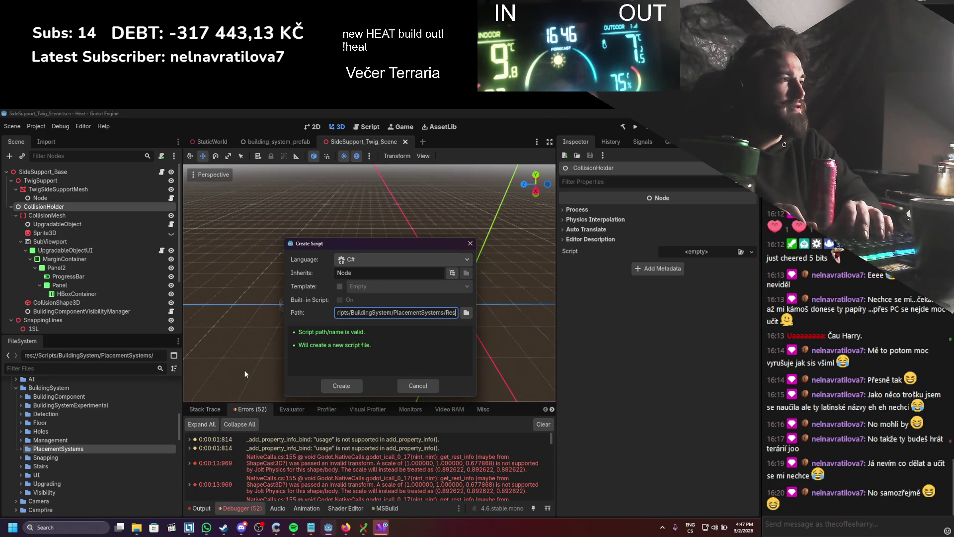
key(BackSpace)
key(BackSpace)
key(BackSpace)
text(aleCollisionOnRe)
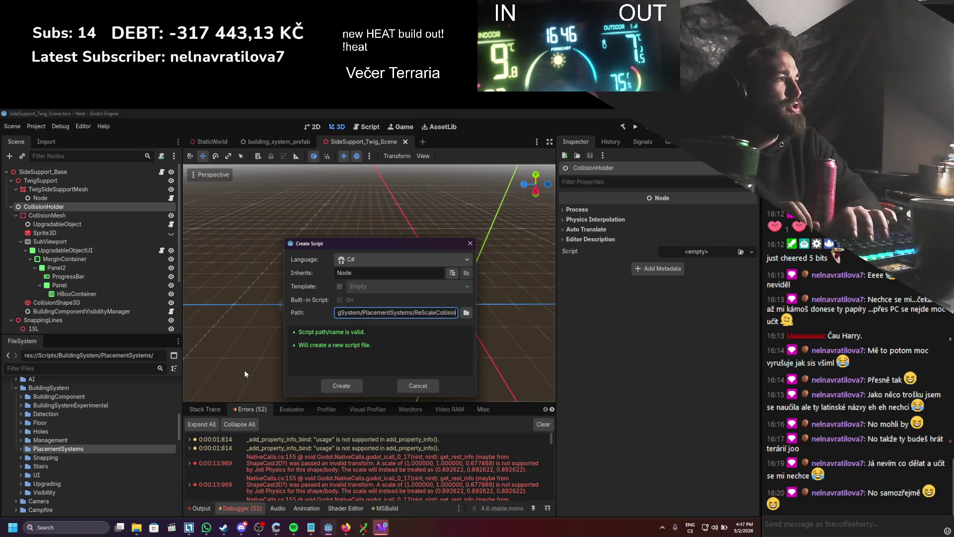
text(ady)
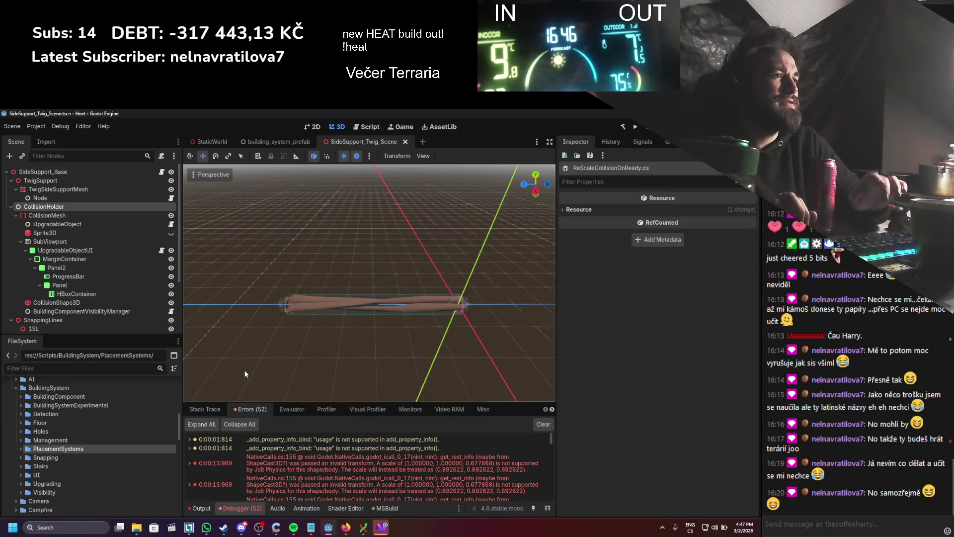
key(Return)
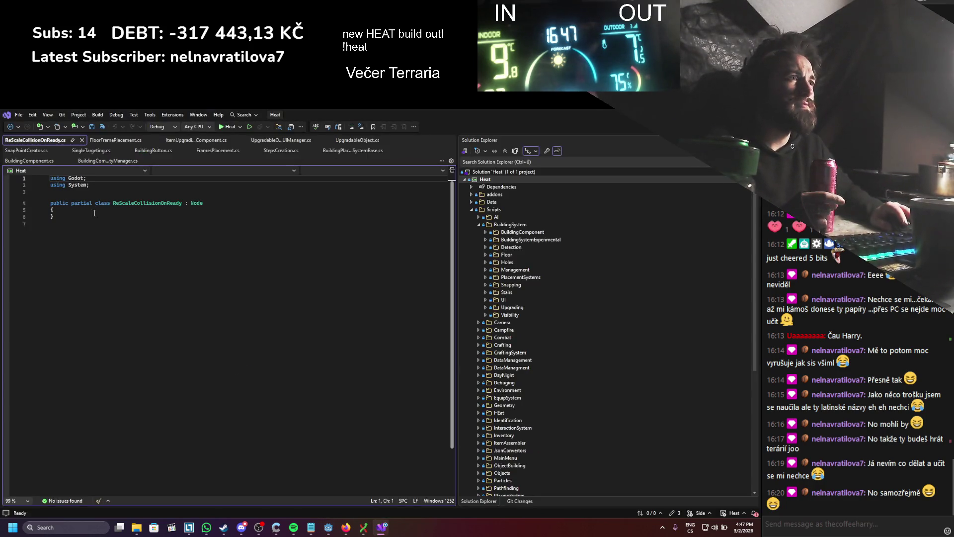
- Close other documents, insert a _Ready() override calling base._Ready(), save, and return to Godot
right_click(51, 144)
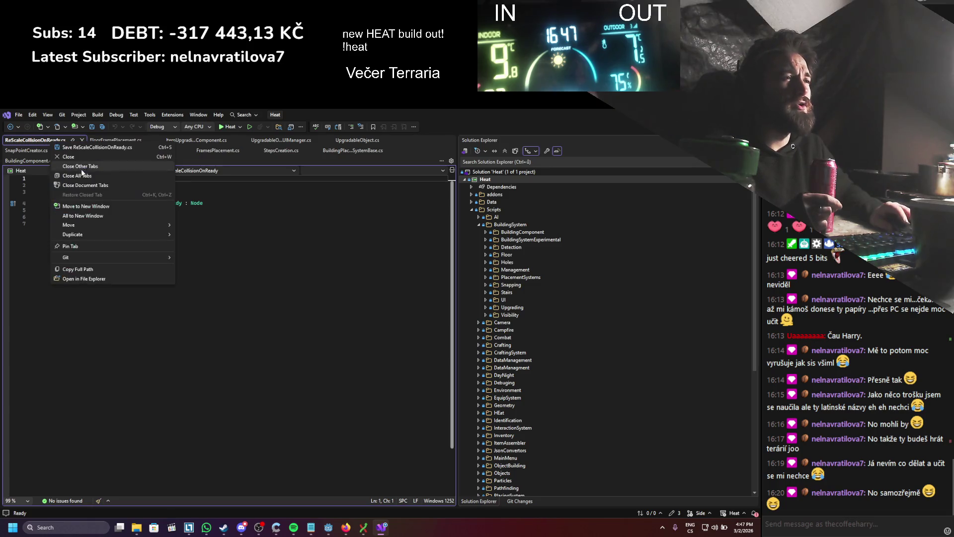
click(103, 166)
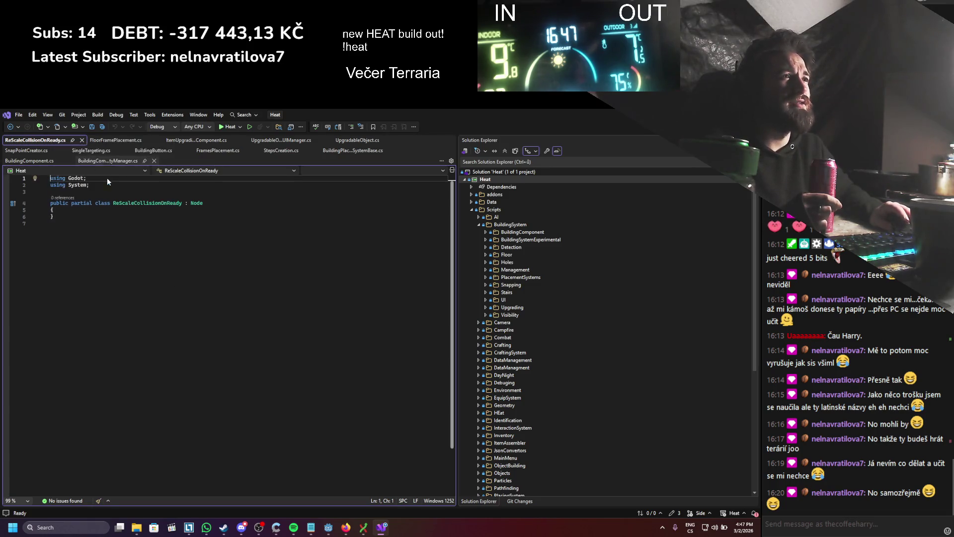
key(Left)
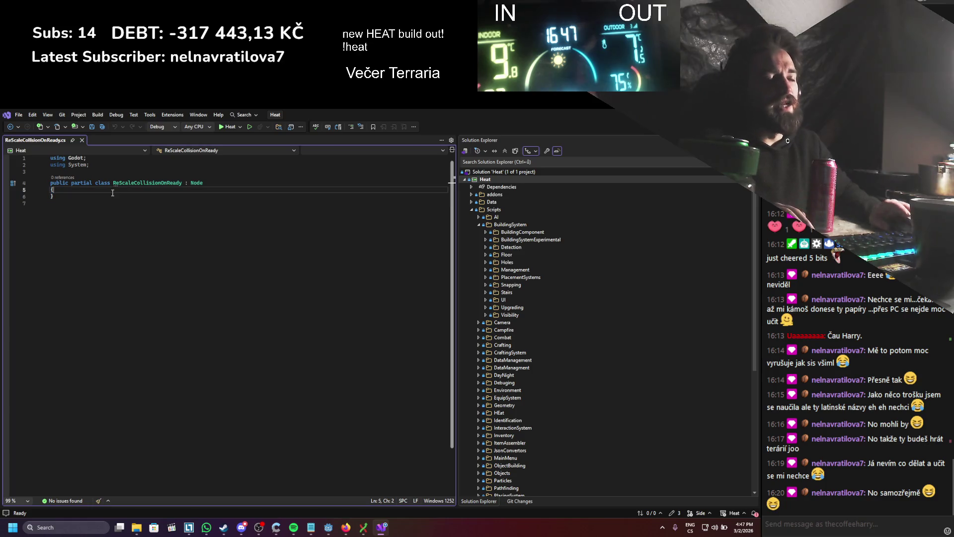
key(Return)
key(Tab)
text(re)
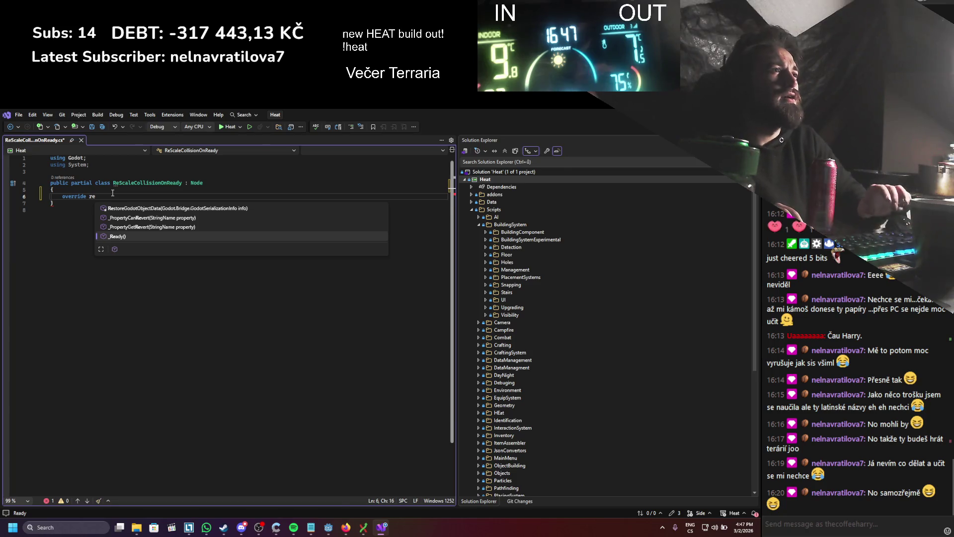
key(Tab)
key(ctrl+s)
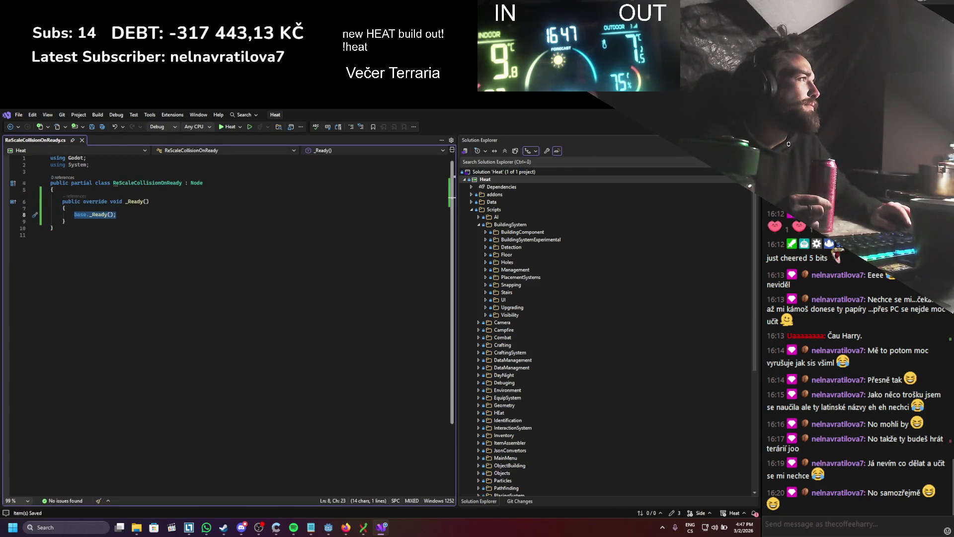
key(alt+Tab)
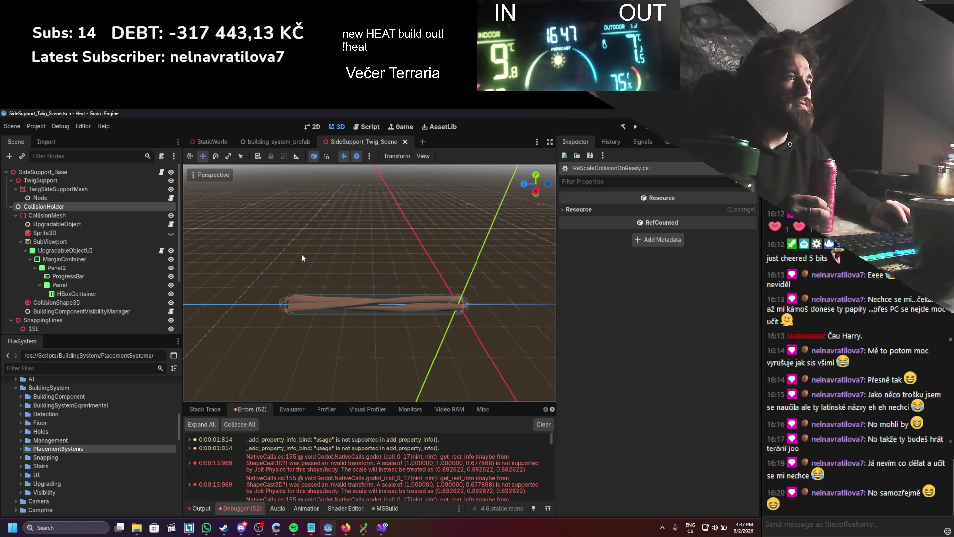
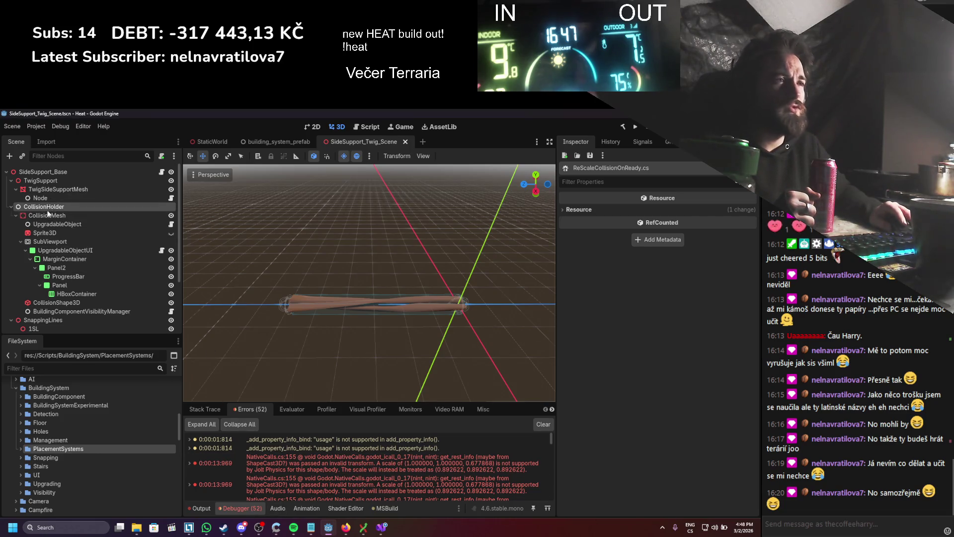
- Inspect the CollisionMesh node, then open ReScaleCollisionOnReady.cs and add blank lines in the class body
click(26, 216)
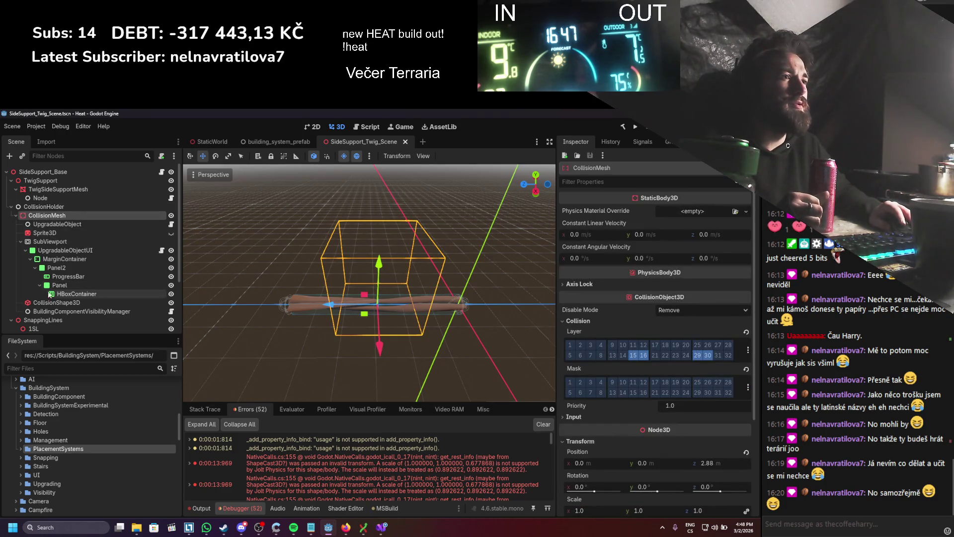
click(377, 529)
click(130, 190)
key(Return)
key(Return)
key(Up)
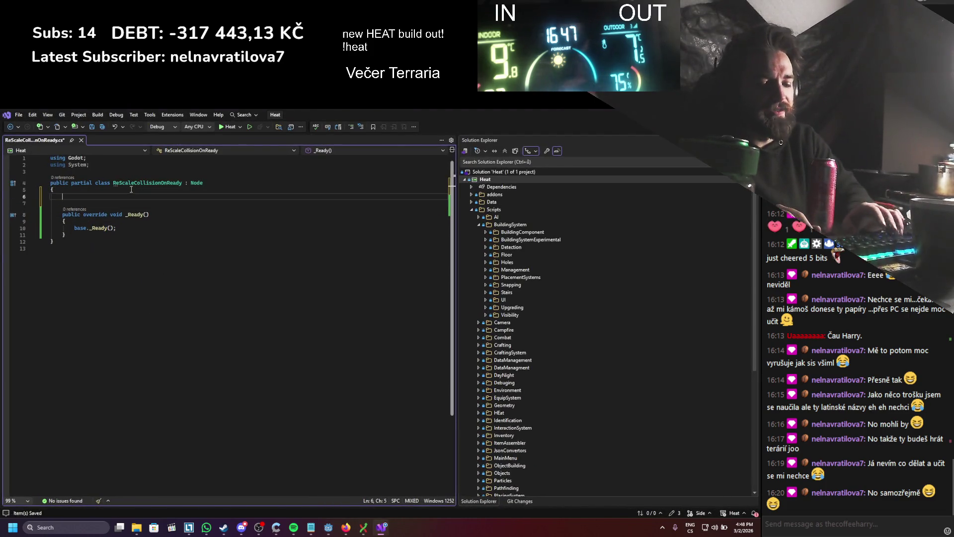
- Declare an [Export] private CollisionShape3D collisionShape field inside the class
text(x)
key(Tab)
key(Return)
text([)
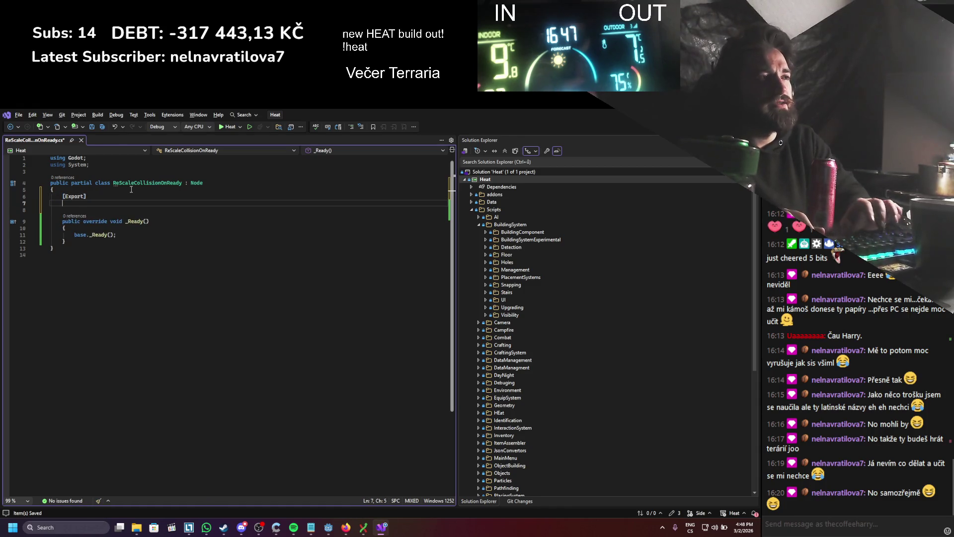
key(BackSpace)
key(BackSpace)
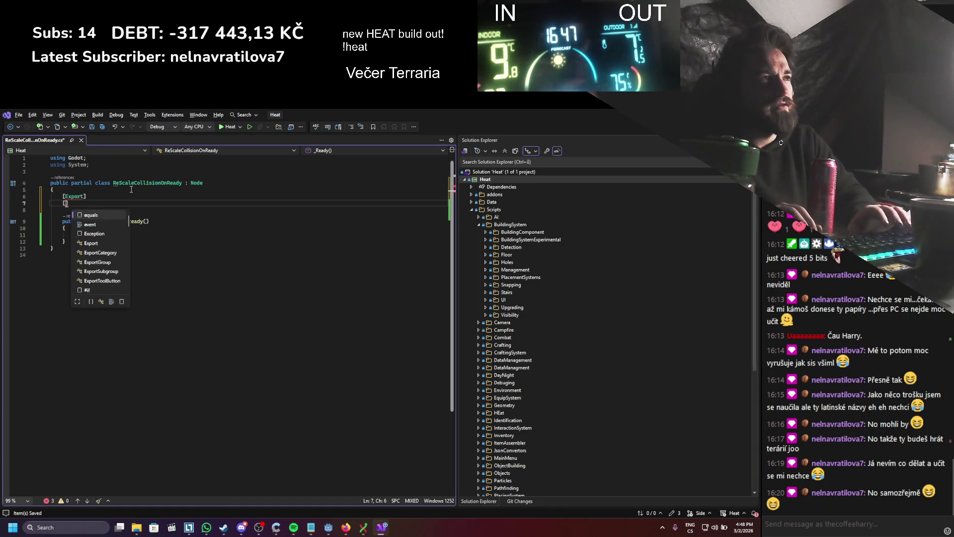
text(rivate collisions)
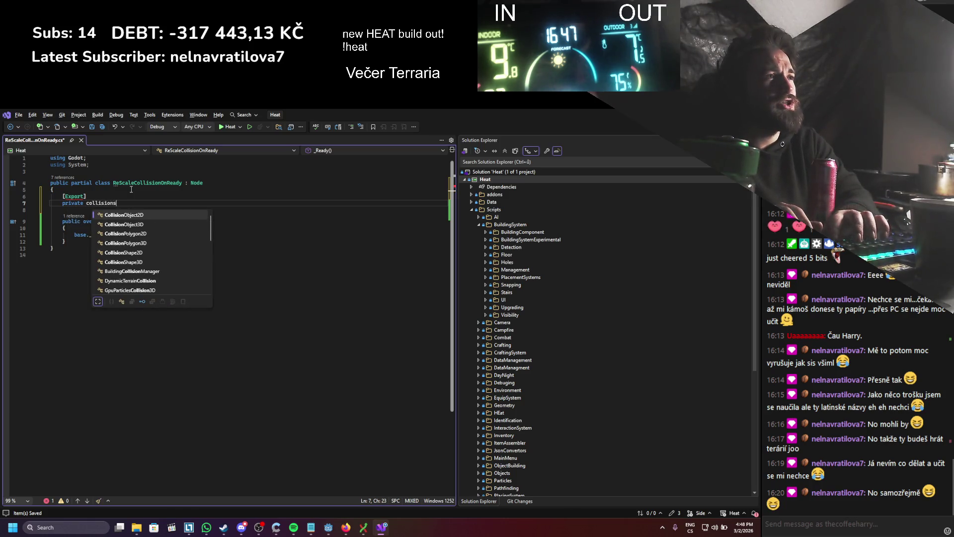
text(hape3)
key(Tab)
key(Return)
key(Return)
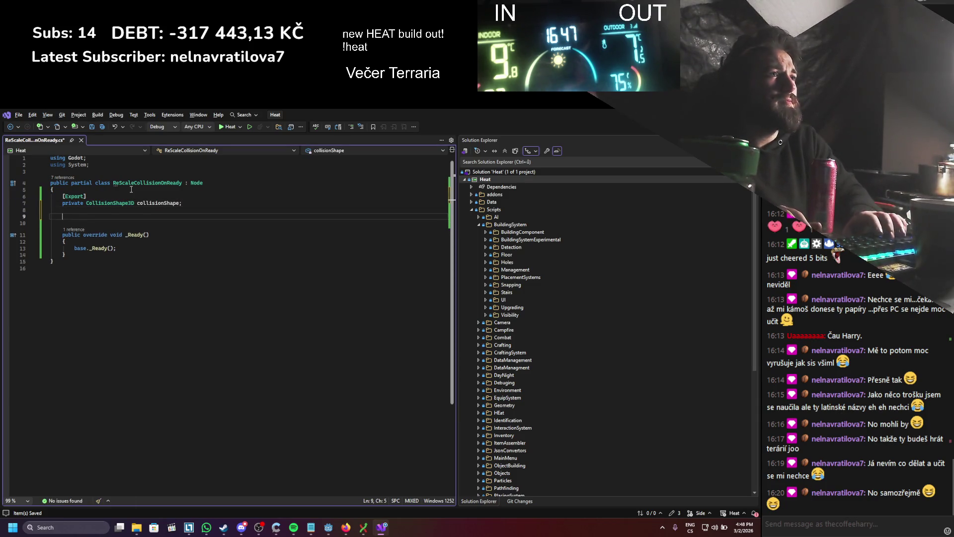
text([ex)
key(Down)
key(Up)
key(BackSpace)
key(BackSpace)
- Save the script, check Godot, and return to Visual Studio
key(ctrl+s)
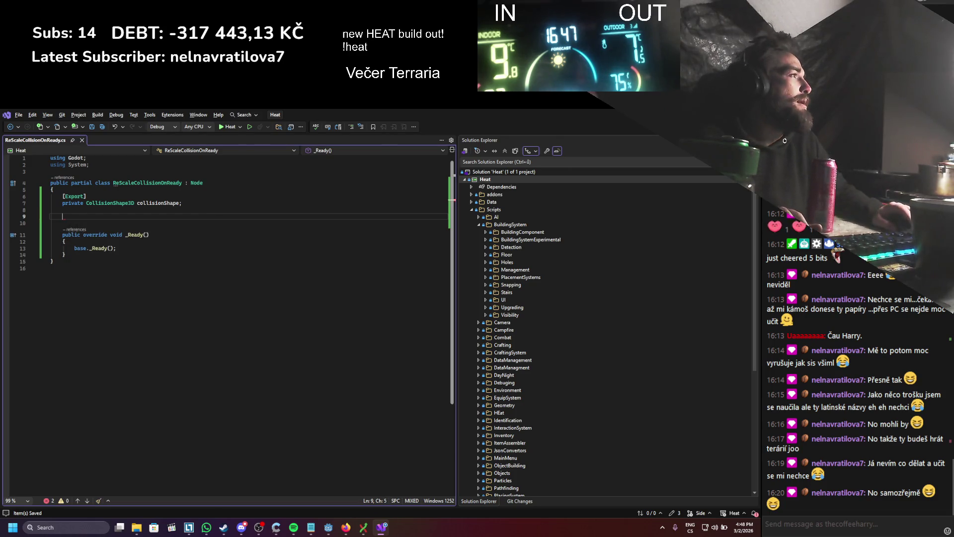
key(alt+Tab)
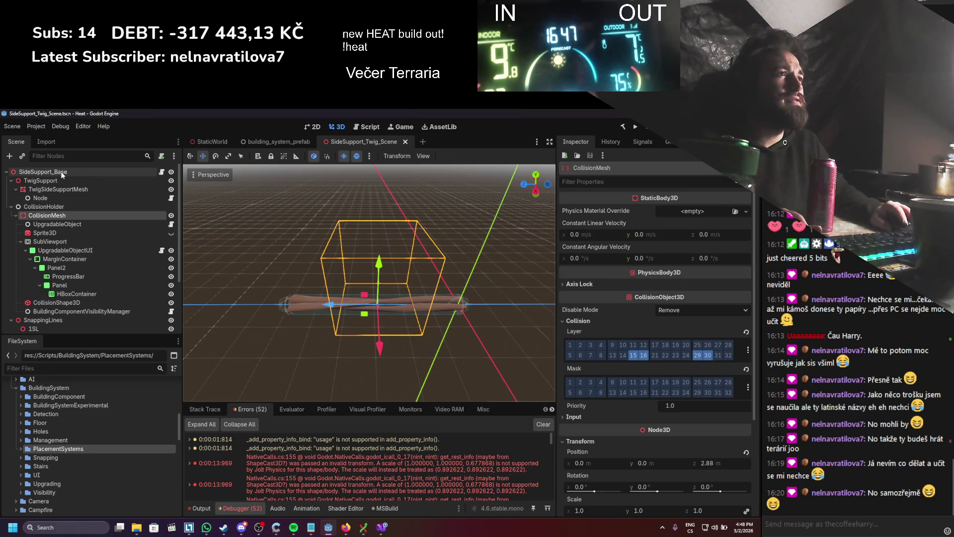
mouse_move(383, 533)
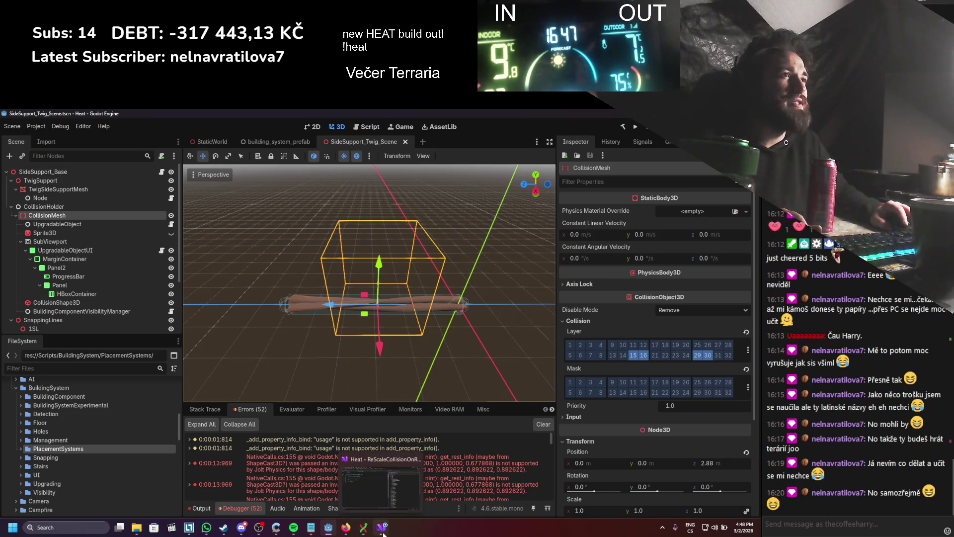
click(383, 533)
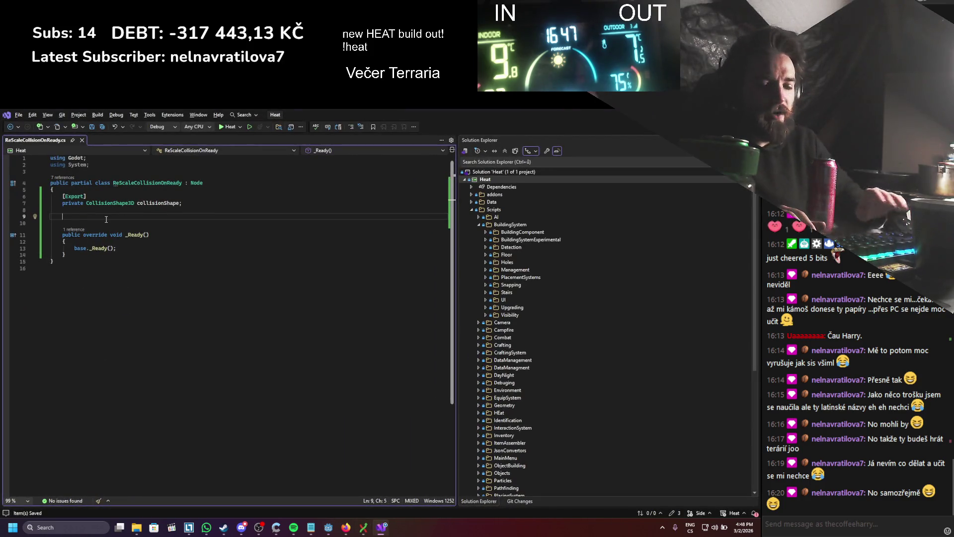
- Add the property private Node3D ownerNode => Owner as Node3D;
text(private n)
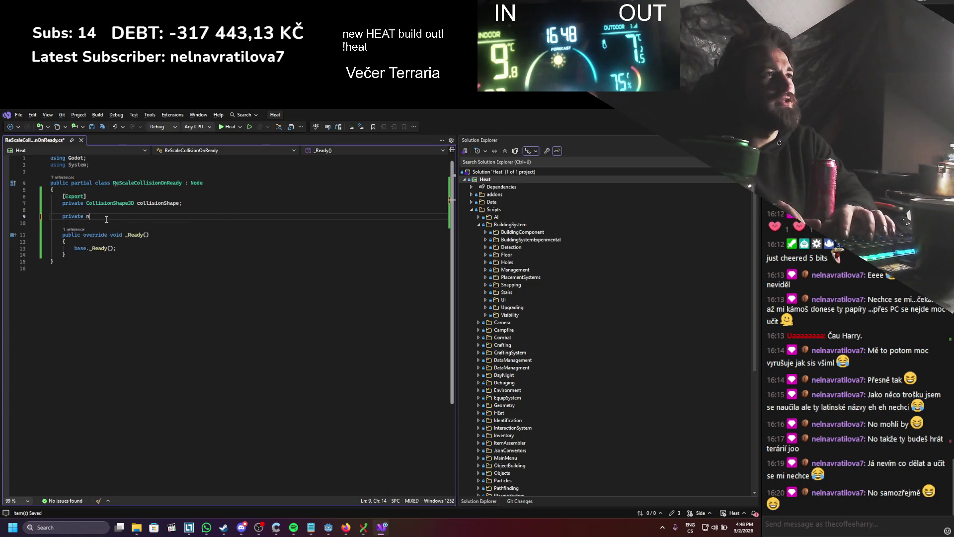
text(ode)
key(Down)
key(Down)
key(space)
text(owenerNode =)
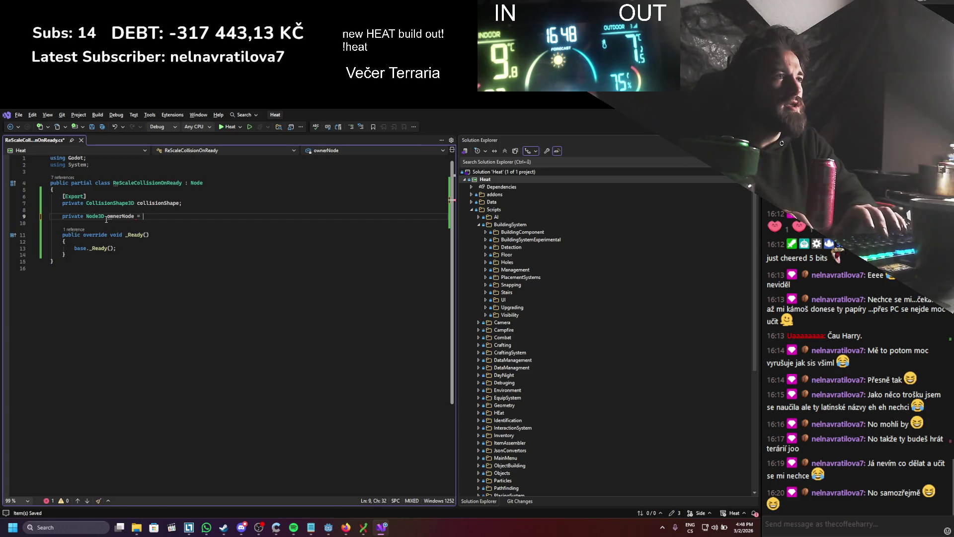
text( Own)
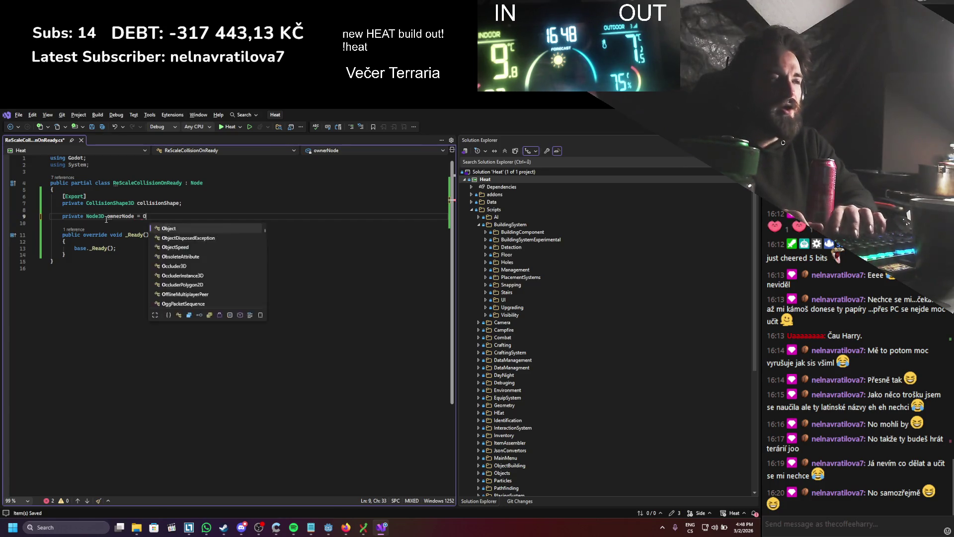
key(BackSpace)
key(BackSpace)
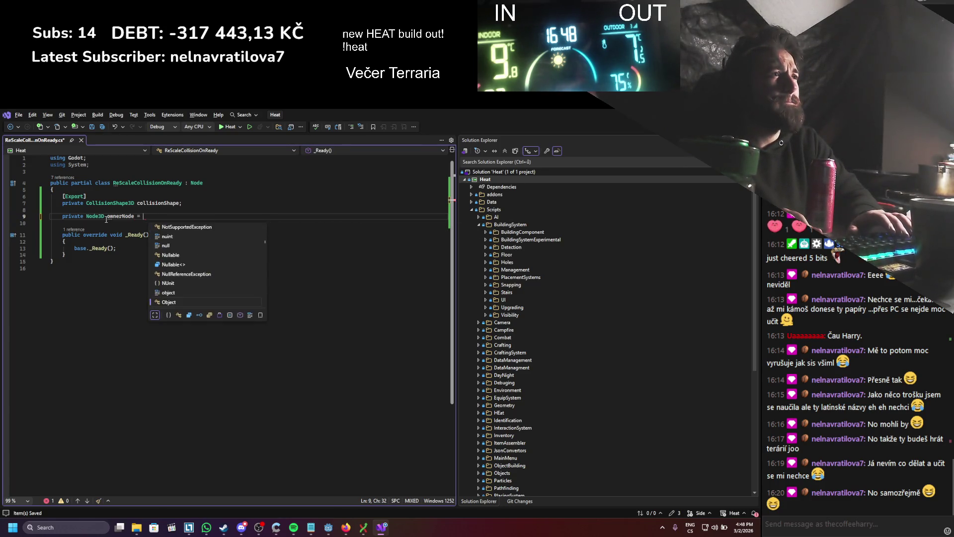
text(>Owner.get)
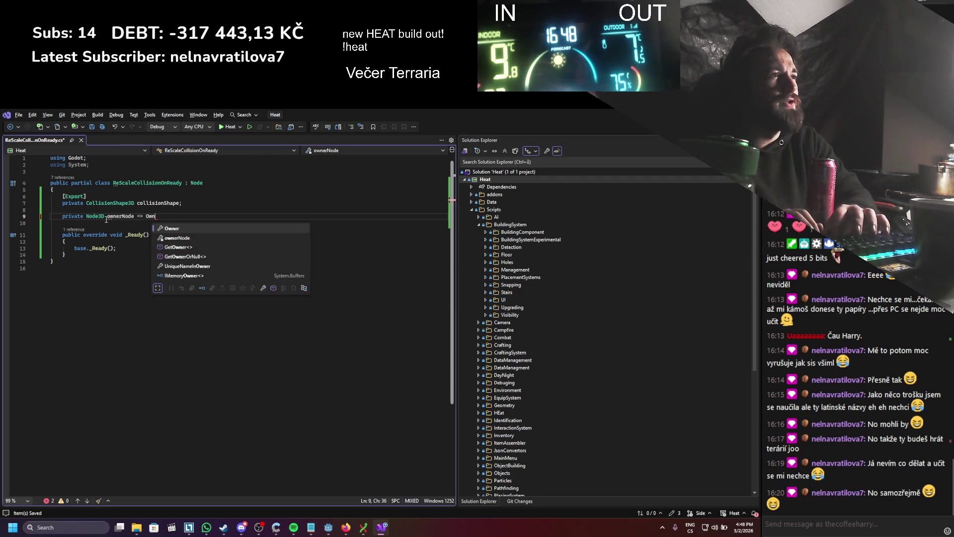
text(nod)
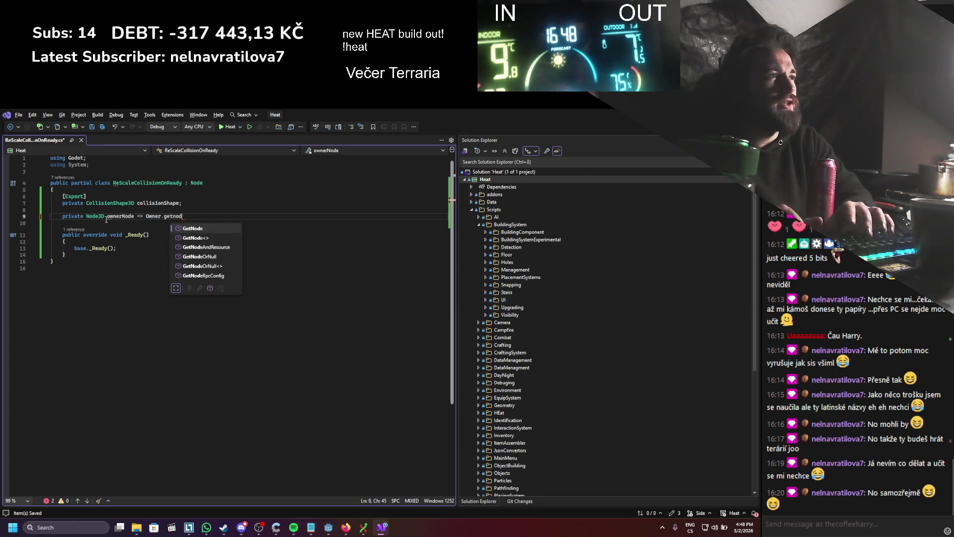
key(Tab)
key(BackSpace)
text(as Node)
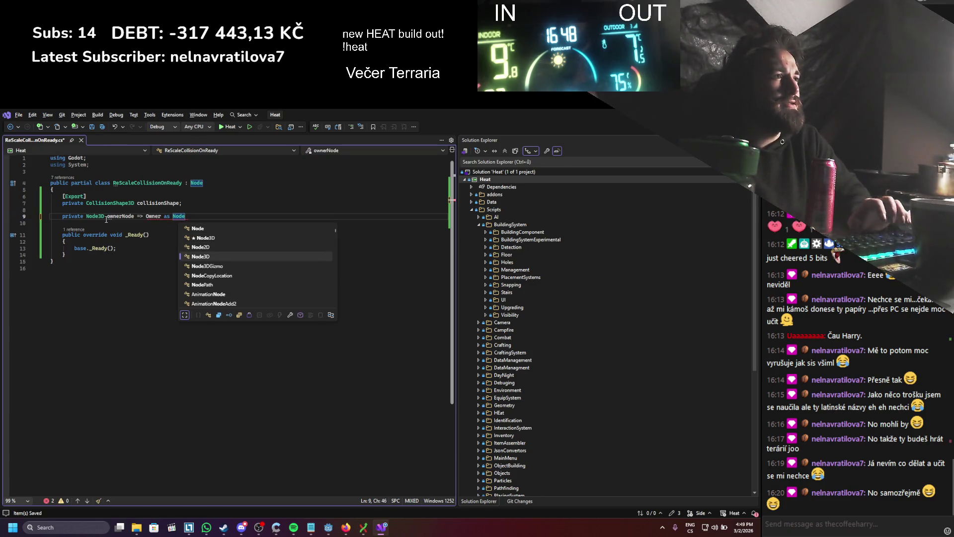
key(Tab)
- In _Ready, write float normalizedLength = ownerNode.Scale.Z; and save the script
double_click(109, 219)
key(ctrl+c)
click(120, 248)
key(Return)
key(Return)
key(Return)
key(Up)
key(Up)
key(ctrl+v)
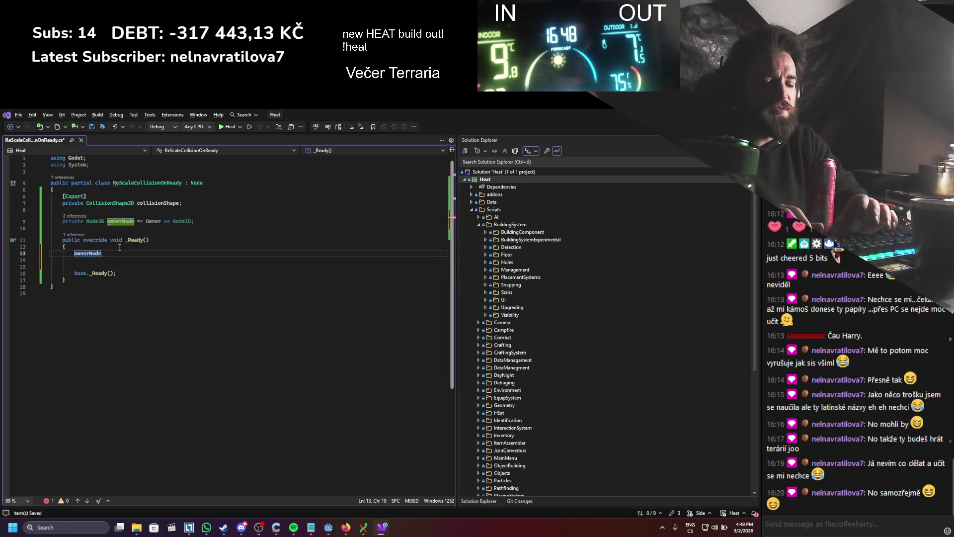
text(.Scale)
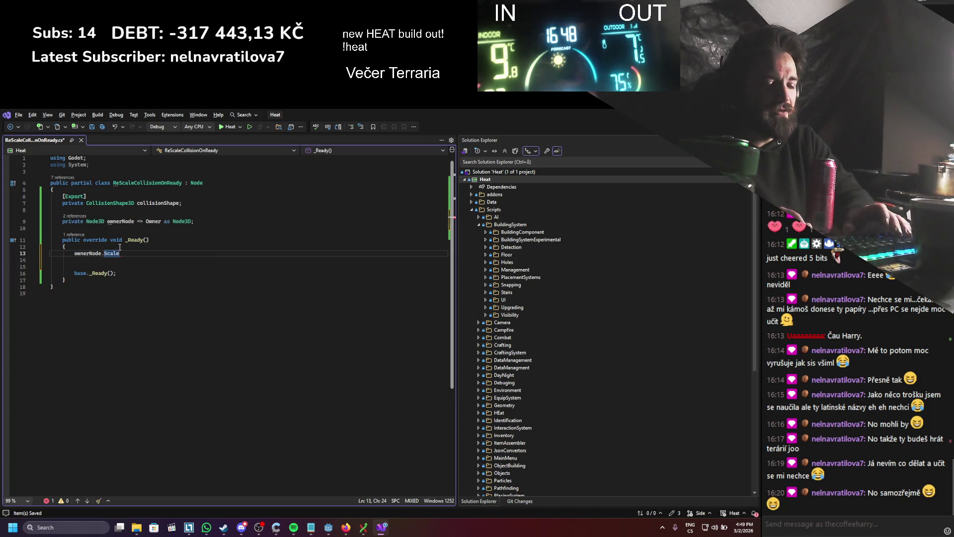
text(.Z;)
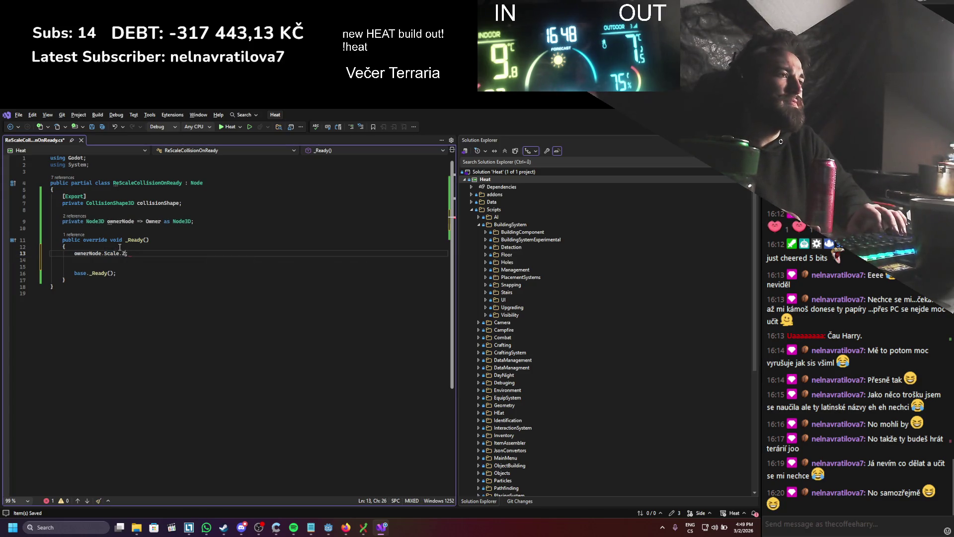
key(Home)
key(Left)
text(float normalized)
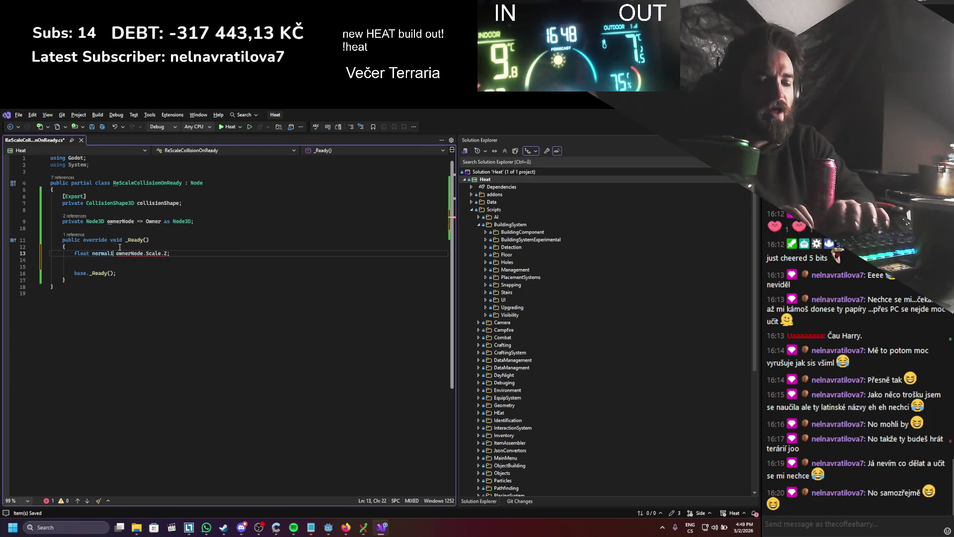
text(Length )
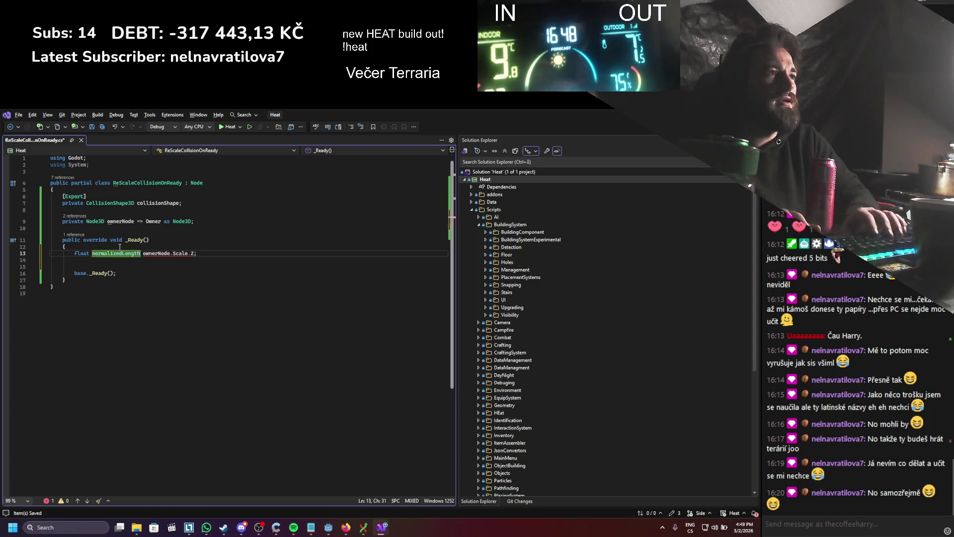
text(=)
key(ctrl+s)
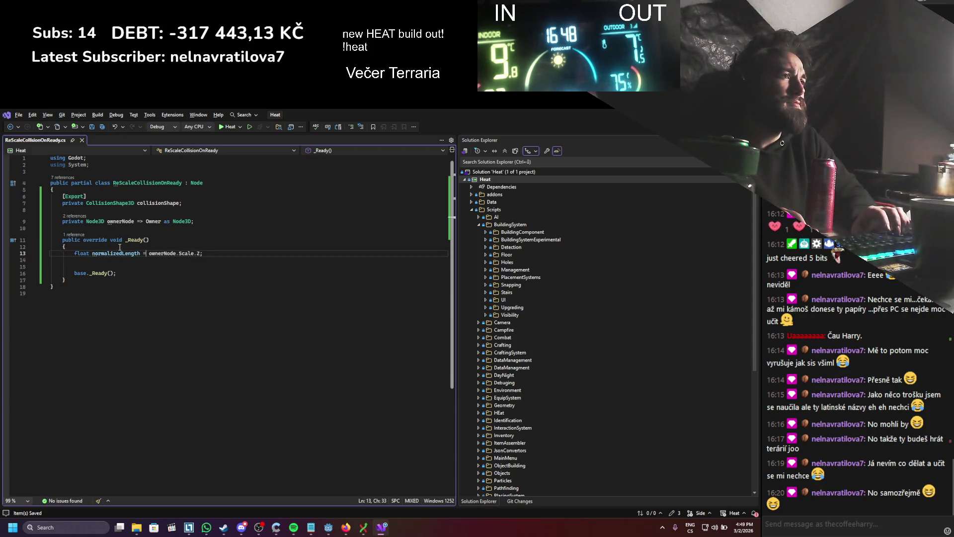
key(Up)
key(Up)
key(Return)
key(Return)
key(Up)
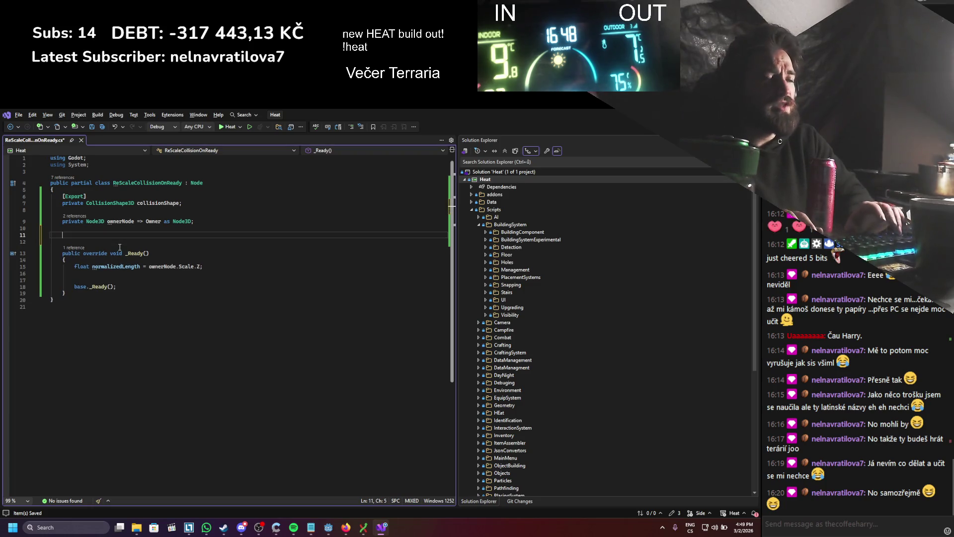
- Declare a private const float BASE_OBJECT_LENGTH = 6 and save
text(private cons)
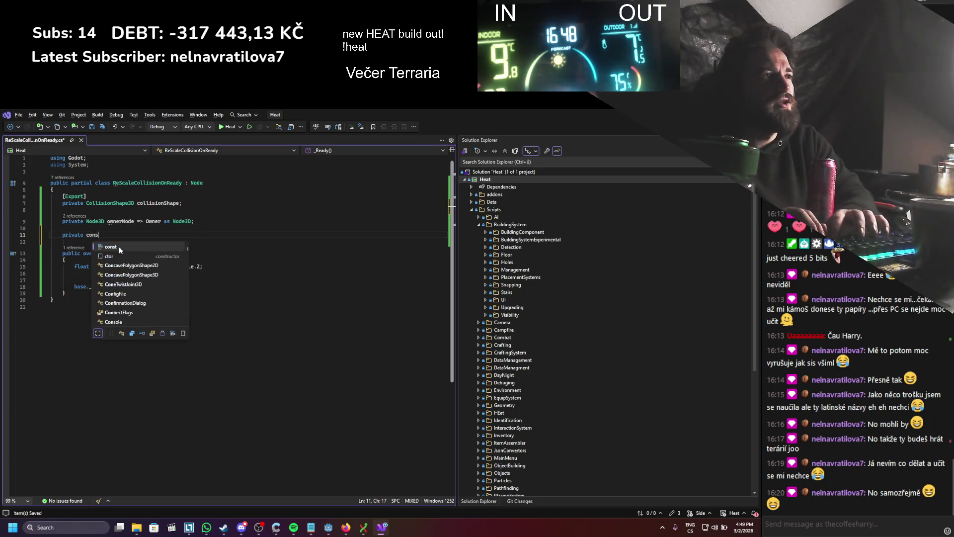
text(t )
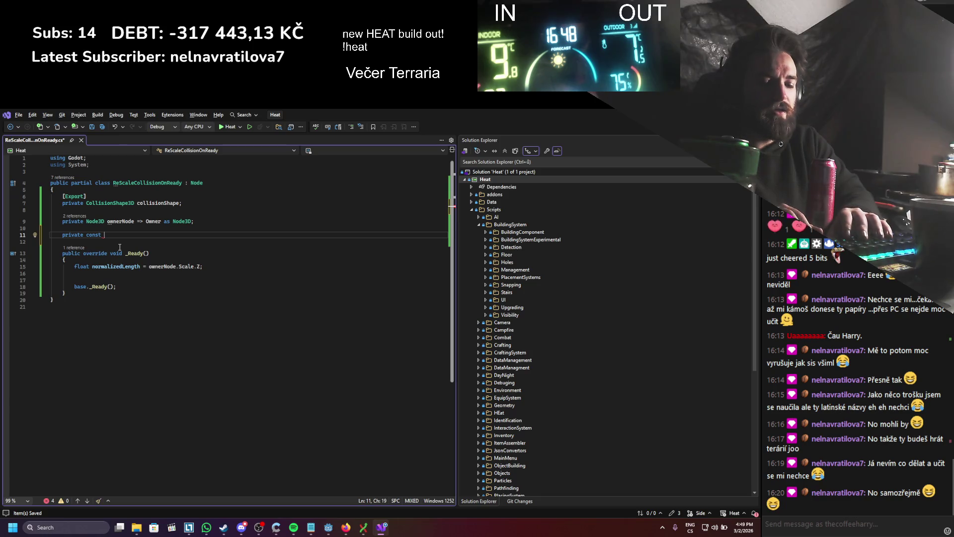
text(base)
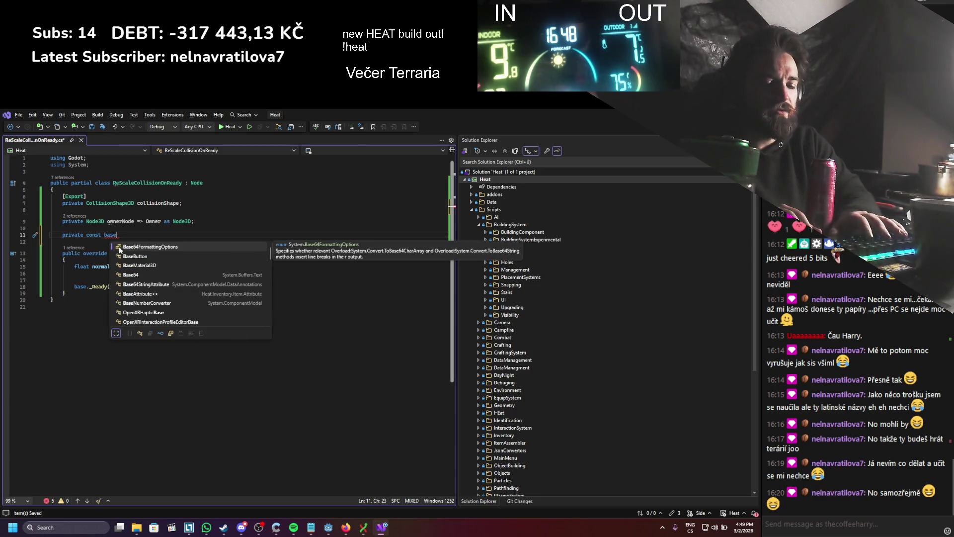
key(BackSpace)
key(BackSpace)
key(BackSpace)
text(float BAS)
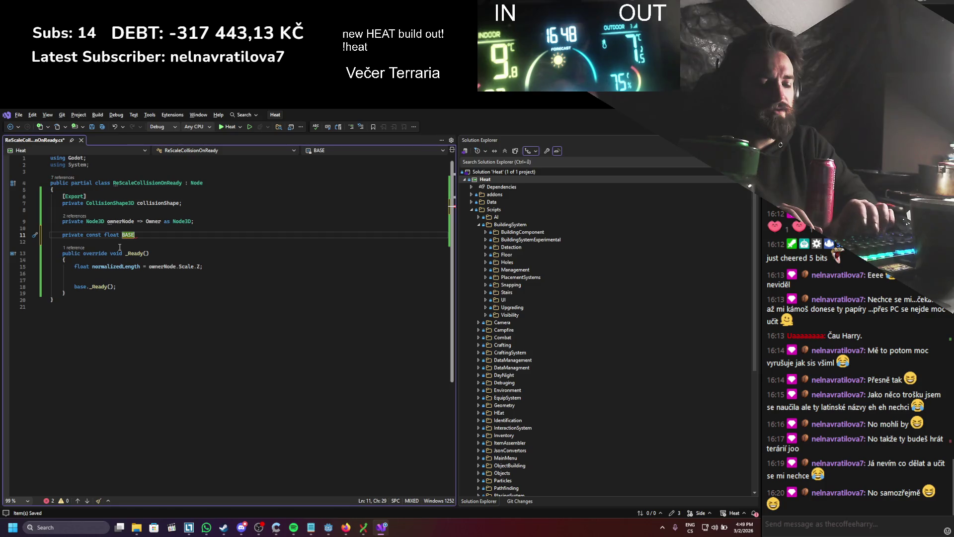
text( EC)
key(BackSpace)
key(BackSpace)
key(BackSpace)
key(BackSpace)
key(BackSpace)
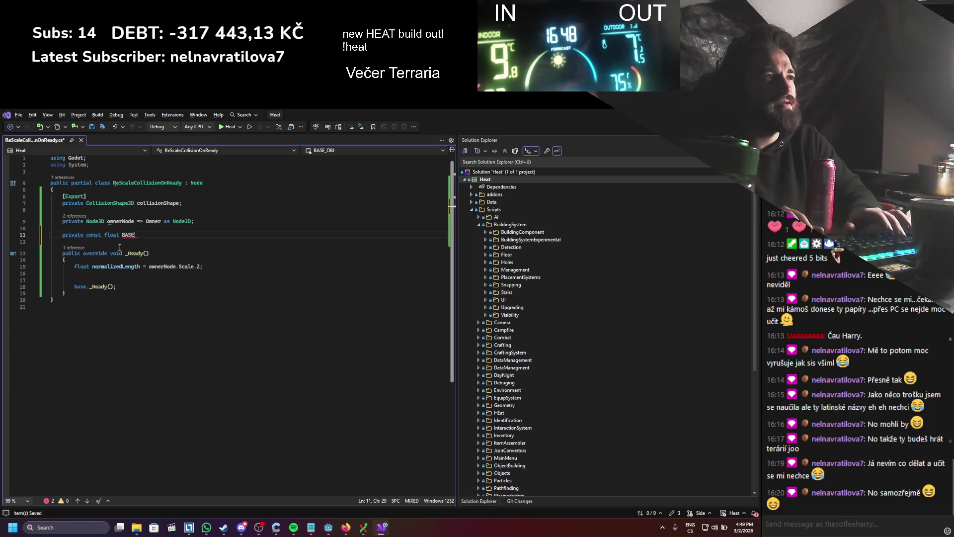
text(_OBJEC)
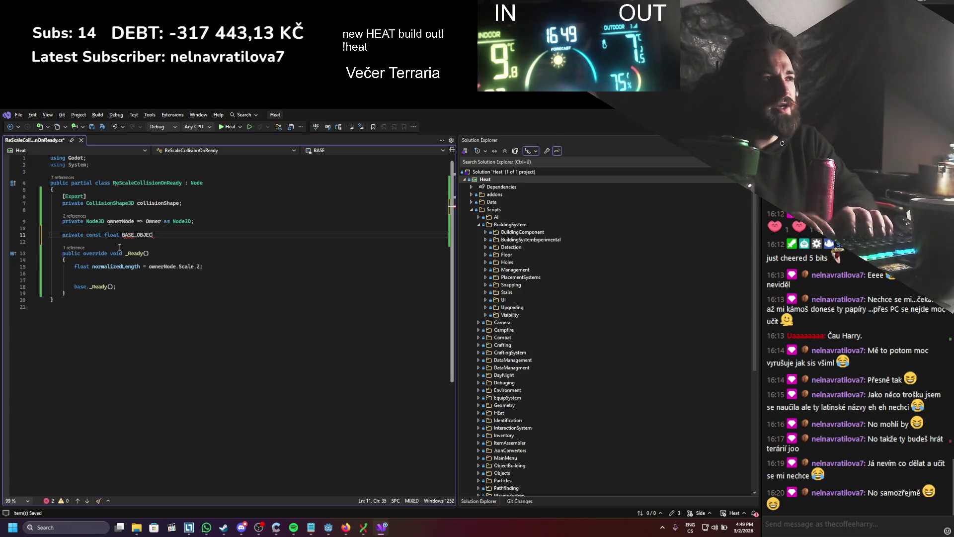
text(T_LENGTH;)
key(ctrl+s)
text(= 6)
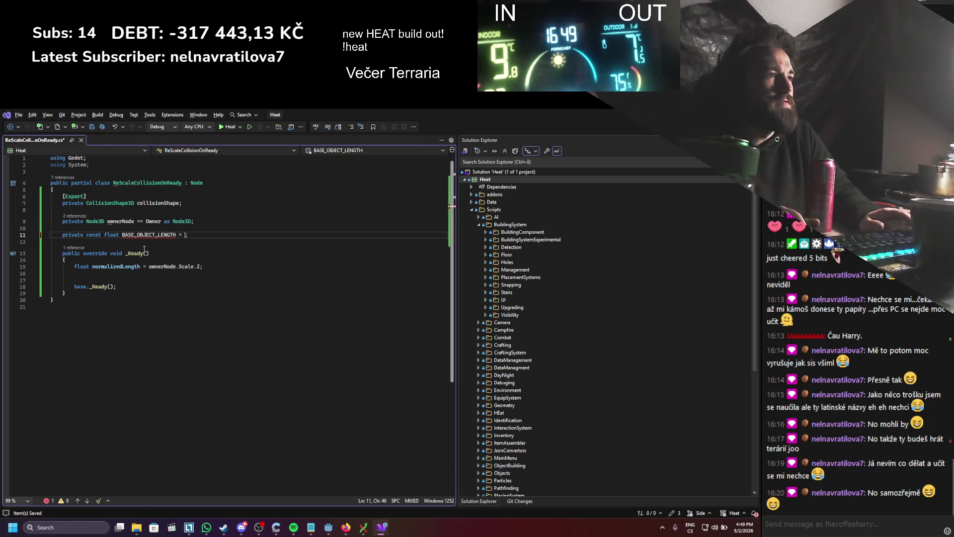
text(;)
key(ctrl+s)
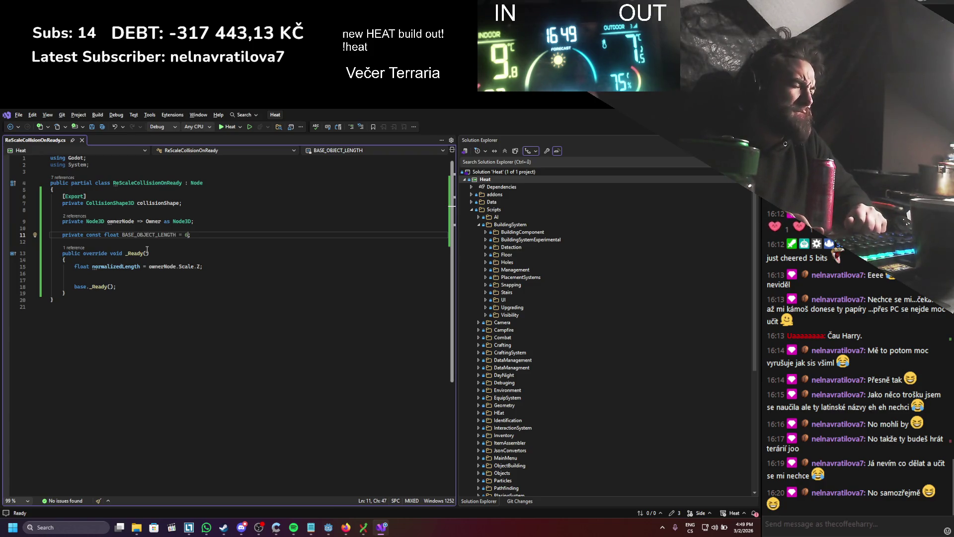
- Mark it [Export], drop const, rename it baseObjectLength, and save
key(ctrl+Return)
text([e)
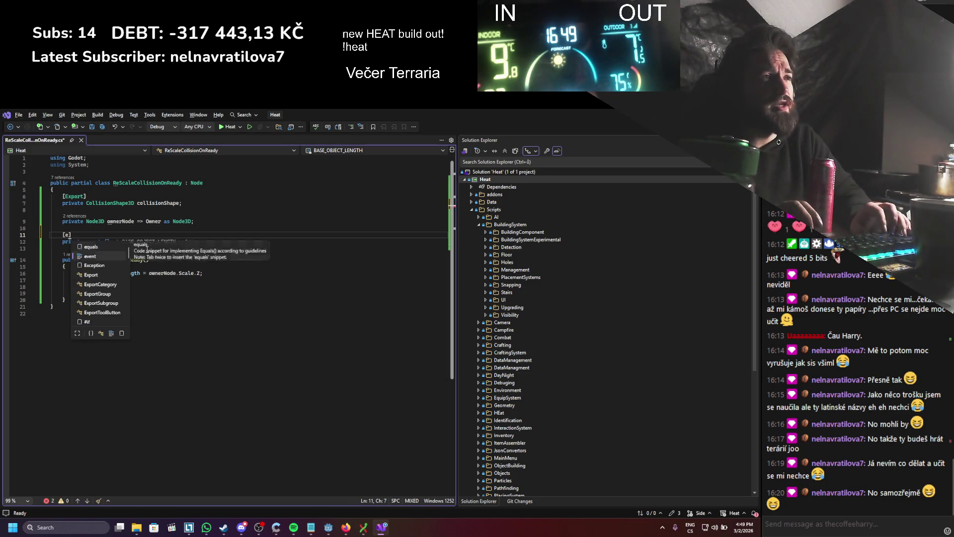
text(])
key(Down)
key(ctrl+shift+Right)
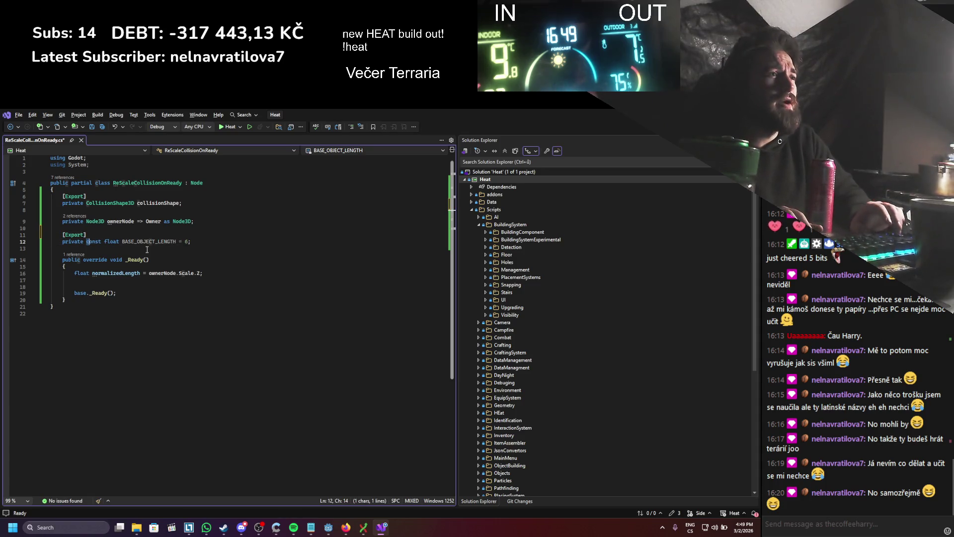
key(Delete)
key(ctrl+Right)
key(shift+Right)
key(shift+Right)
key(shift+Right)
key(shift+Right)
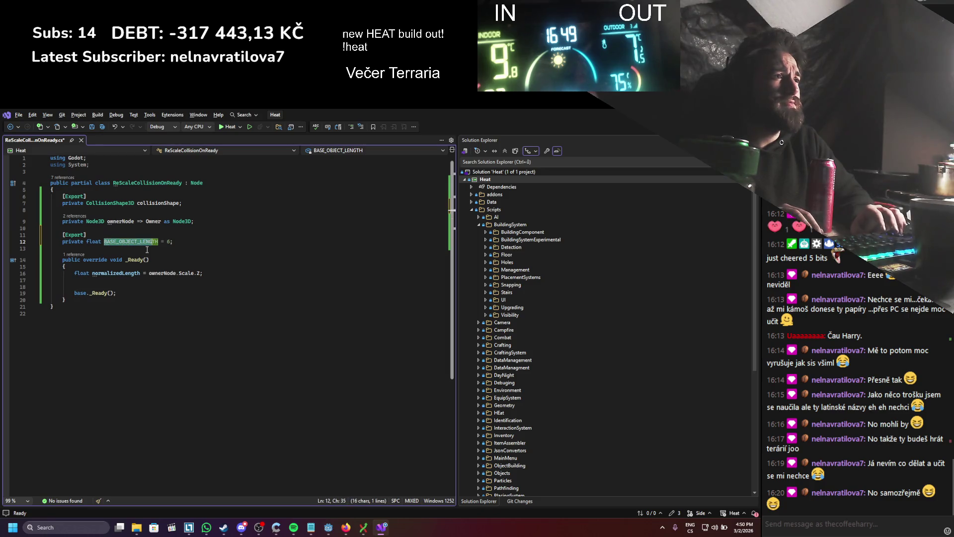
text(baseObjectL)
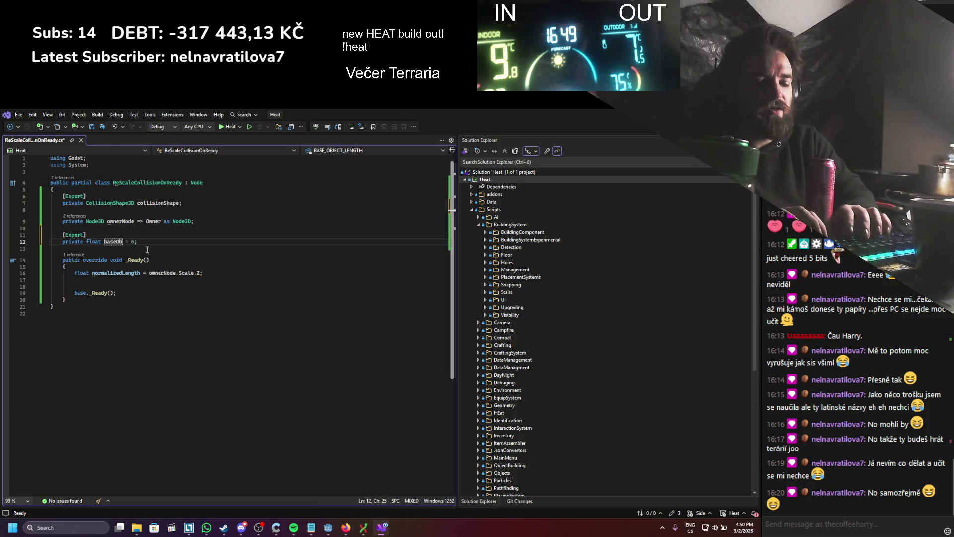
text(ength)
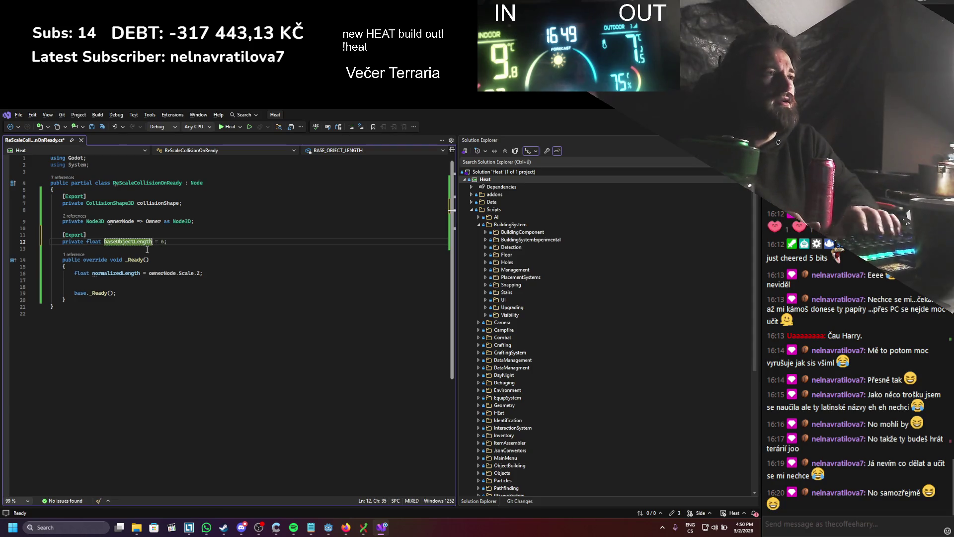
key(ctrl+s)
key(ctrl+w)
click(201, 274)
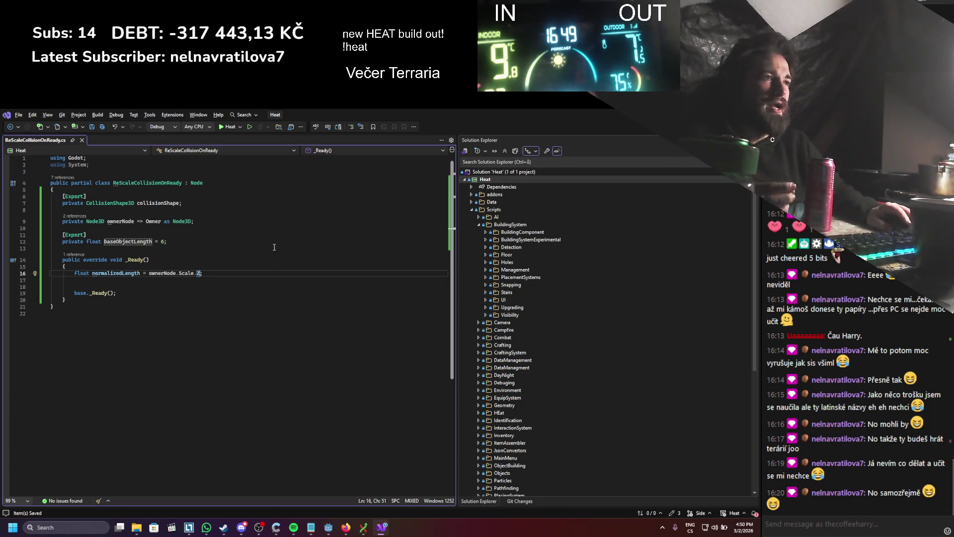
- Multiply ownerNode.Scale.Z by baseObjectLength and rename normalizedLength to length, then save
text(*)
text(baseObjectLength)
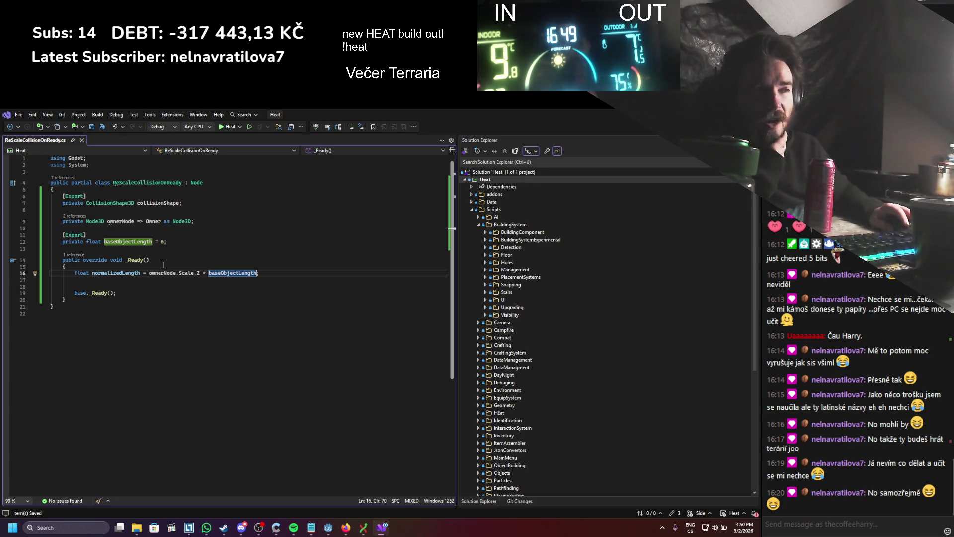
double_click(104, 273)
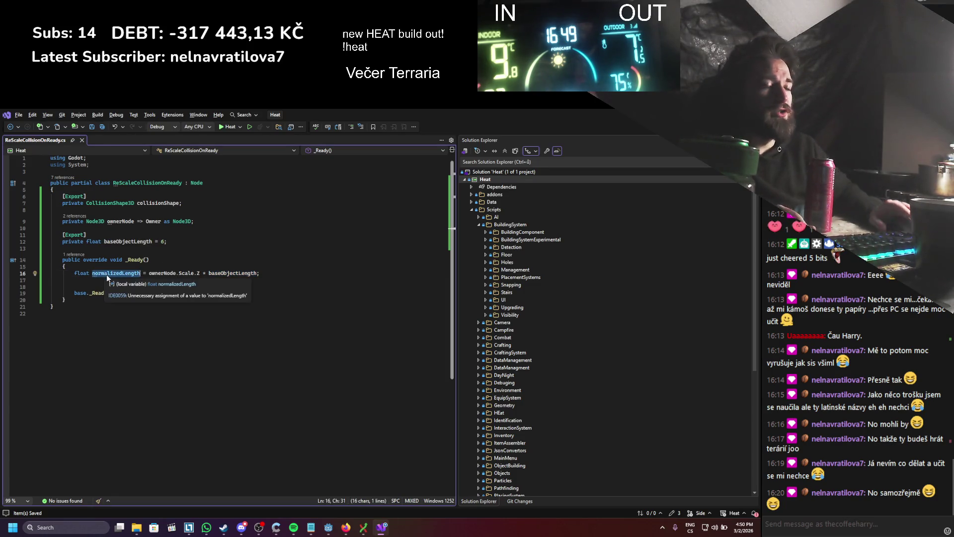
text(length)
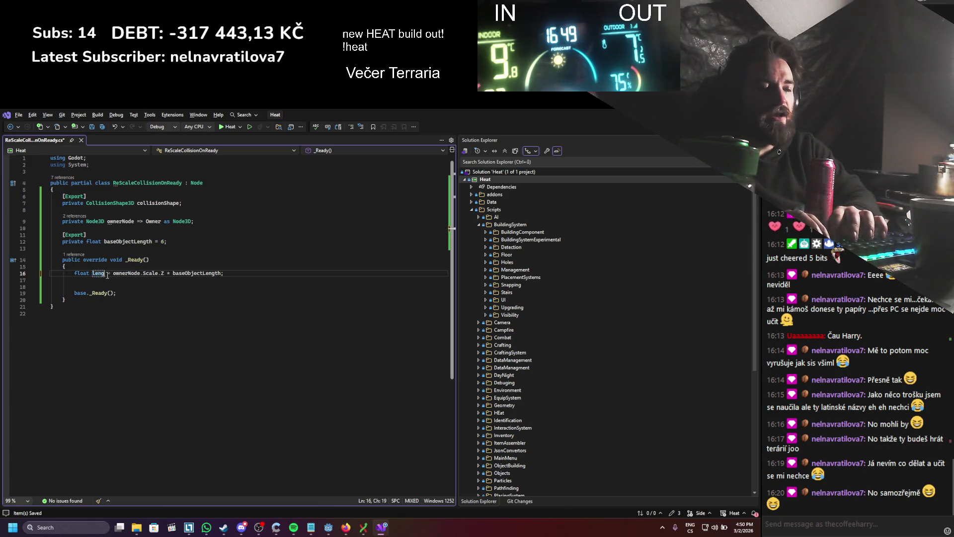
key(ctrl+s)
double_click(104, 273)
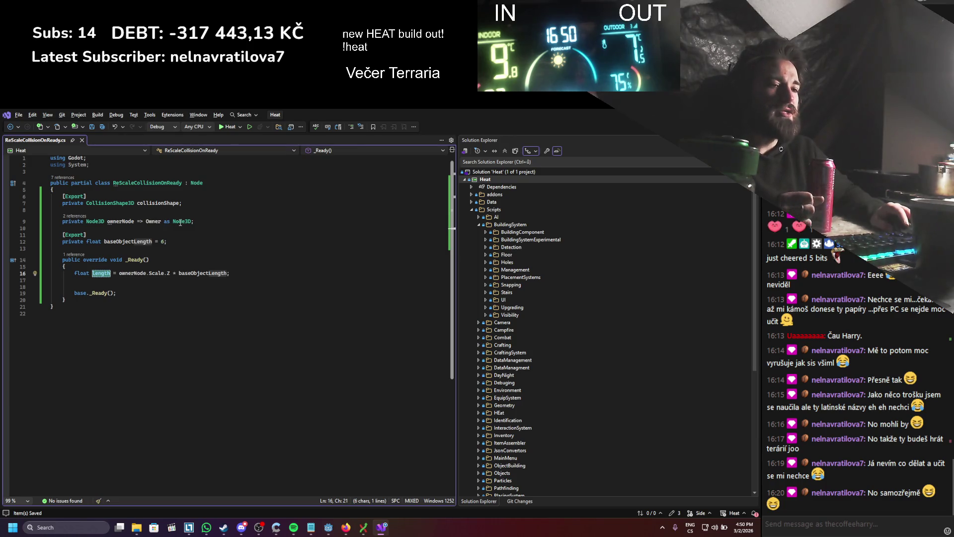
click(167, 209)
key(Return)
key(Return)
key(Up)
- Declare [Export] private Node3D collisionParent; beneath the collisionShape field
text([ex)
text(p)
key(Tab)
key(End)
key(Return)
text(pr)
key(Tab)
text(node)
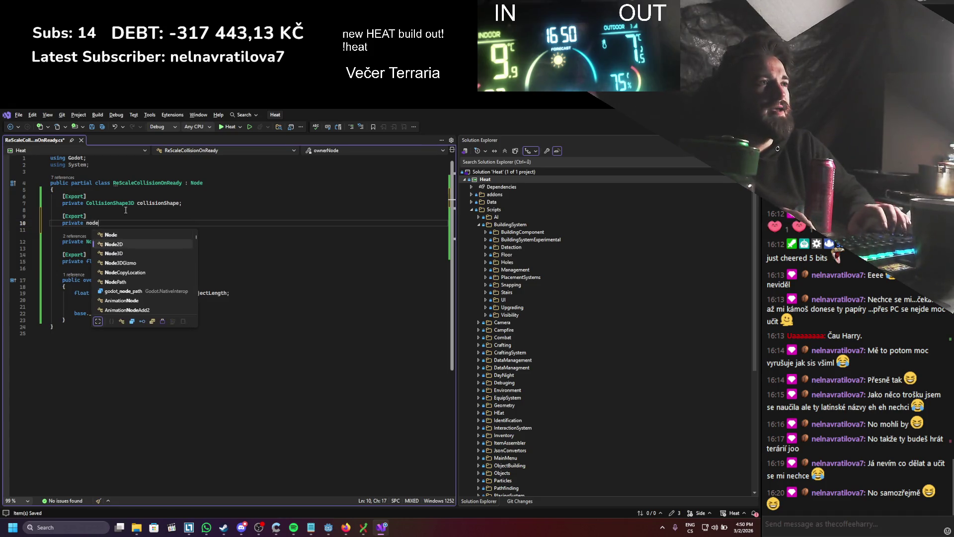
key(Down)
key(Tab)
text(c)
text(iusi)
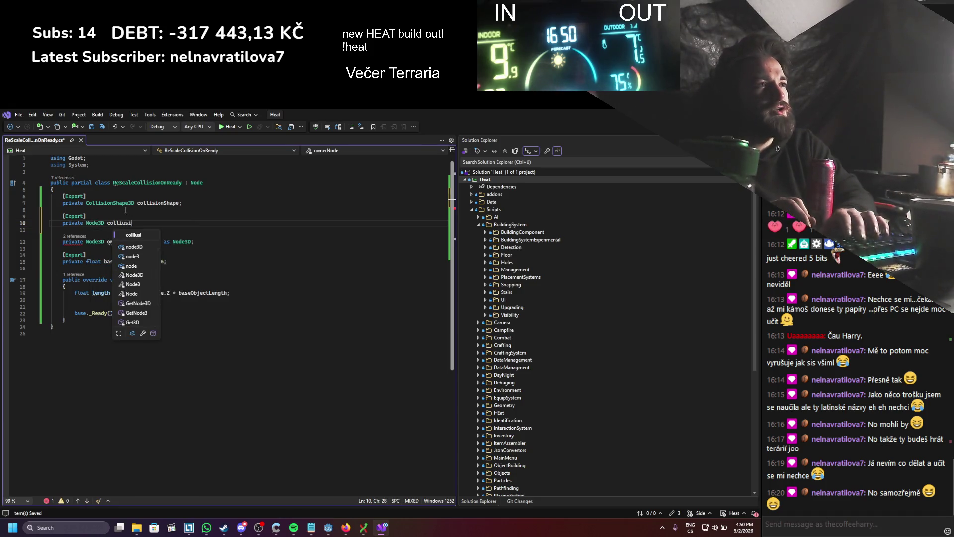
text(onParent;)
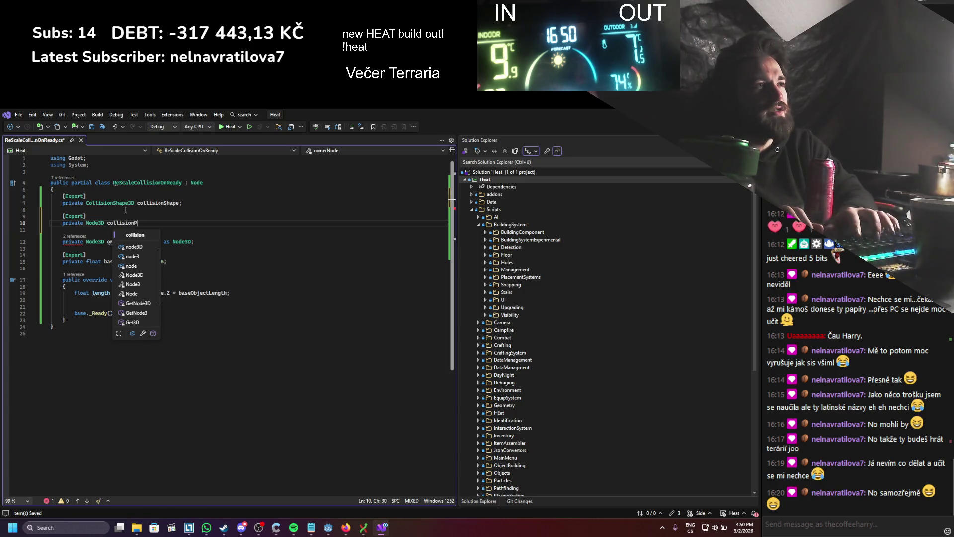
double_click(129, 223)
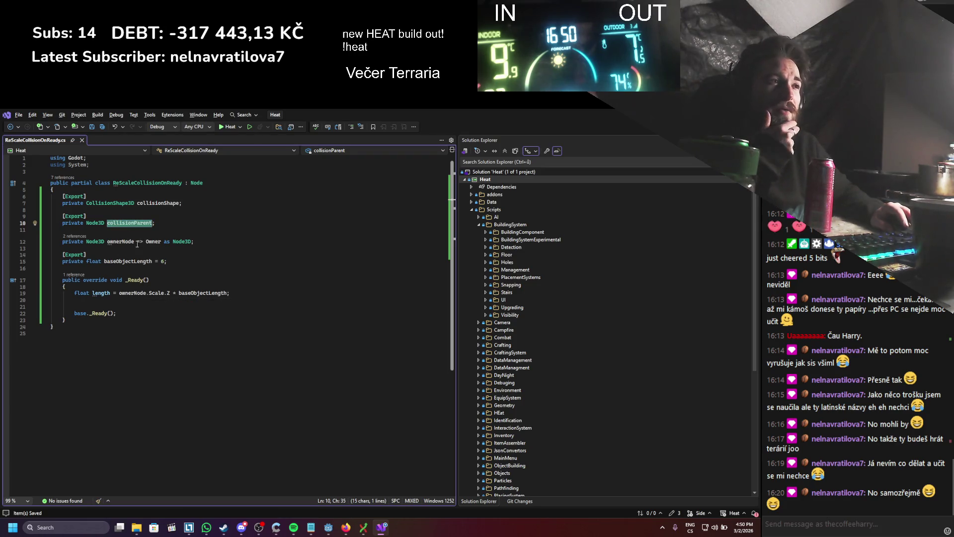
mouse_move(153, 243)
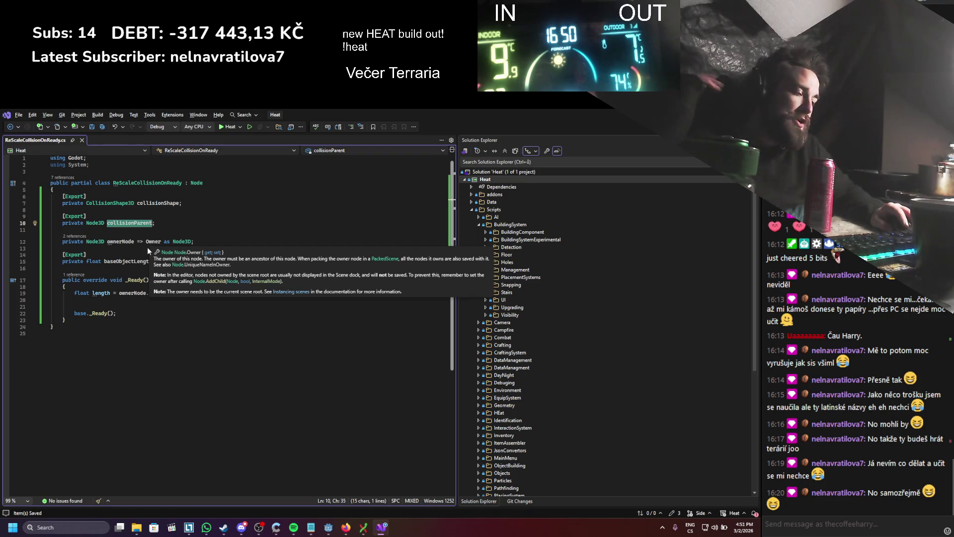
mouse_move(130, 294)
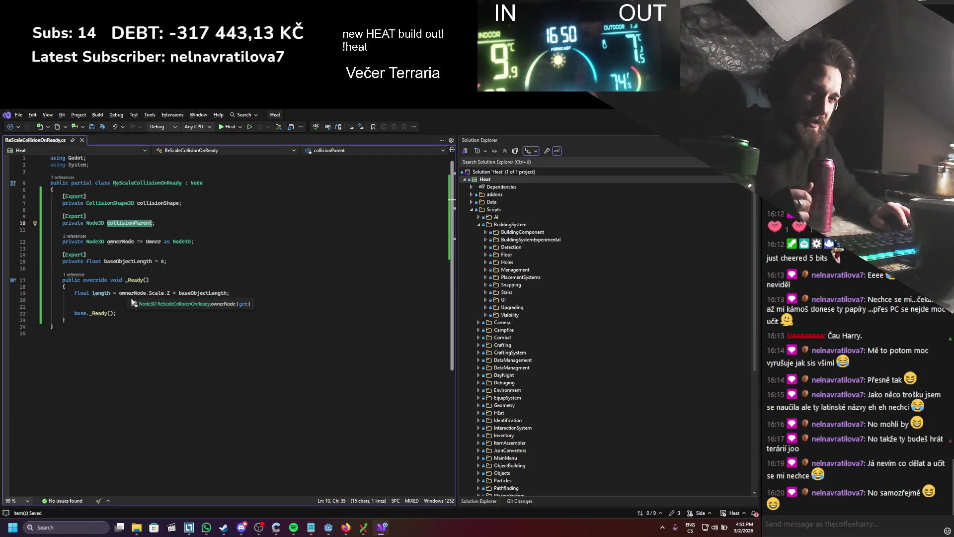
click(231, 293)
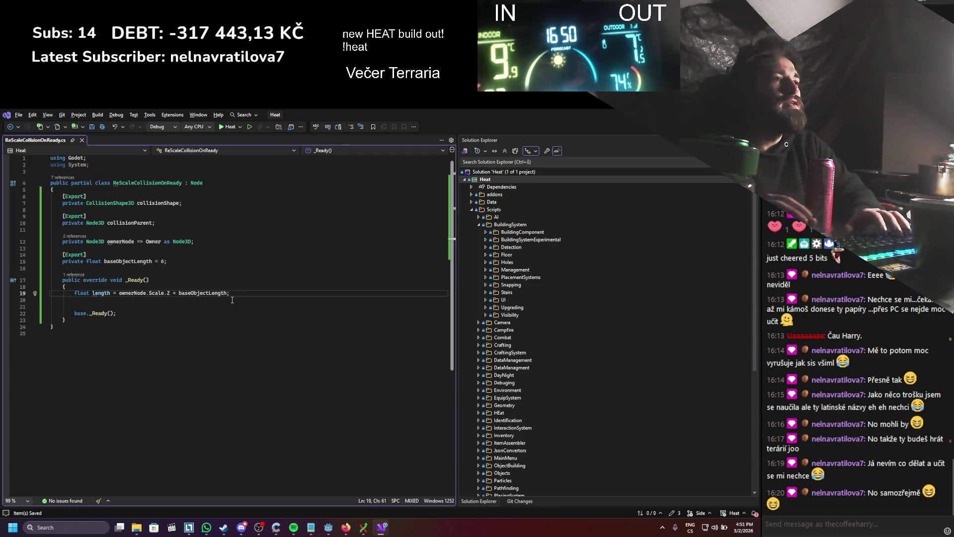
- Start the line collisionParent.GlobalPosition = ownerNode.GlobalPosition in _Ready and save
key(Return)
key(Return)
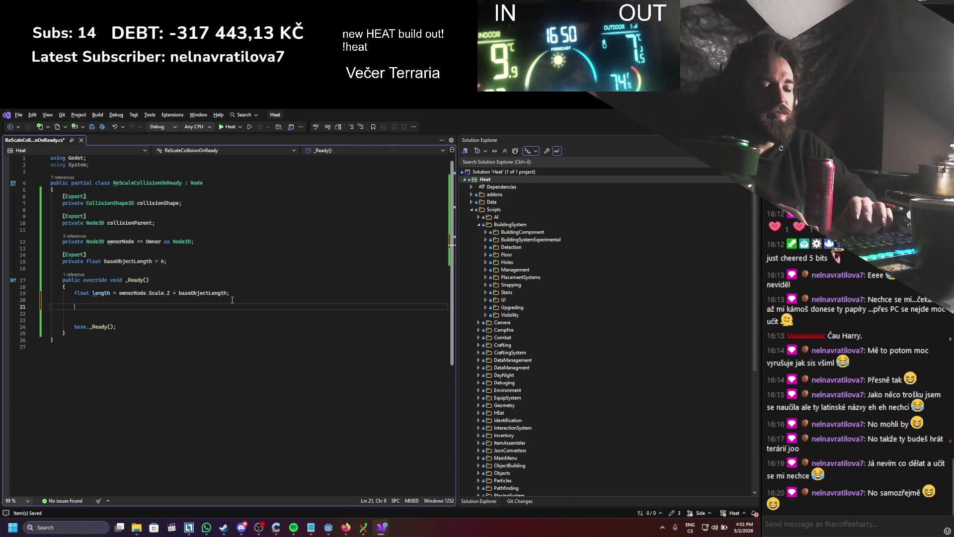
text(collisionParent.)
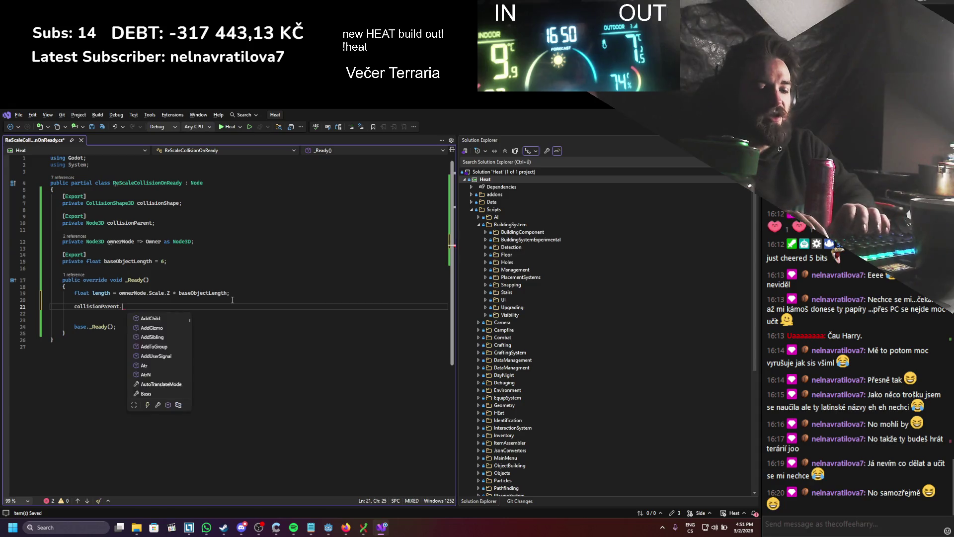
text(Glo)
key(Tab)
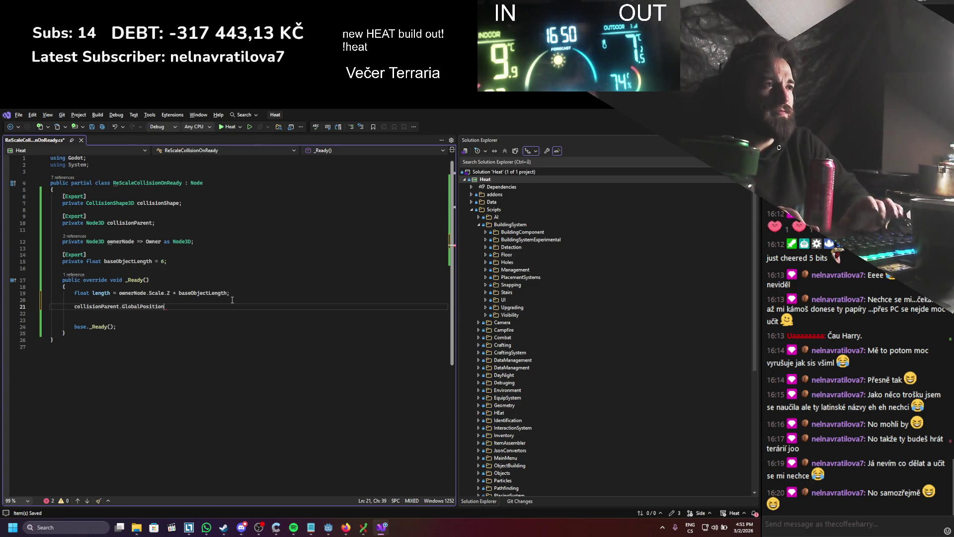
text( =)
key(ctrl+s)
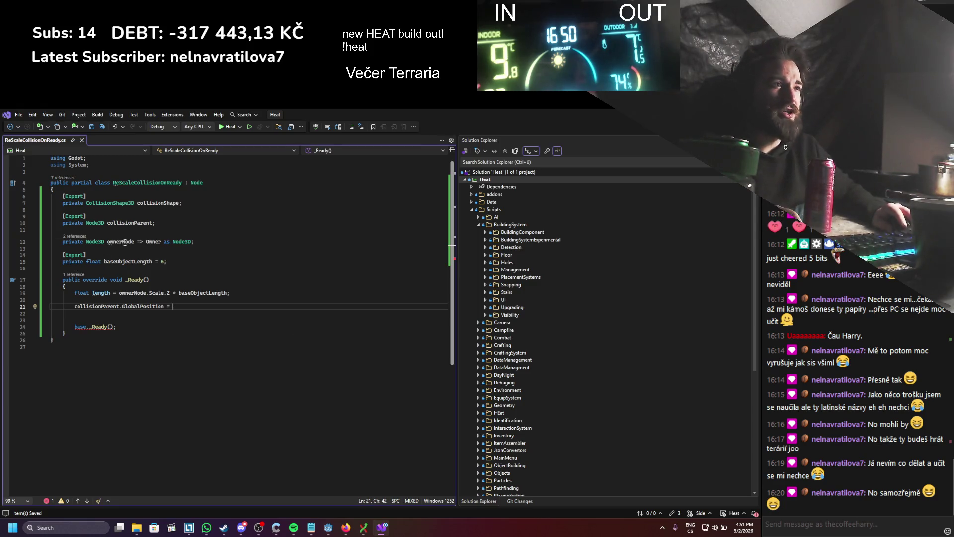
text(ownerNode.G)
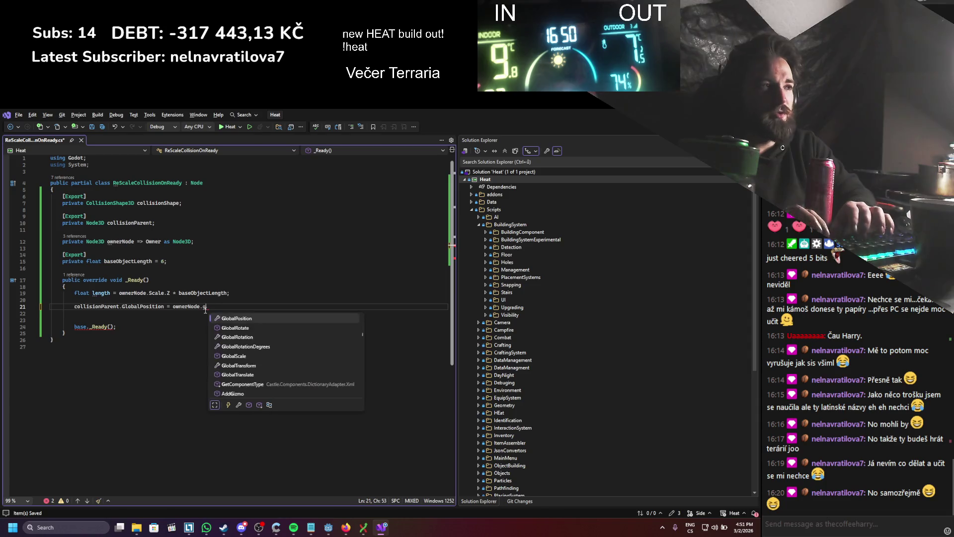
key(Tab)
key(ctrl+s)
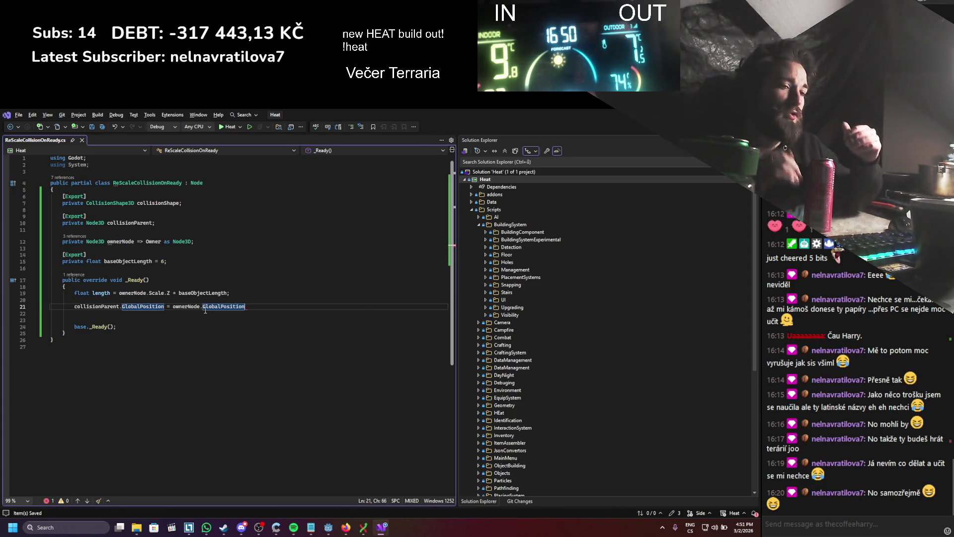
- Discard a trial DirectionTo call and add + ownerNode.Basis.Z to the expression
text(.Dir)
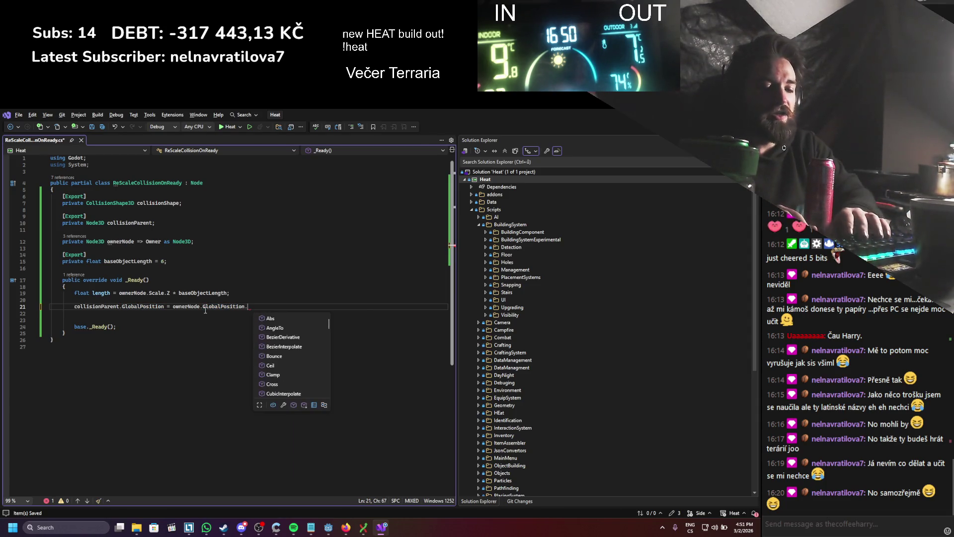
key(Tab)
text(()
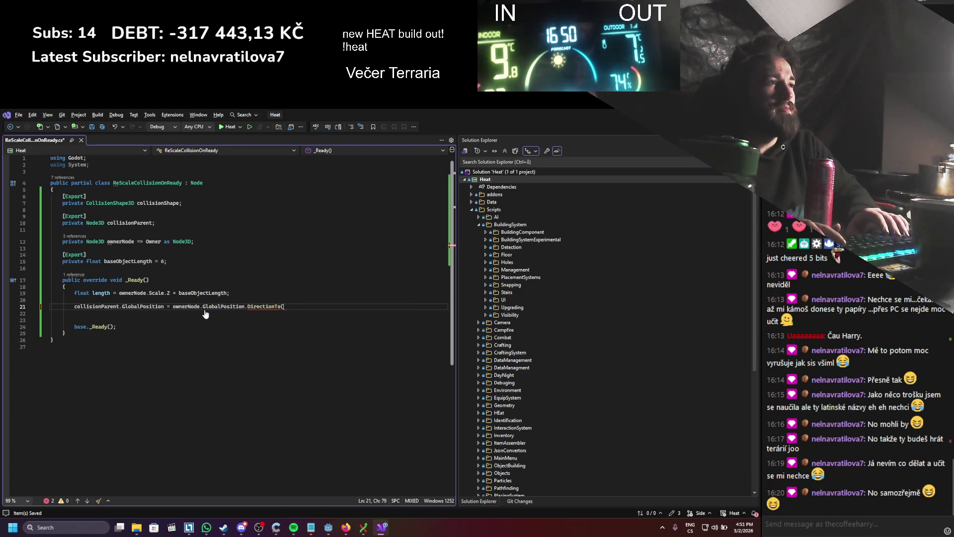
key(ctrl+z)
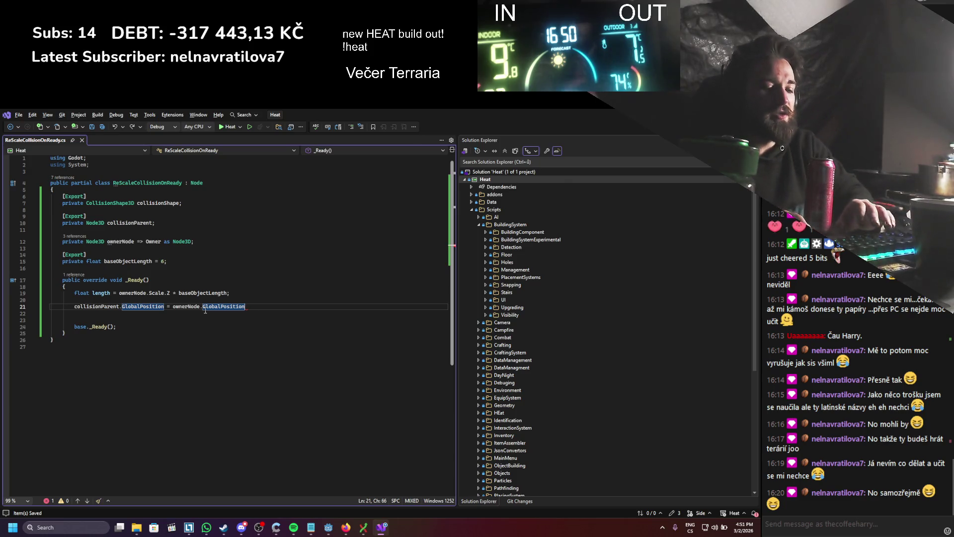
text(.)
key(BackSpace)
text(+)
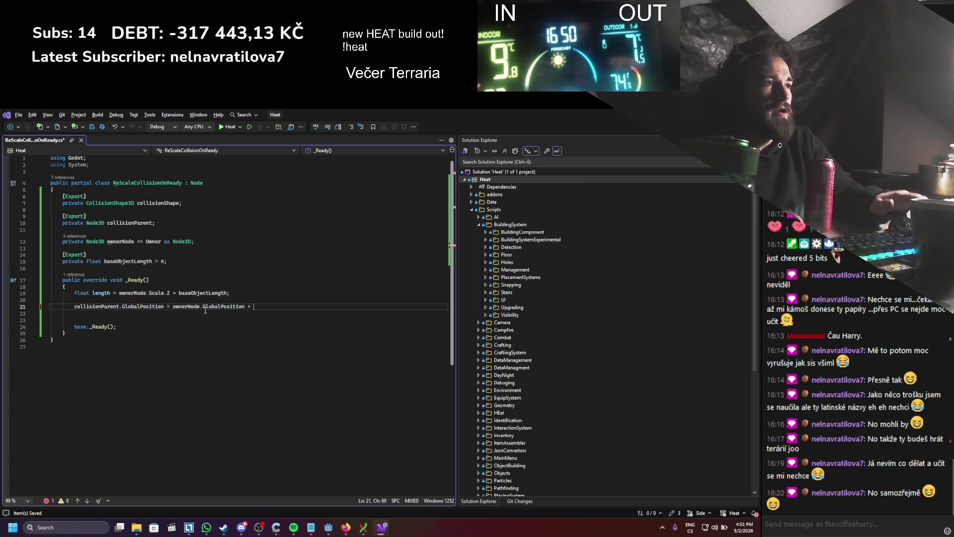
double_click(197, 306)
click(279, 305)
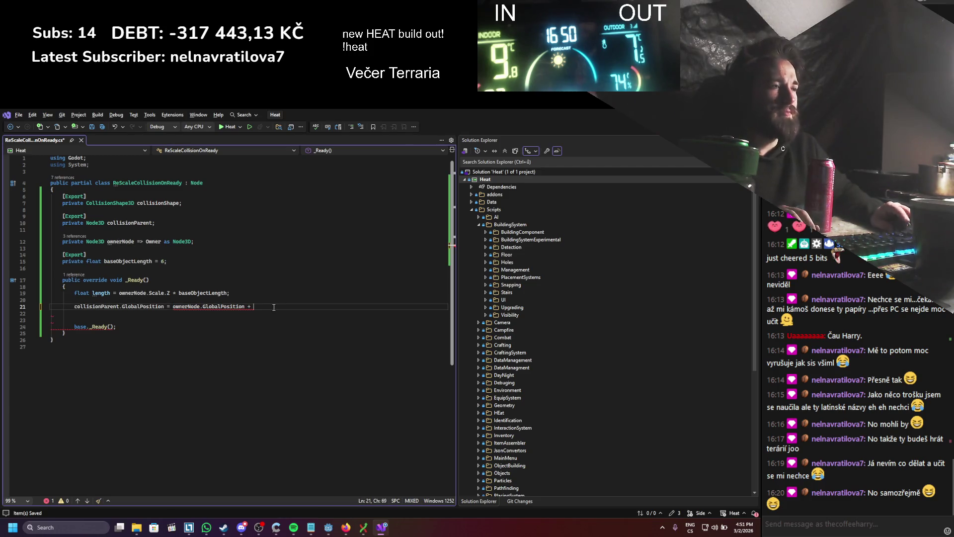
text(ownerNode.bas)
key(Tab)
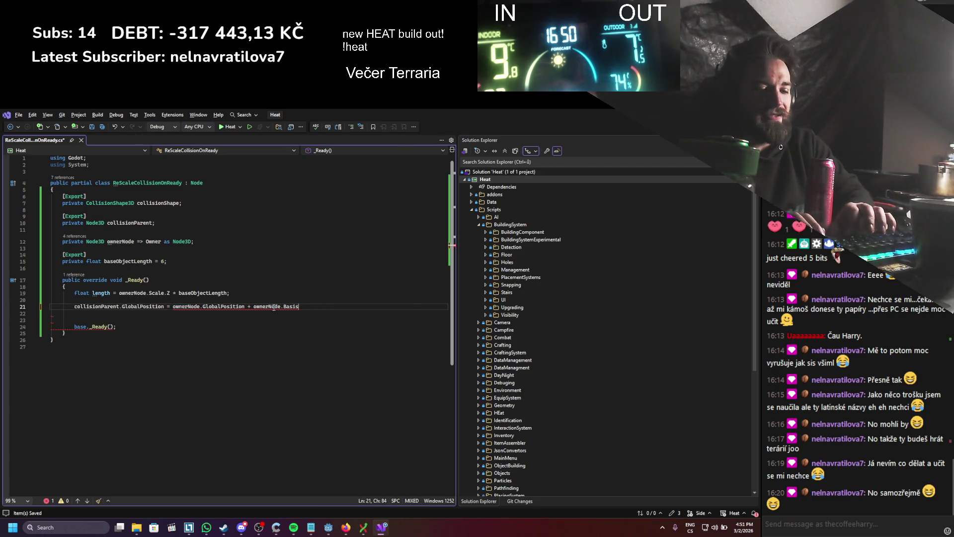
text(.Z)
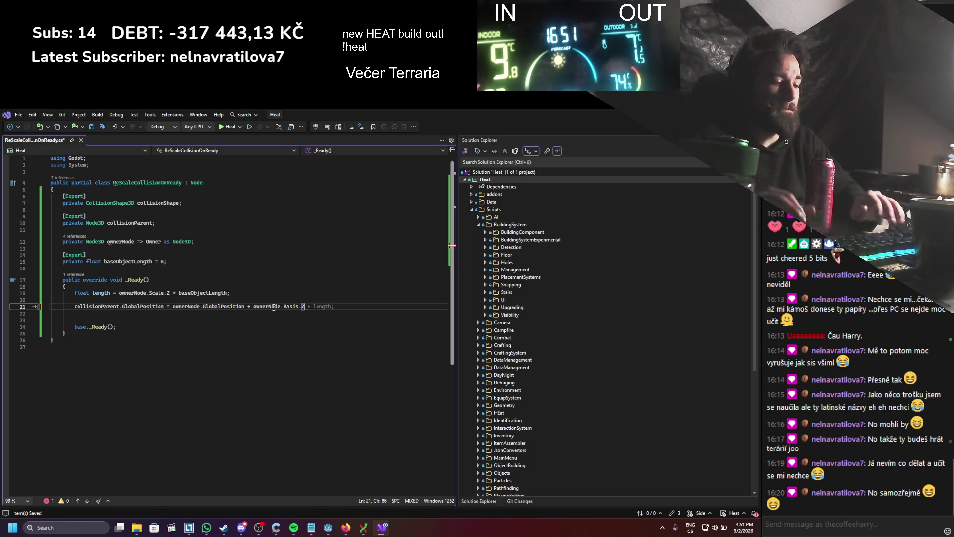
- Multiply ownerNode.Basis.Z by length on line 21 and save
text(* ownerNode)
key(ctrl+BackSpace)
text(length / 2;)
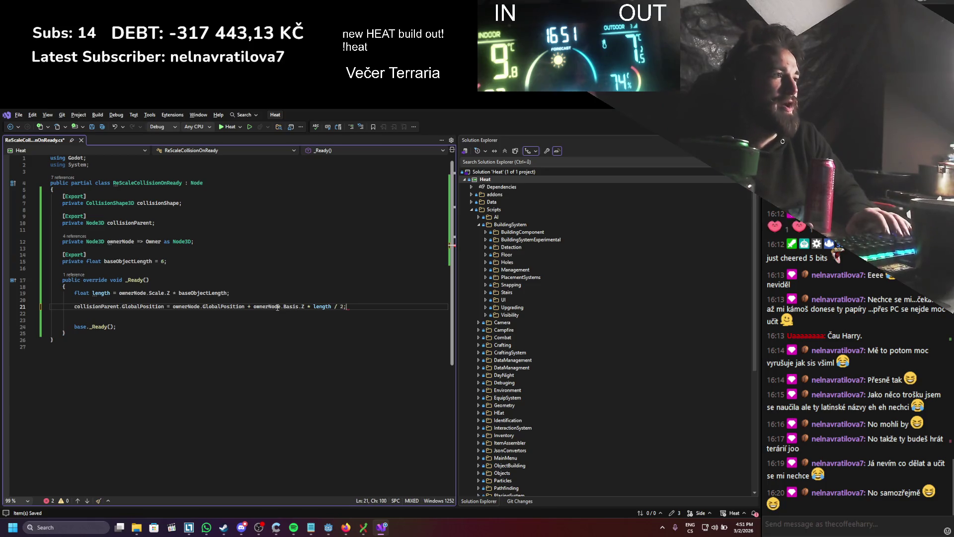
key(ctrl+s)
key(Left)
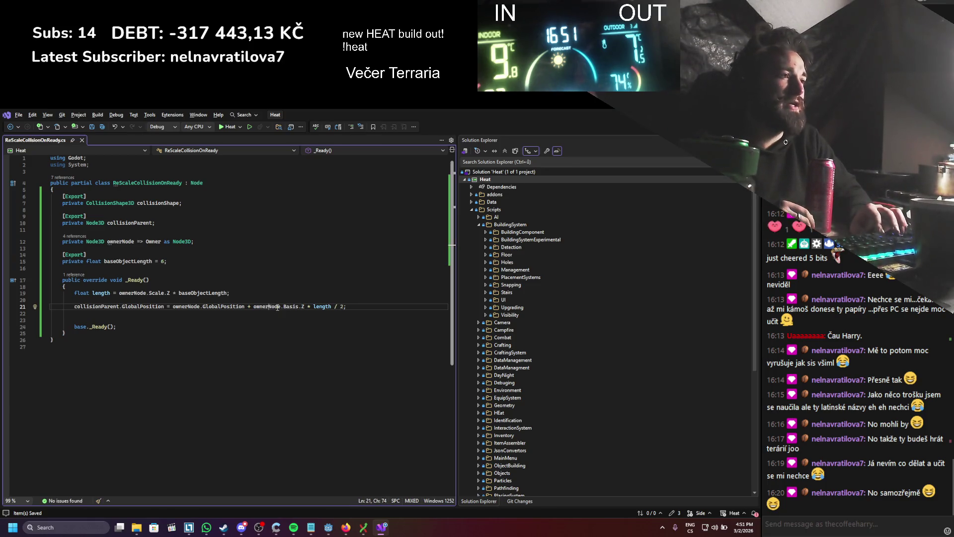
key(Right)
key(Right)
key(Right)
key(Left)
key(Left)
key(Left)
key(Left)
key(Left)
key(Left)
key(Right)
key(Right)
key(Right)
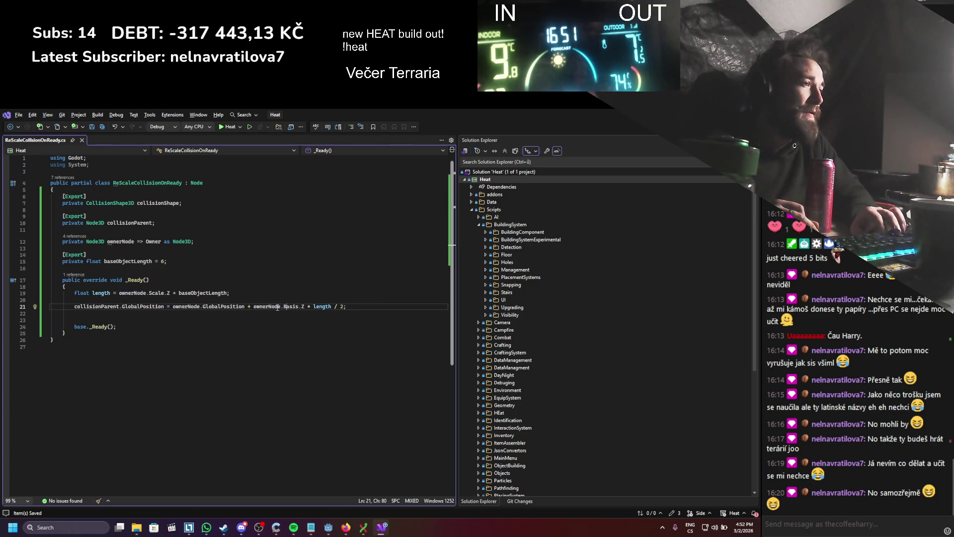
key(Left)
key(Left)
key(Left)
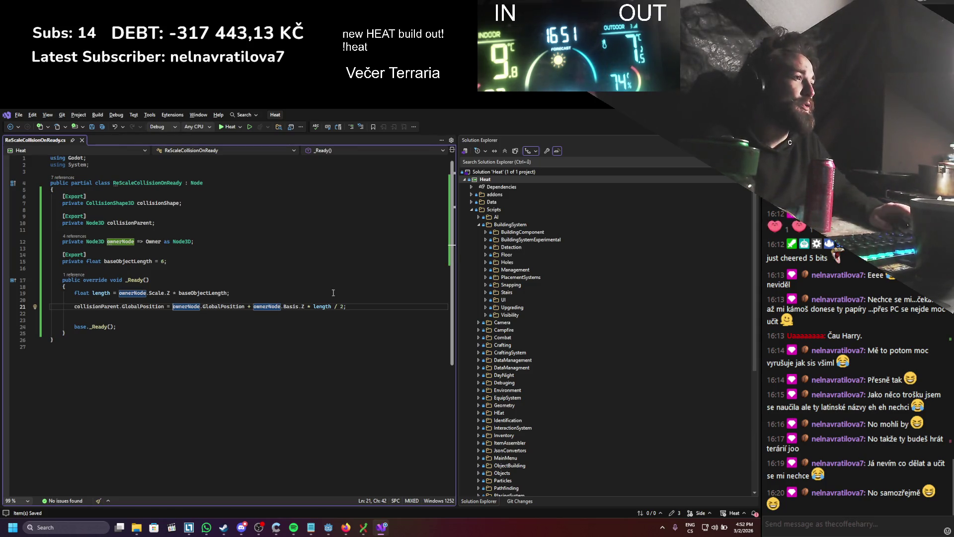
- Wrap the half length in parentheses as (length / 2) and save the script
click(316, 303)
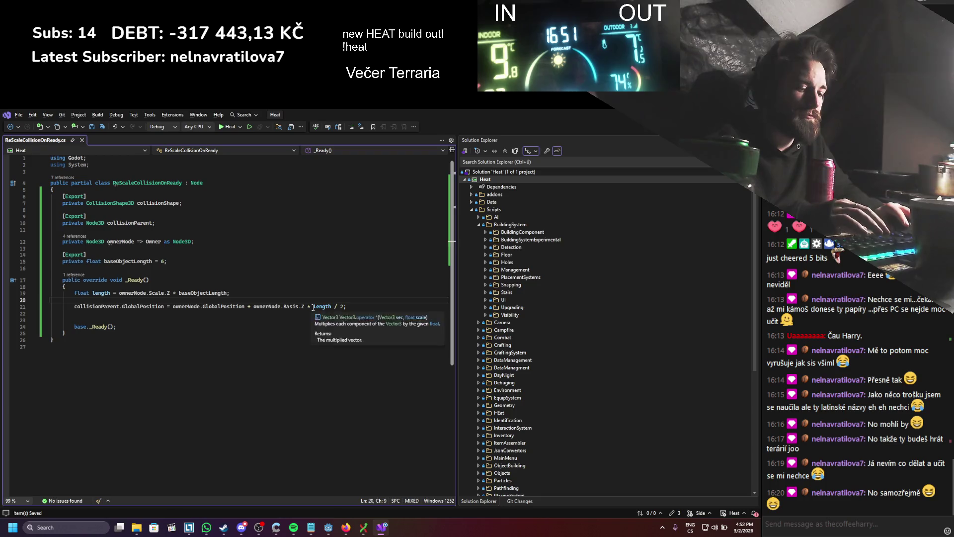
text(()
click(350, 304)
text())
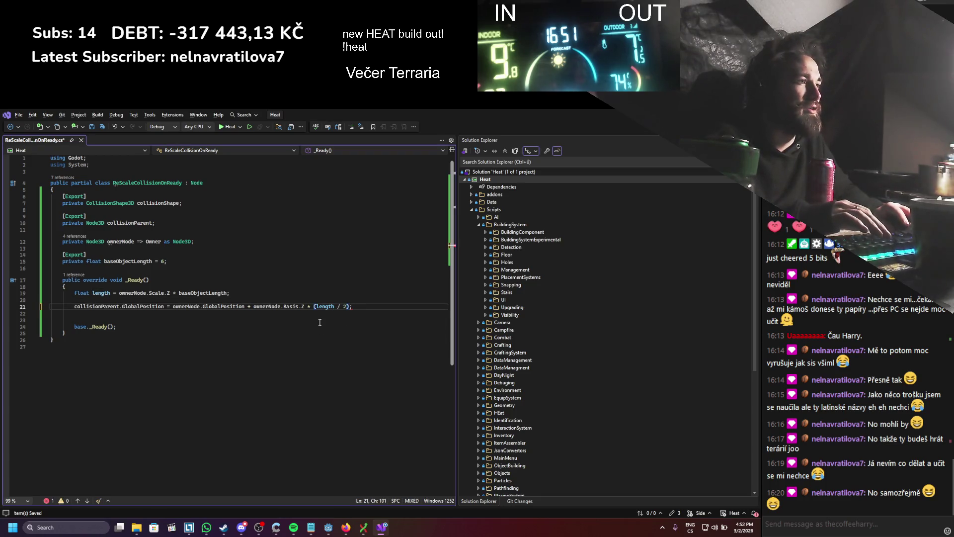
drag(253, 306, 352, 306)
drag(254, 307, 249, 307)
click(251, 307)
click(297, 340)
key(ctrl+s)
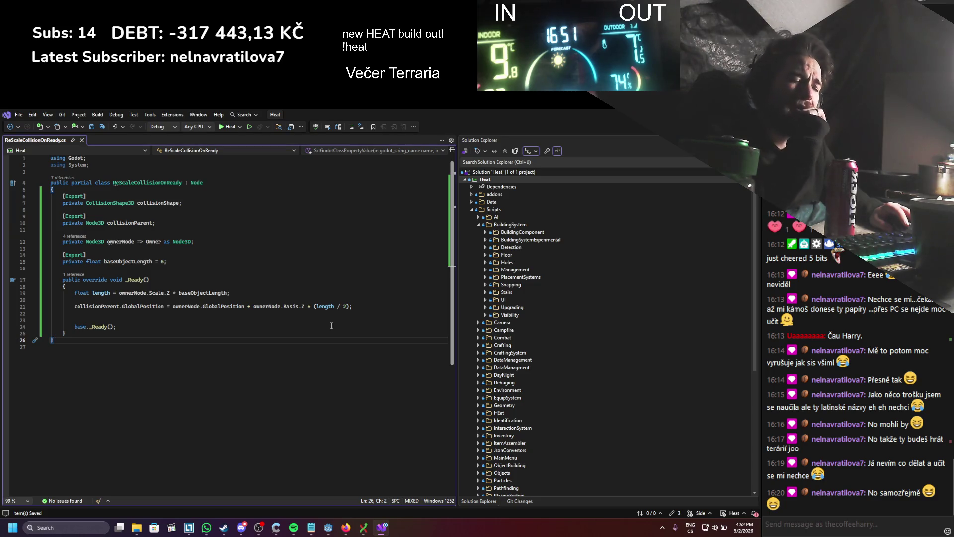
click(359, 307)
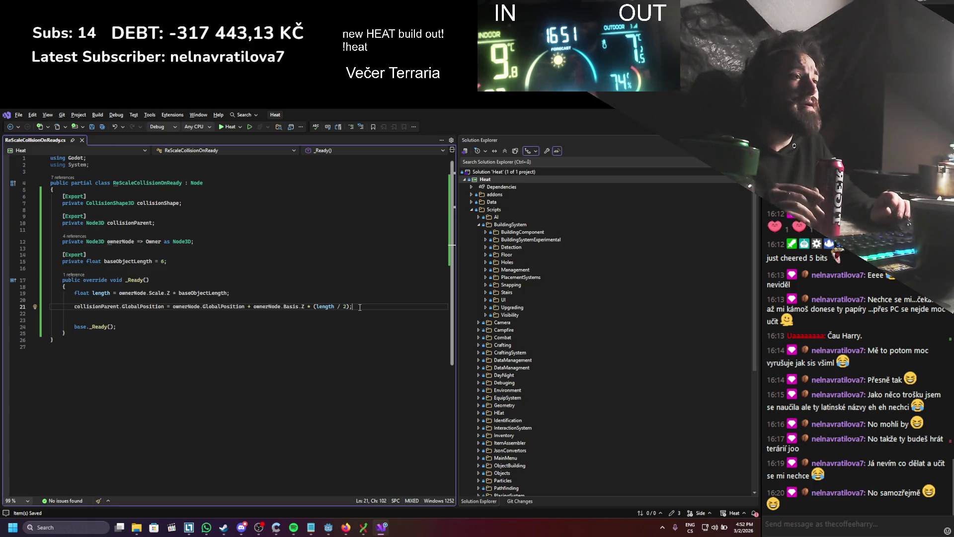
- Begin a new collisionShape line below the position line, then switch to Godot
key(Return)
key(Return)
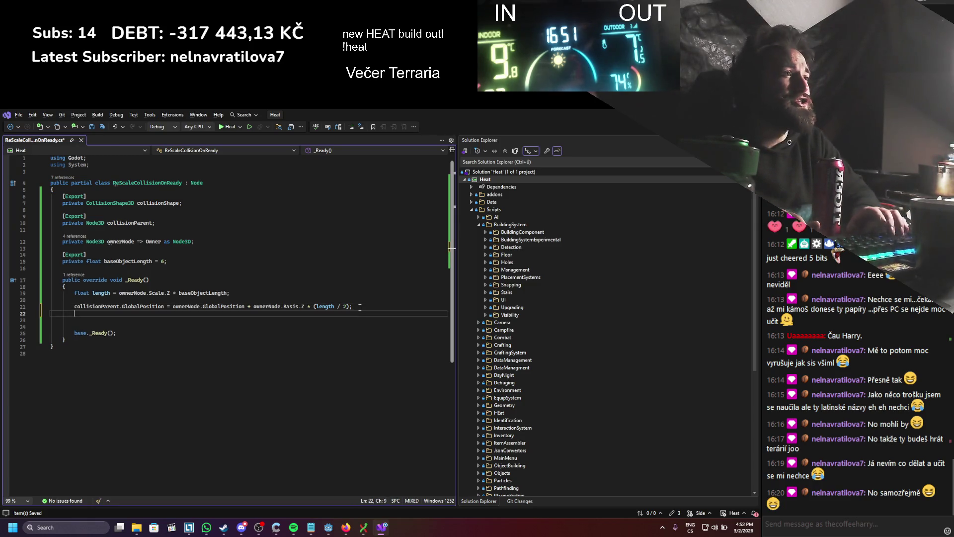
text(coll)
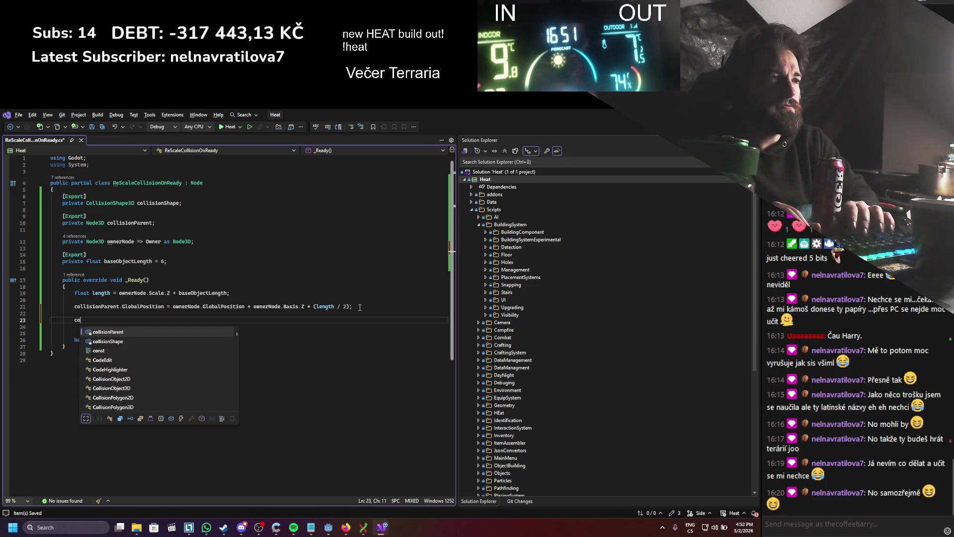
key(Down)
key(Tab)
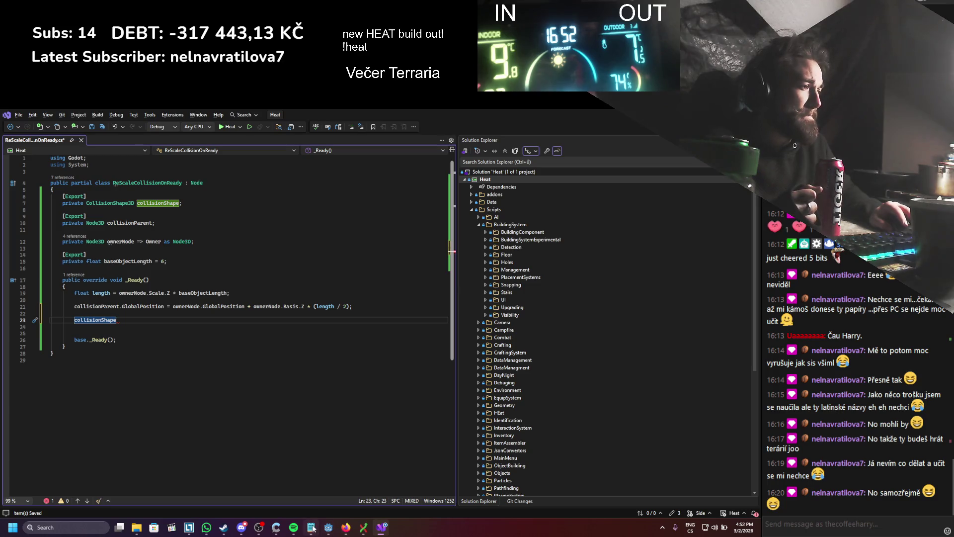
click(329, 528)
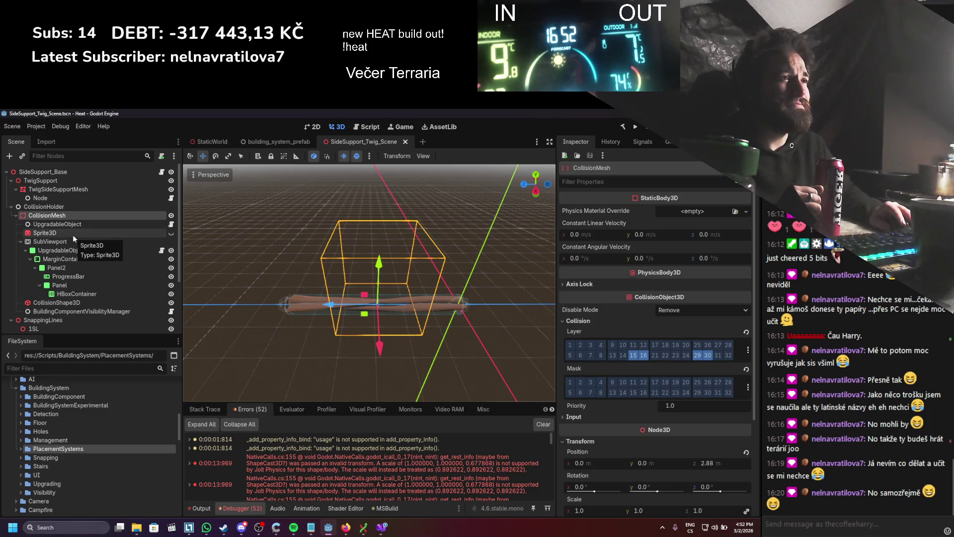
- Check the CollisionShape3D's BoxShape3D size of 0.5, 0.5, 6.0, then return to Visual Studio
click(66, 303)
click(681, 211)
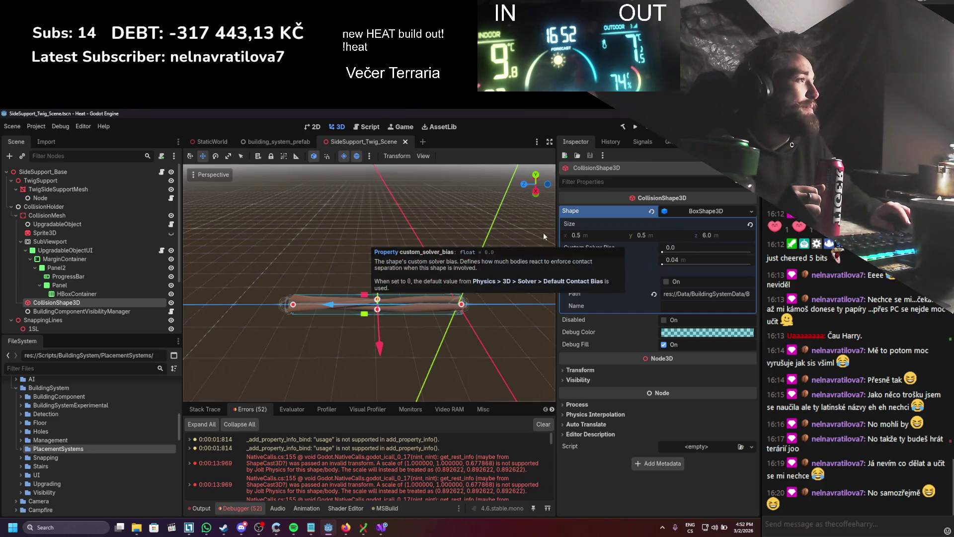
click(378, 531)
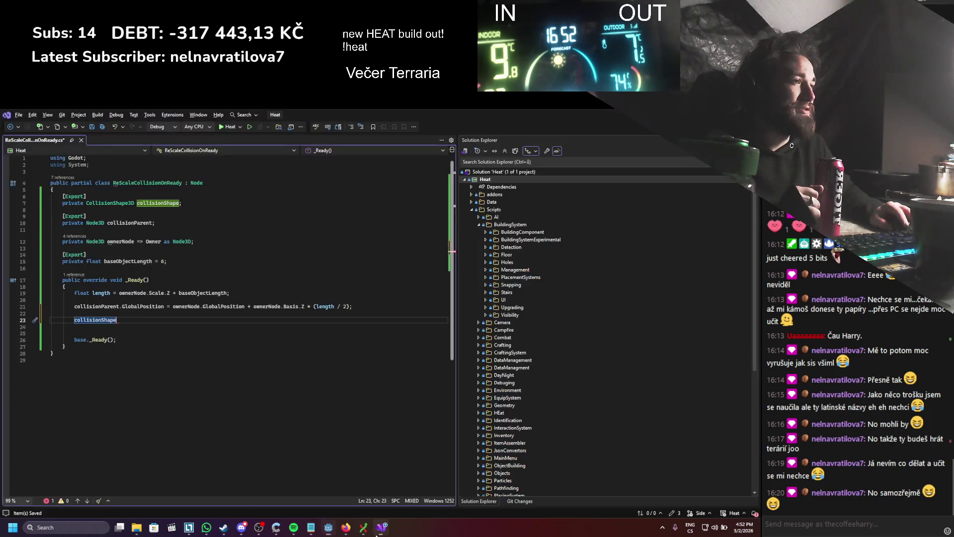
- Restart line 23 as a Vector3 collisionBoxScale declaration taken from collisionShape.Shape
key(BackSpace)
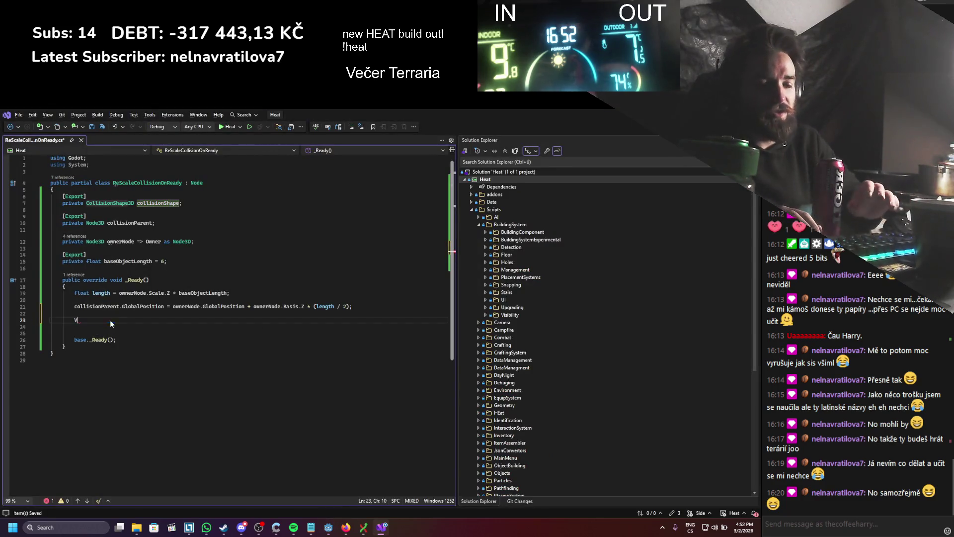
text(Vec)
key(Down)
key(Down)
key(Down)
key(Tab)
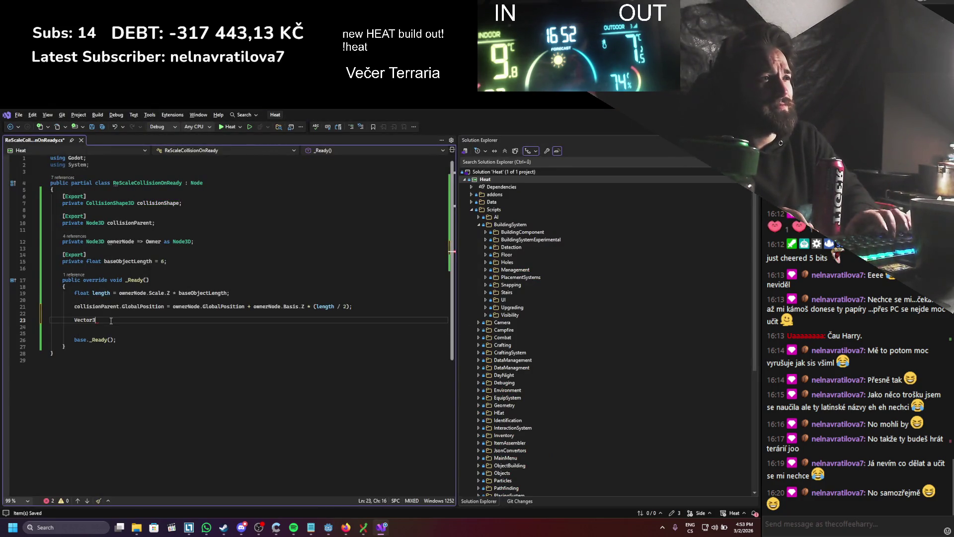
text(collisi)
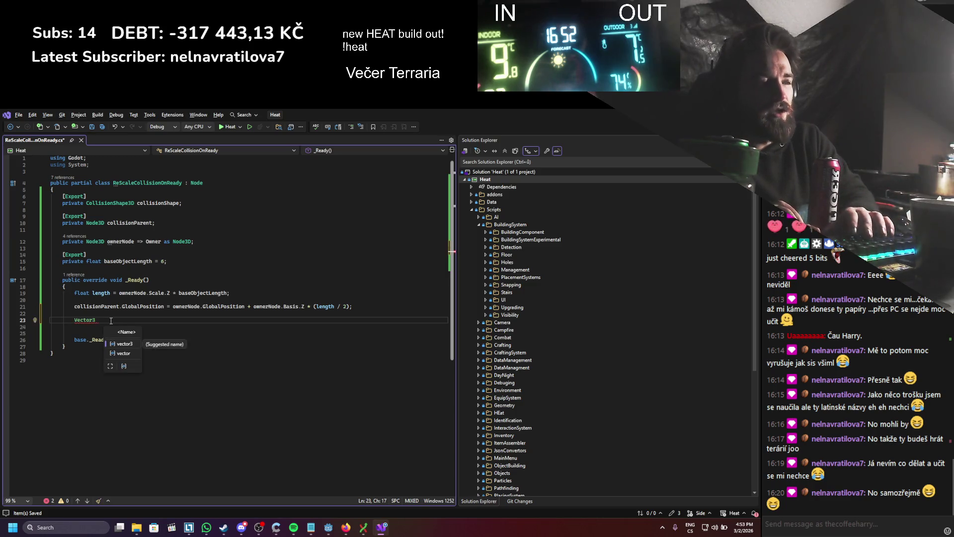
text(onB)
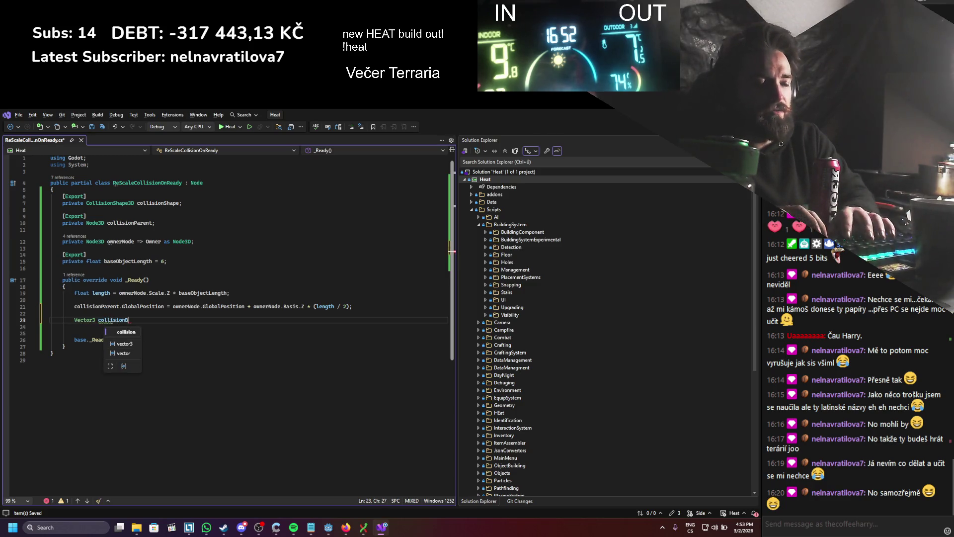
text(oxScale = )
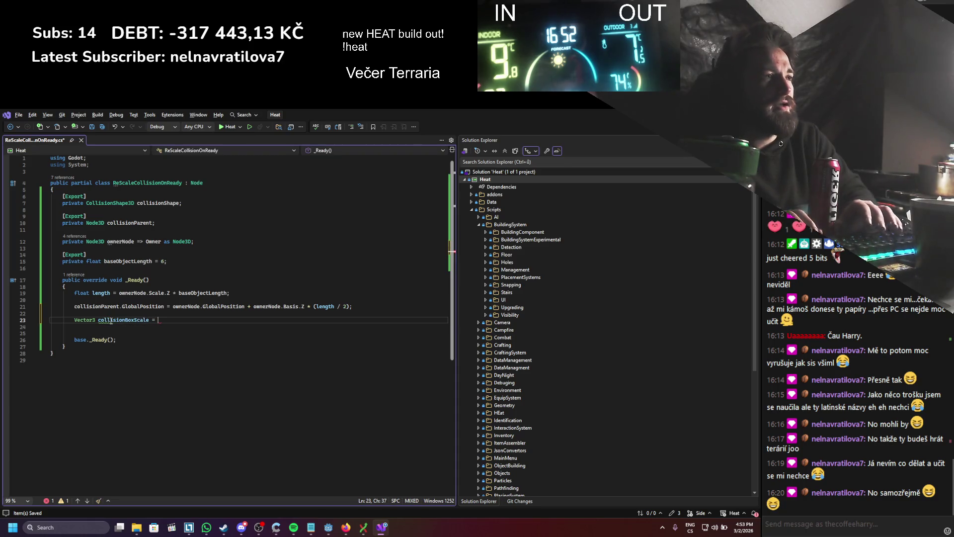
text(coll)
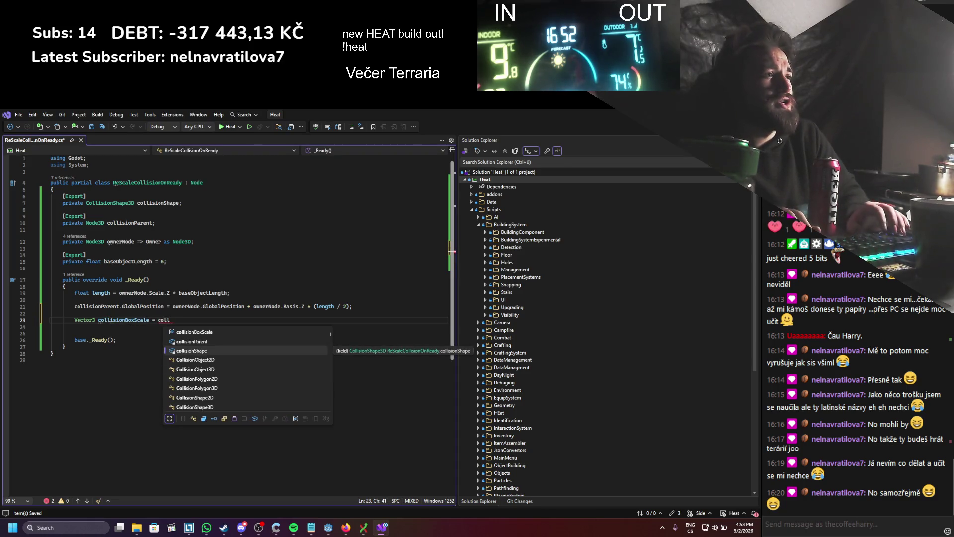
text(isionShape.Shape a)
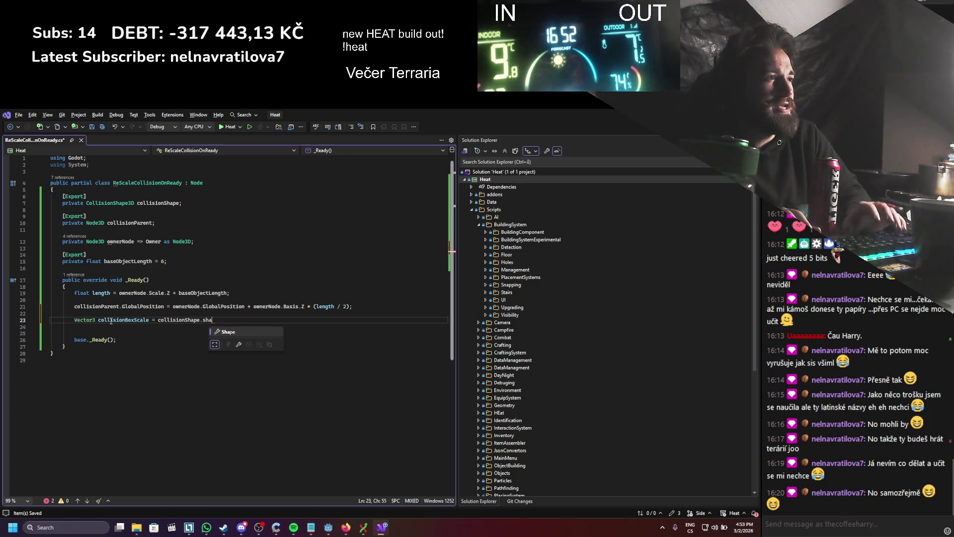
text(s Collis)
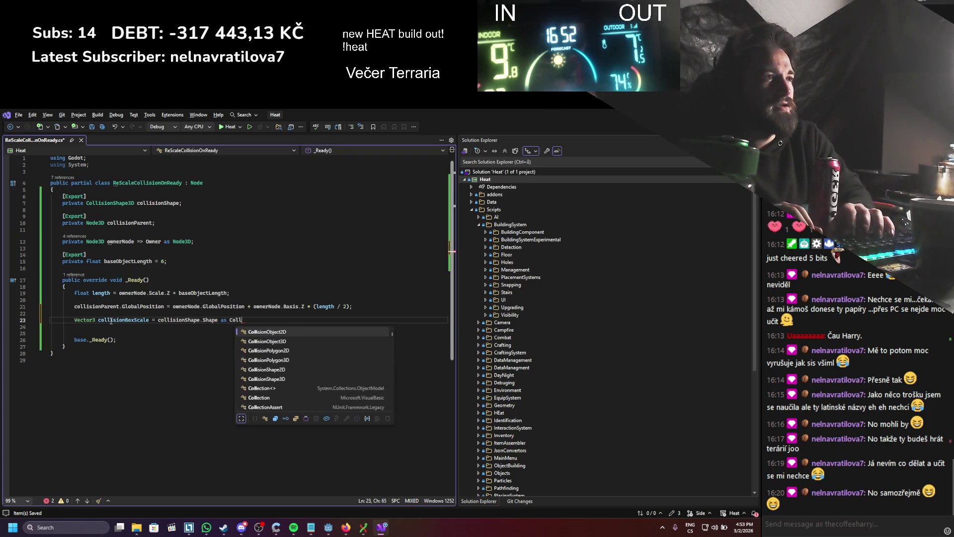
key(BackSpace)
key(BackSpace)
key(BackSpace)
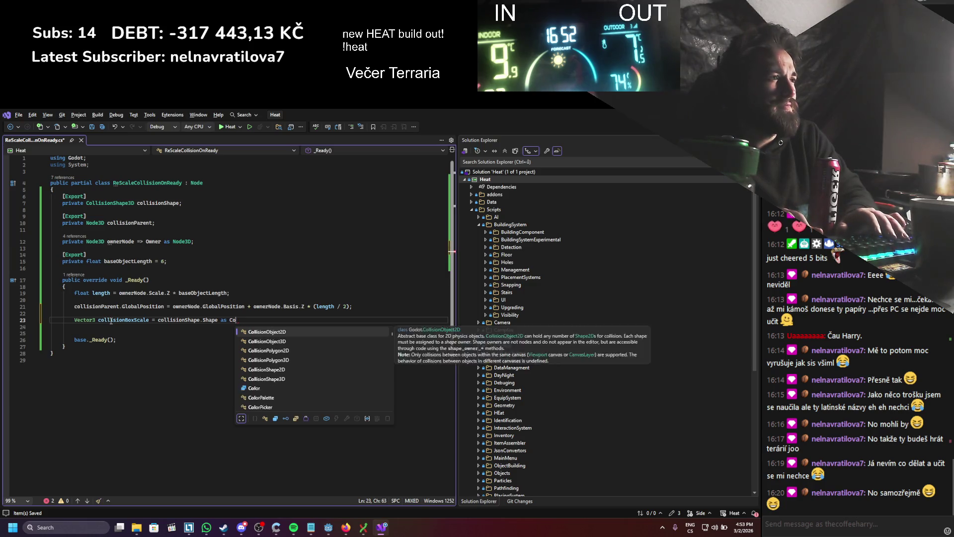
key(BackSpace)
text(.si)
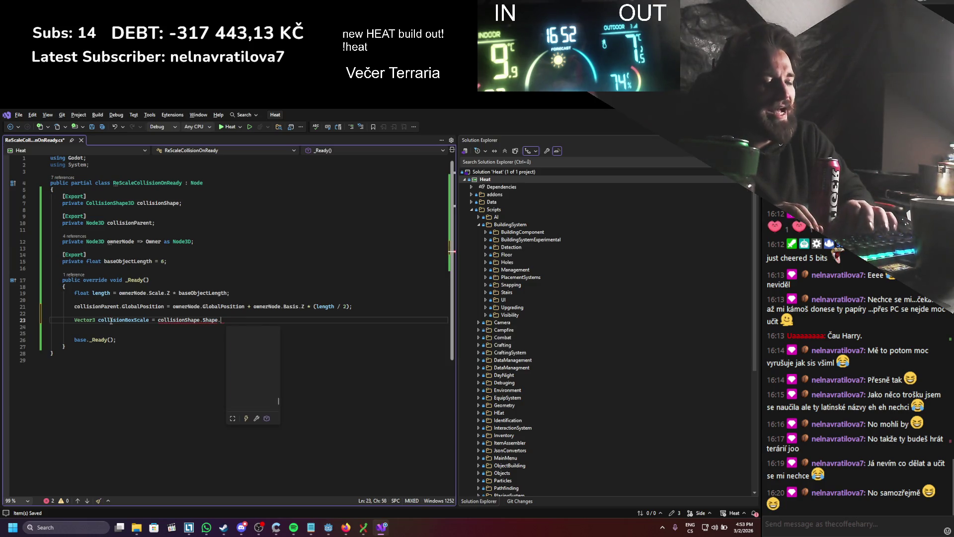
key(BackSpace)
key(BackSpace)
key(BackSpace)
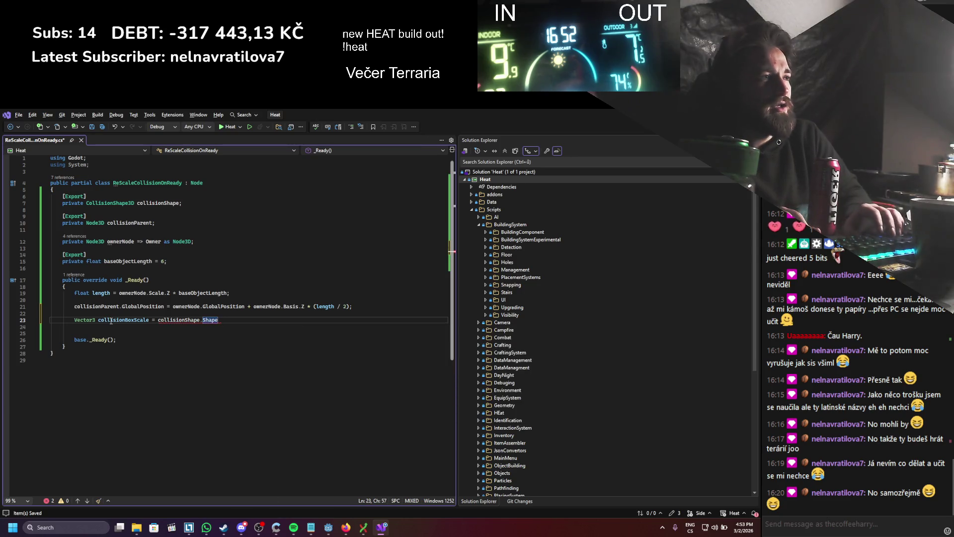
- Cast collisionShape.Shape to BoxShape3D after confirming the shape type in Godot, and save
key(Left)
key(Left)
key(Left)
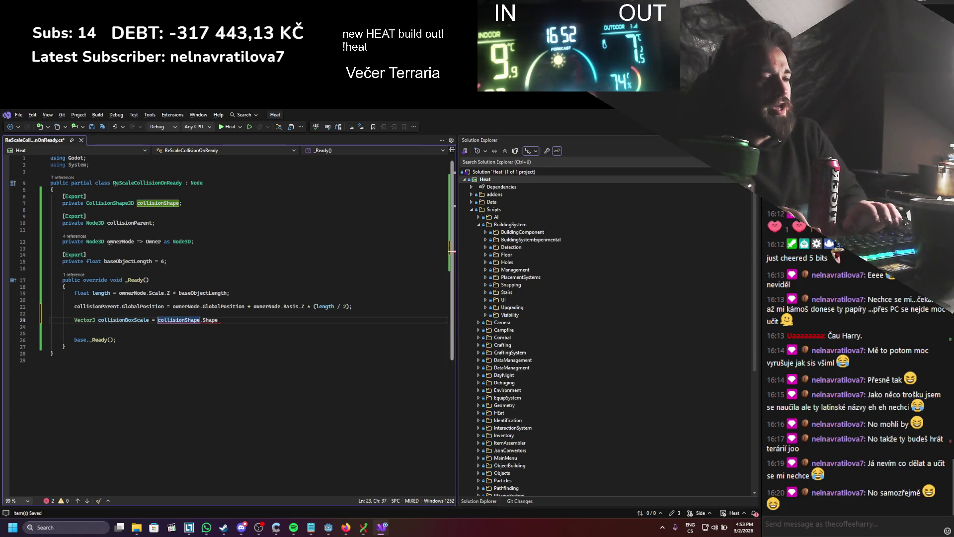
text((Coll)
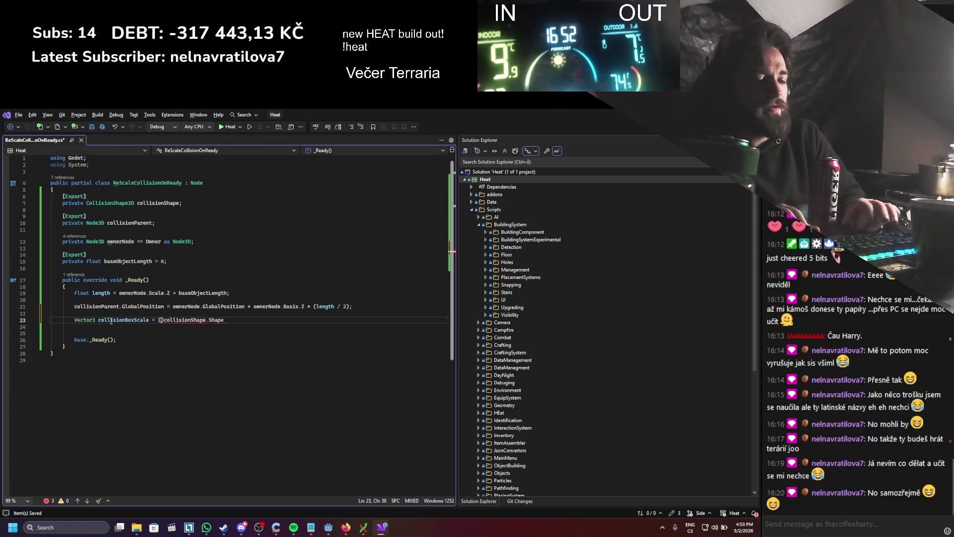
key(Down)
key(Down)
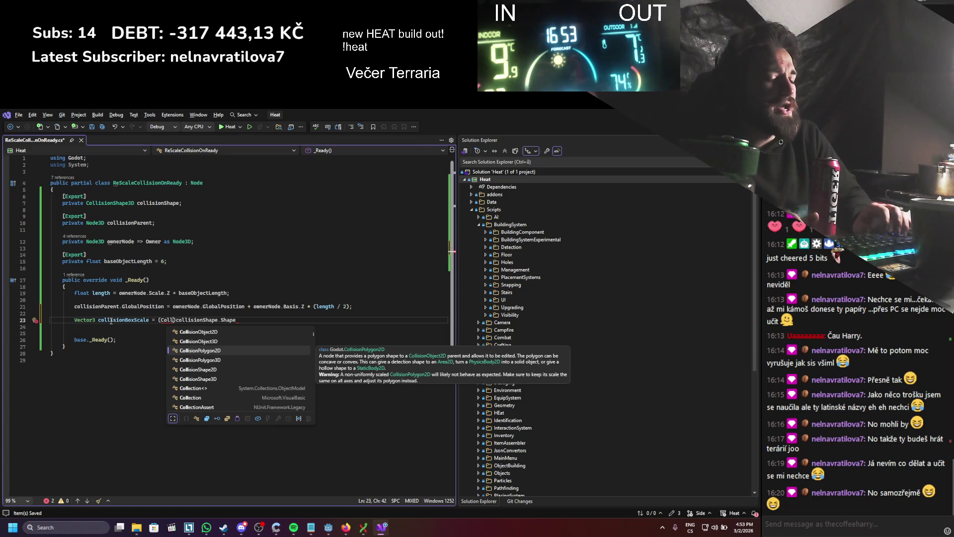
text(isio)
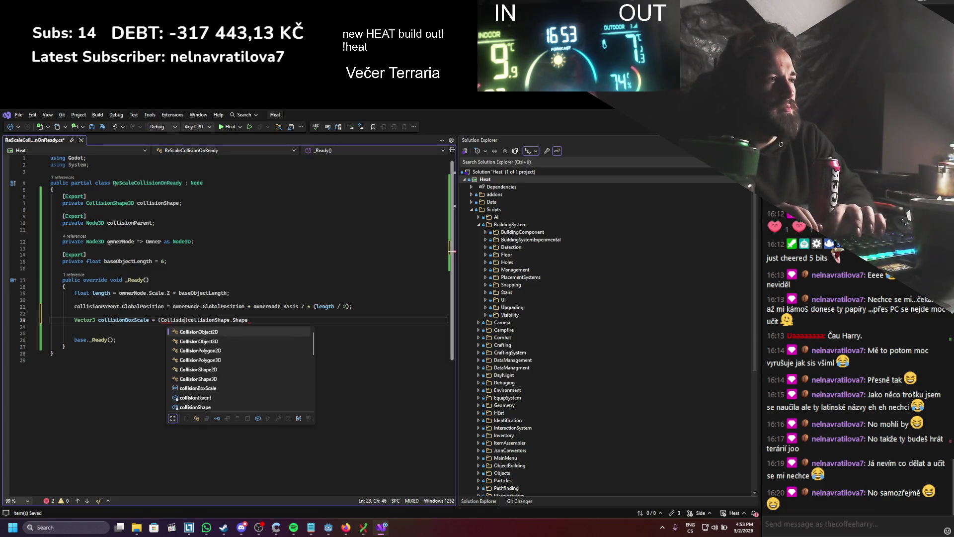
text(nbo)
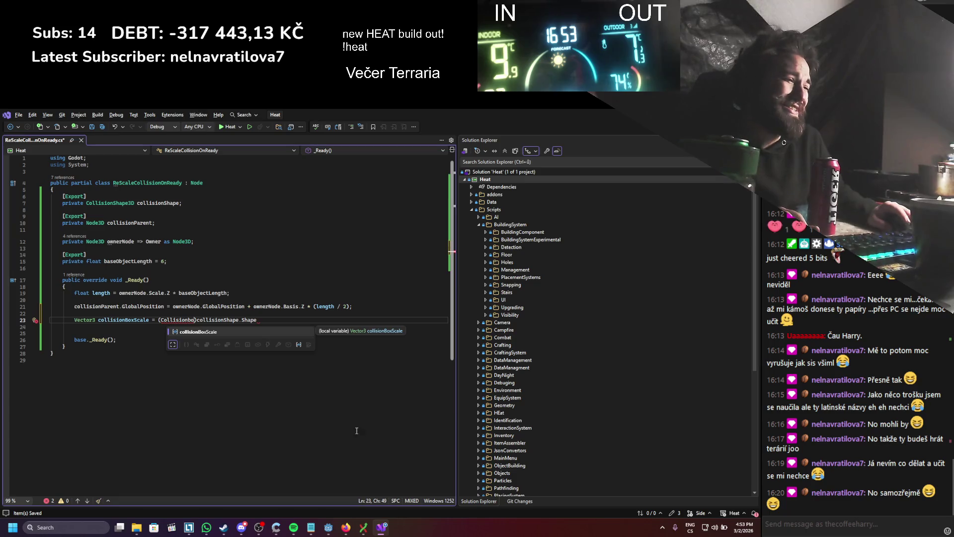
key(Escape)
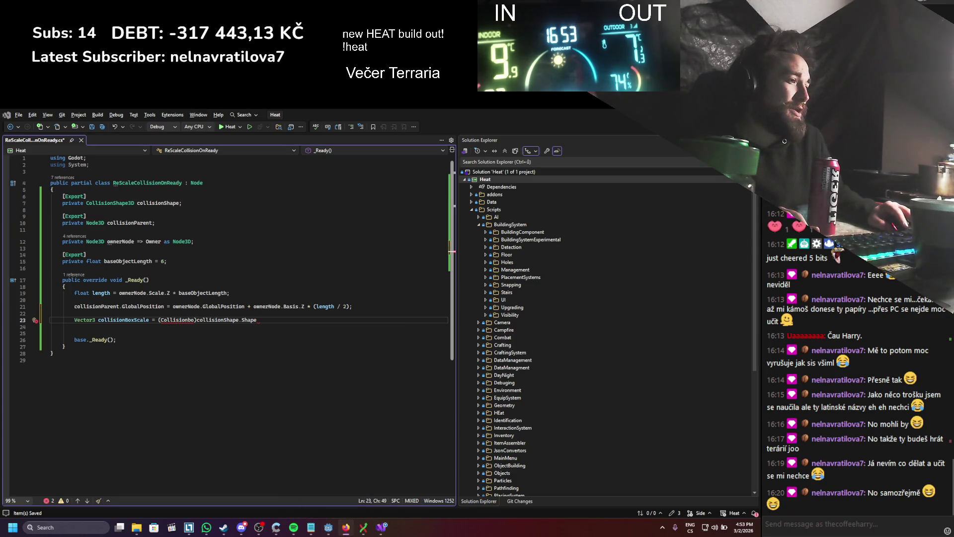
click(328, 531)
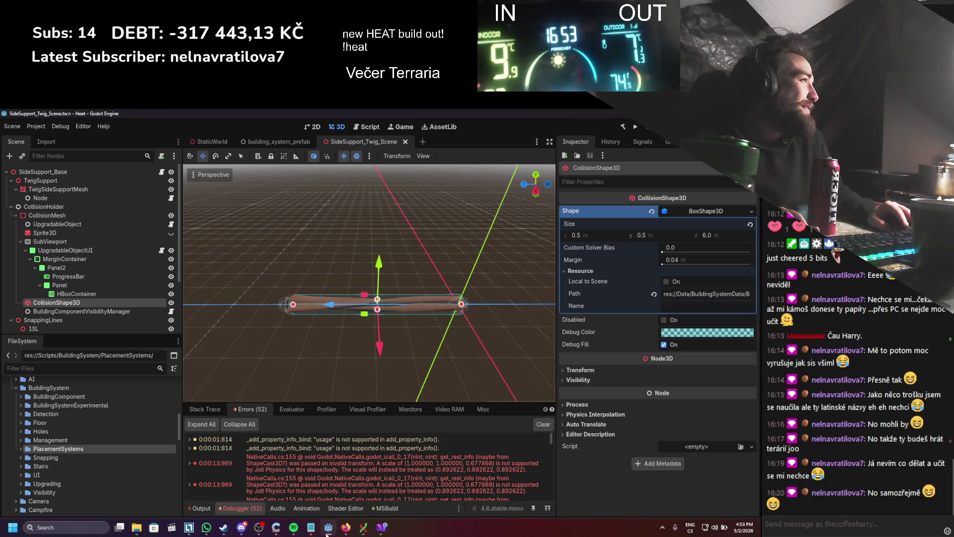
click(328, 529)
double_click(184, 321)
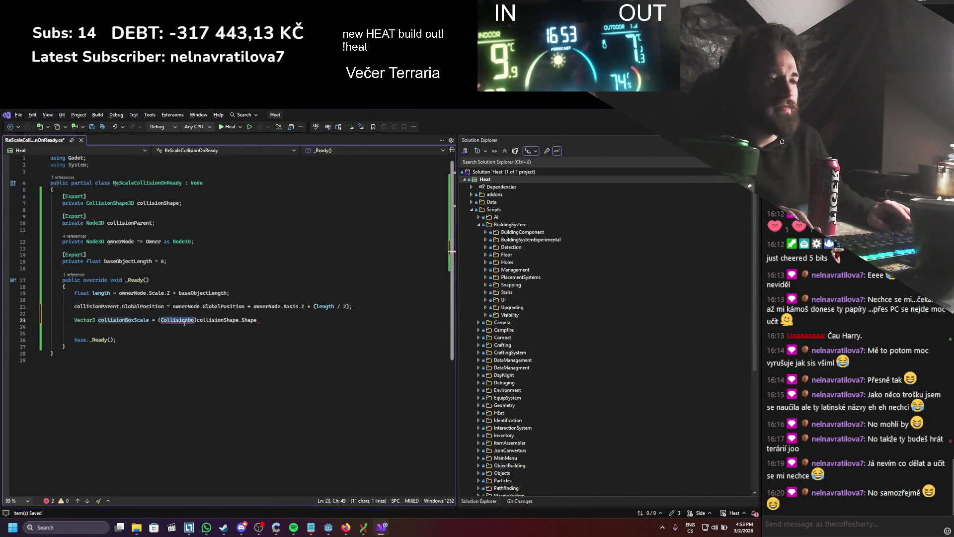
text(BoxShape)
key(Tab)
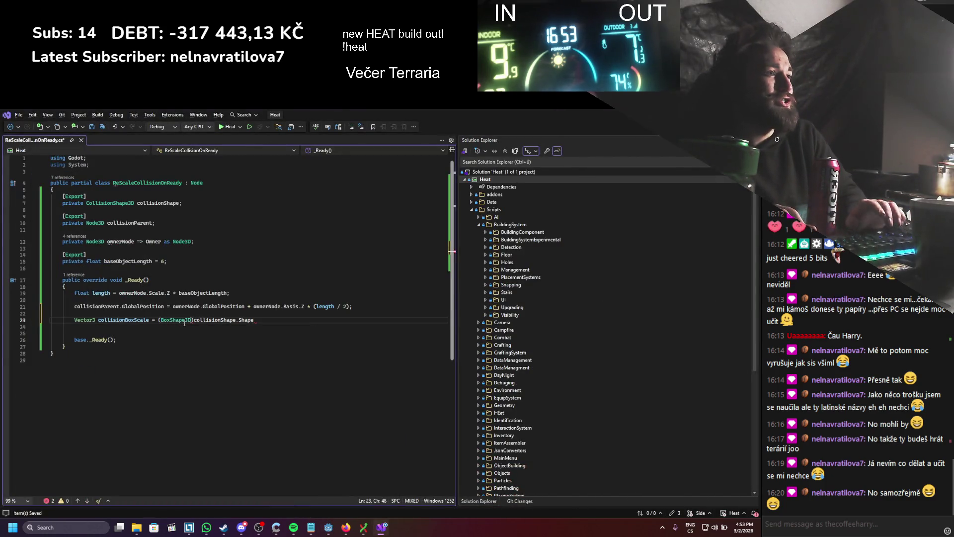
key(ctrl+s)
- Complete line 23 as ((BoxShape3D)collisionShape.Shape).Size; and save the script
click(159, 321)
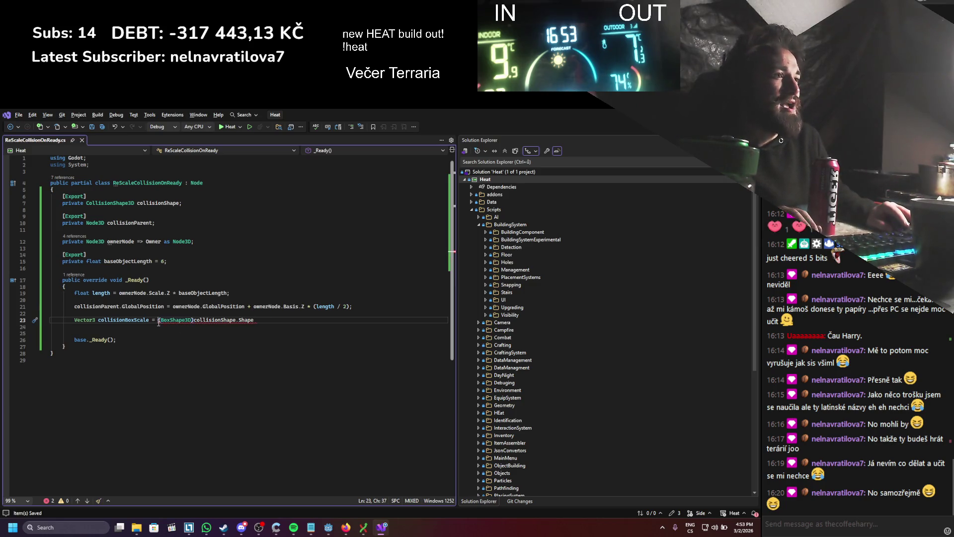
text(()
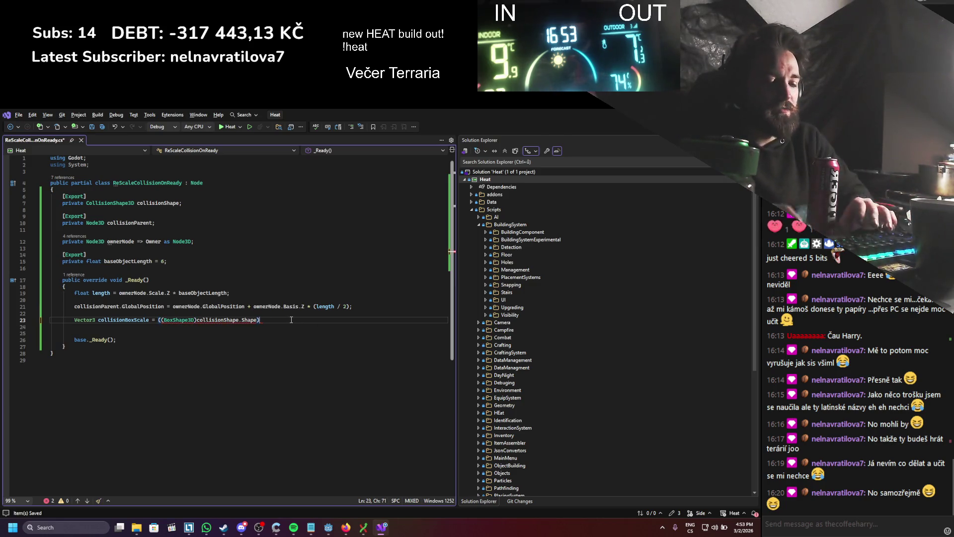
text(.s)
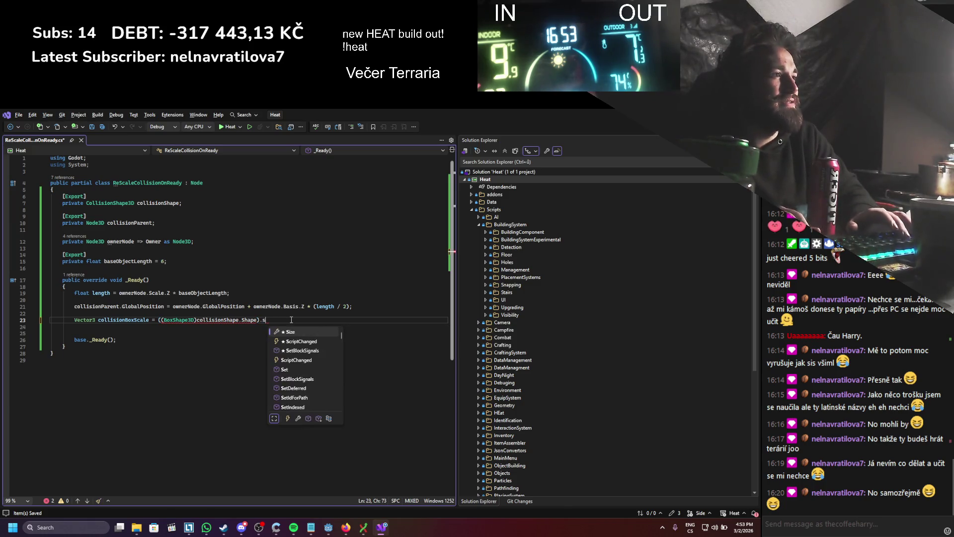
key(Tab)
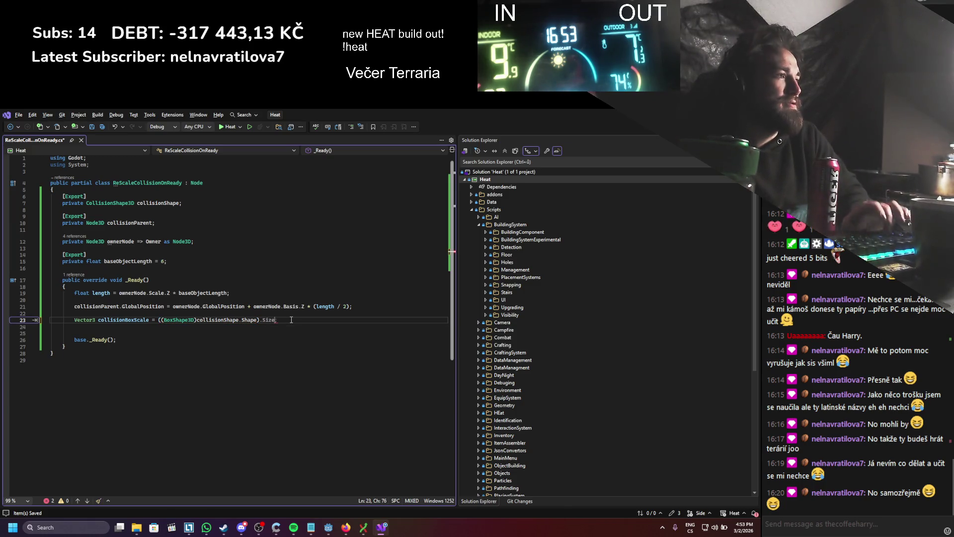
text(;)
key(ctrl+s)
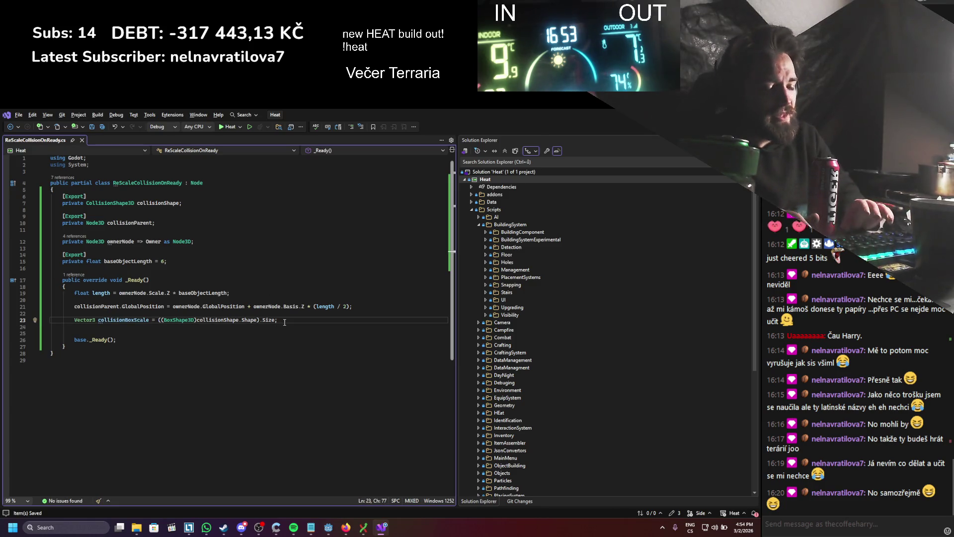
key(Return)
key(Return)
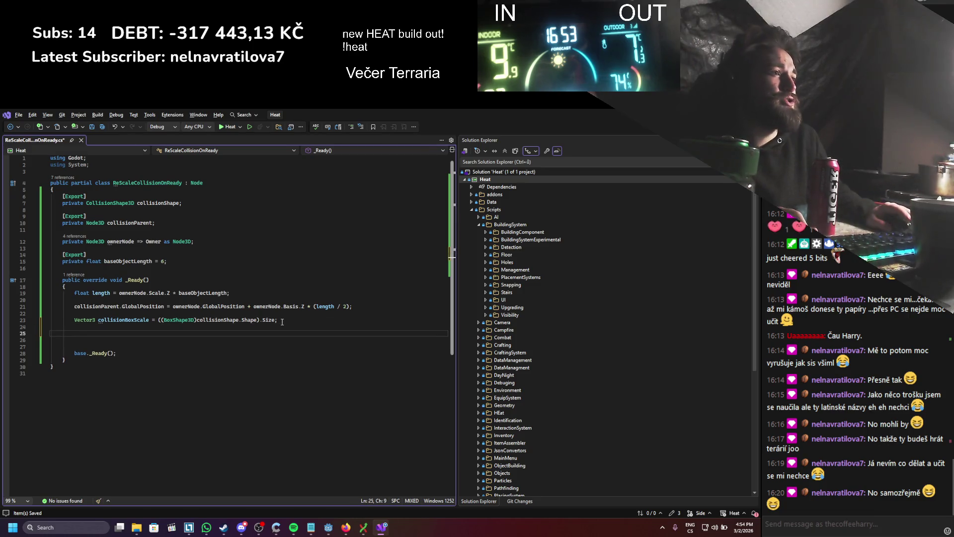
- Assign collisionShape.Shape a new BoxShape3D with an initializer setting Size = collisionBoxScale
double_click(214, 321)
key(ctrl+c)
click(161, 339)
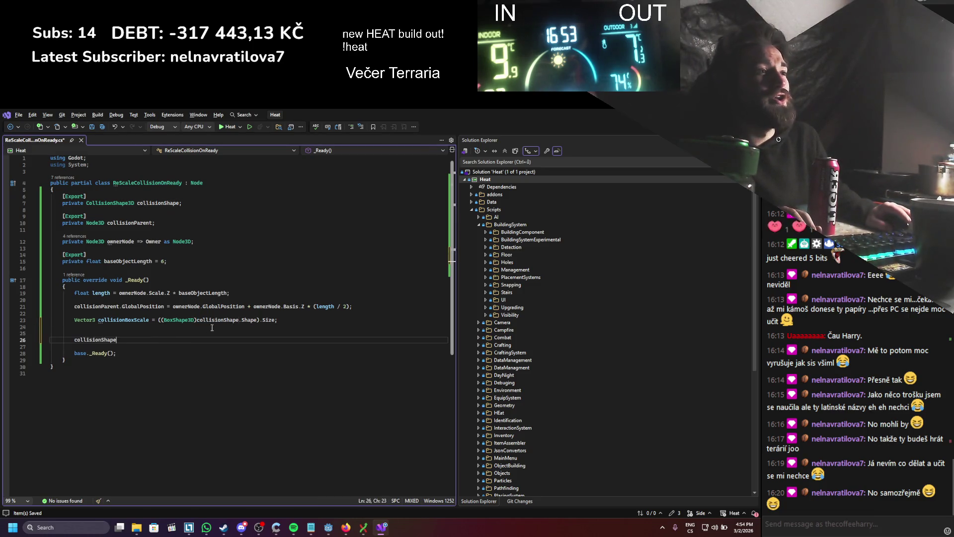
key(ctrl+v)
text(.)
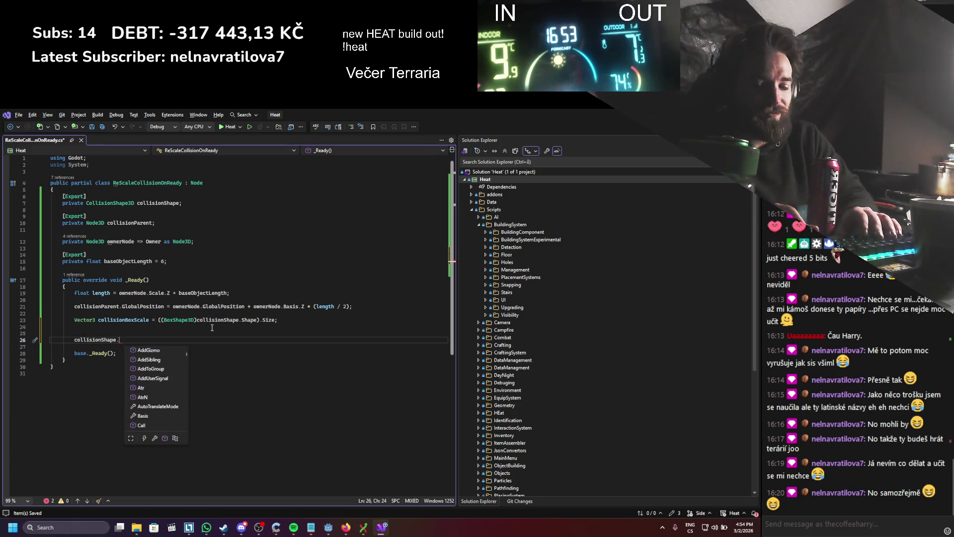
text(s)
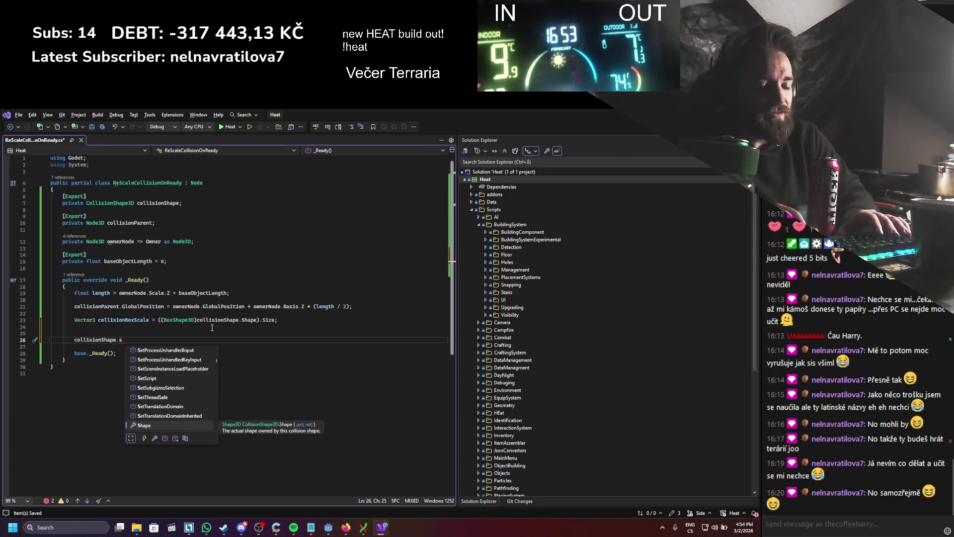
key(Tab)
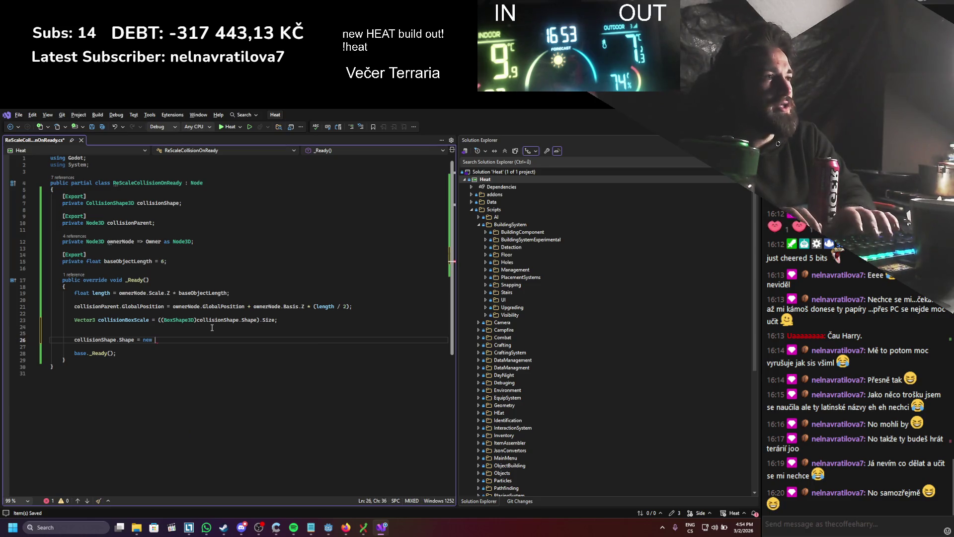
text(boxs)
key(Tab)
text(() { };)
key(Return)
key(Right)
key(Return)
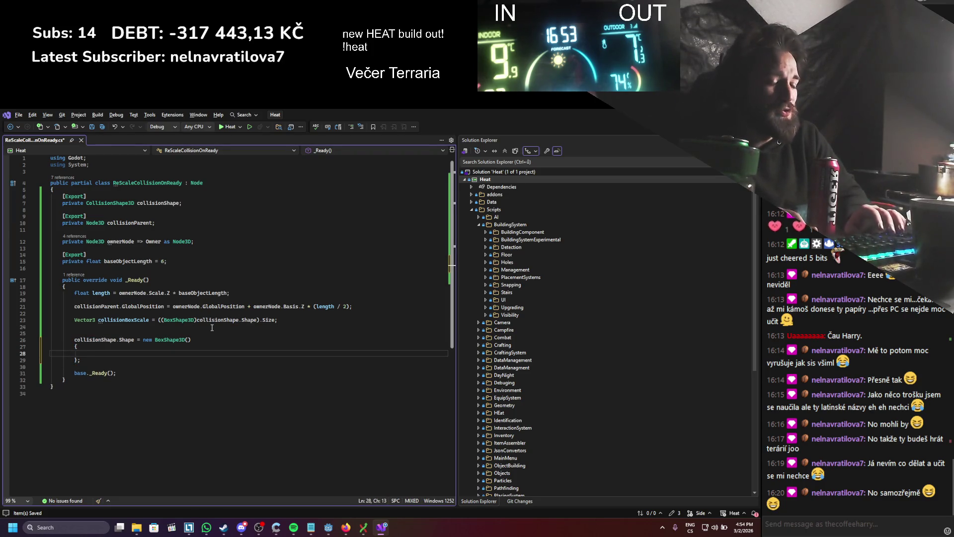
text(i)
key(Tab)
text(coll)
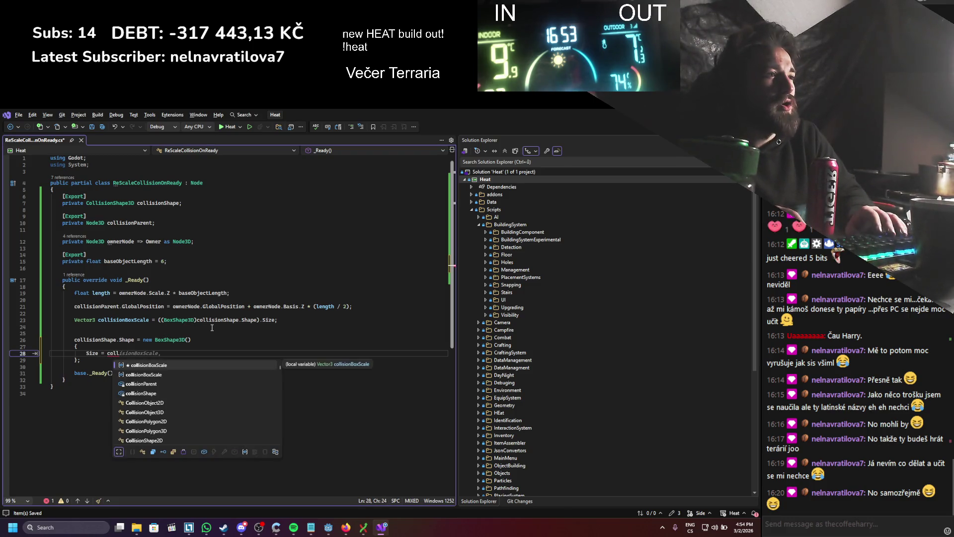
key(Tab)
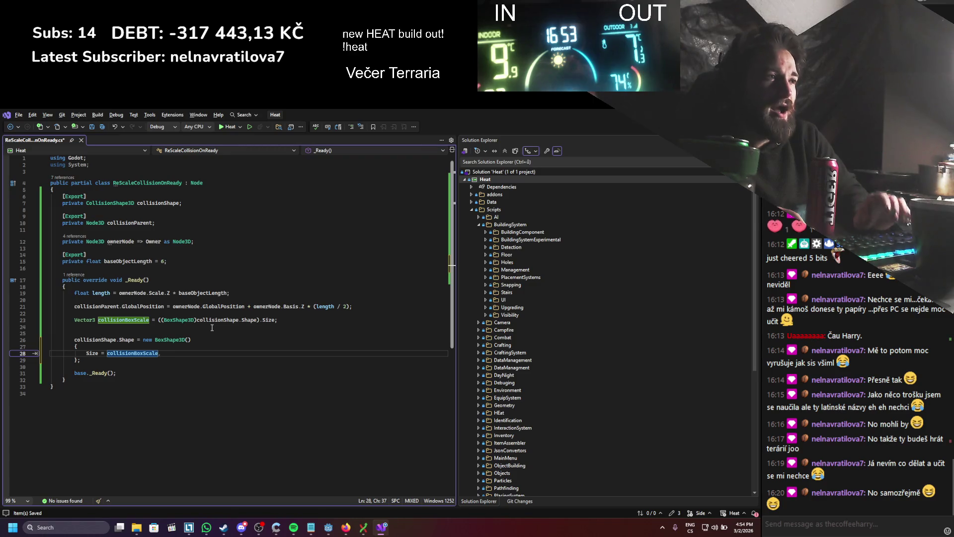
- Begin line 24 with collisionBoxScale.Z for a new assignment
click(212, 328)
text(coll)
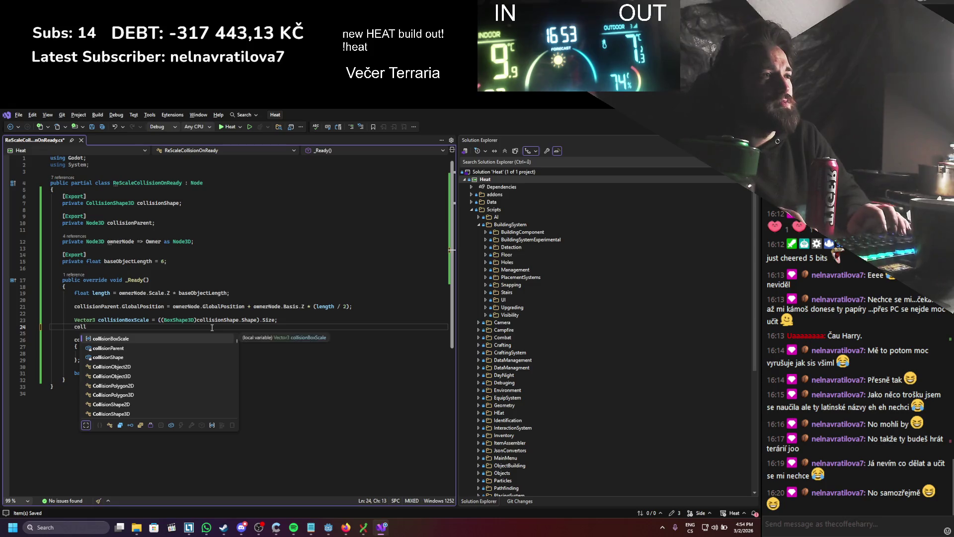
key(Tab)
text(.Z =)
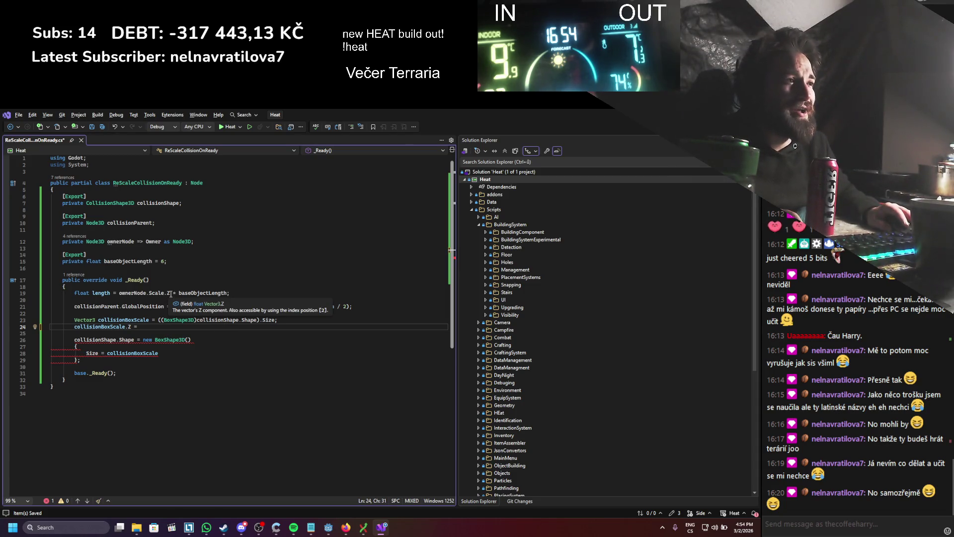
- Finish line 24 as collisionBoxScale.Z = length and save
double_click(101, 293)
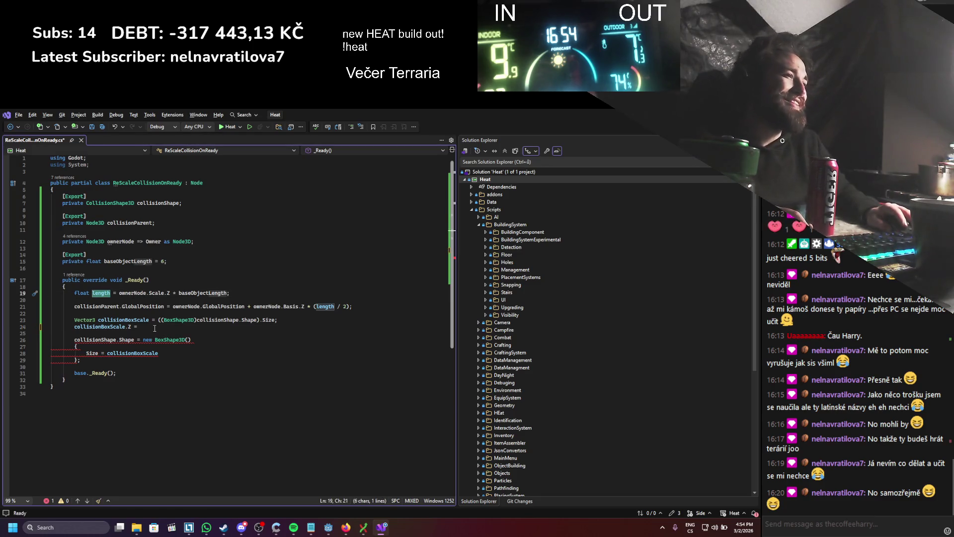
click(155, 328)
text(length)
key(ctrl+s)
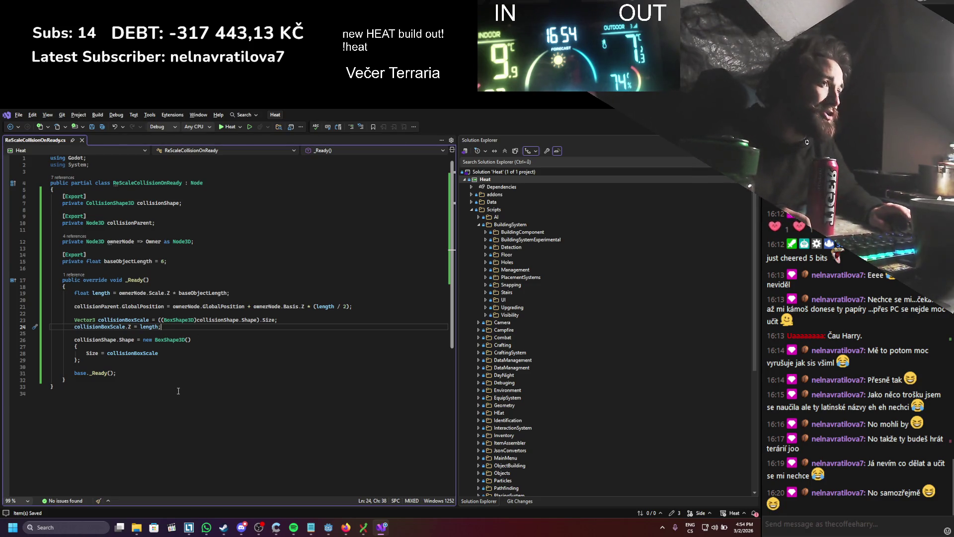
- On line 22, set collisionParent.GlobalRotation = ownerNode.GlobalRotation
double_click(107, 306)
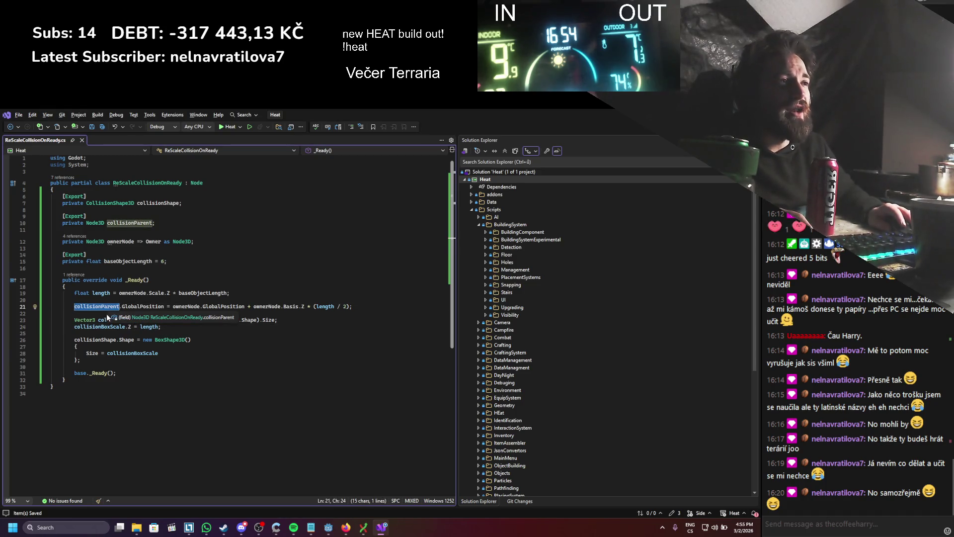
click(98, 313)
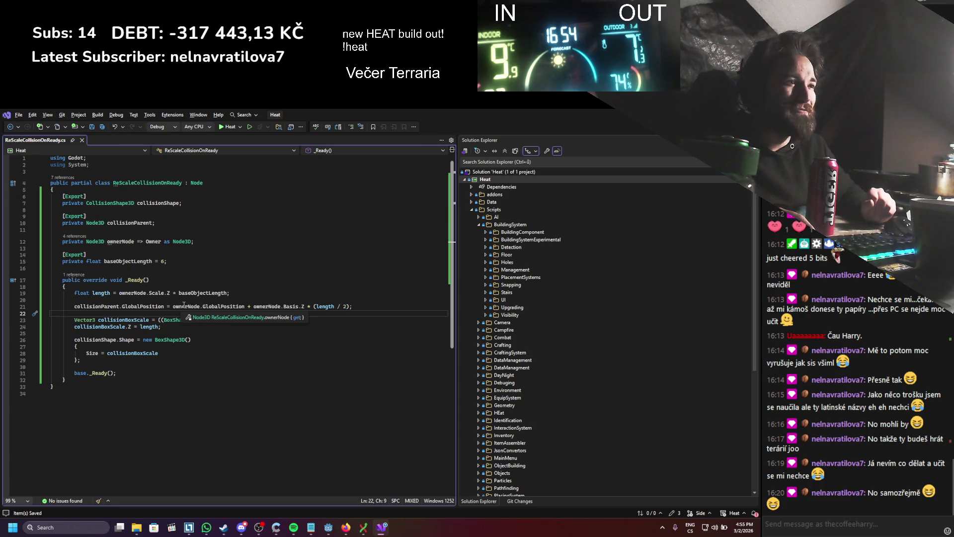
text(collisionParent)
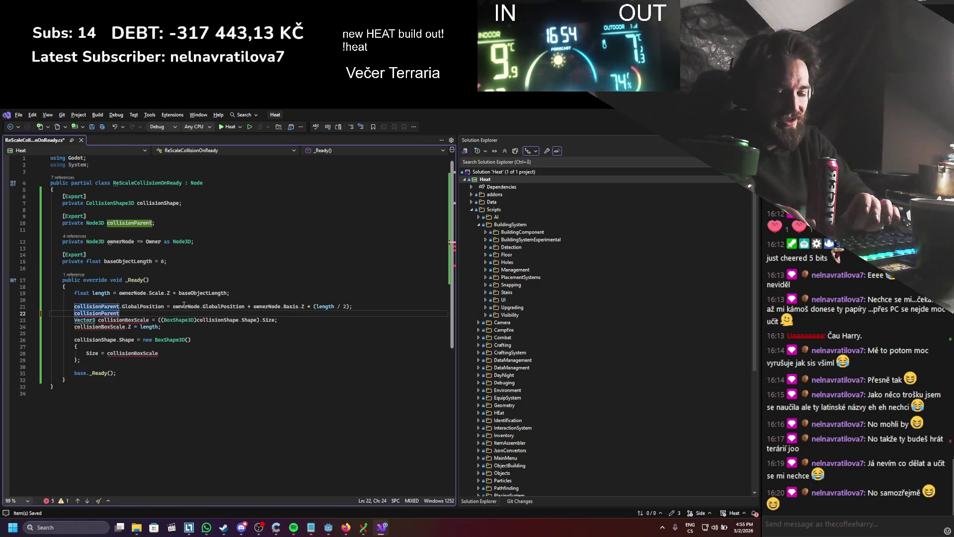
text(.rota)
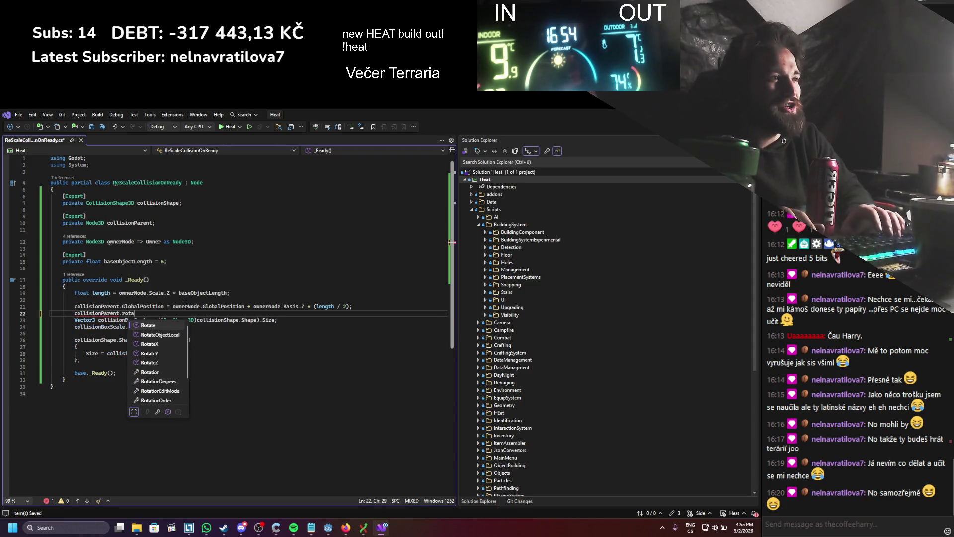
key(BackSpace)
key(BackSpace)
text(globalro)
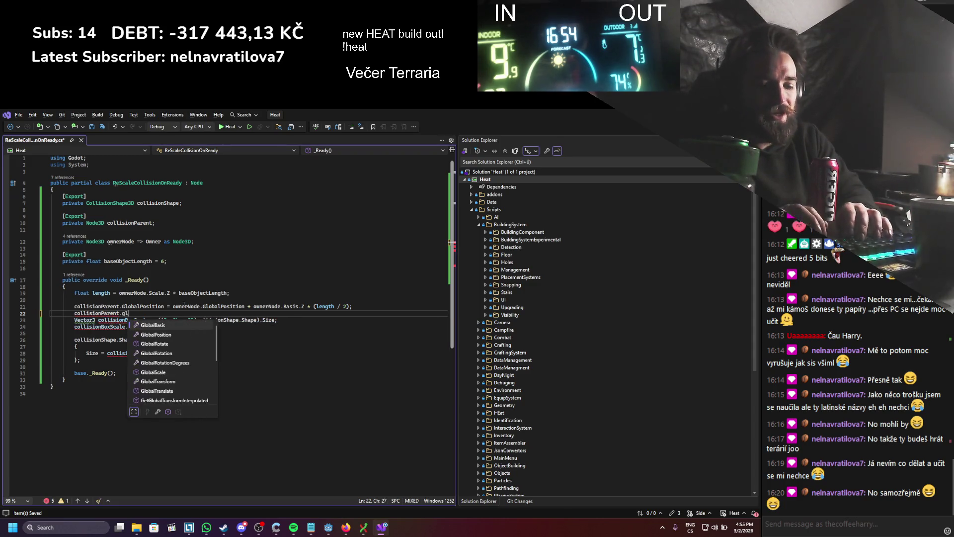
key(Down)
text(= )
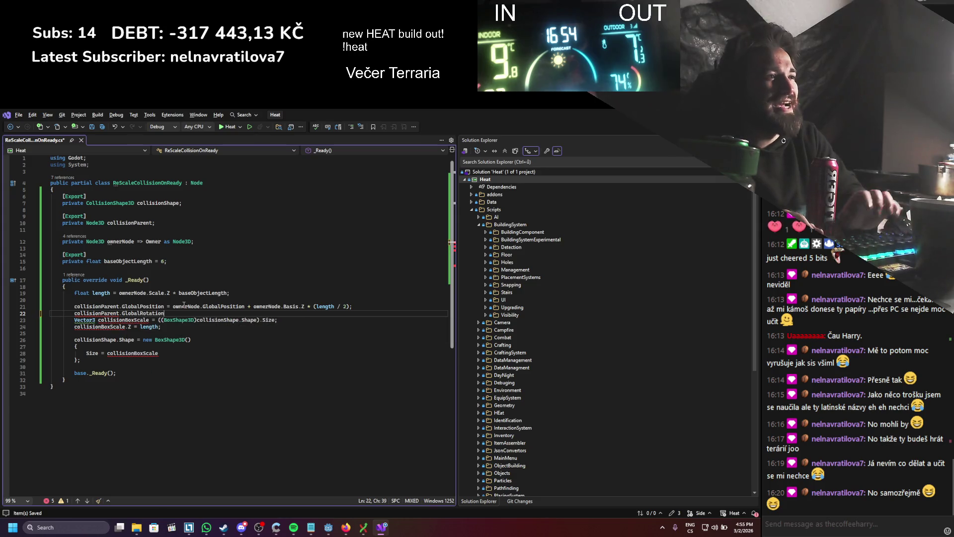
text(ownerNode.global)
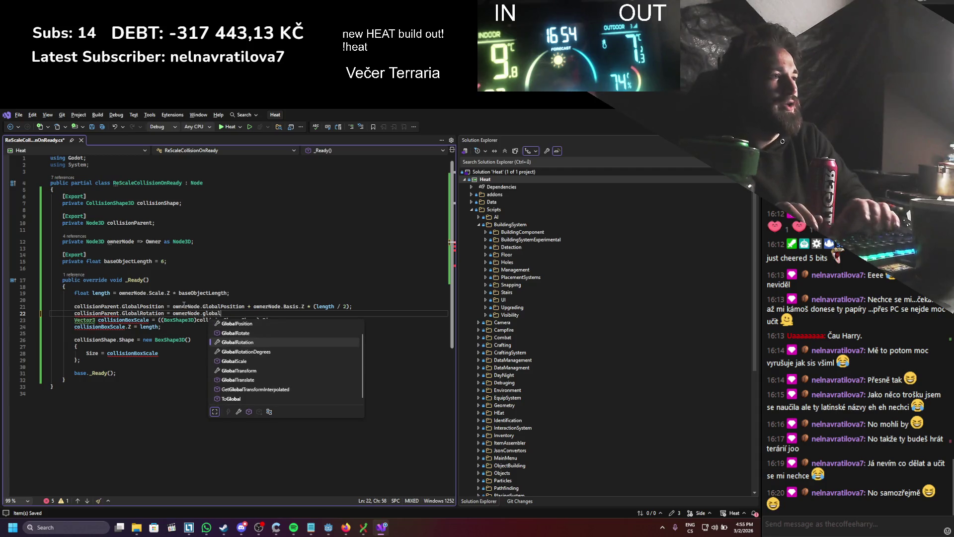
text(;)
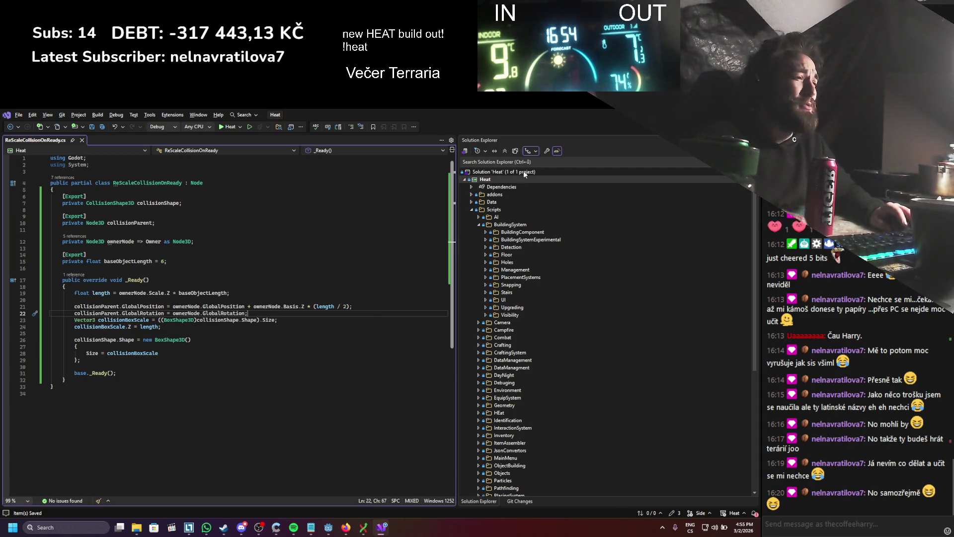
- Switch to Godot, rebuild the C# project, clear the debugger errors, and select CollisionHolder
click(382, 527)
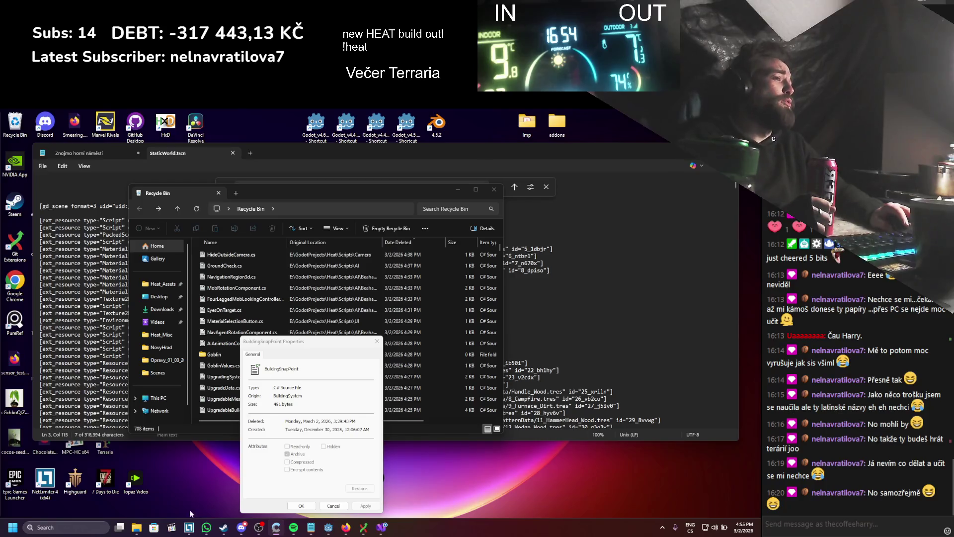
click(330, 529)
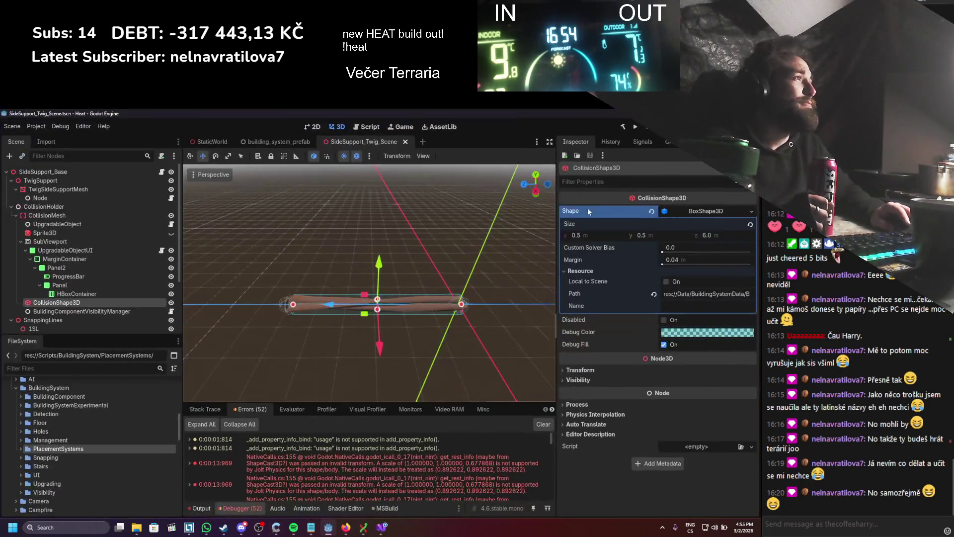
click(624, 129)
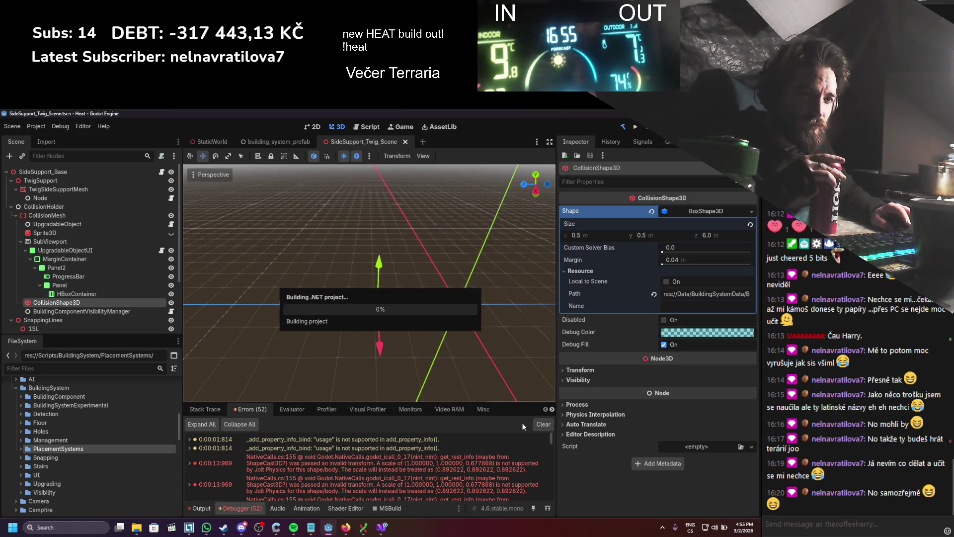
click(542, 425)
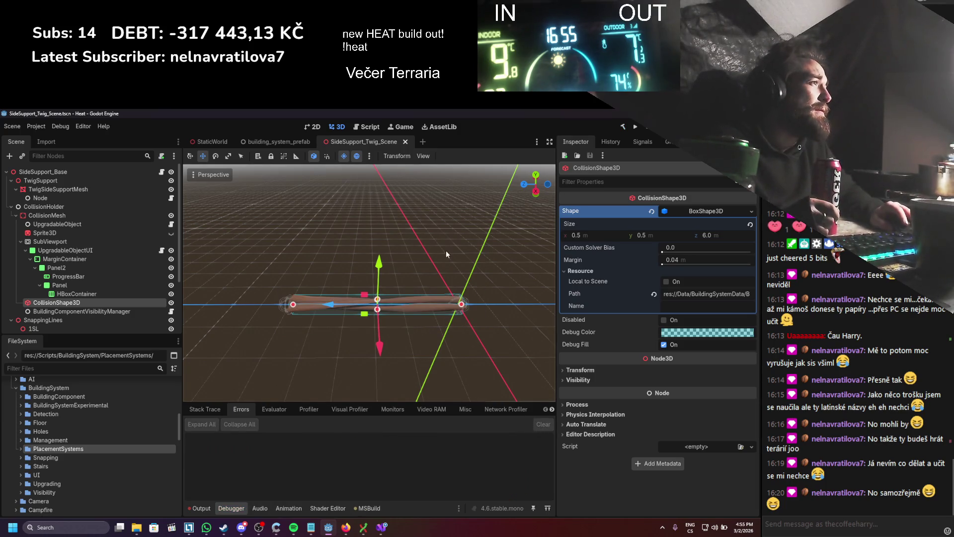
click(83, 208)
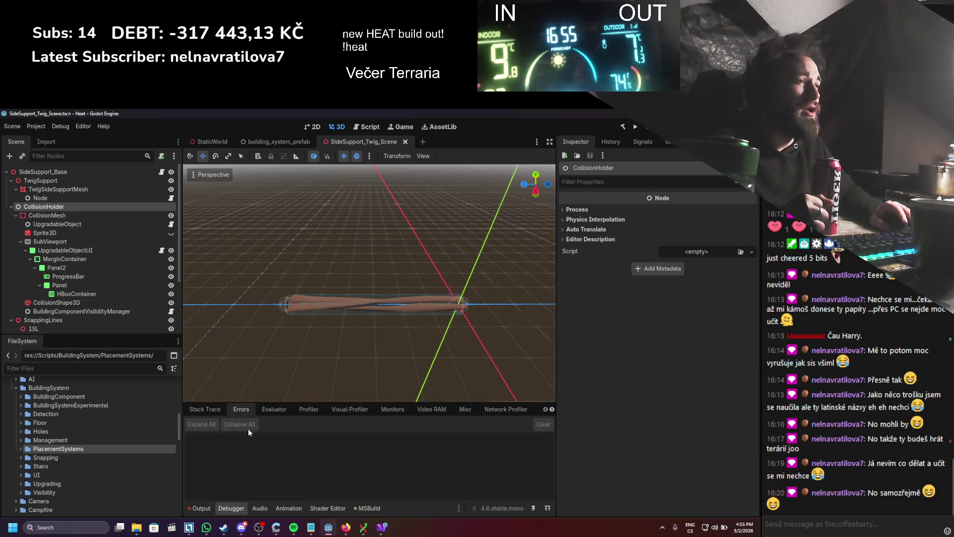
- Attach ReScaleCollisionOnReady.cs to CollisionHolder by searching the script list for 'ready'
click(741, 253)
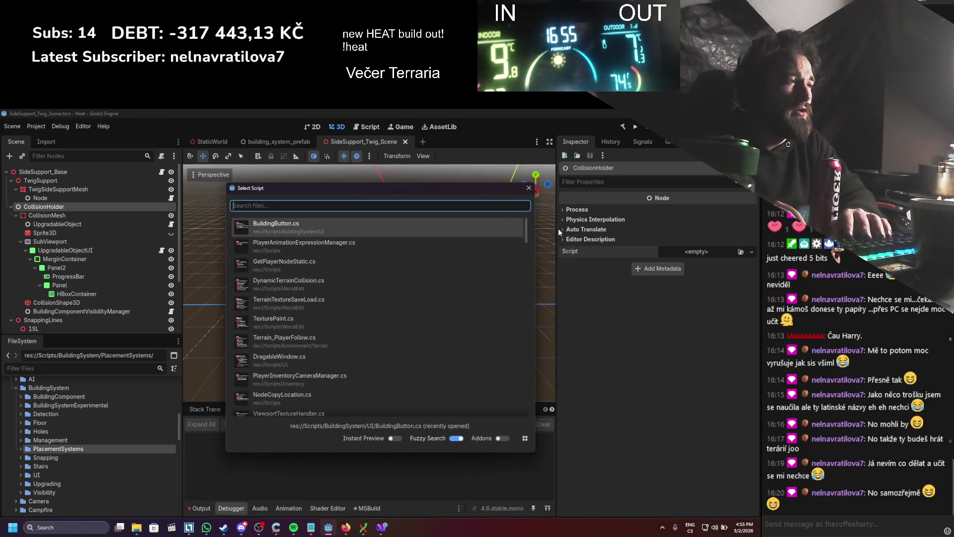
text(collision)
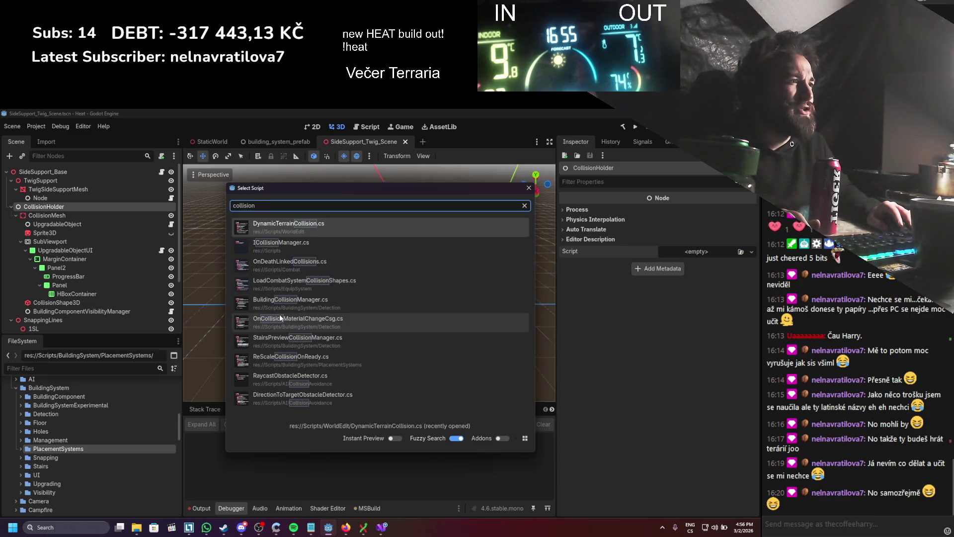
key(ctrl+a)
text(ready)
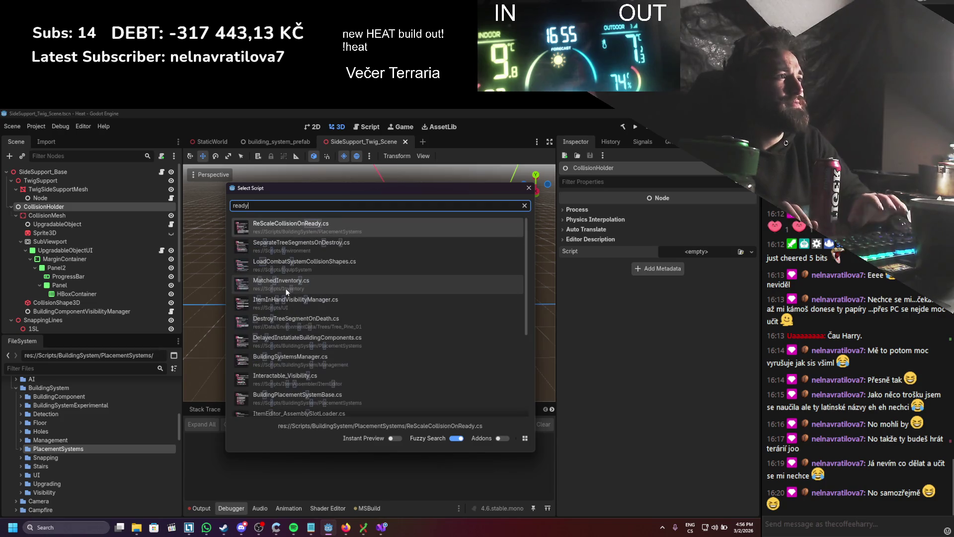
double_click(295, 229)
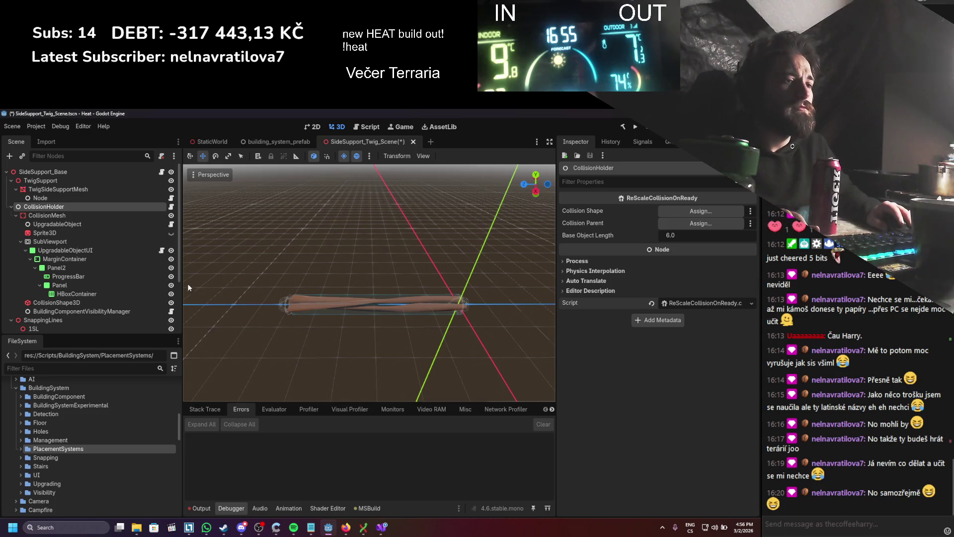
- Link CollisionMesh as Collision Parent and CollisionShape3D as Collision Shape, save, and run the game
drag(47, 215, 672, 228)
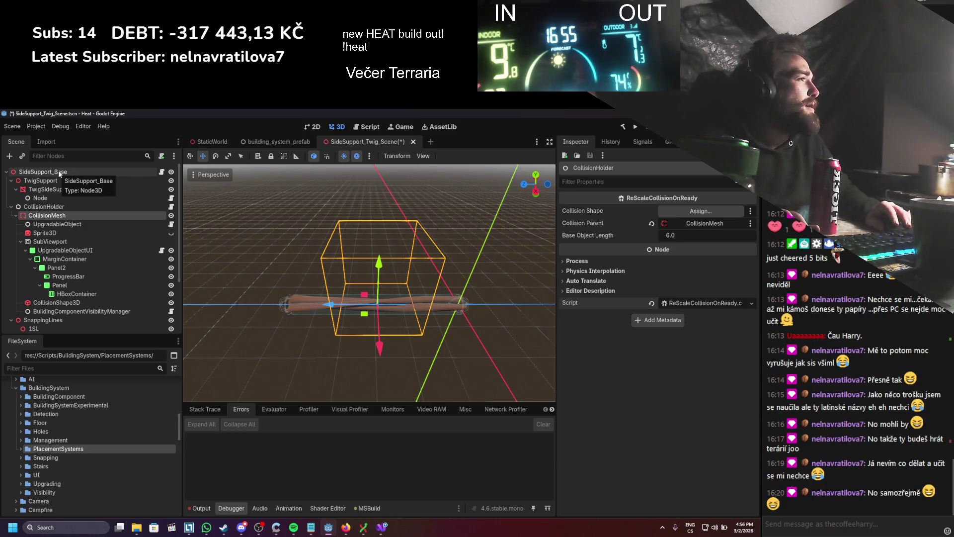
mouse_move(64, 303)
mouse_down()
mouse_move(699, 199)
mouse_move(686, 211)
mouse_up()
key(ctrl+s)
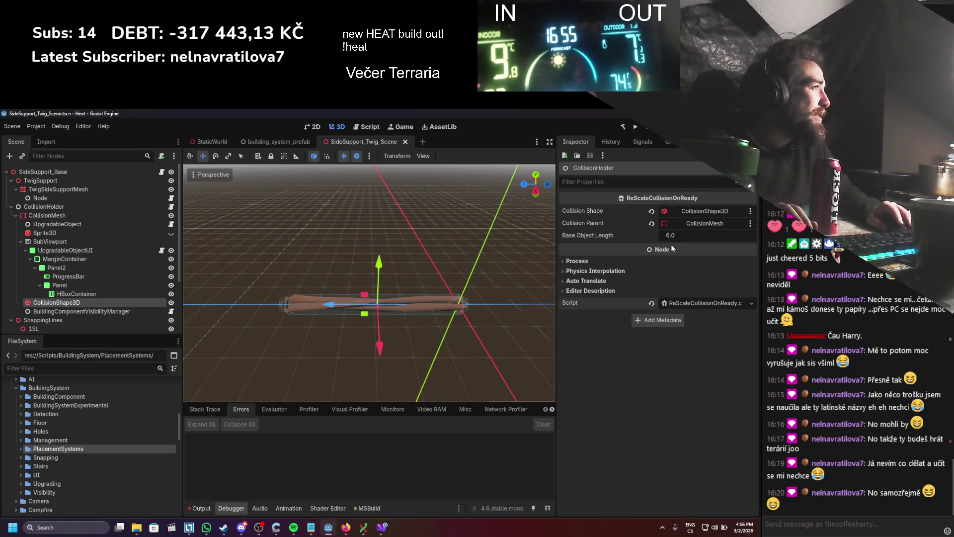
mouse_move(679, 248)
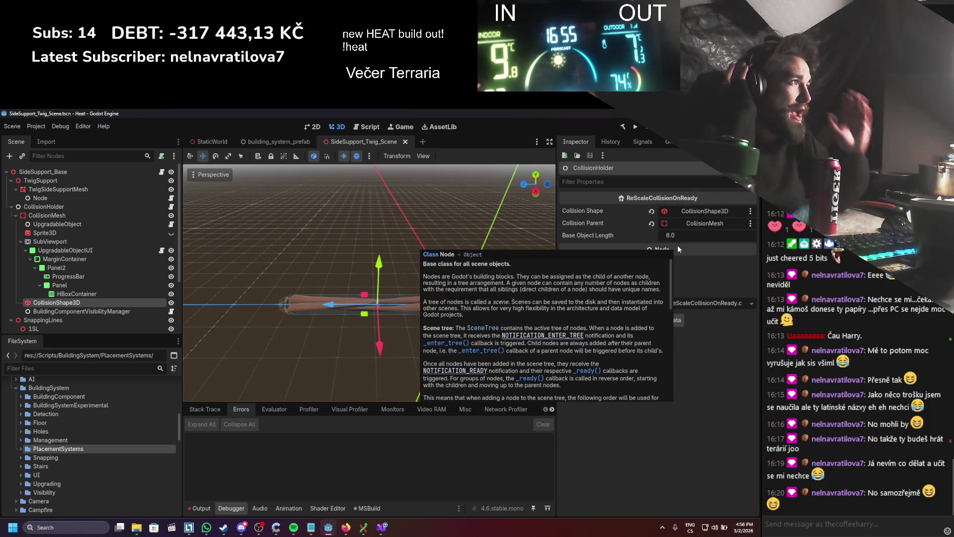
click(635, 127)
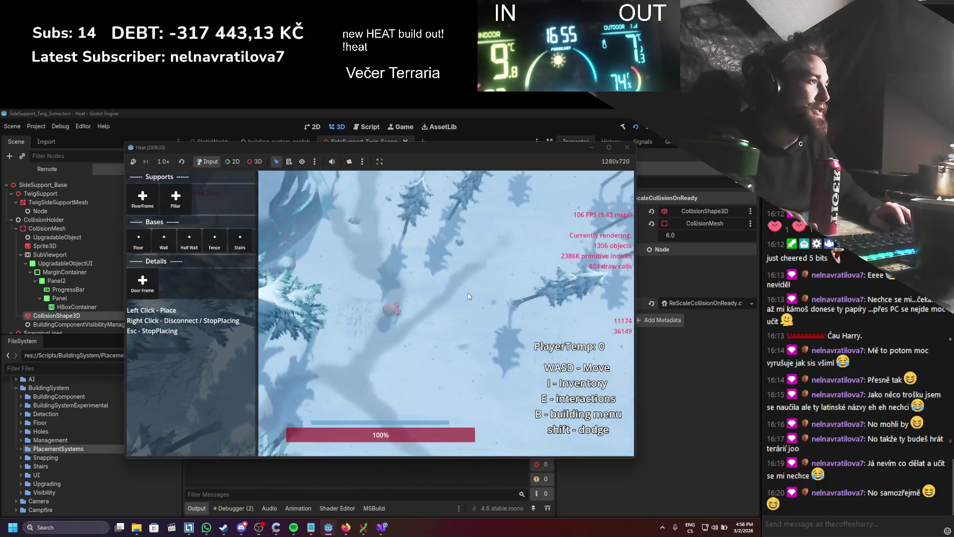
- Place three FloorFrame twig segments from the Supports menu, then stop the game with F8
click(152, 208)
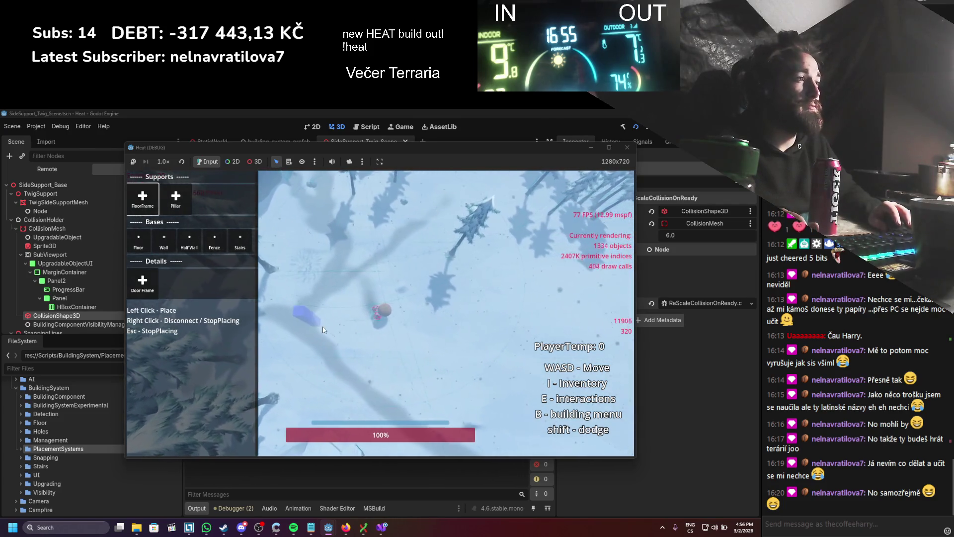
click(361, 271)
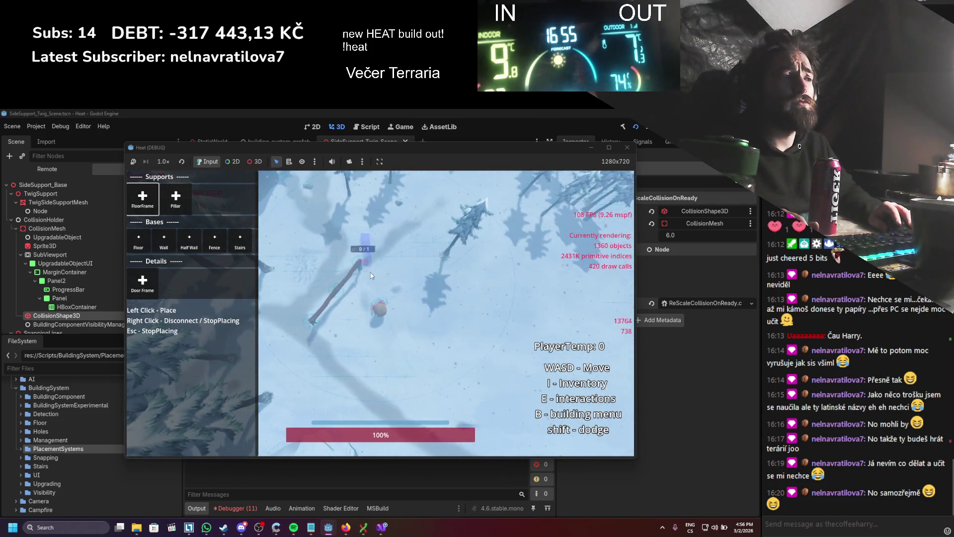
click(428, 275)
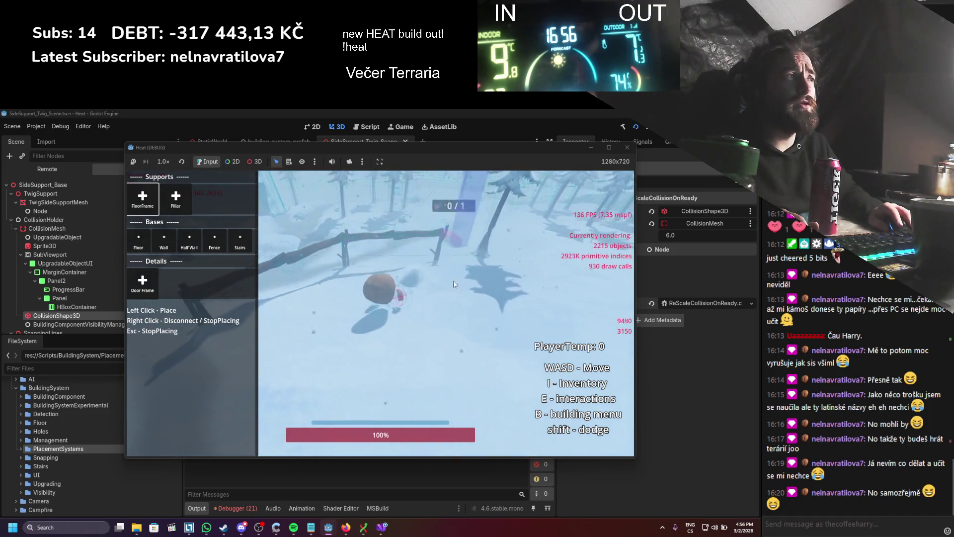
click(511, 335)
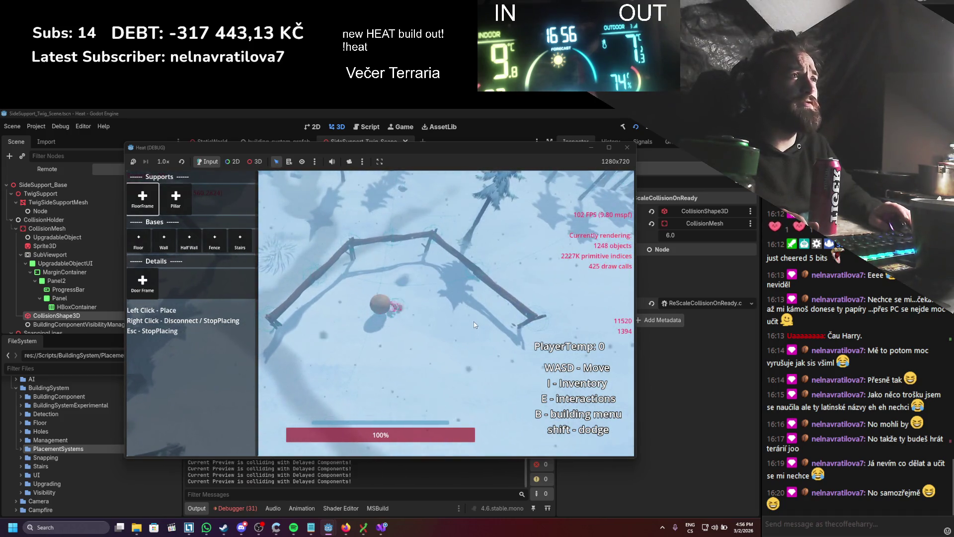
key(F8)
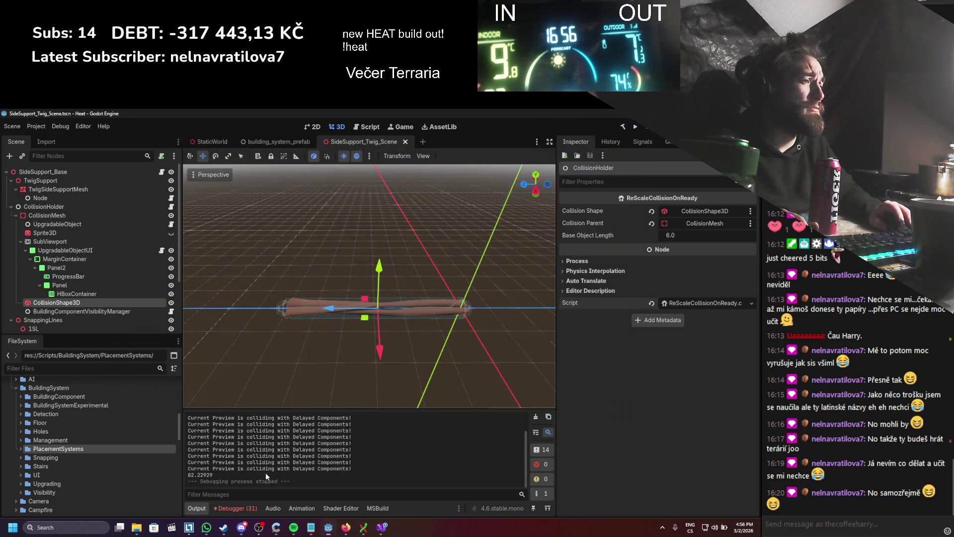
click(236, 505)
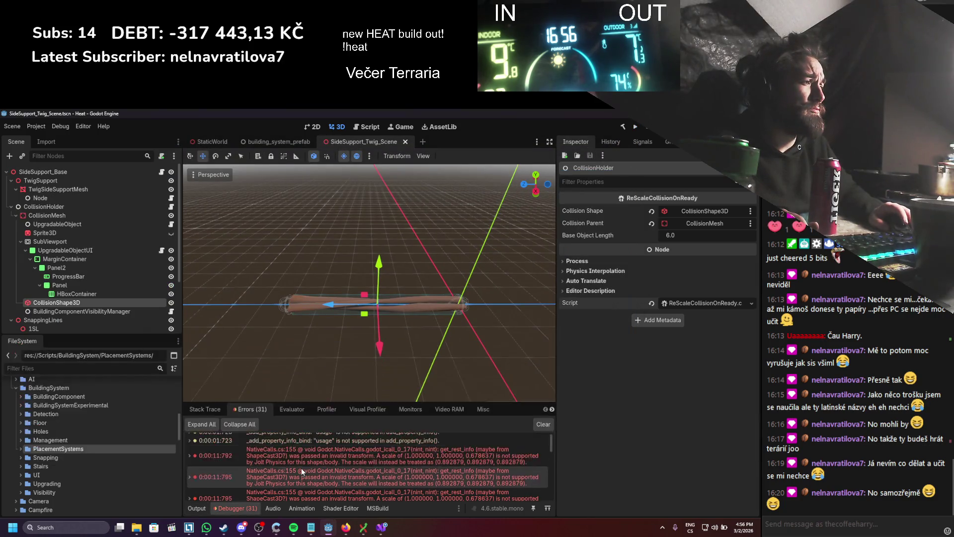
scroll(320, 444, down, 1)
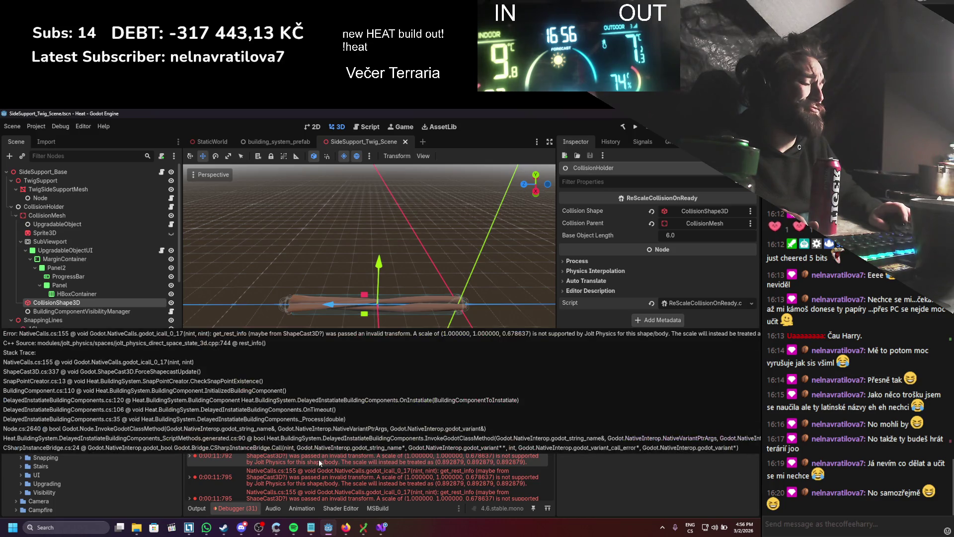
scroll(318, 461, down, 5)
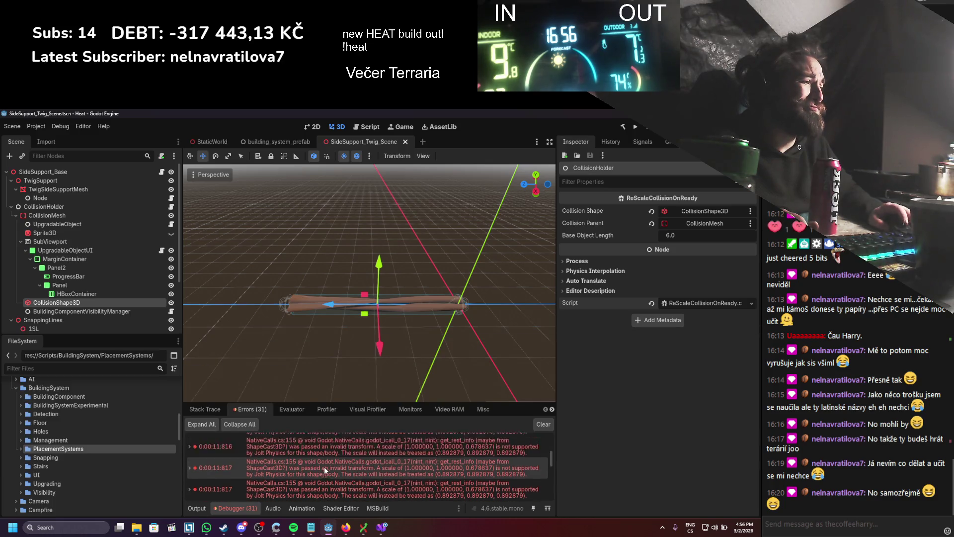
scroll(323, 467, down, 1)
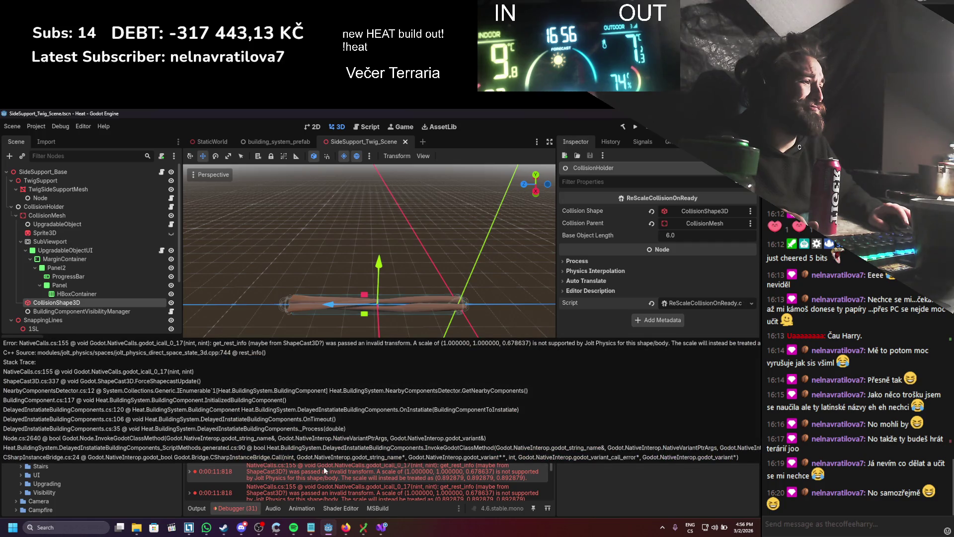
scroll(324, 467, up, 3)
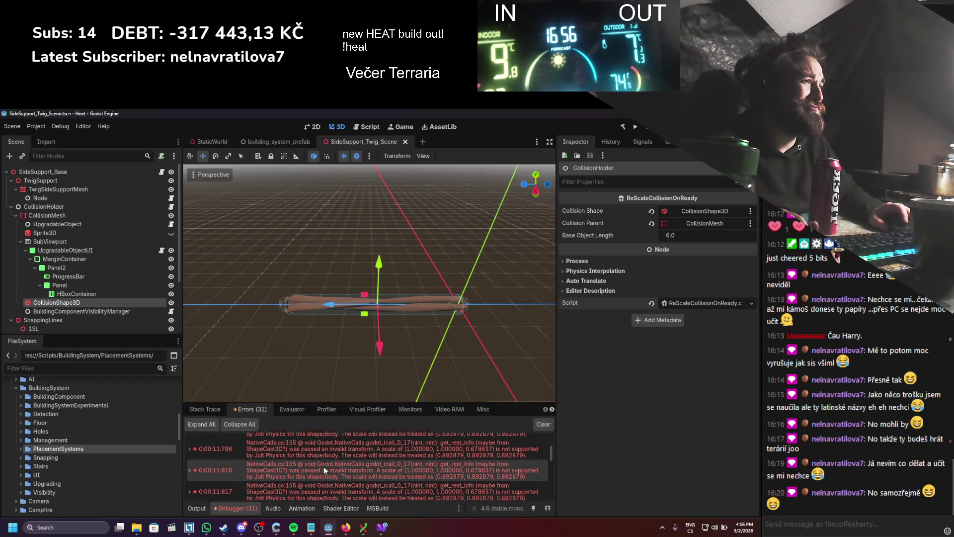
scroll(323, 466, up, 2)
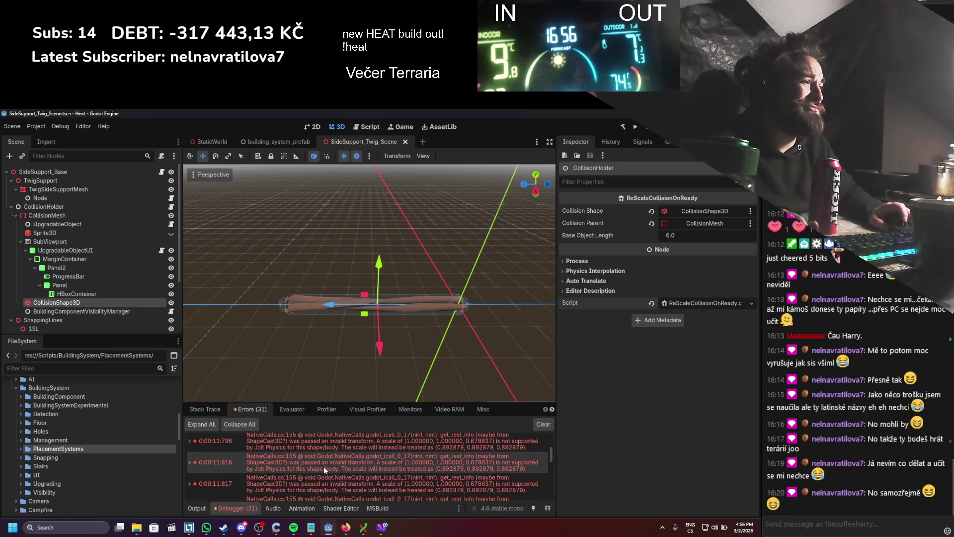
scroll(323, 466, up, 3)
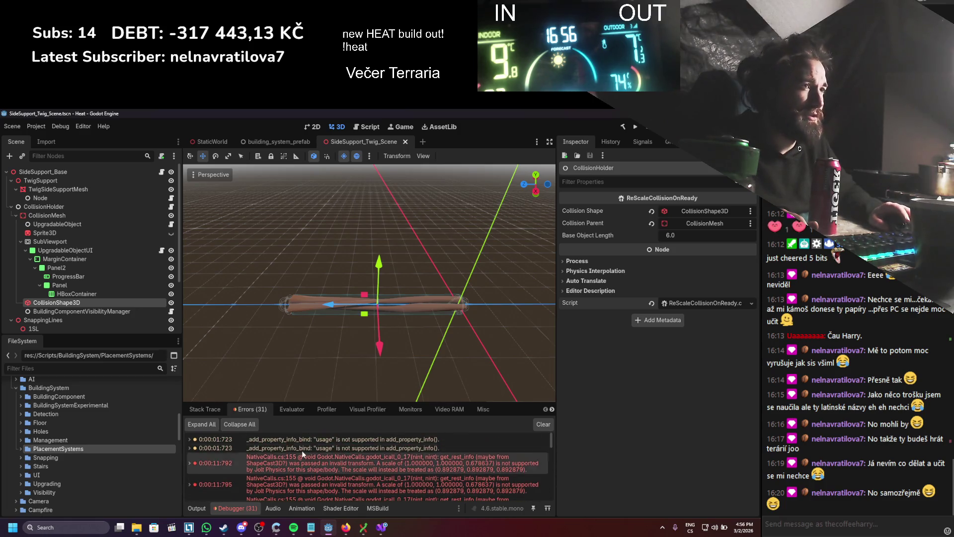
scroll(112, 279, down, 5)
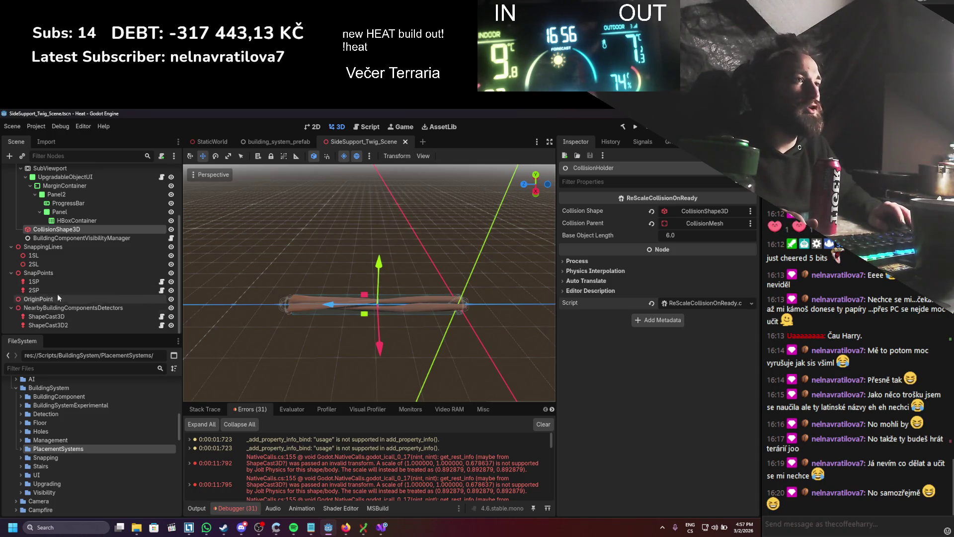
- Inspect the SnappingLines node, the 1SL and 2SL snap lines, and the OriginPoint transform
click(49, 247)
click(43, 265)
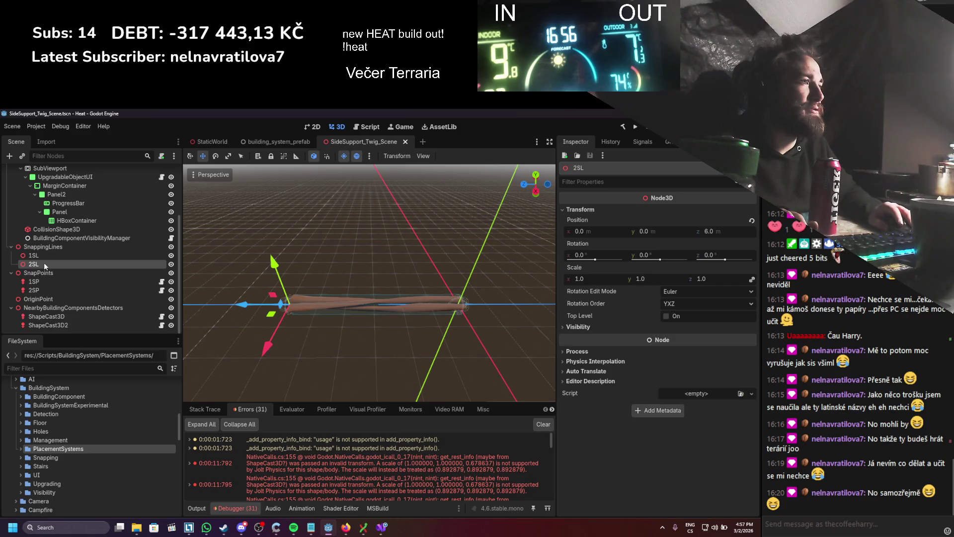
click(44, 256)
click(43, 264)
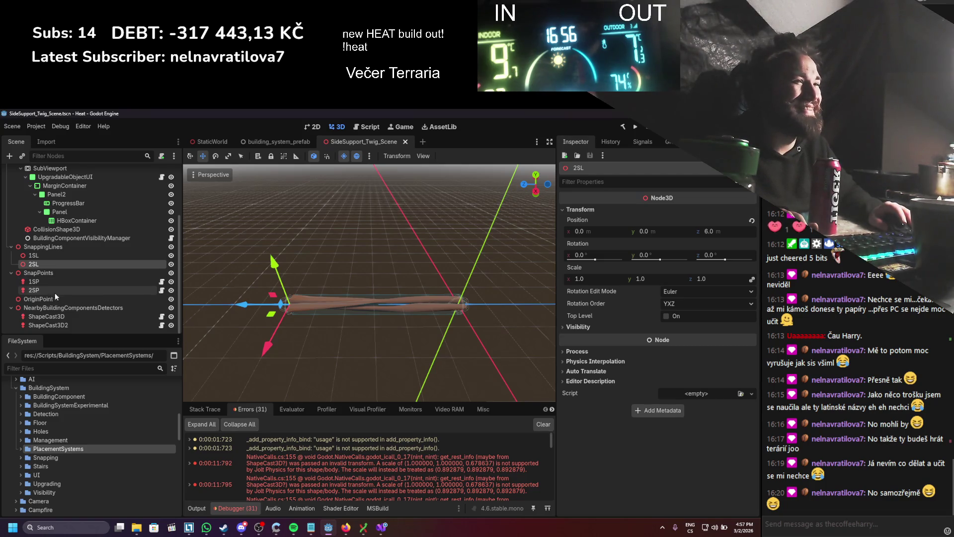
click(50, 298)
mouse_move(427, 259)
mouse_down()
mouse_move(294, 280)
mouse_move(328, 291)
mouse_up()
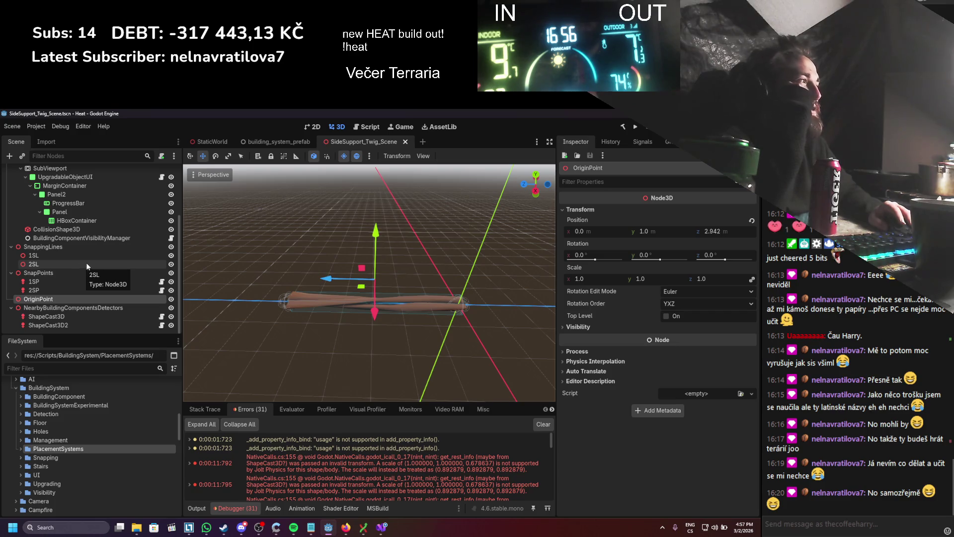
right_click(581, 271)
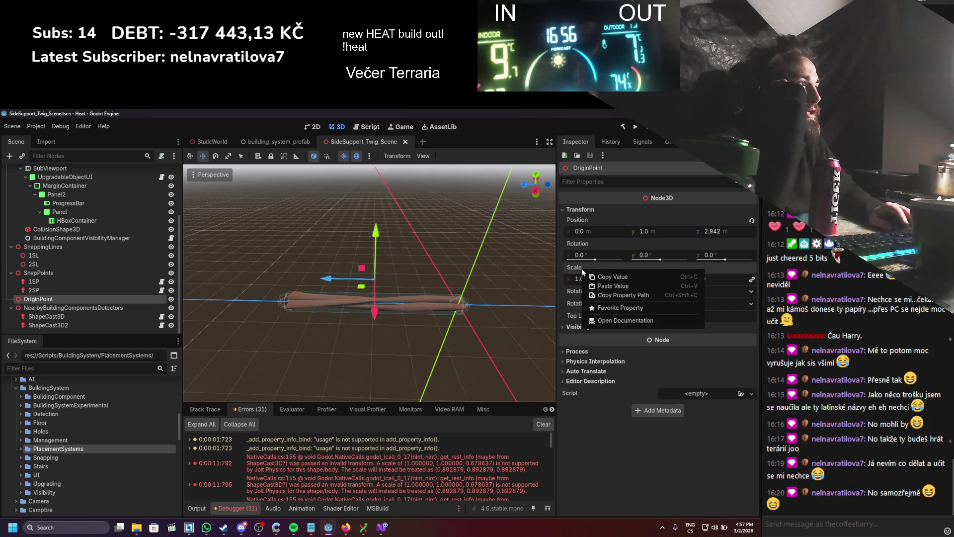
click(598, 474)
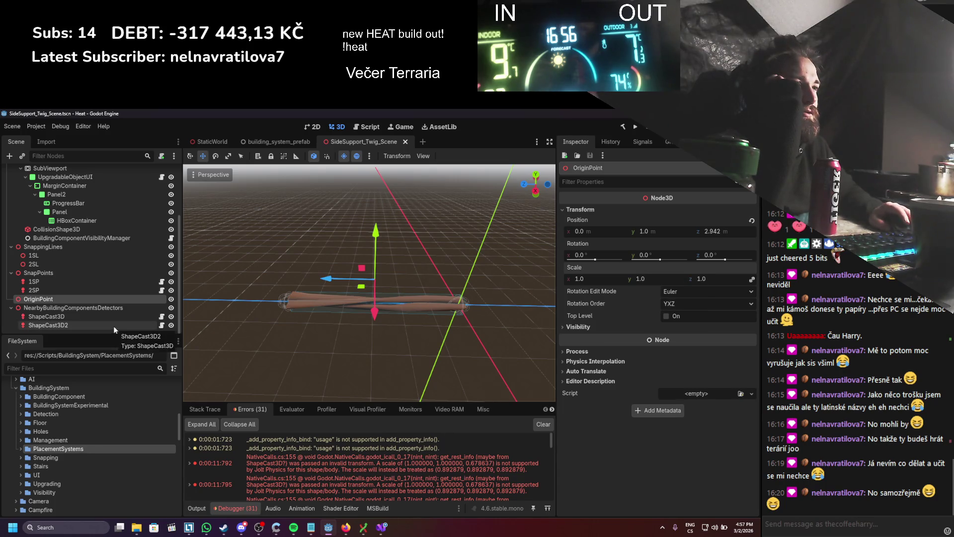
- Inspect the ShapeCast3D and ShapeCast3D2 detectors, then select SideSupport_Base
click(91, 319)
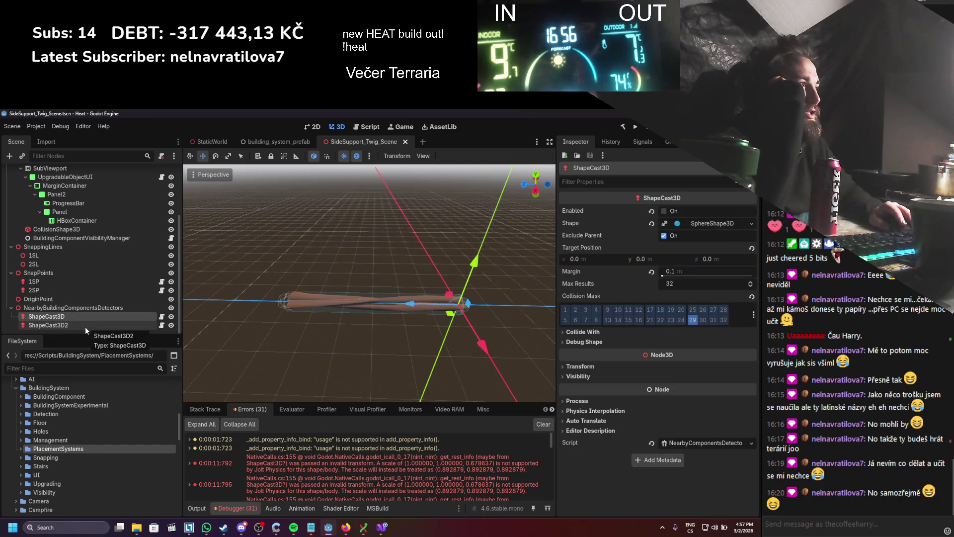
click(76, 323)
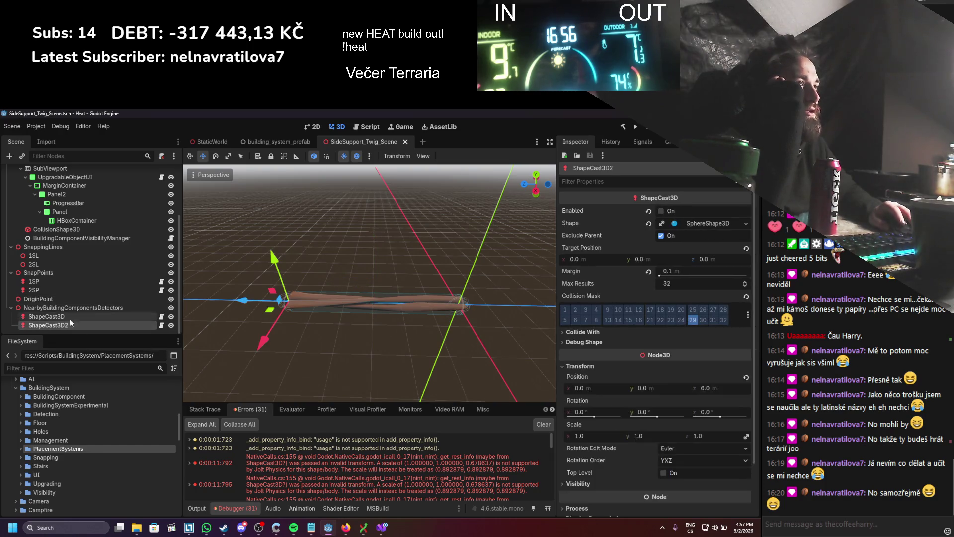
scroll(597, 368, down, 3)
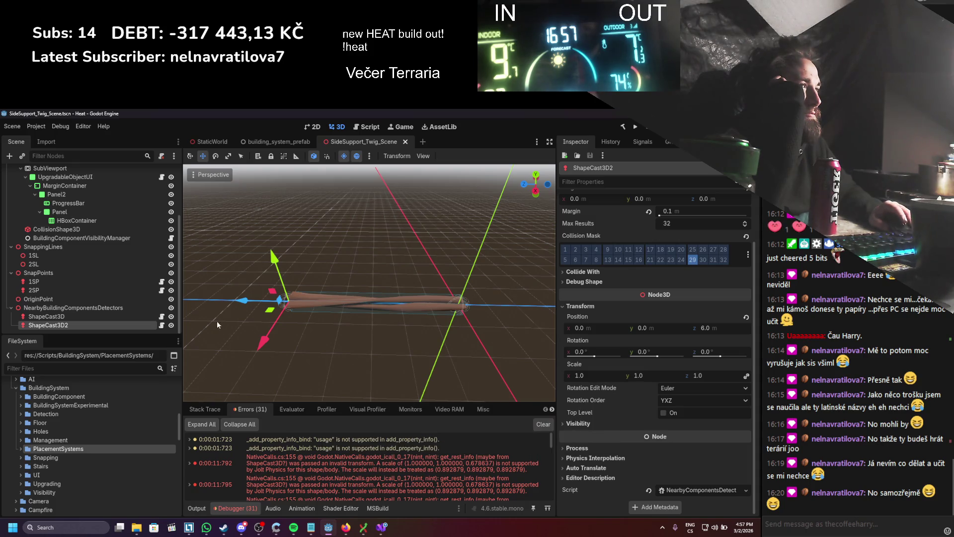
scroll(123, 264, up, 3)
click(82, 172)
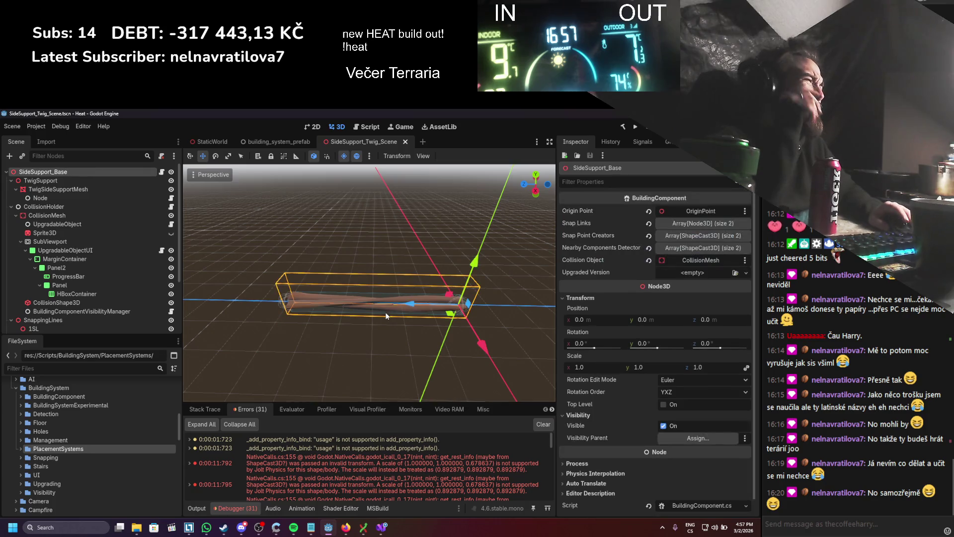
- Stretch the twig to Z scale 1.874, inspect the 2SP snap point, then undo the stretch
scroll(403, 306, down, 3)
key(r)
mouse_move(379, 302)
mouse_down()
mouse_move(338, 298)
mouse_move(329, 318)
mouse_move(357, 294)
mouse_up()
scroll(100, 299, down, 5)
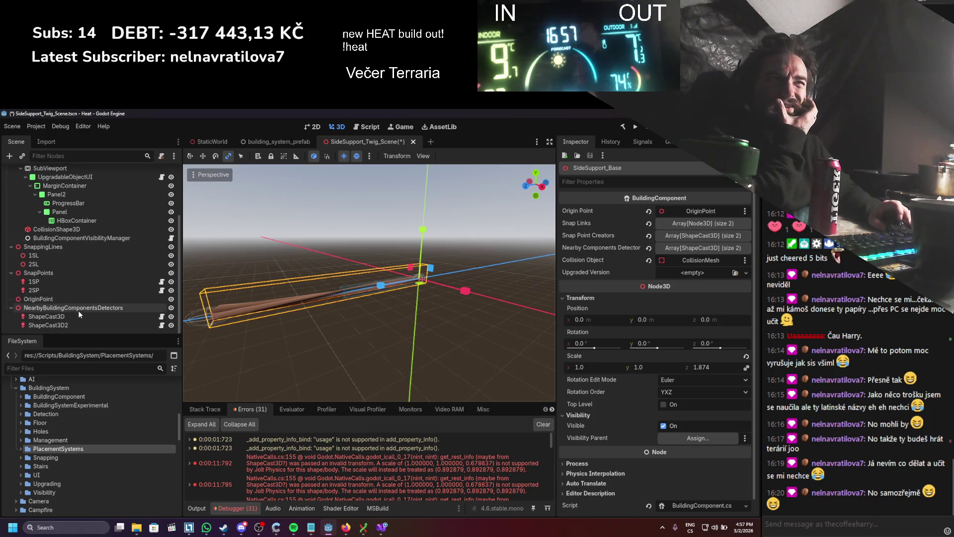
click(73, 290)
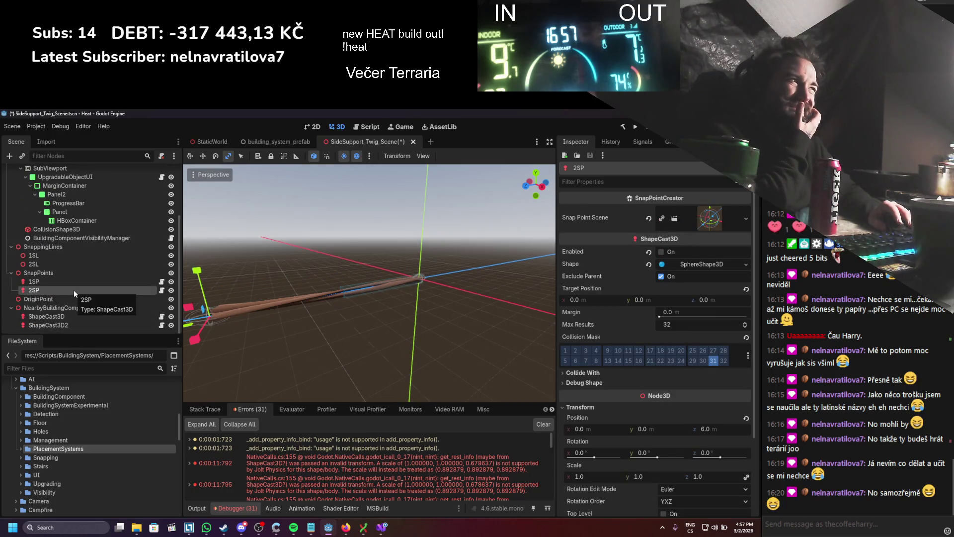
drag(309, 302, 288, 316)
key(ctrl+z)
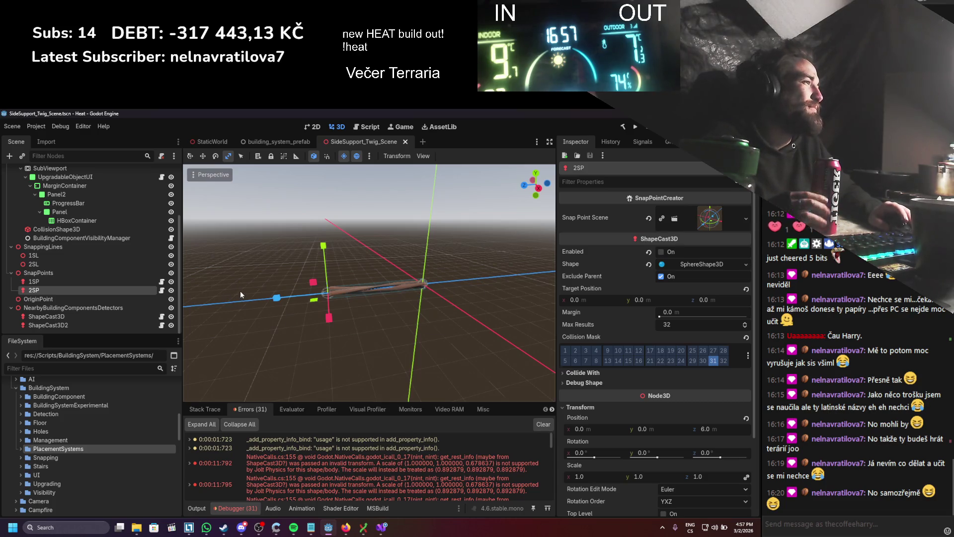
- Select the SnapPoints group node in the Scene dock
scroll(82, 198, up, 3)
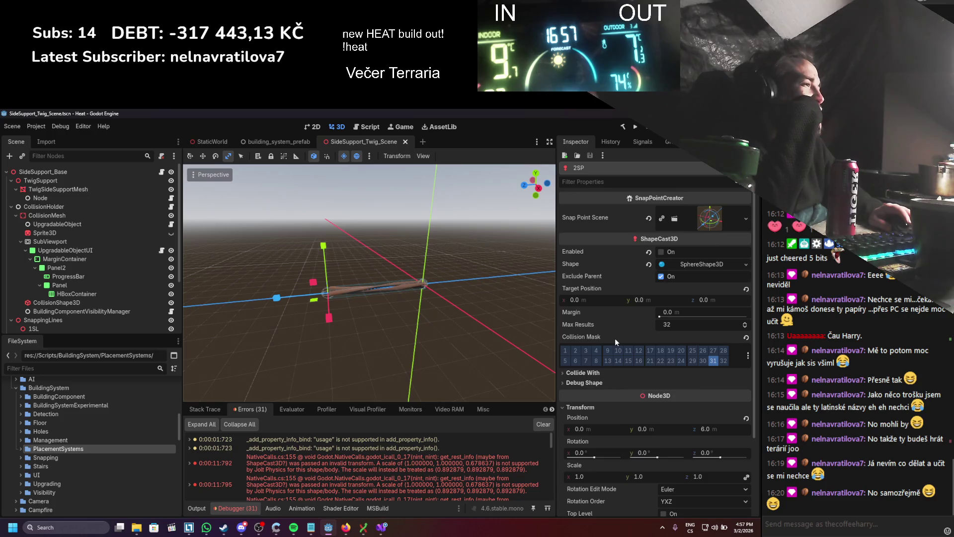
scroll(615, 339, down, 2)
scroll(606, 316, down, 3)
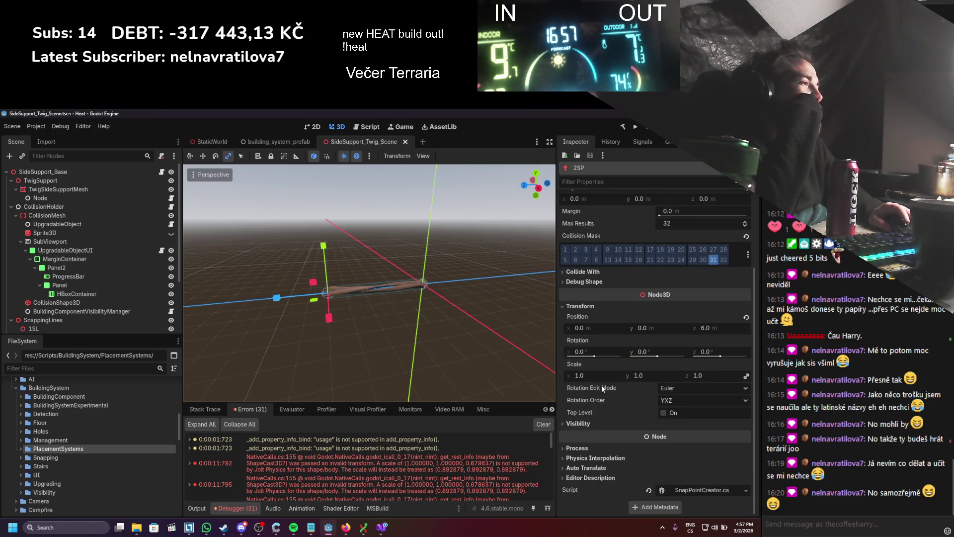
scroll(124, 314, down, 3)
click(38, 273)
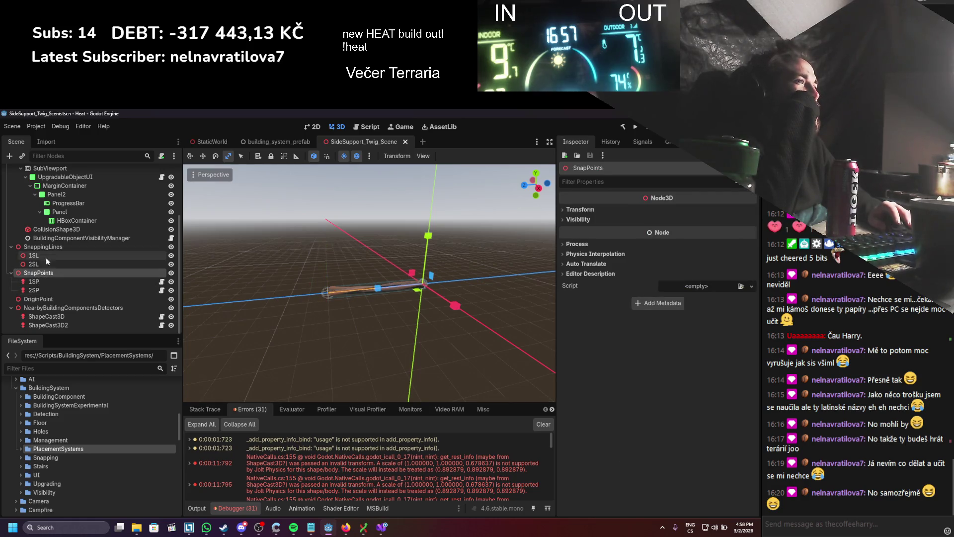
- Select 1SP, expand its Transform and Visibility sections, and collapse the BuildingSystem folder
click(44, 280)
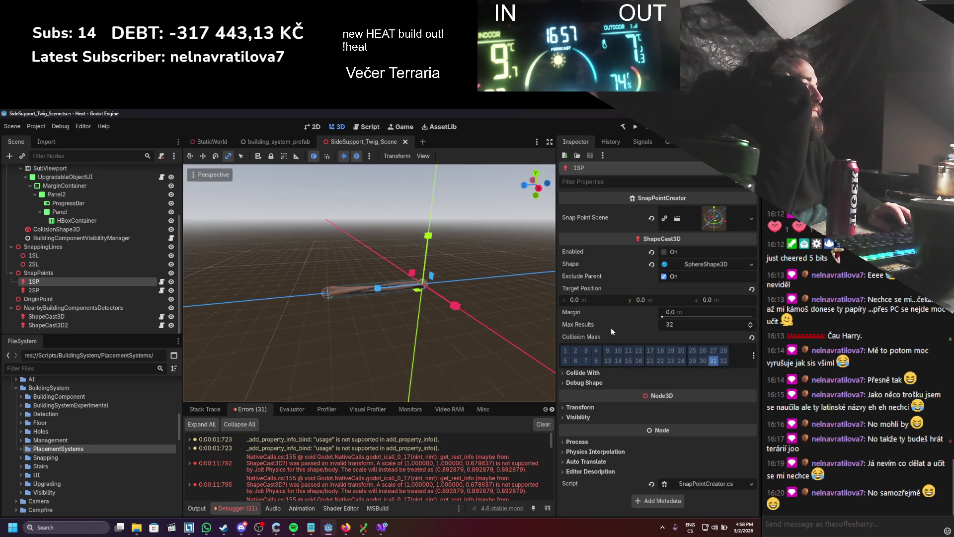
click(595, 407)
scroll(597, 405, down, 2)
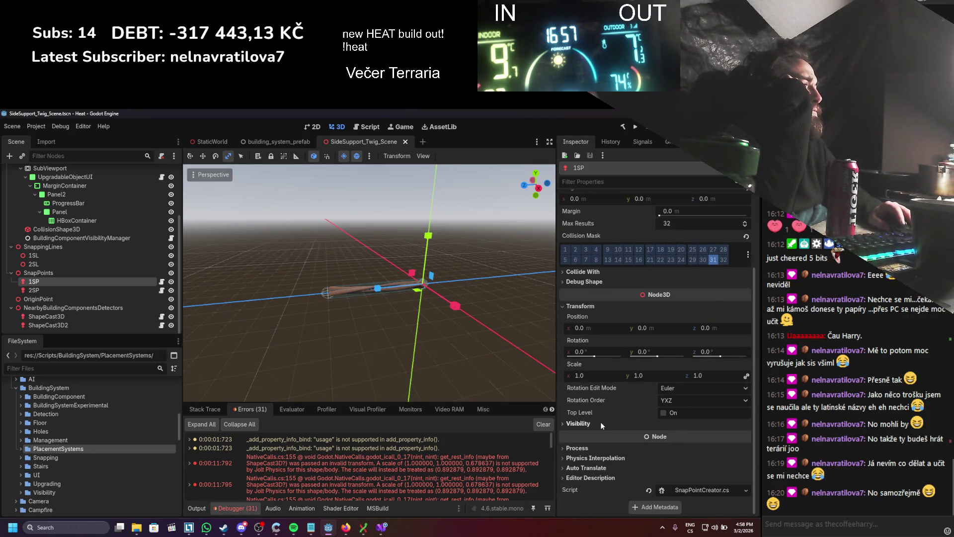
click(600, 424)
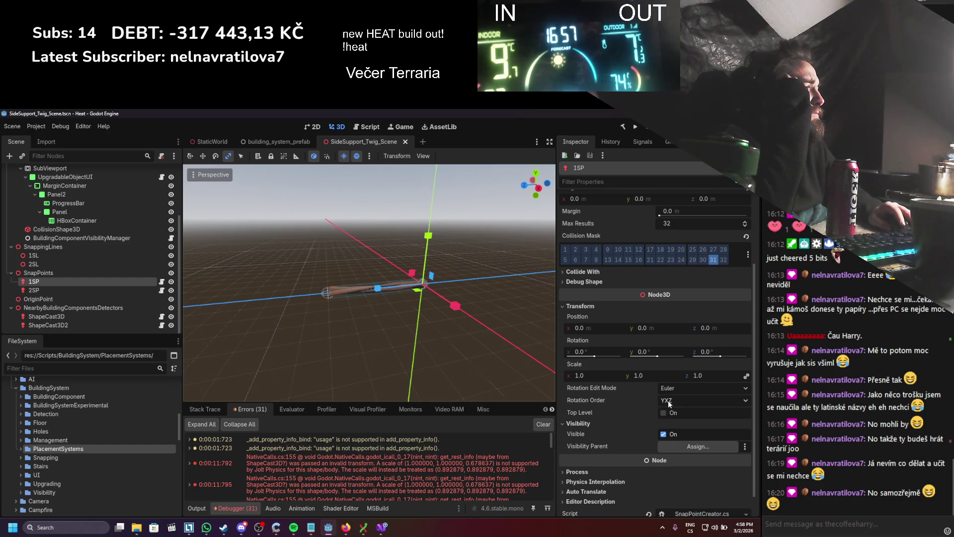
scroll(609, 409, down, 1)
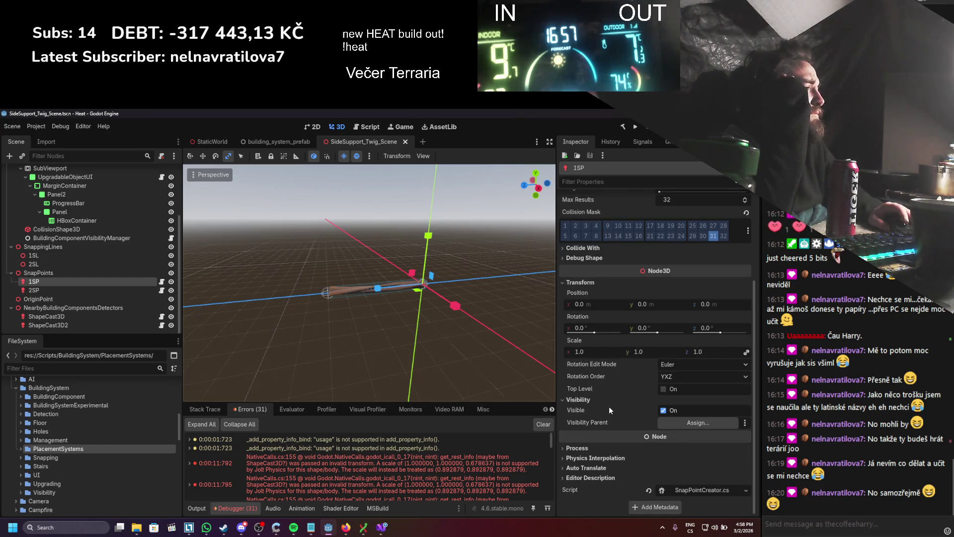
scroll(599, 413, up, 3)
scroll(600, 413, up, 2)
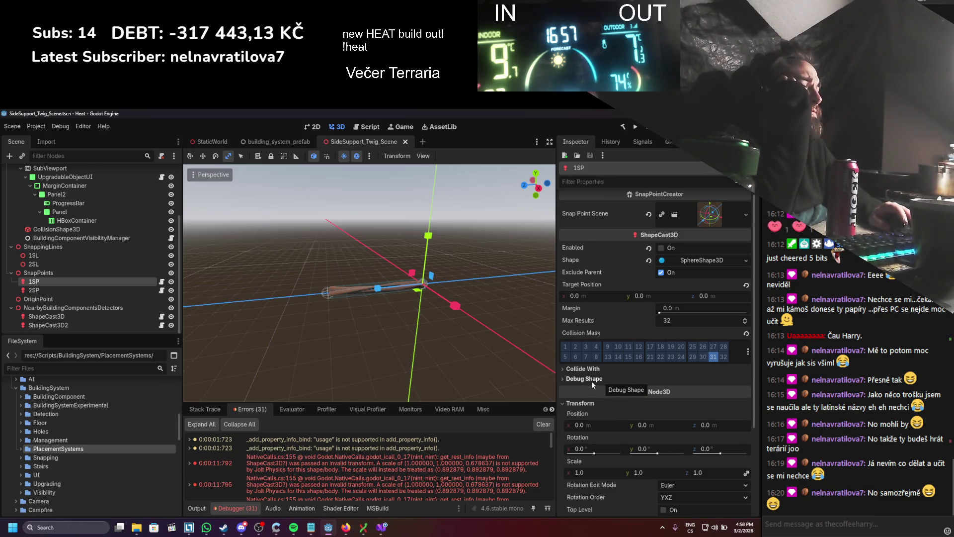
scroll(592, 383, down, 5)
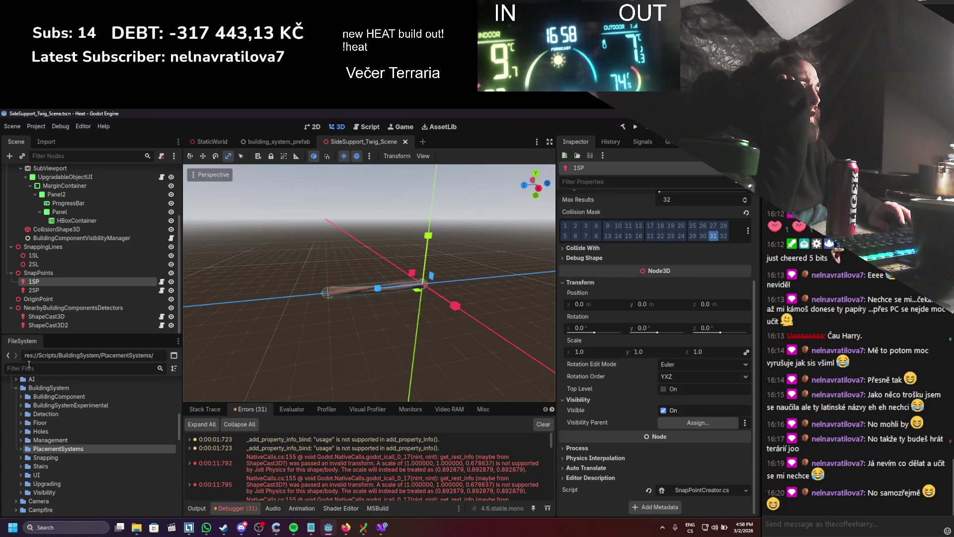
scroll(61, 442, up, 1)
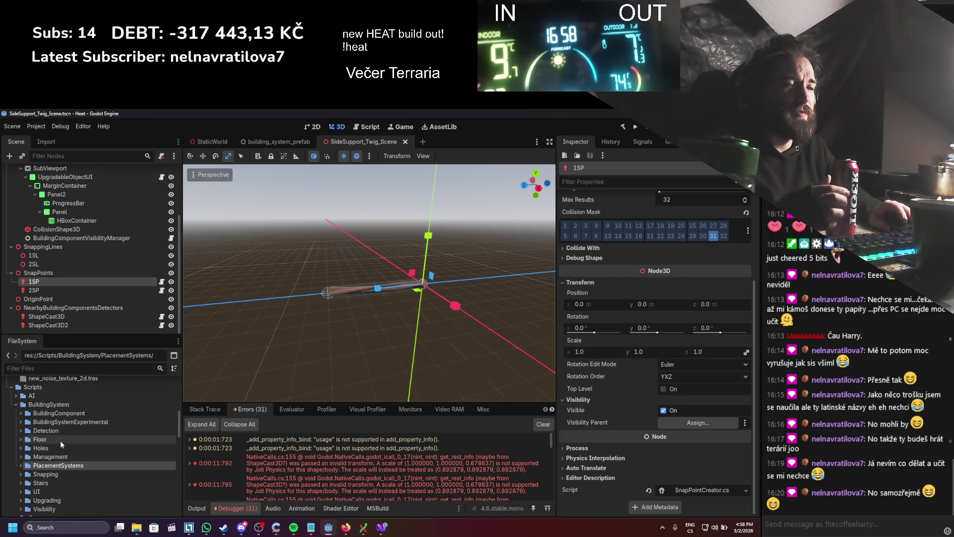
double_click(25, 406)
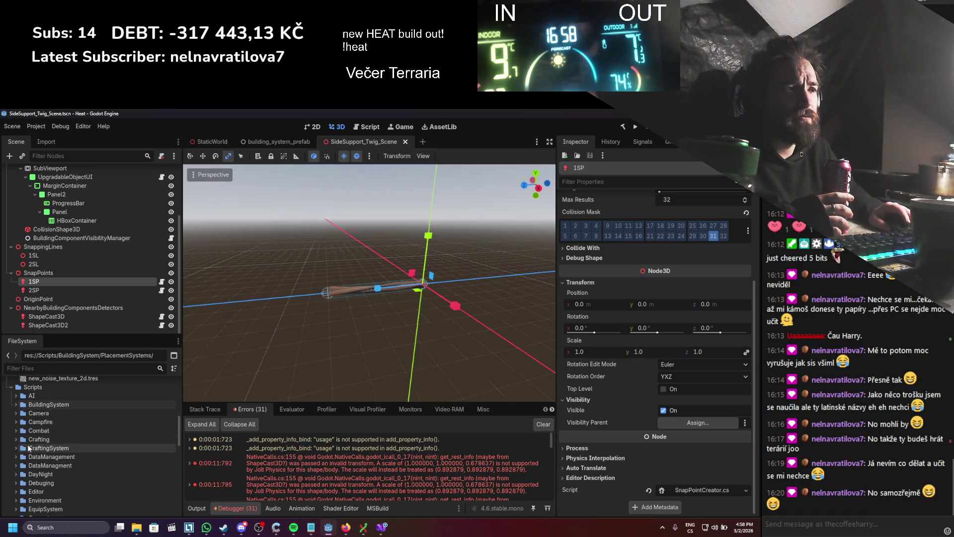